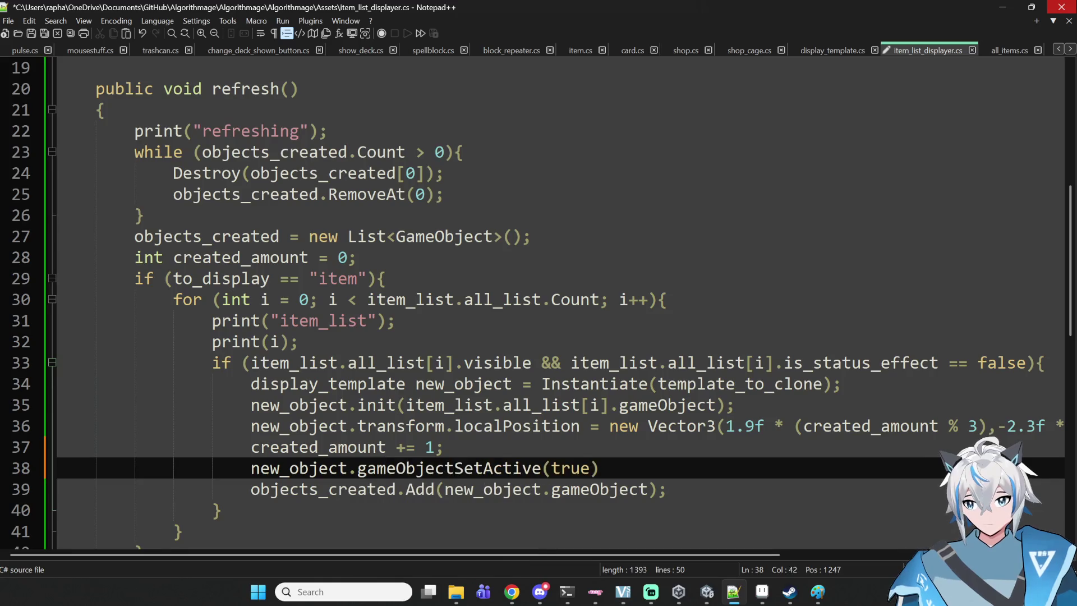
- Finish line 38 as gameObject.SetActive(true); and save item_list_displayer.cs
key("ctrl+s")
key("Right")
key("Right")
key("Right")
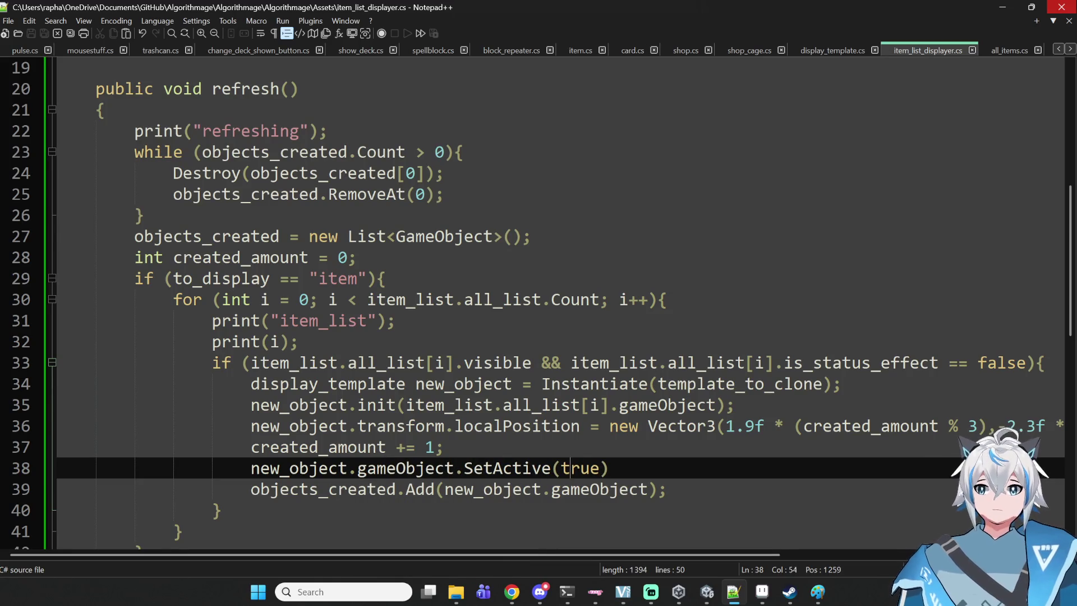
type(";")
key("ctrl+s")
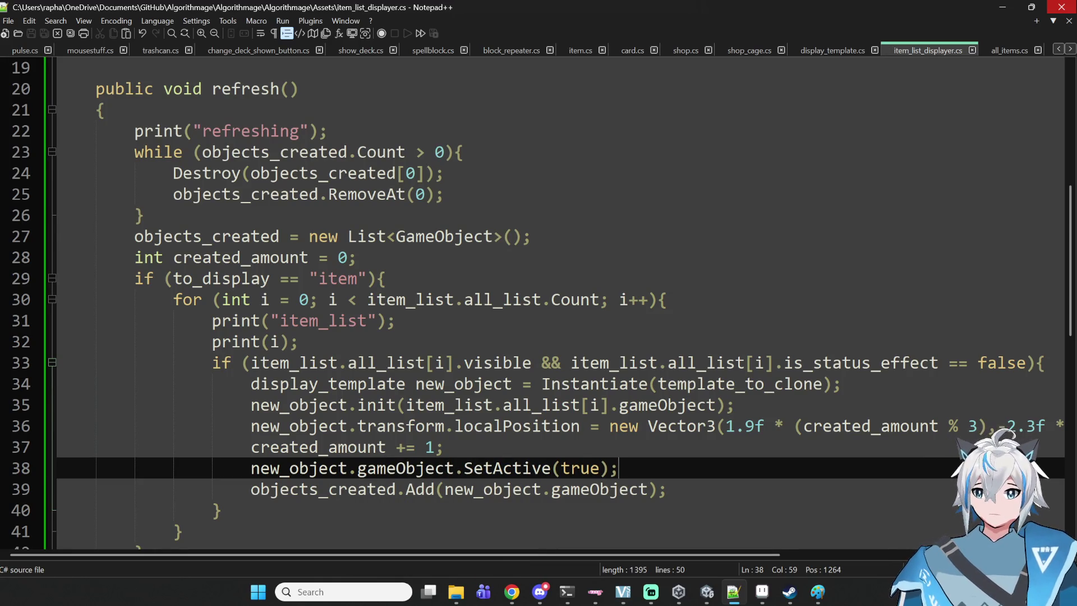
left_click(1006, 11)
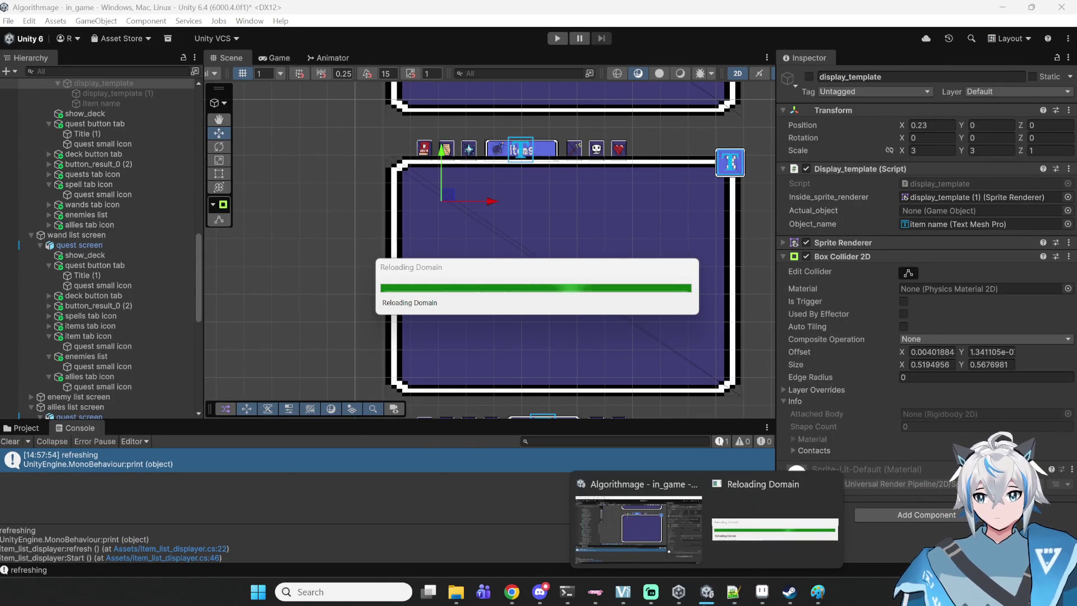
left_click(734, 591)
- Move the SetActive(true) line directly below Instantiate, remove the leftover blank line, save, and return to Unity
left_click_drag(618, 468, 254, 473)
key("ctrl+x")
key("Up")
key("Up")
key("Up")
key("Return")
key("Up")
key("ctrl+v")
key("Down")
key("Down")
key("Down")
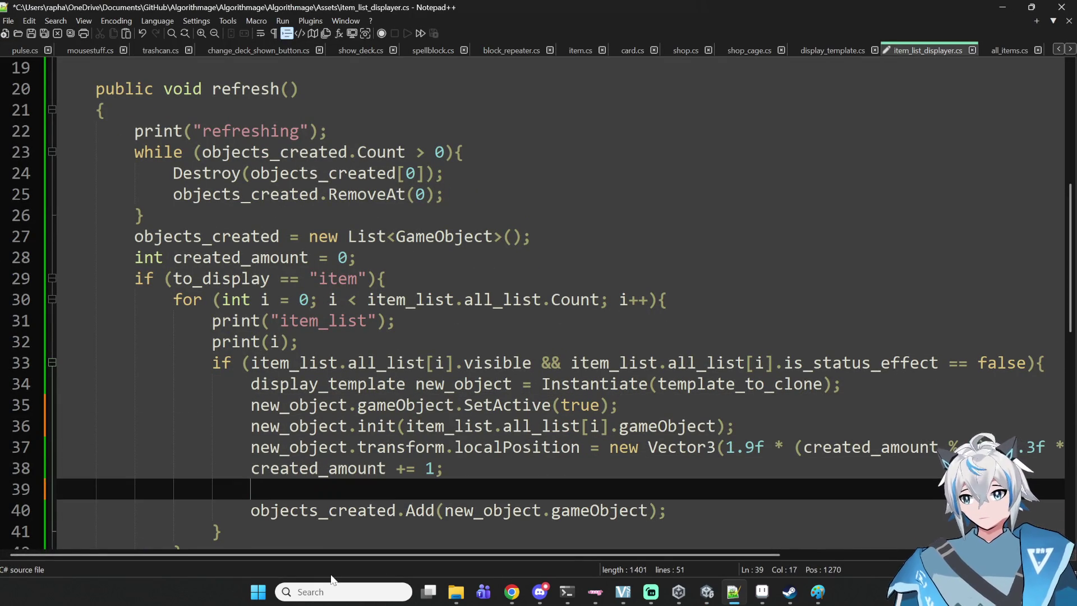
key("BackSpace")
key("BackSpace")
key("BackSpace")
key("ctrl+s")
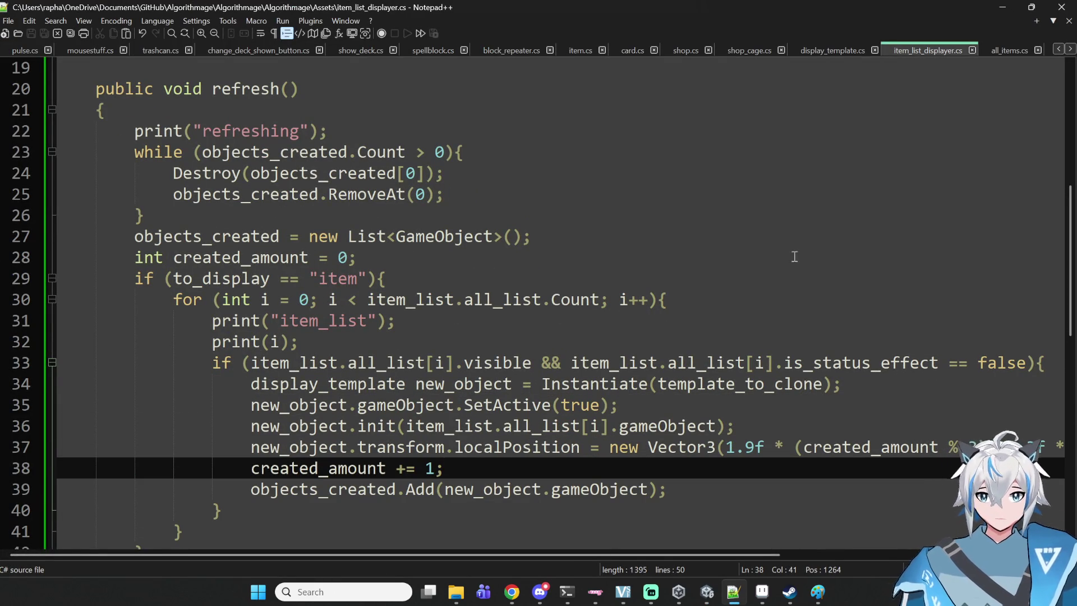
left_click(1005, 12)
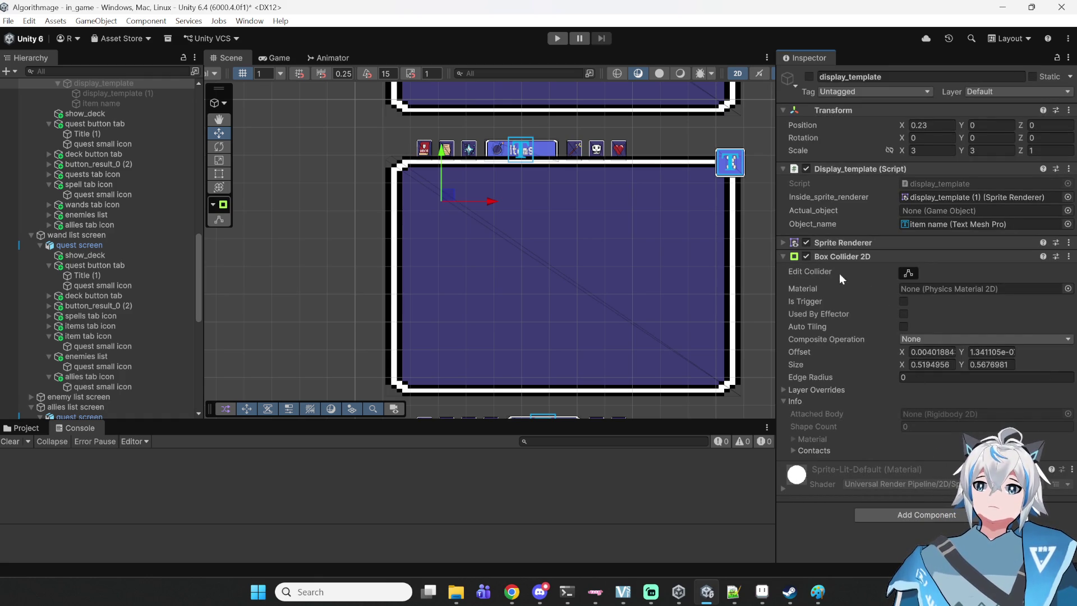
- Scroll the Unity Hierarchy up to the in_game root, then switch back to item_list_displayer.cs
left_click(732, 593)
left_click(729, 595)
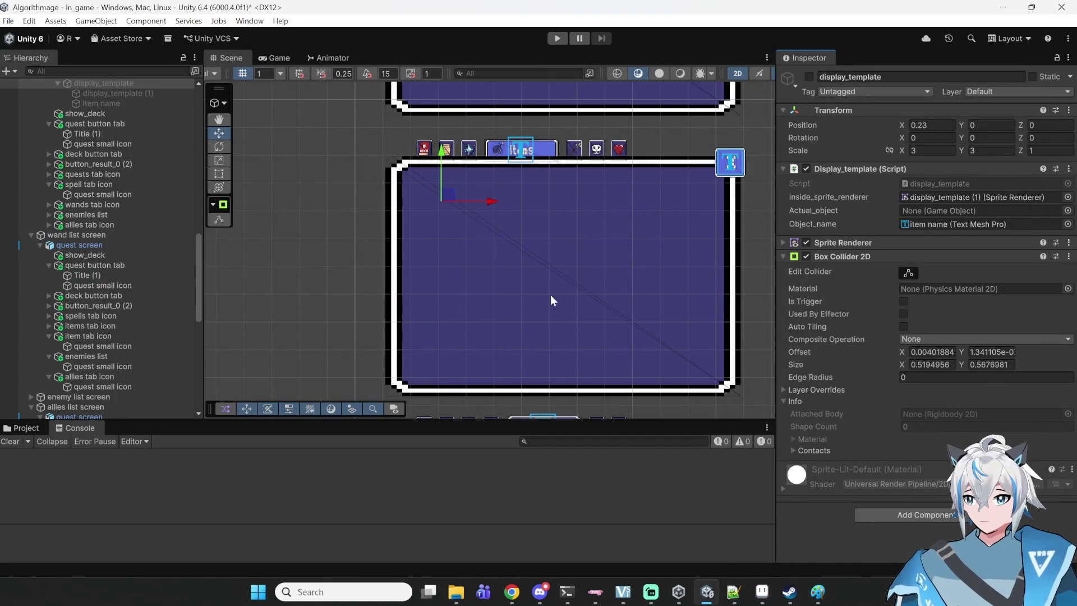
scroll(99, 220, "up", 15)
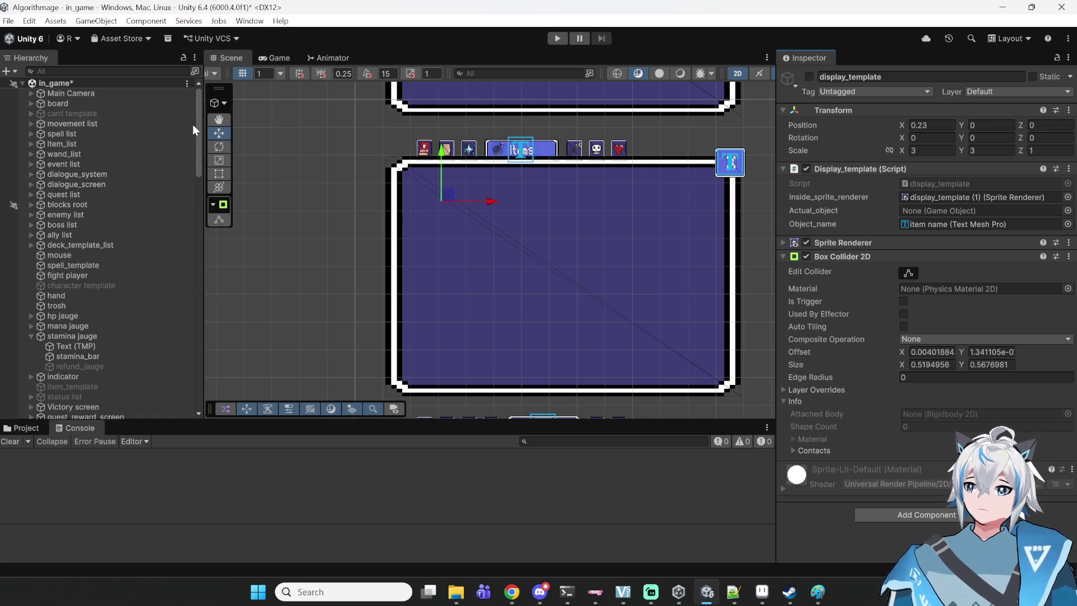
left_click(734, 591)
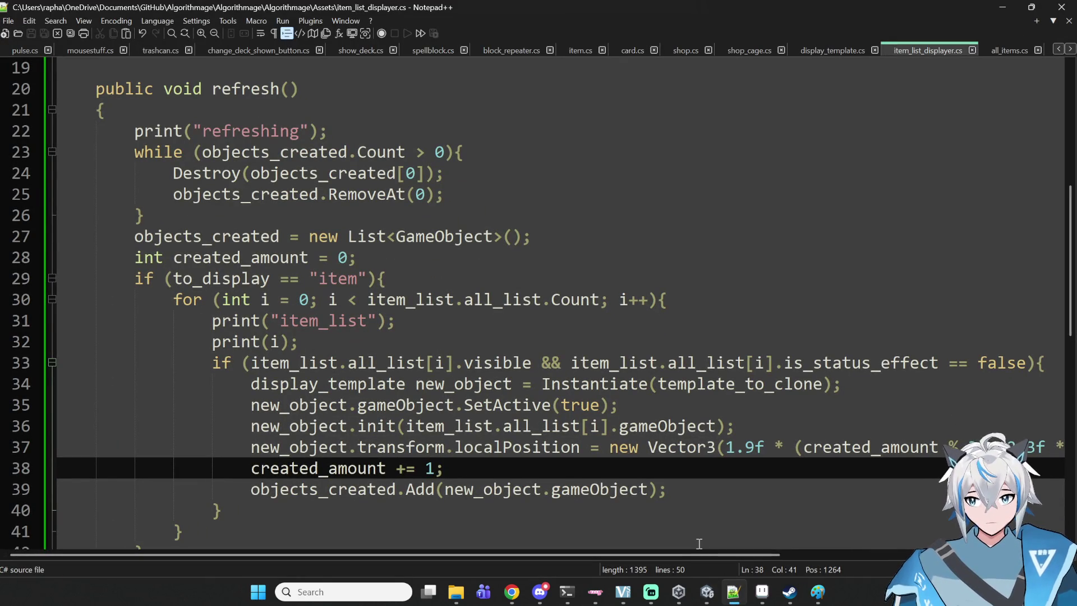
- Scroll through item_list_displayer.cs, highlighting refresh() on line 20, then go back to Unity
scroll(585, 406, "down", 5)
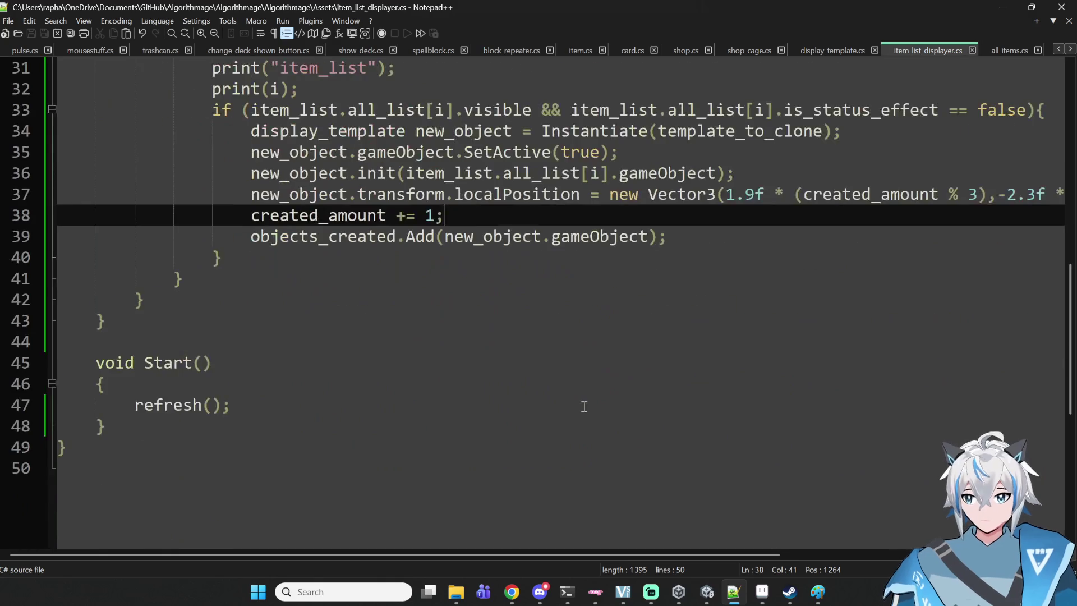
scroll(561, 367, "down", 3)
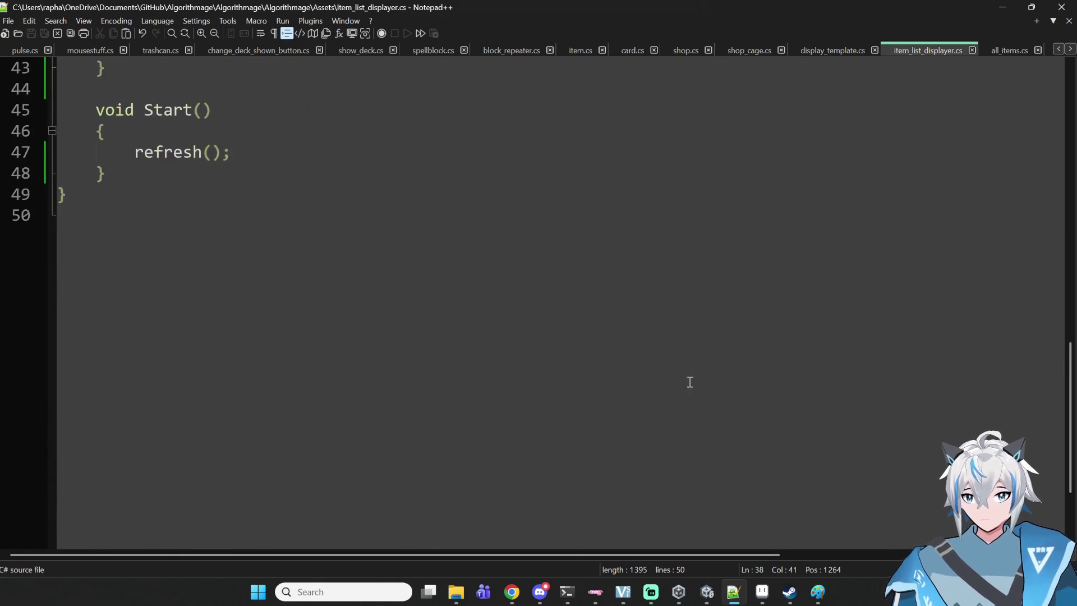
scroll(701, 393, "up", 10)
left_click_drag(299, 215, 211, 216)
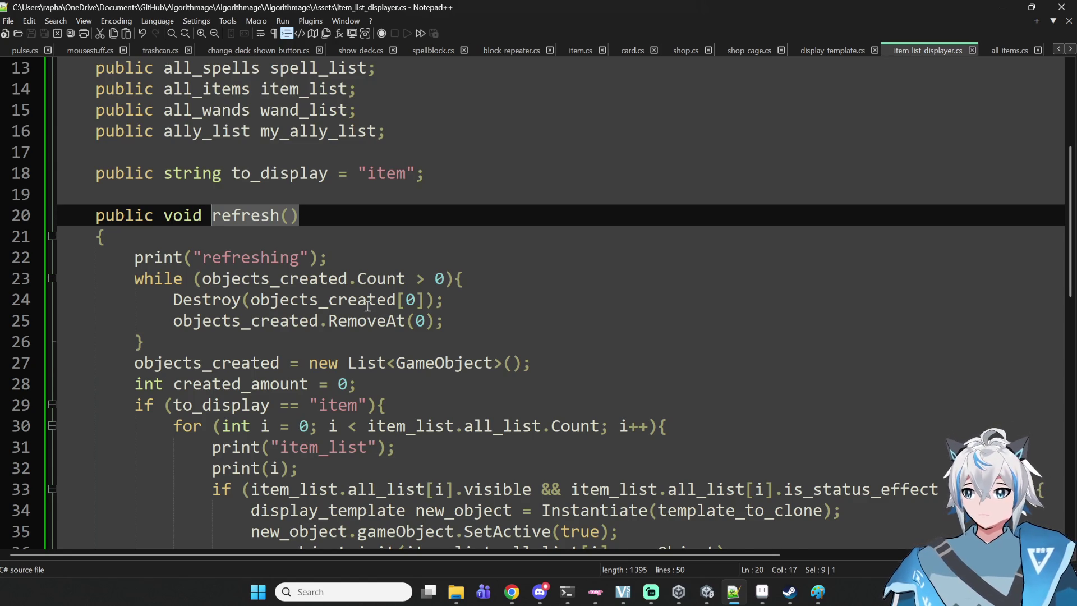
left_click(349, 263)
left_click(359, 241)
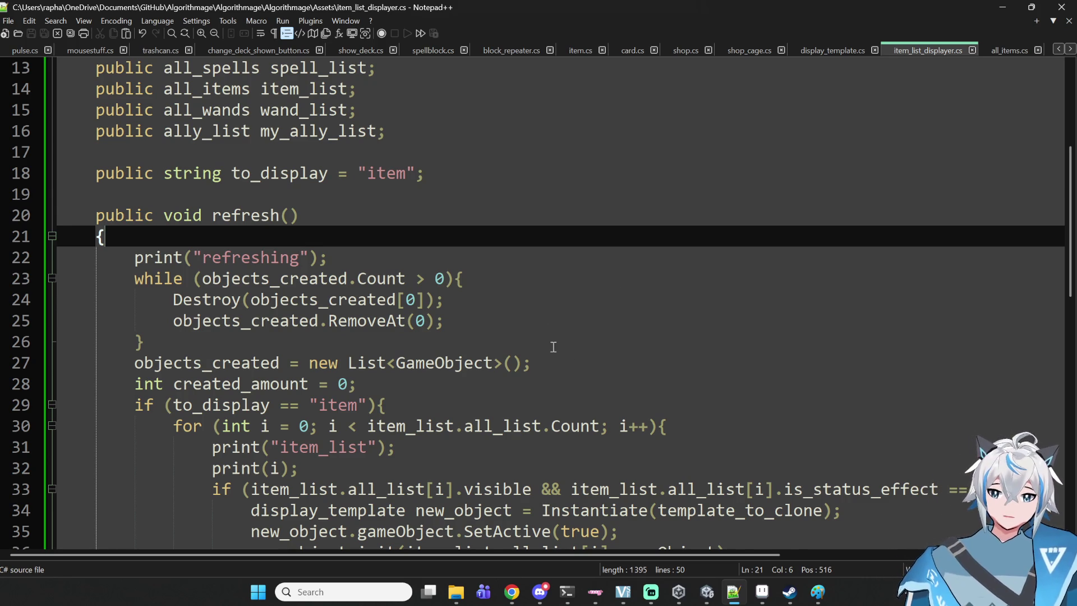
left_click(710, 596)
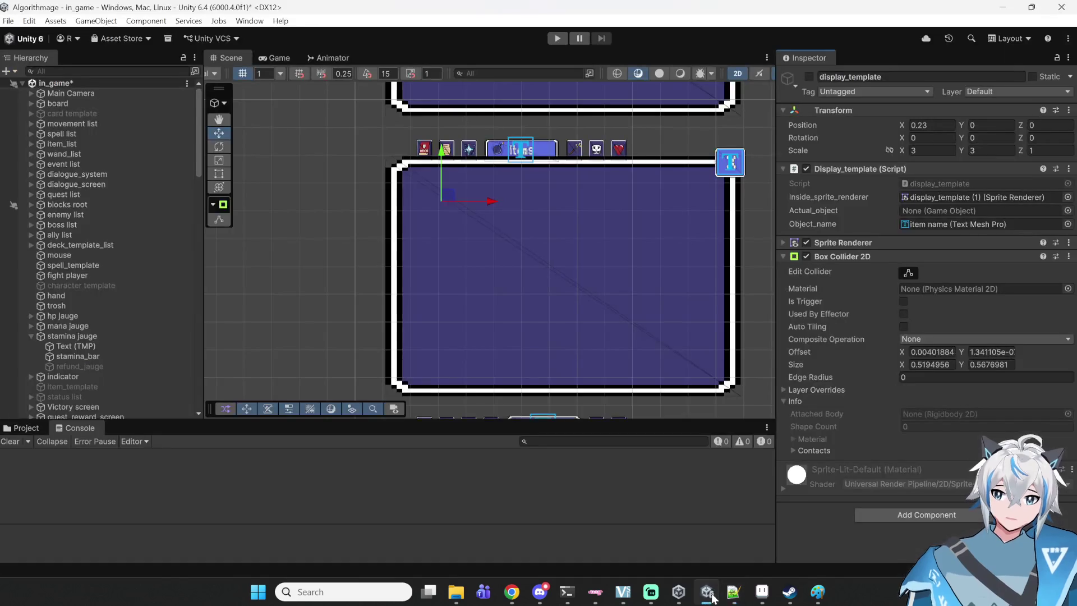
- Cycle through the objects under the Items tab (Title (1), canvas) until items screen is selected
left_click(550, 152)
left_click(550, 152)
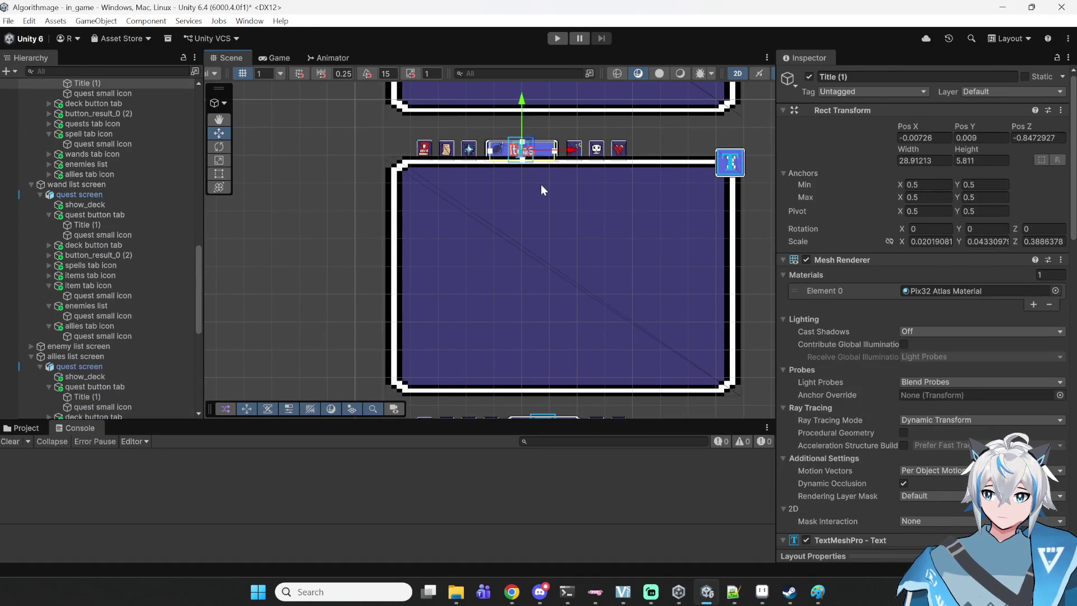
left_click(550, 182)
left_click(557, 158)
left_click(555, 159)
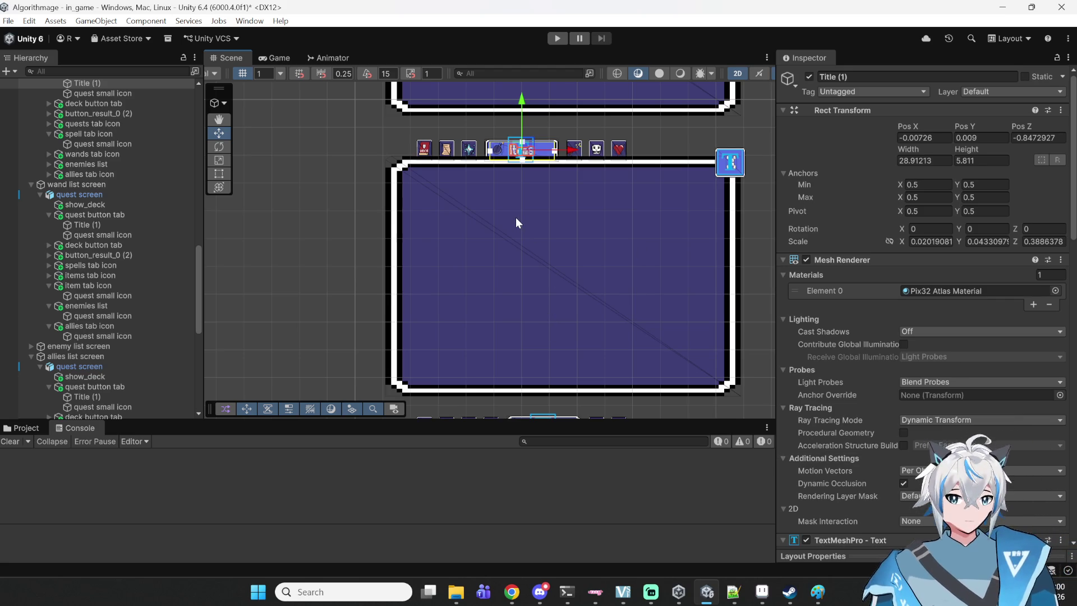
left_click(478, 232)
left_click(491, 240)
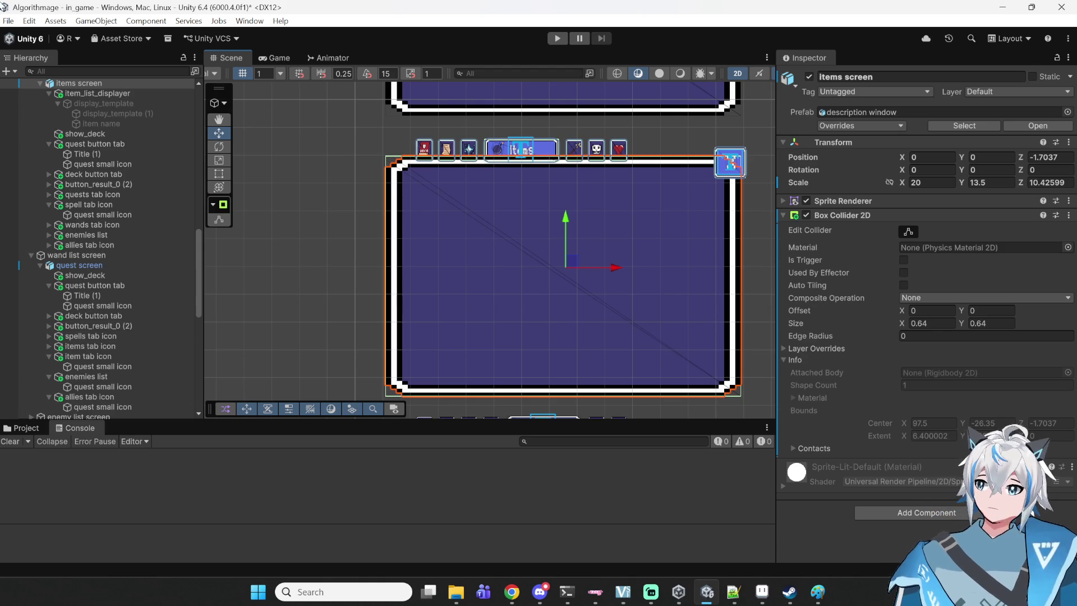
left_click(68, 72)
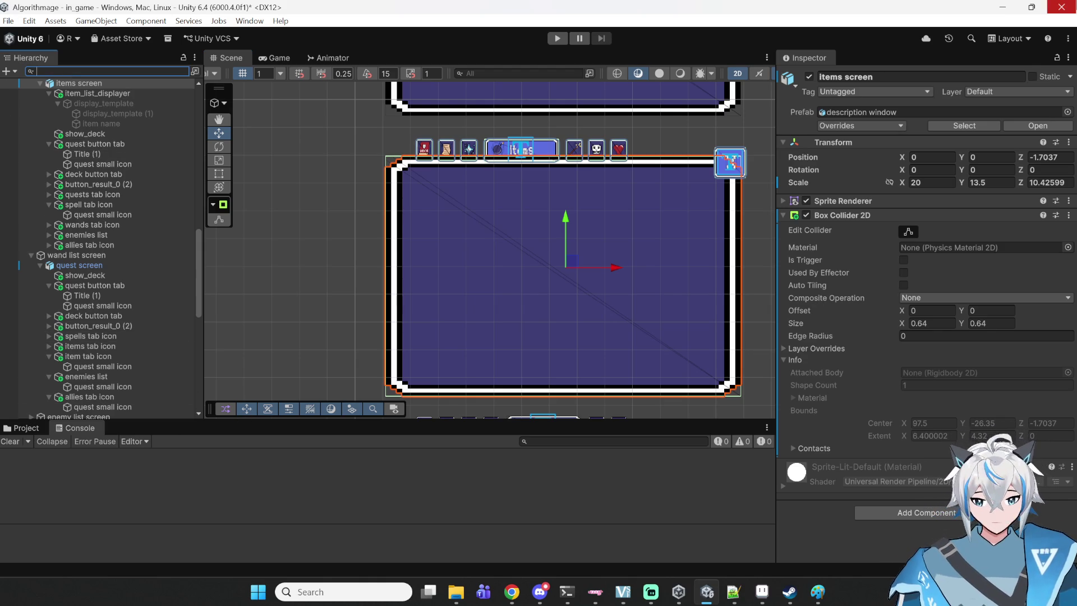
- Try a Hierarchy search for 'setting', clear it, and switch to the Project assets
type("setting")
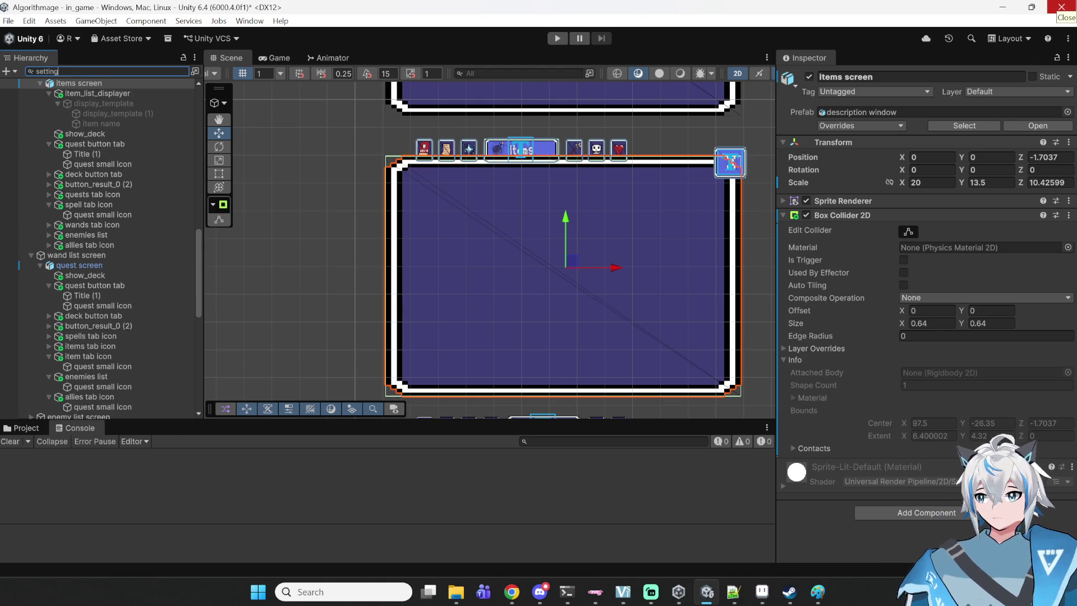
key("BackSpace")
key("BackSpace")
key("BackSpace")
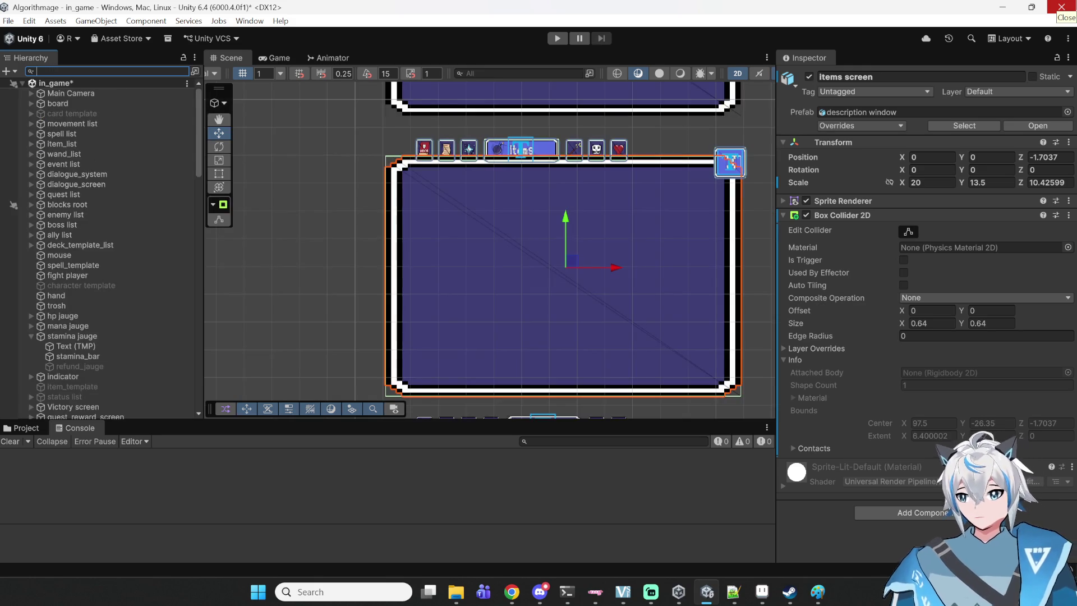
left_click(23, 428)
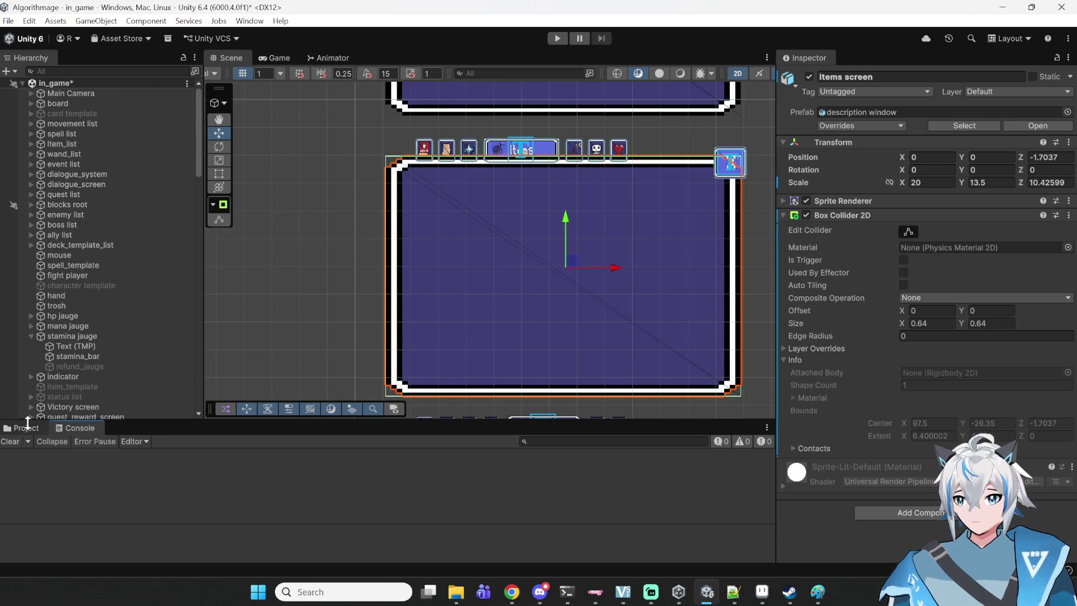
left_click(512, 593)
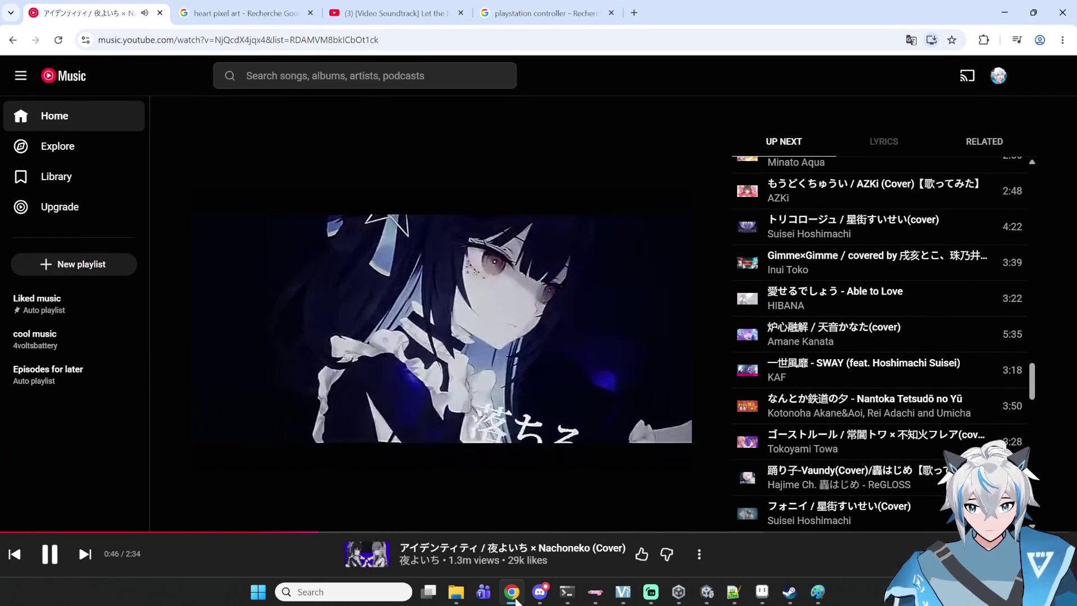
left_click(513, 594)
- Search the project for 'settings' and open settings.cs, placing the caret on blank line 26
left_click(545, 441)
type("settings")
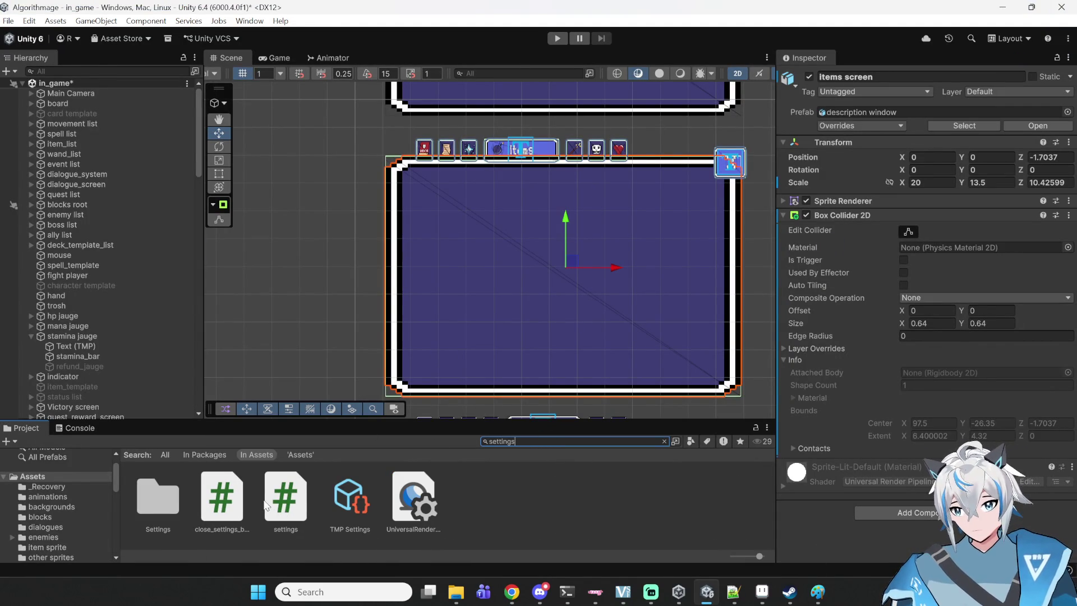
double_click(284, 513)
scroll(510, 145, "up", 2)
left_click(630, 409)
left_click(621, 449)
left_click(622, 462)
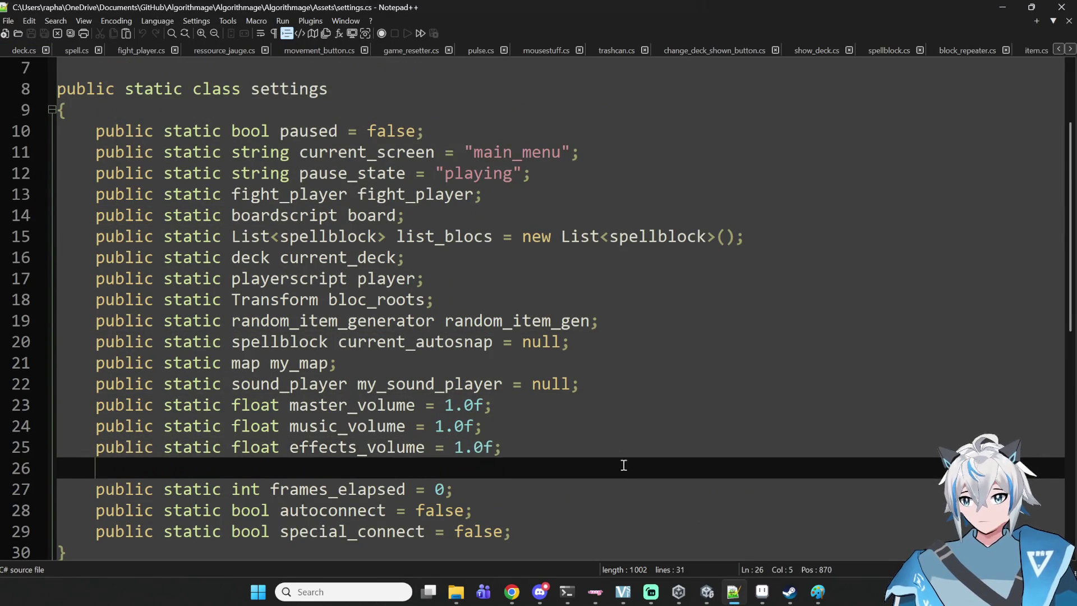
- Declare public static int time_since_changed_screen; on a new line 27 and save settings.cs
key("Return")
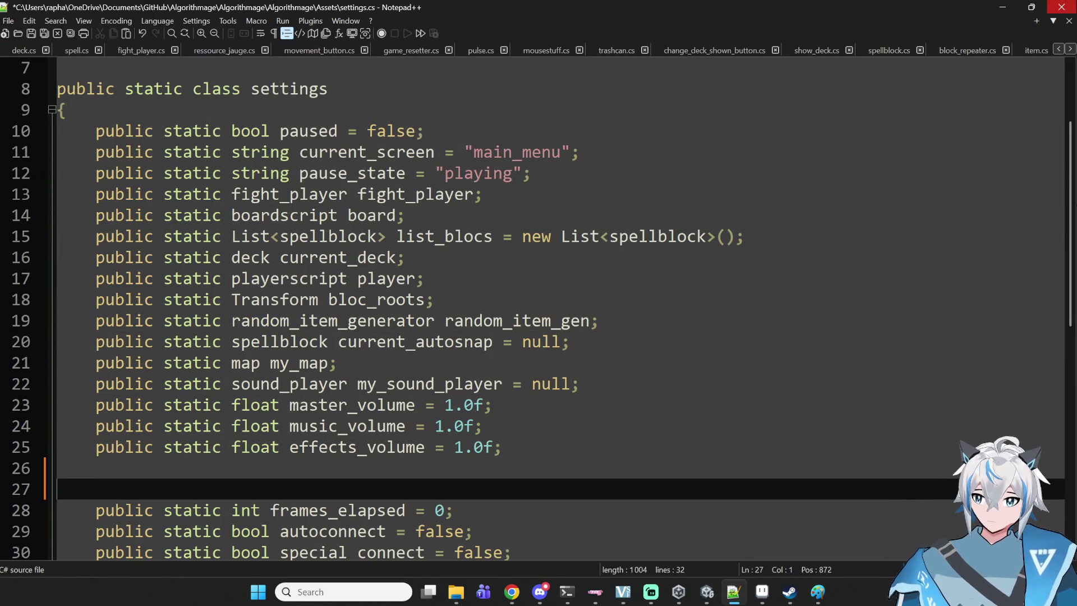
key("Tab")
type("public stra")
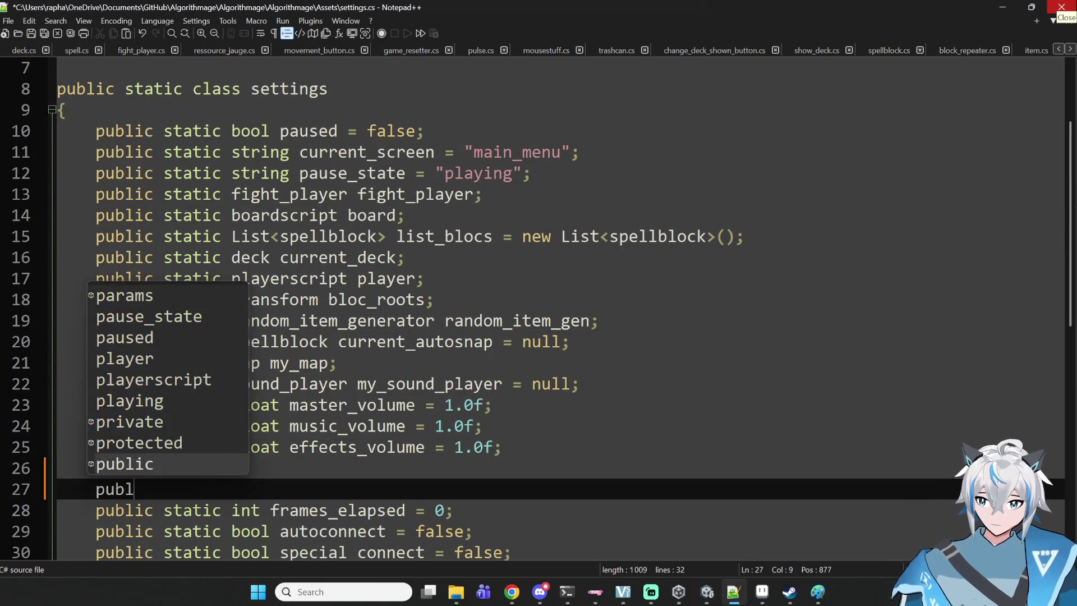
key("BackSpace")
key("BackSpace")
type("atic i")
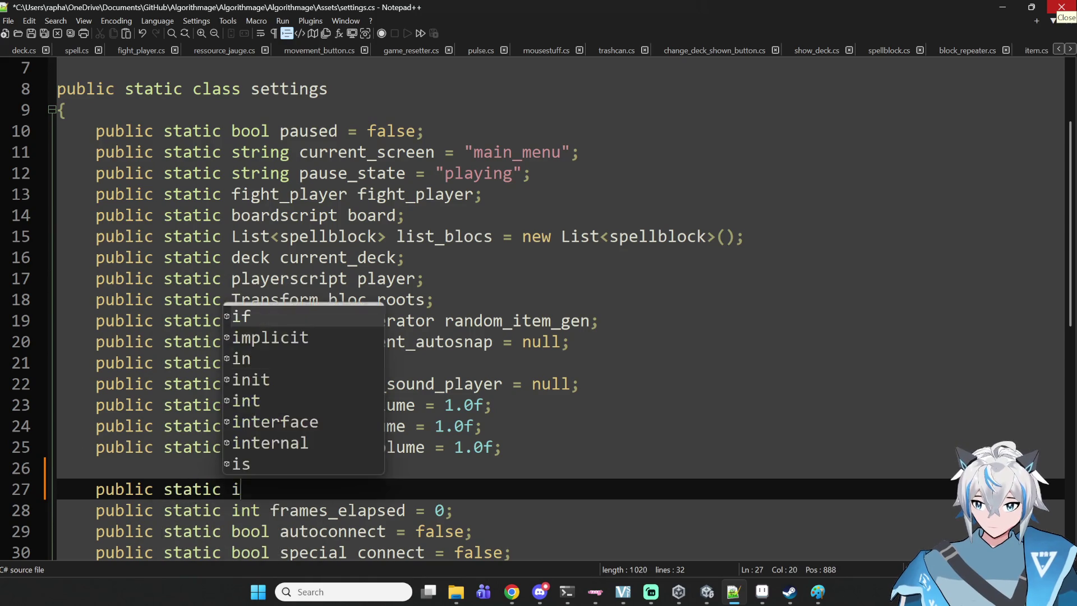
type("nt time_")
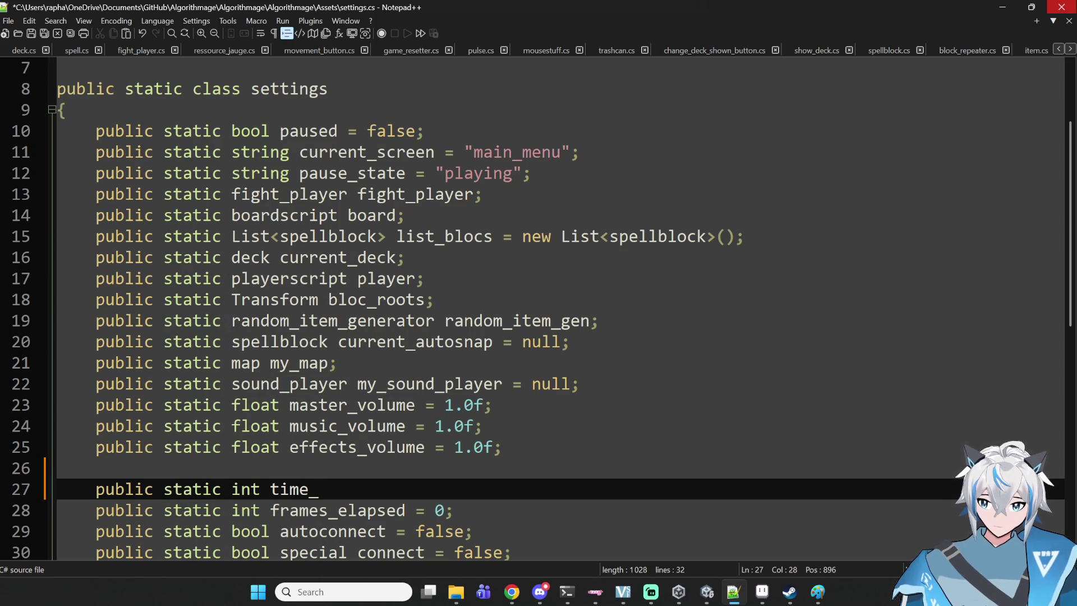
type("since_")
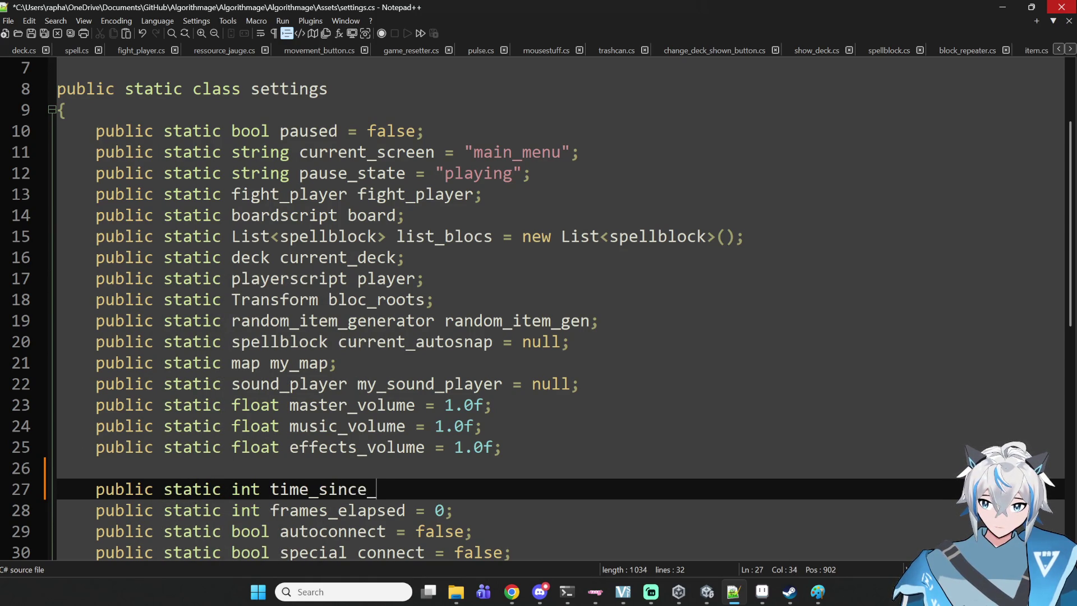
type("changed_screen;")
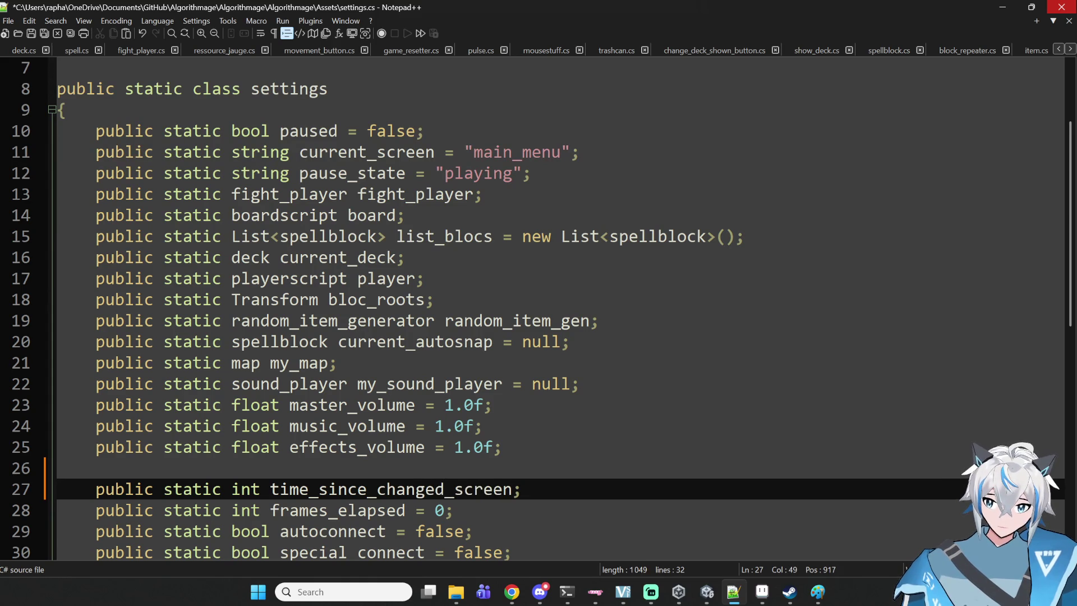
key("ctrl+s")
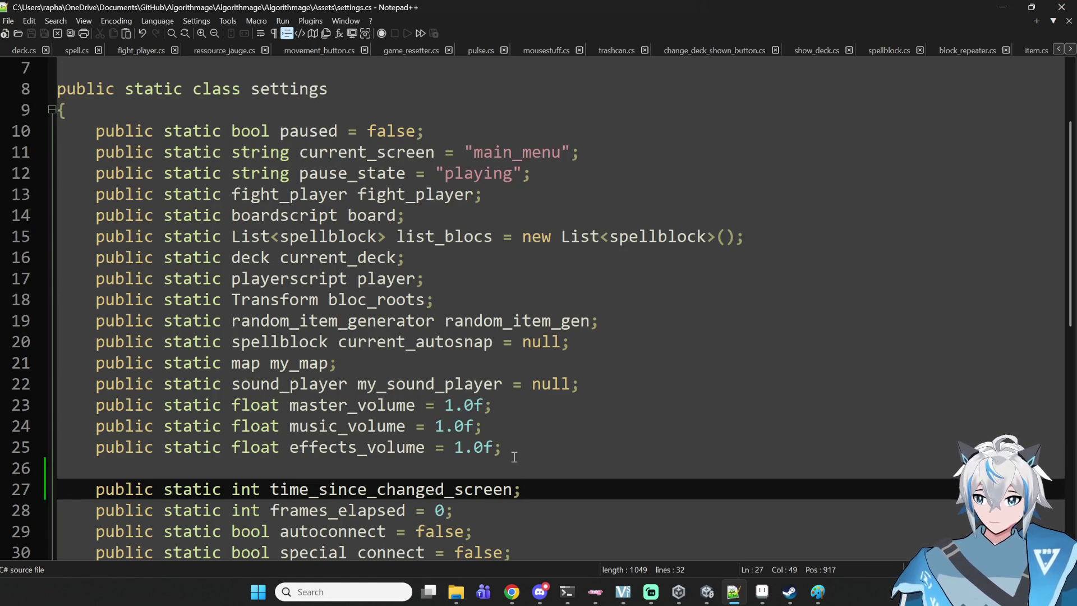
- Append '= 0' to the time_since_changed_screen declaration and switch back to Unity
double_click(491, 488)
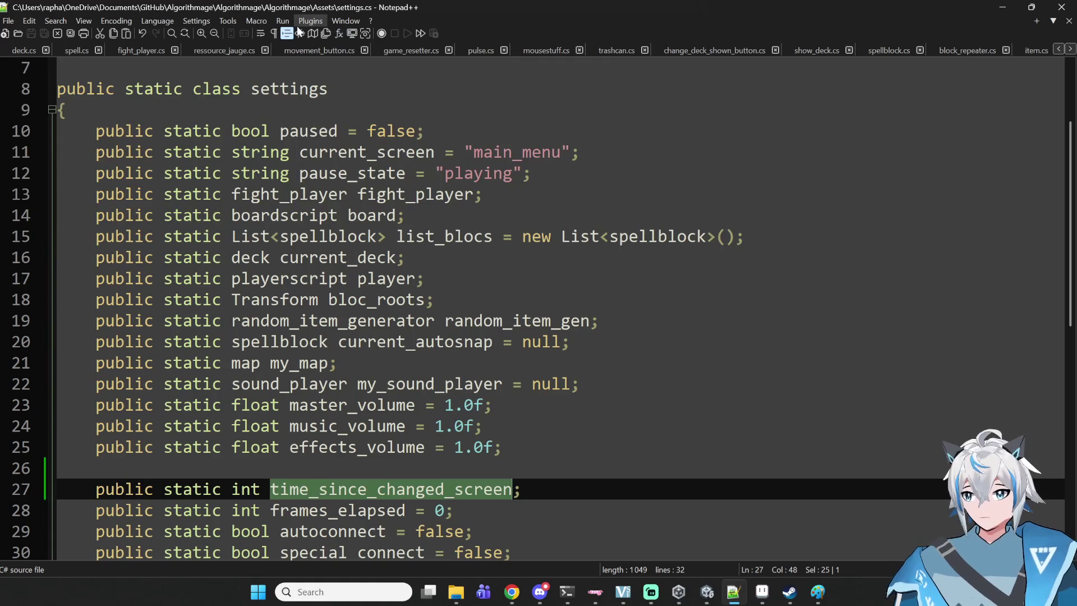
scroll(284, 44, "up", 5)
scroll(285, 49, "up", 2)
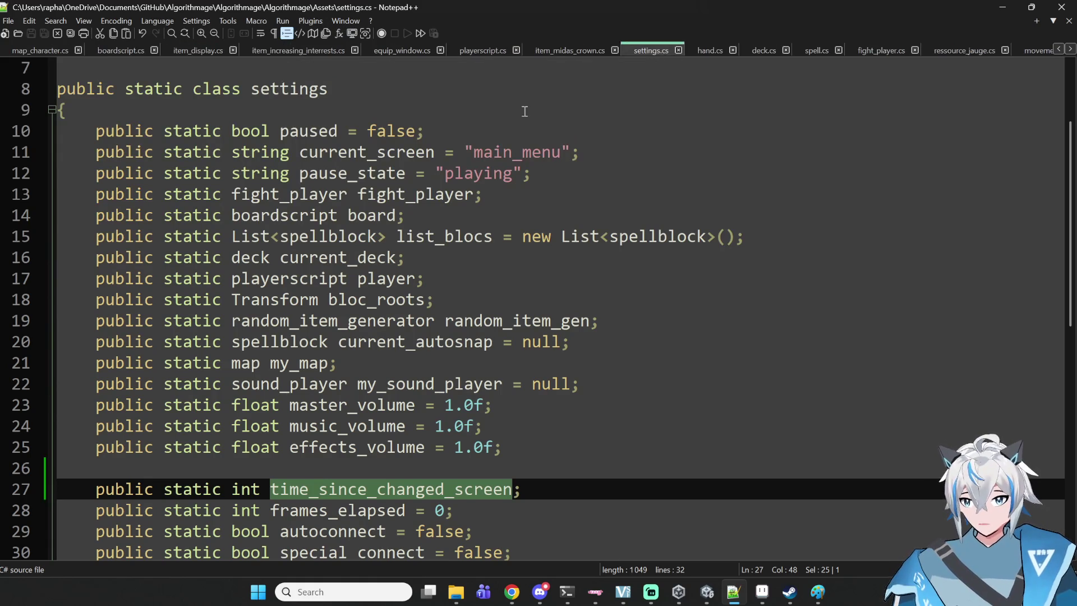
scroll(382, 45, "up", 5)
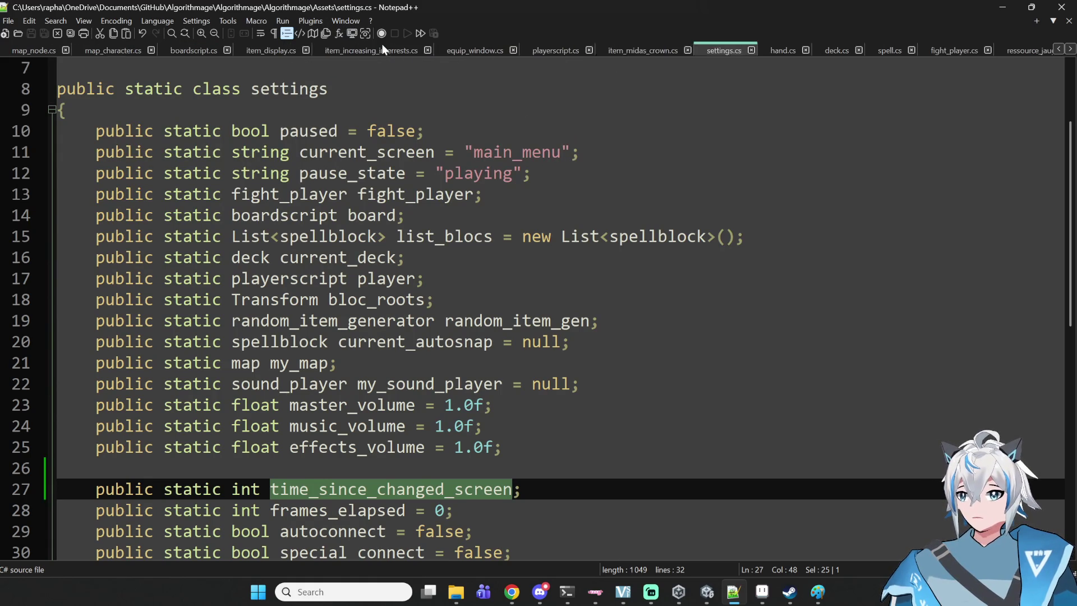
scroll(381, 46, "up", 9)
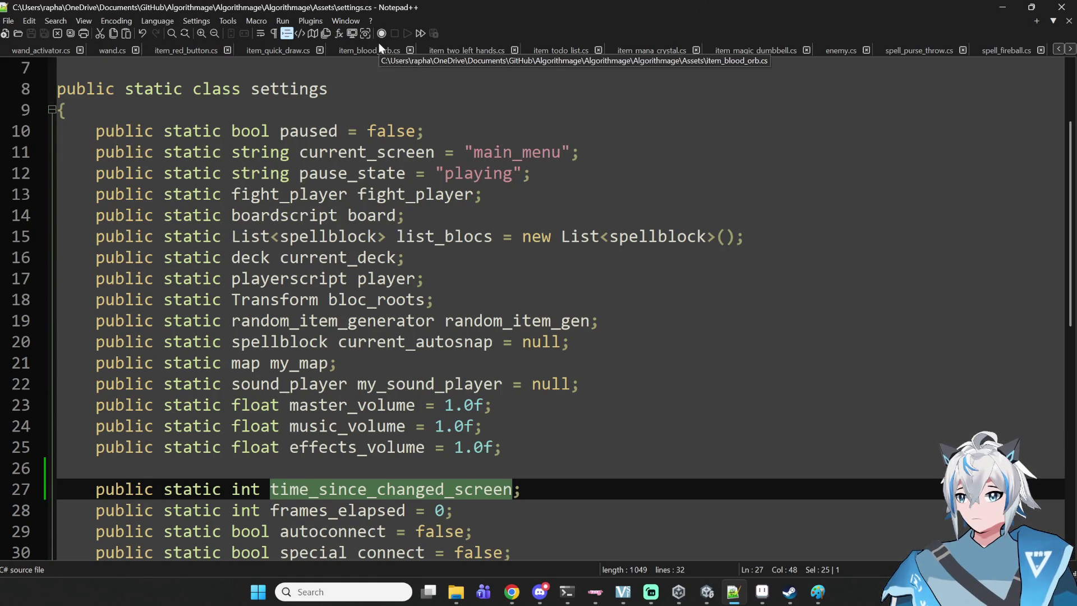
scroll(379, 43, "down", 10)
scroll(383, 48, "down", 10)
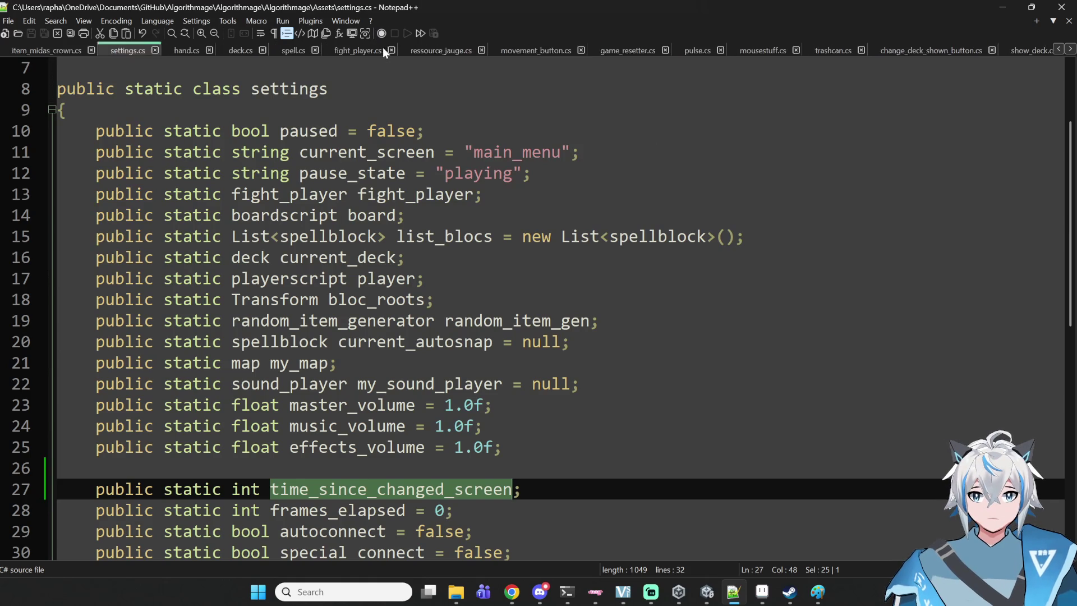
scroll(385, 62, "down", 1)
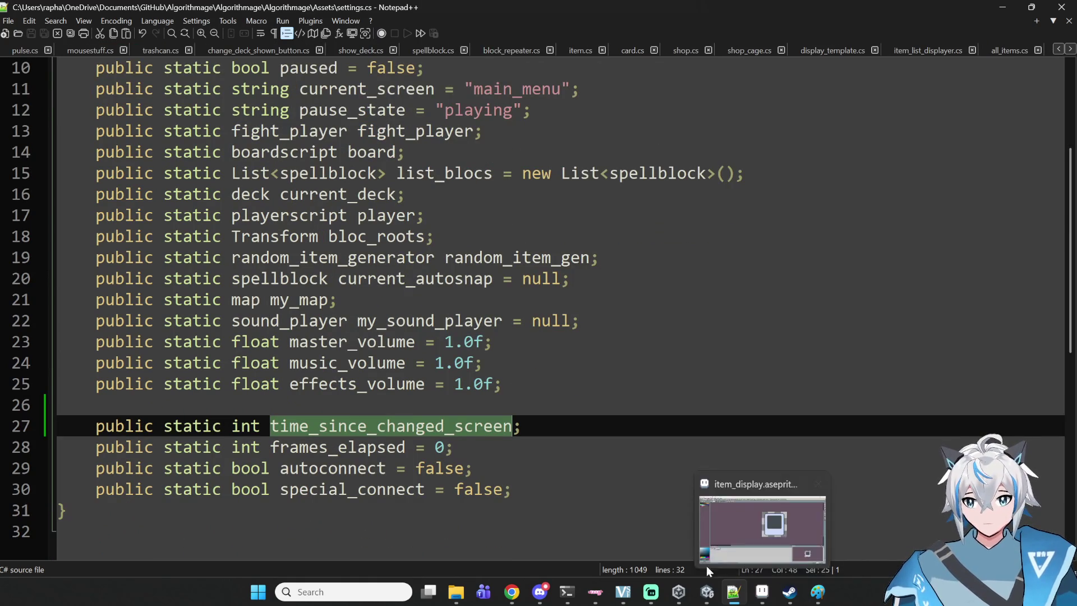
left_click(513, 427)
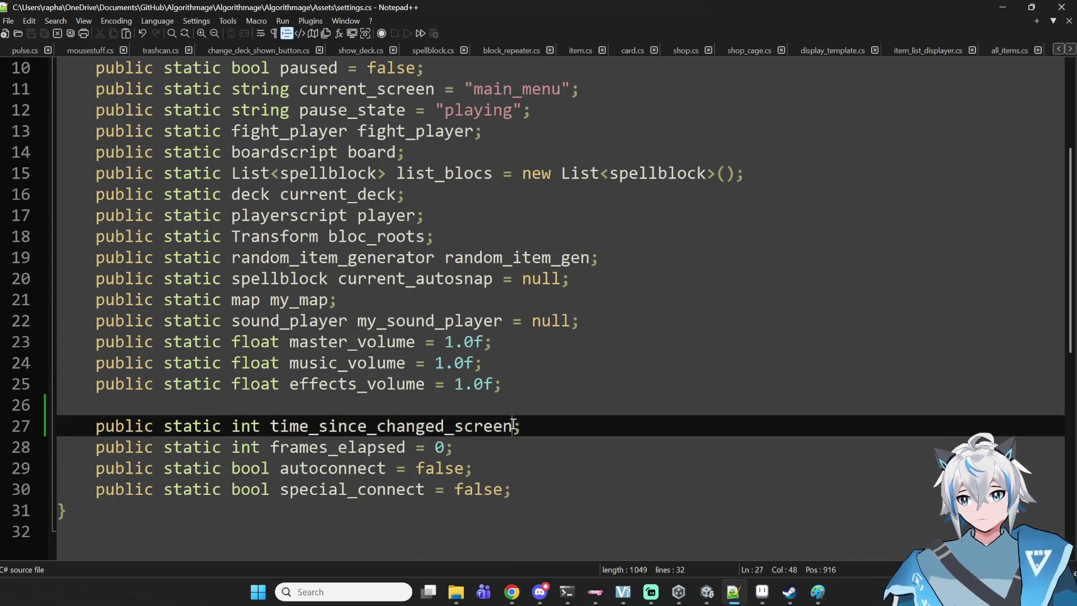
type("= 0")
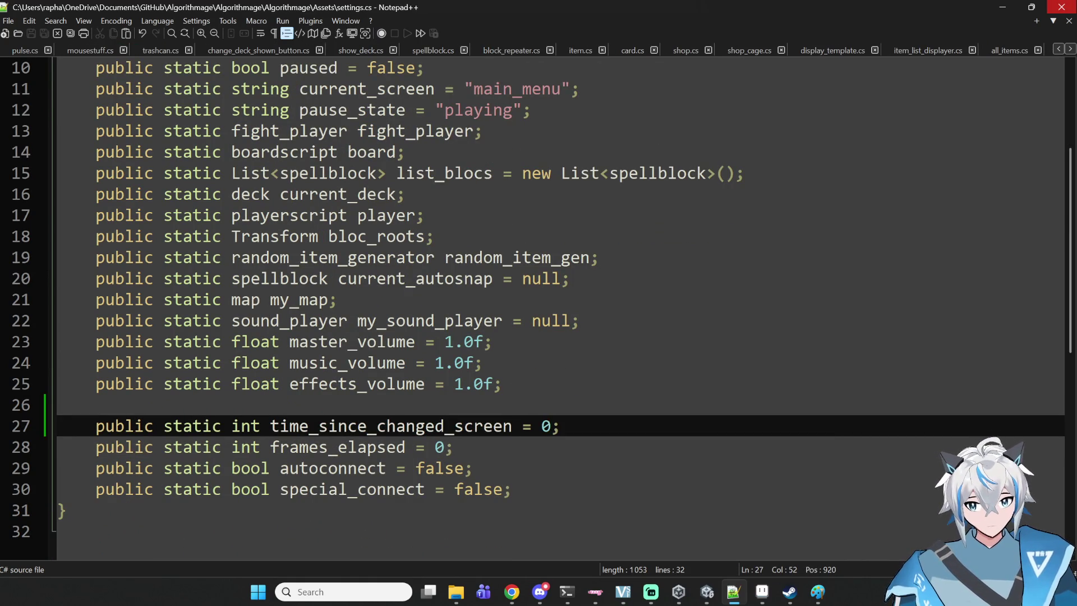
left_click(733, 592)
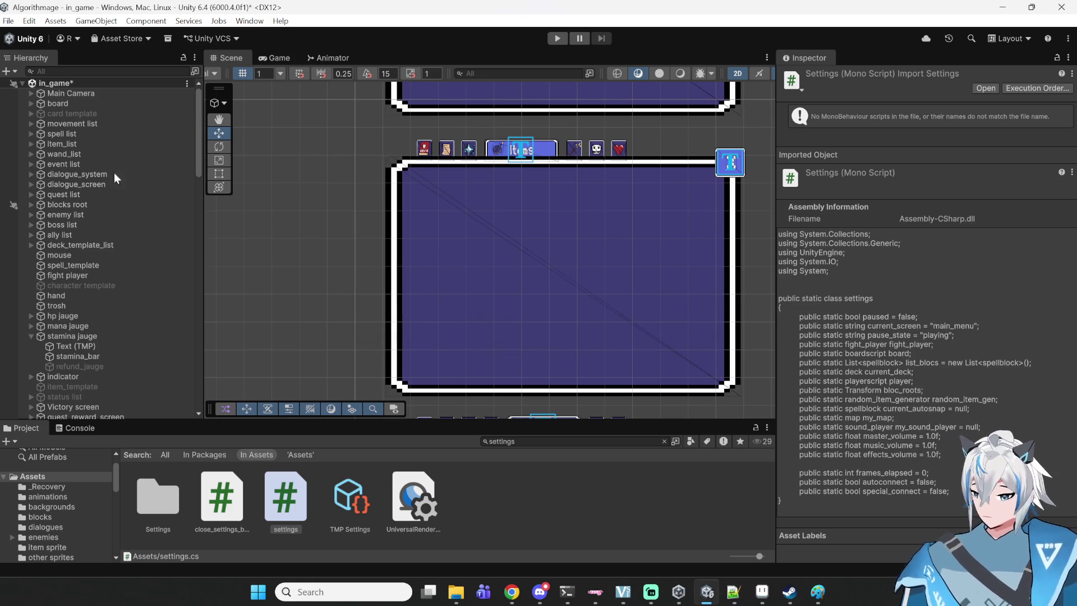
- Filter the Hierarchy for 'fight', select fight player, and open fight_player.cs from its Script field
left_click(97, 69)
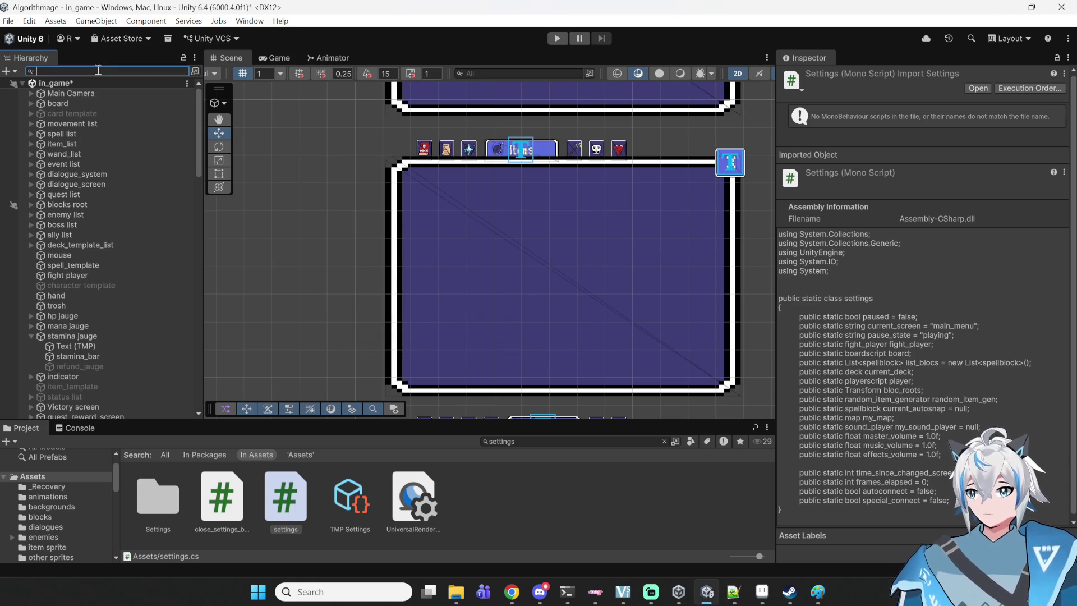
type("fight")
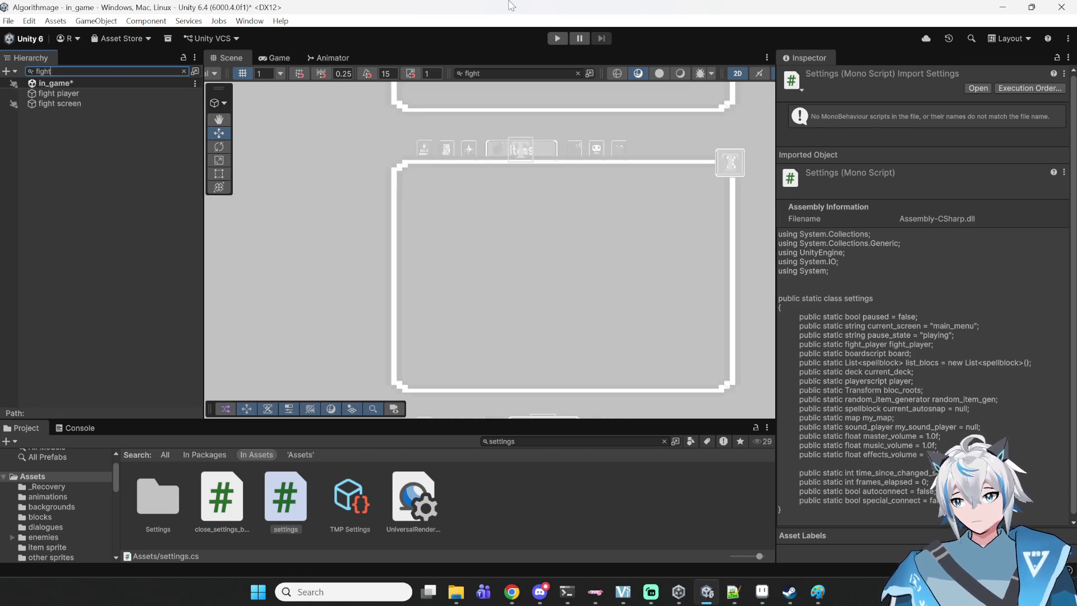
left_click(58, 93)
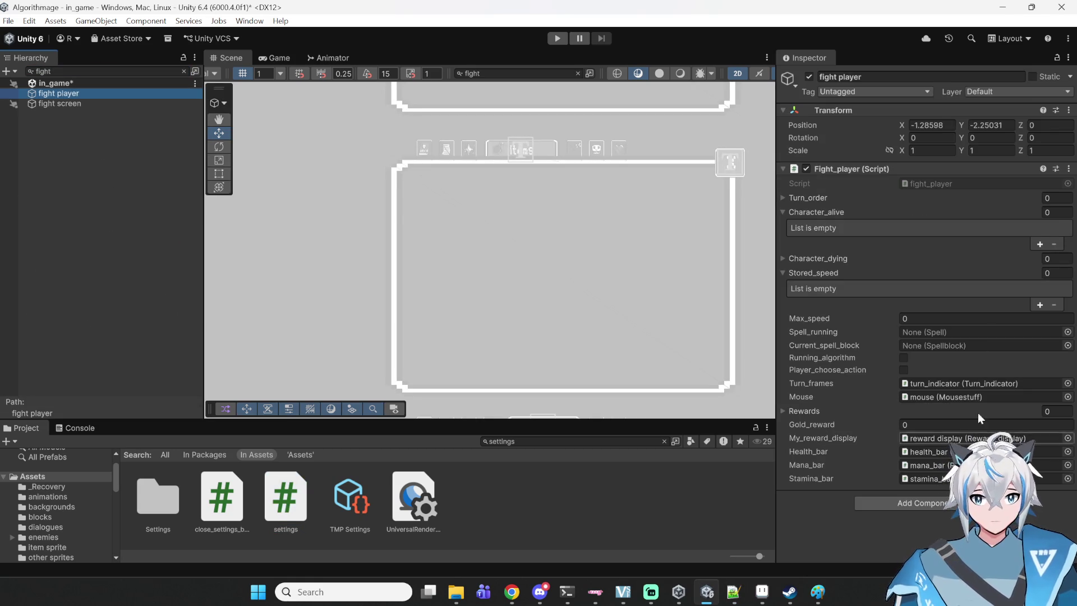
double_click(964, 187)
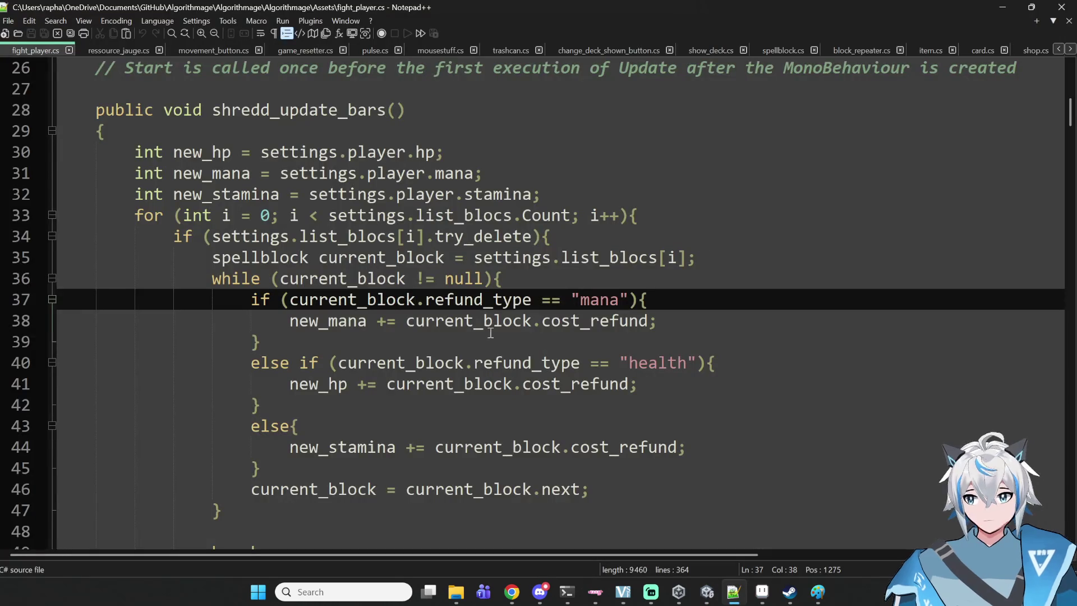
- Search fight_player.cs for 'update' to jump to the Update method
scroll(465, 293, "up", 4)
scroll(465, 293, "down", 6)
scroll(465, 294, "down", 20)
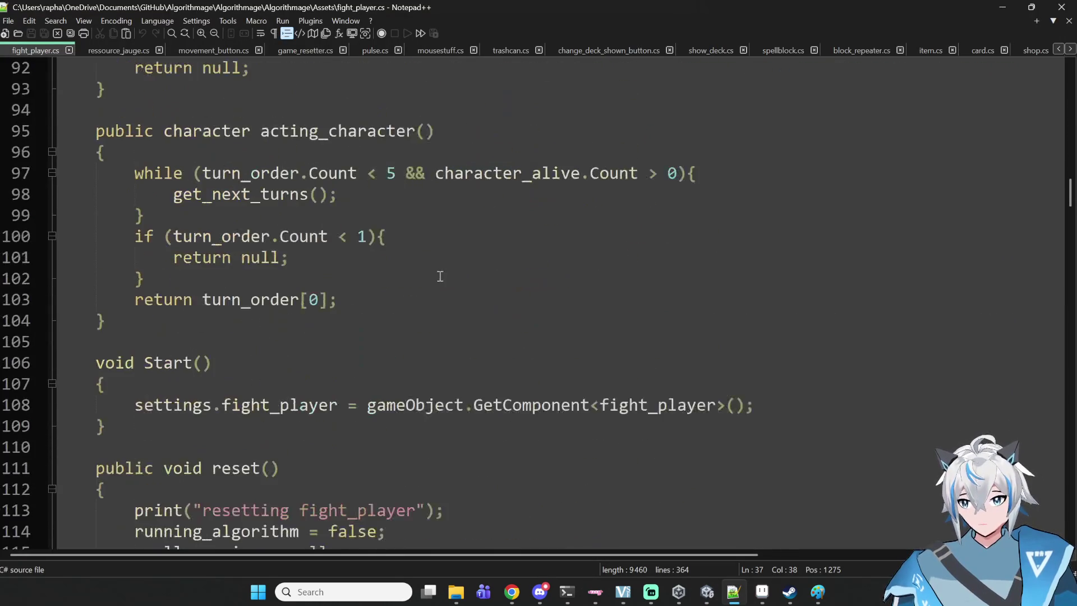
key("ctrl+f")
type("update")
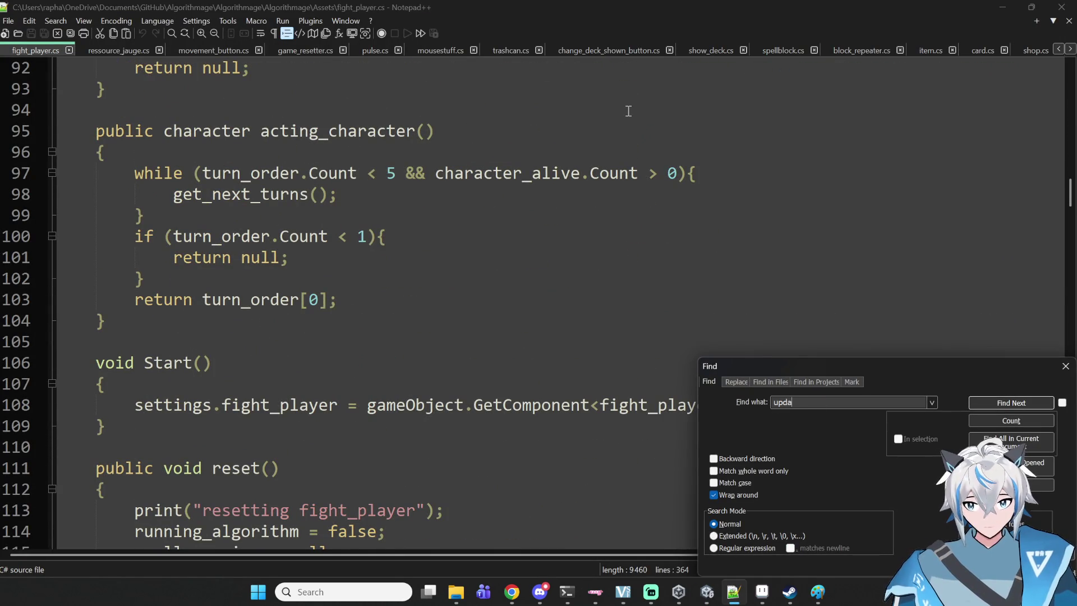
key("Return")
- Add a settings.time_since_changed_screen; line after the frames_elapsed increment and save
left_click(469, 350)
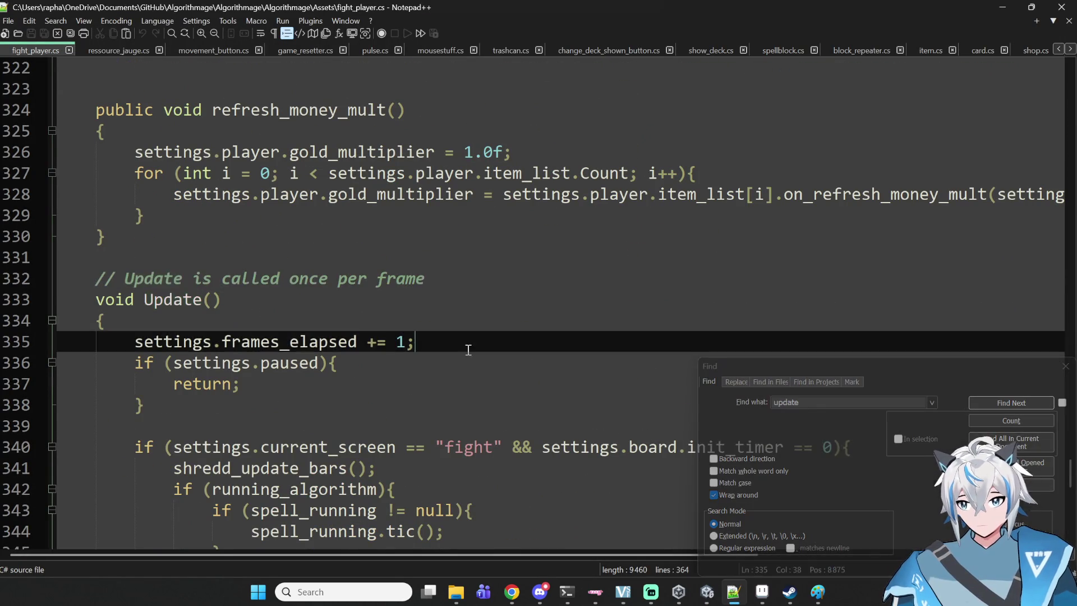
key("Return")
type("time_since_changed_screen")
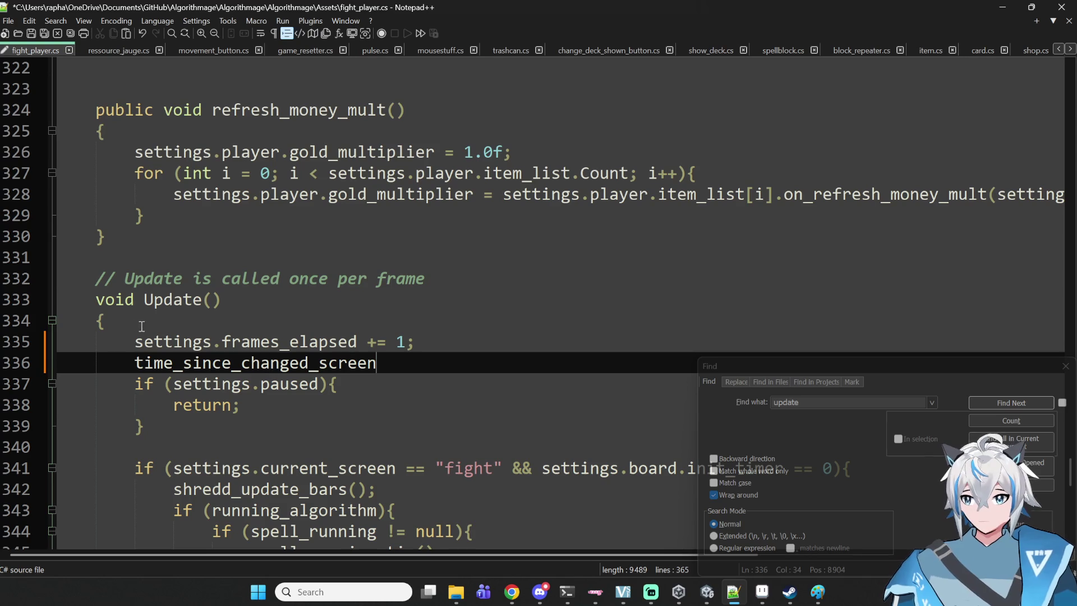
double_click(152, 336)
key("ctrl+c")
left_click(136, 363)
key("ctrl+v")
type(".")
key("ctrl+s")
left_click(502, 364)
type(";")
key("ctrl+s")
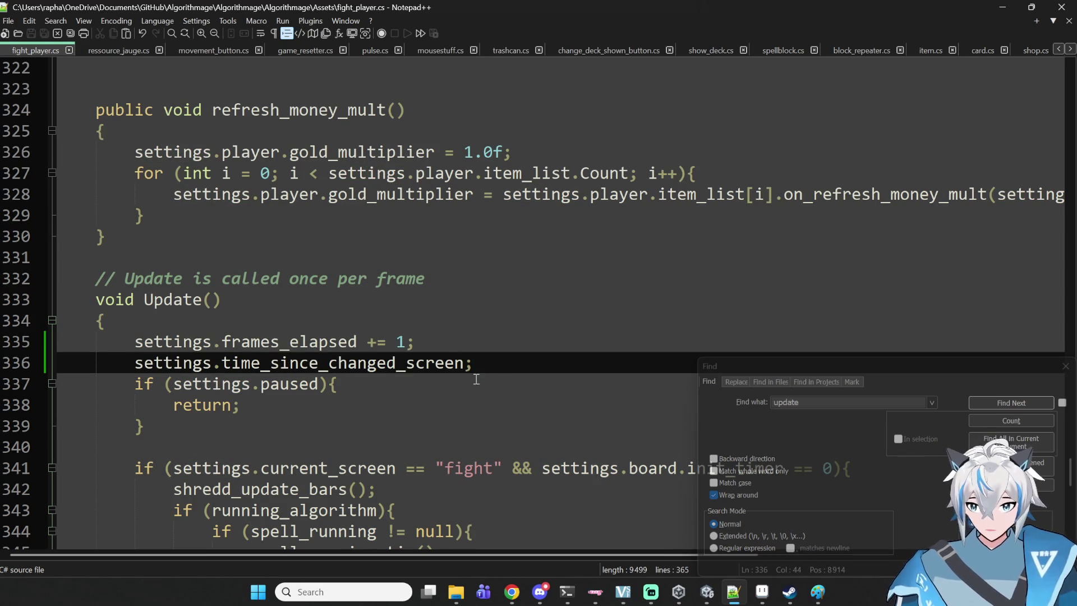
left_click(732, 592)
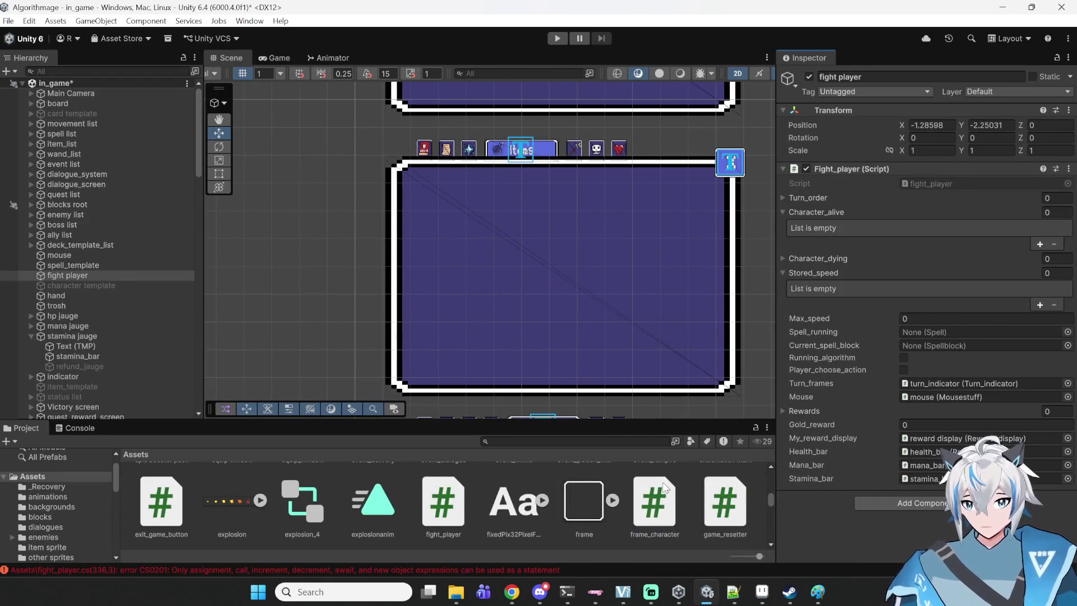
- Change the new line to settings.time_since_changed_screen += 1 and close Notepad++
left_click(734, 592)
double_click(371, 364)
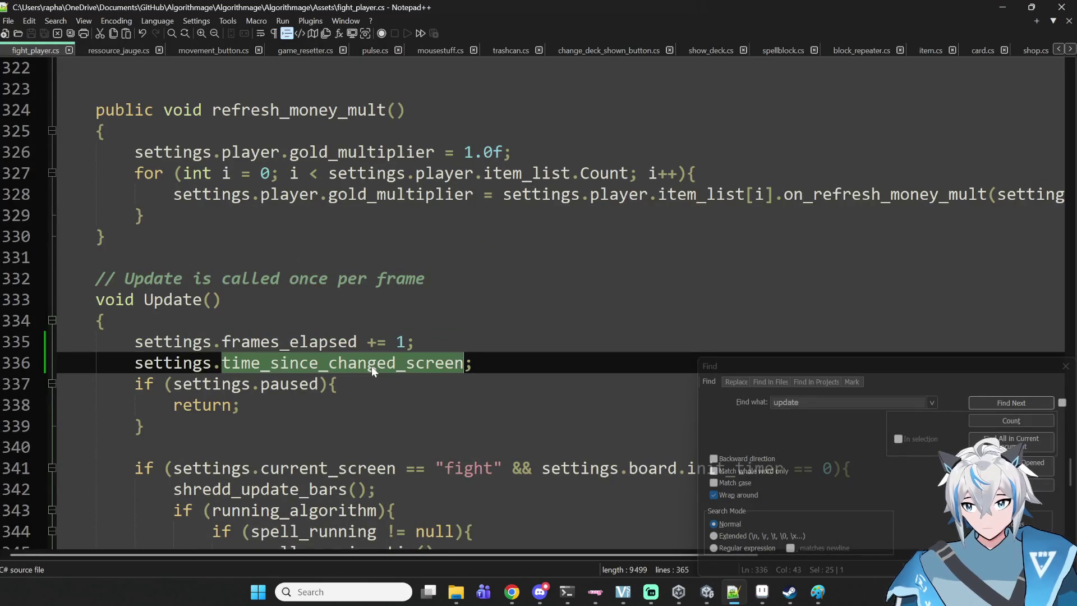
left_click(485, 362)
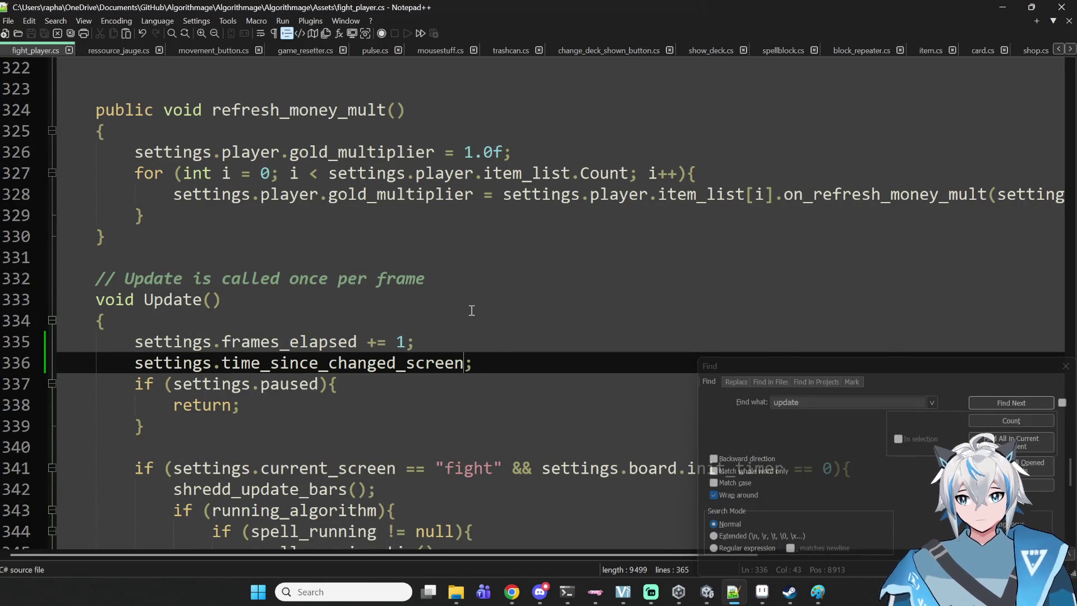
type("+= 1")
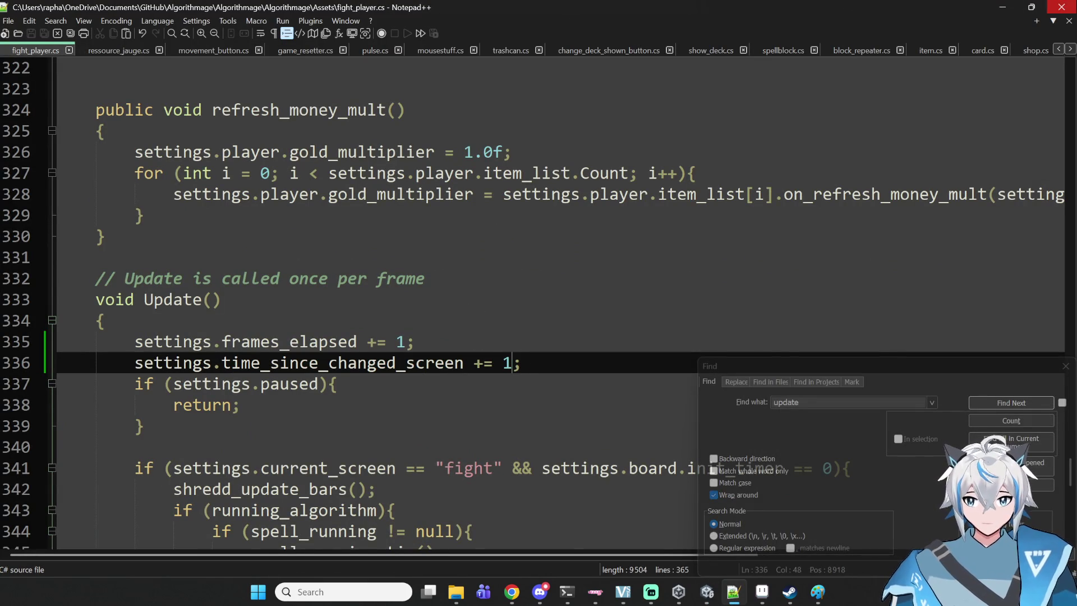
left_click(1052, 6)
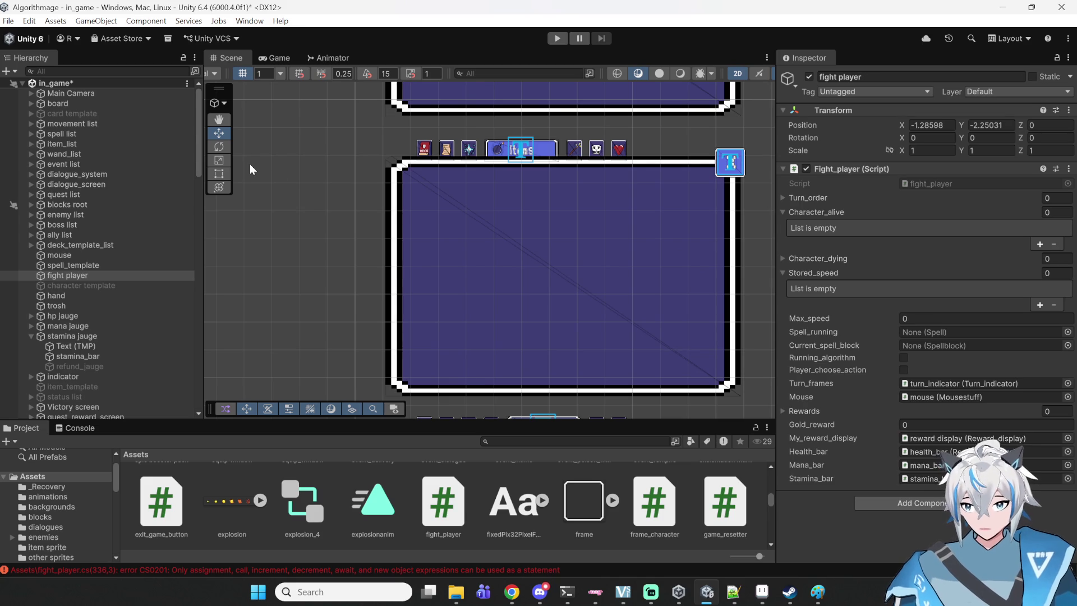
- Select the settings.time_since_changed_screen += 1 line on line 336 of fight_player.cs
scroll(100, 254, "down", 10)
scroll(100, 253, "down", 5)
scroll(90, 140, "down", 5)
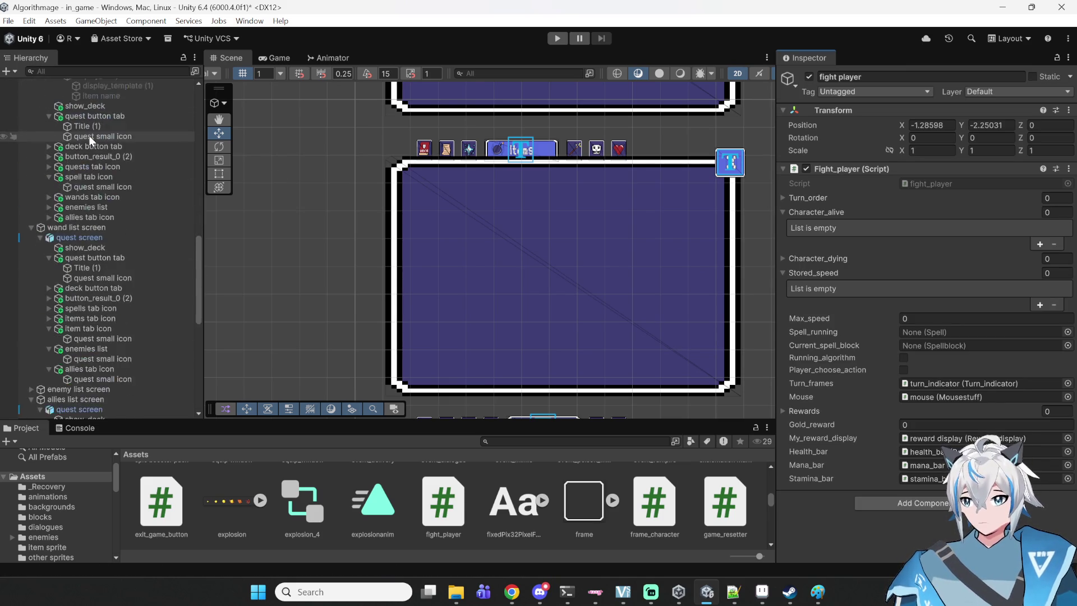
scroll(89, 140, "down", 5)
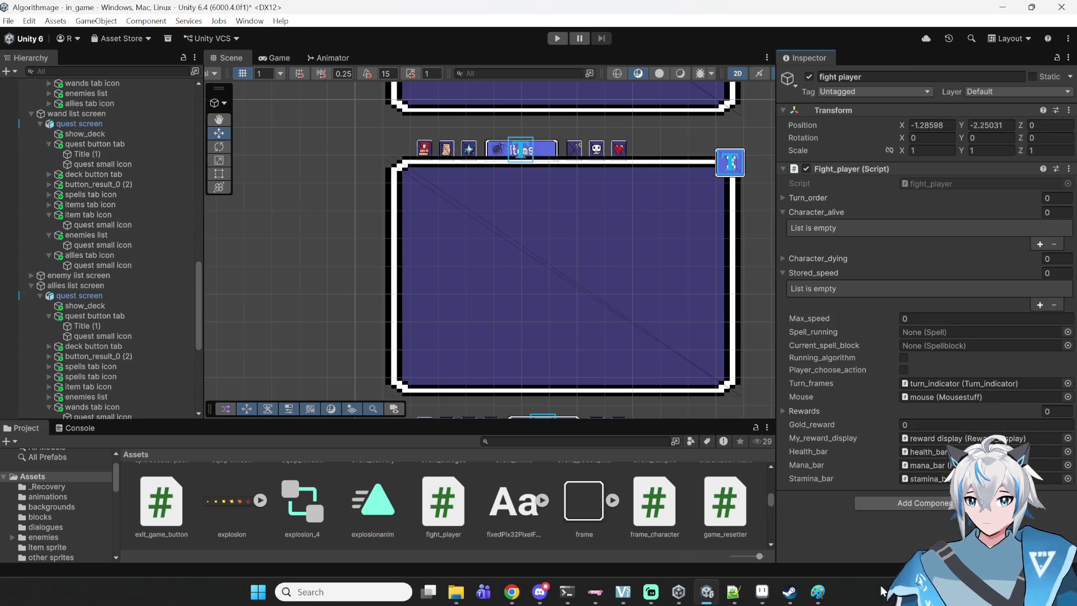
left_click(734, 591)
mouse_move(524, 371)
left_mouse_down()
mouse_move(136, 365)
mouse_move(136, 344)
mouse_move(133, 363)
left_mouse_up()
mouse_move(771, 589)
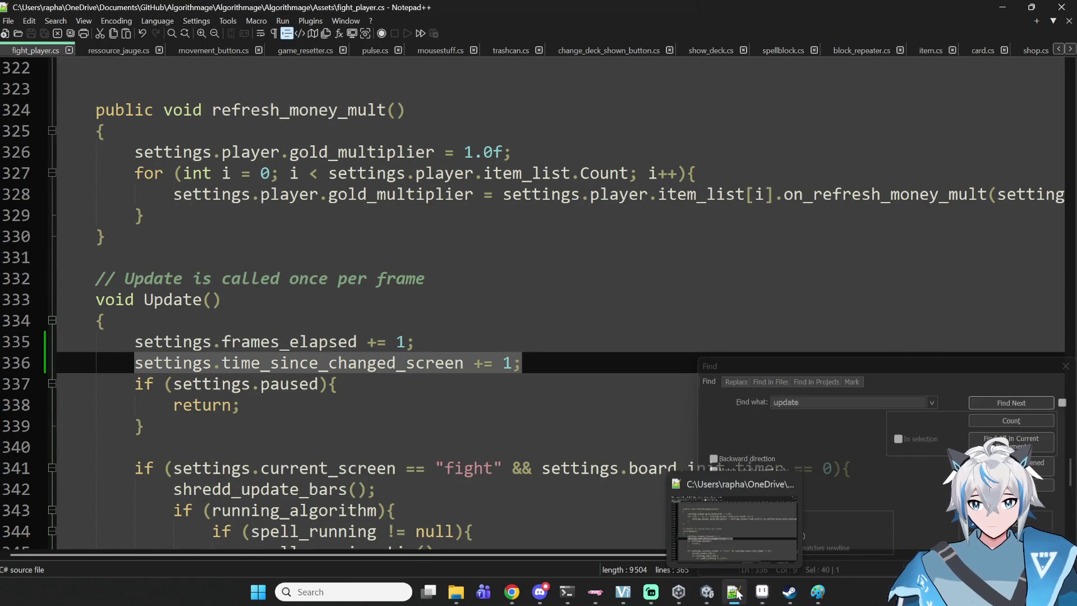
- Select allies list screen in Unity and open its Screen_change script
left_click(706, 591)
left_click(87, 287)
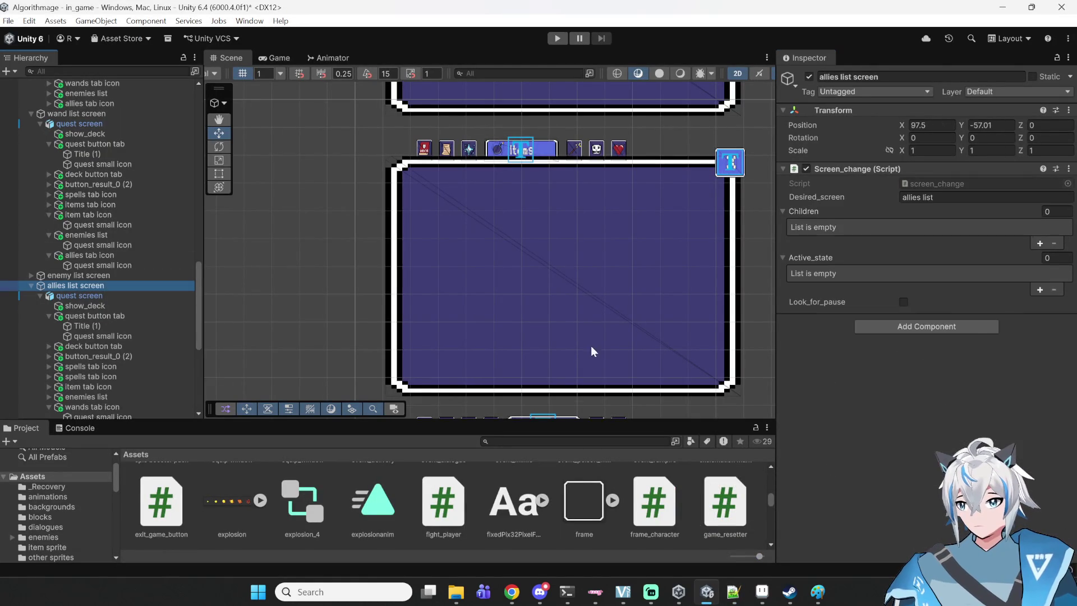
left_click(932, 182)
- Paste the time_since_changed_screen increment line after activate_children() on line 65
scroll(325, 290, "down", 4)
scroll(326, 290, "up", 2)
scroll(325, 290, "down", 3)
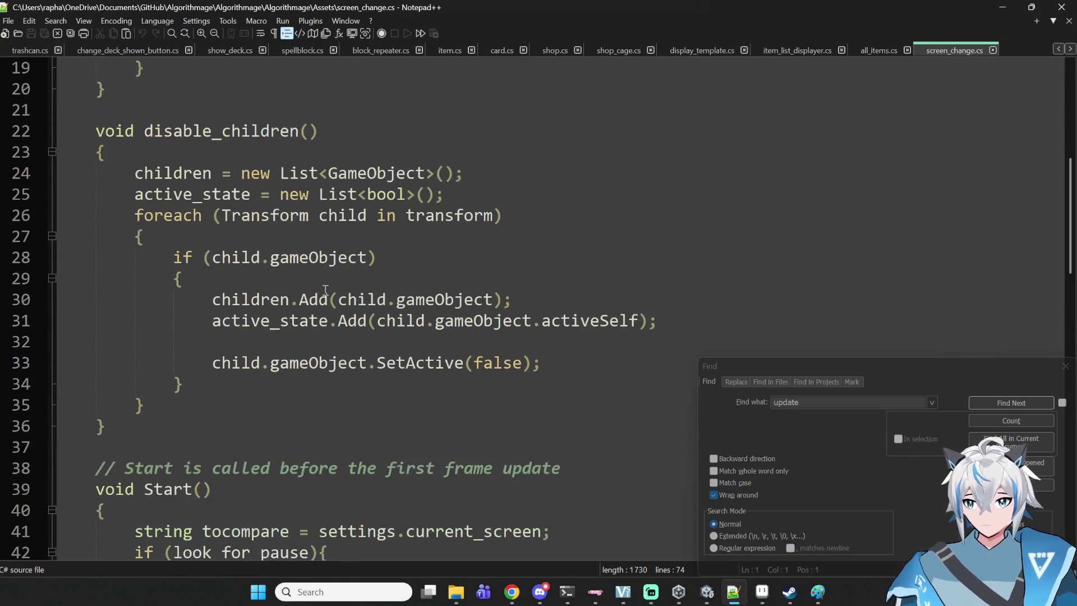
scroll(325, 289, "down", 5)
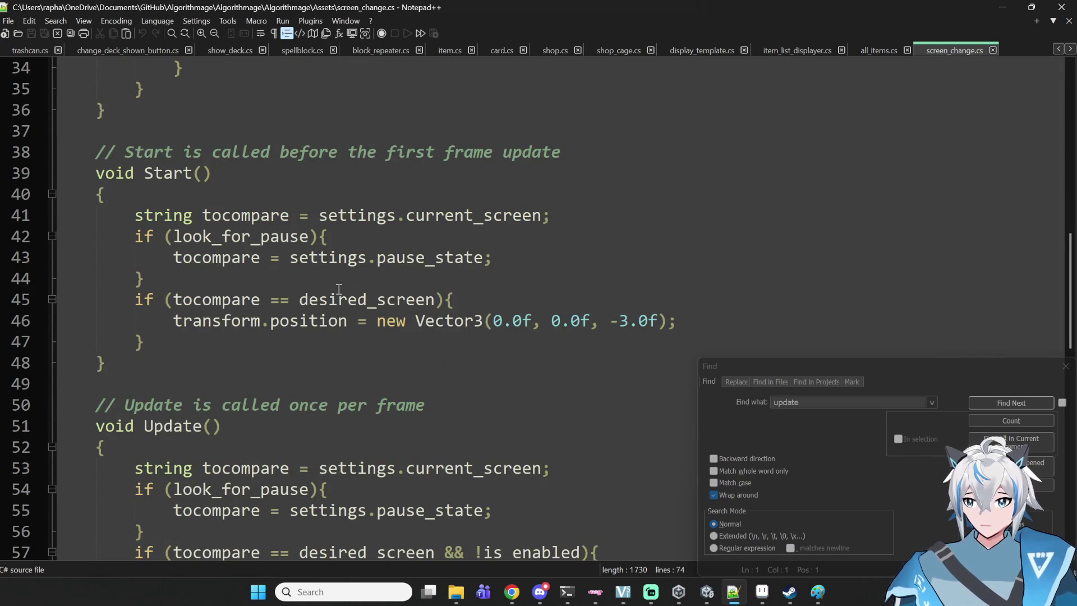
scroll(339, 289, "down", 5)
left_click(468, 260)
left_click(395, 391)
left_click(441, 396)
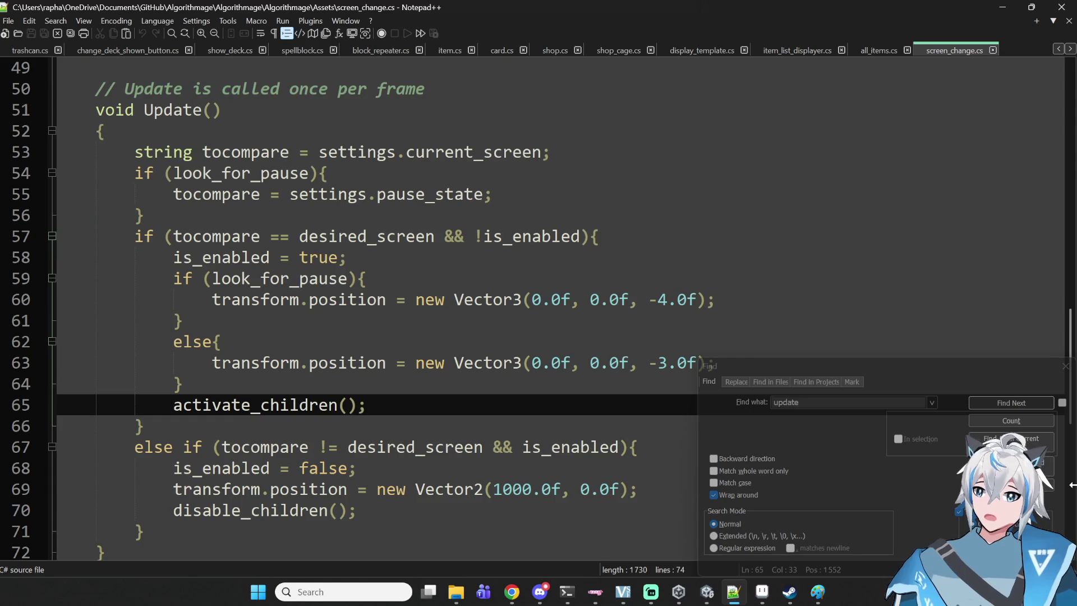
key("Return")
key("ctrl+v")
- Change it to settings.time_since_changed_screen = 0, save screen_change.cs, and view all_items.cs
key("Left")
key("BackSpace")
key("Delete")
type("0")
key("ctrl+s")
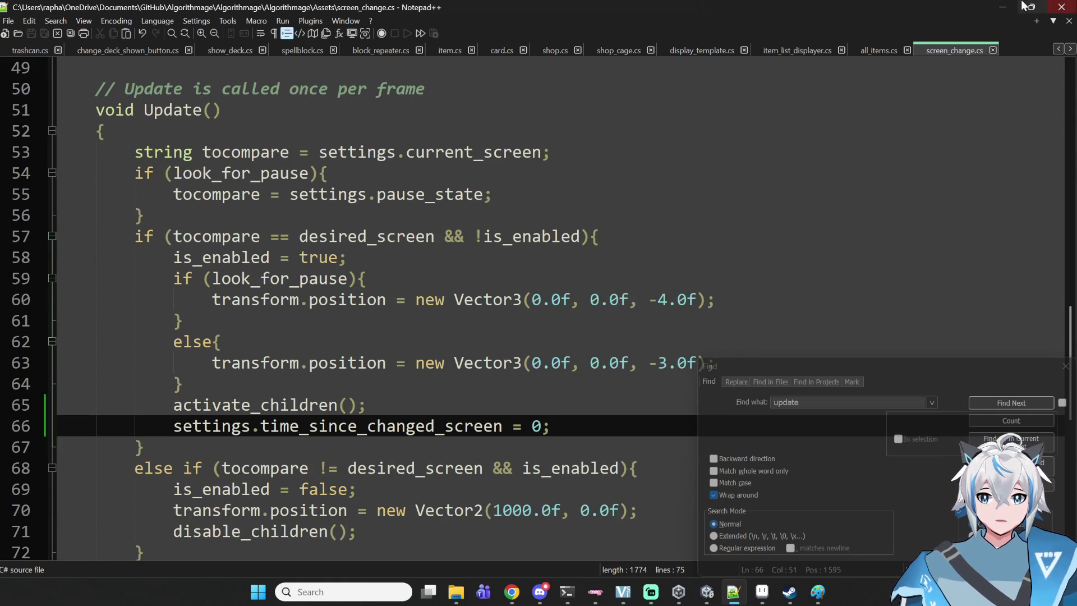
left_click(876, 52)
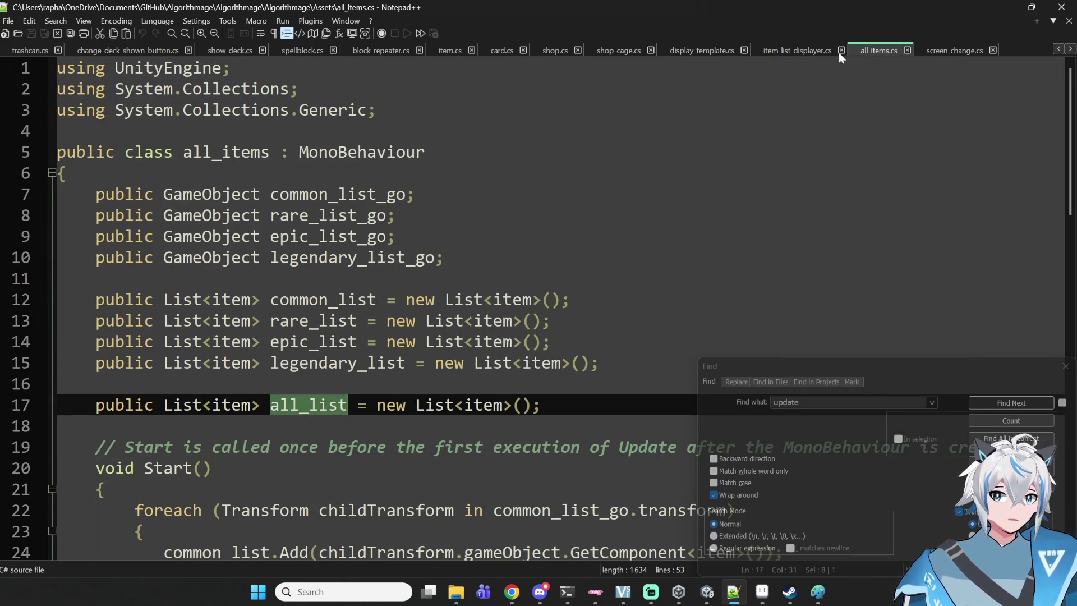
- Flip between the script tabs and select the time_since_changed_screen reset line in screen_change.cs
left_click(811, 46)
left_click(875, 47)
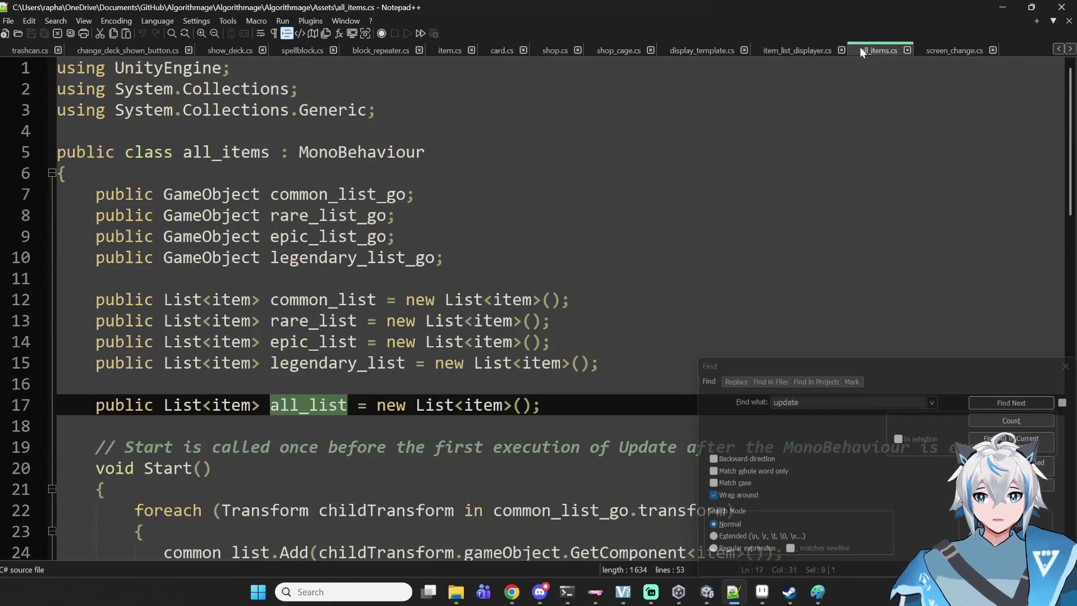
left_click(812, 45)
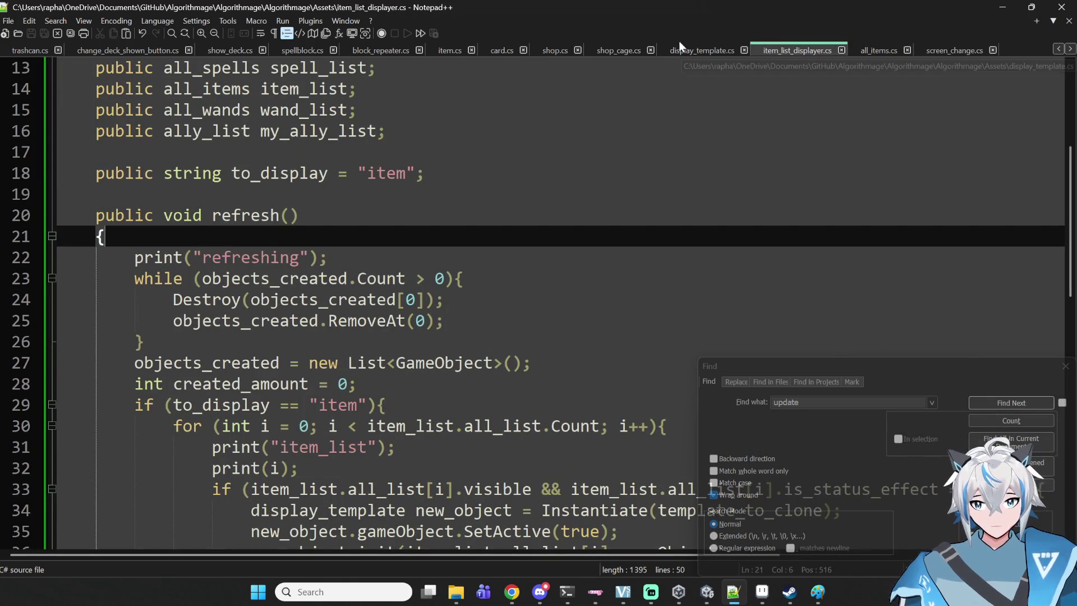
left_click(951, 50)
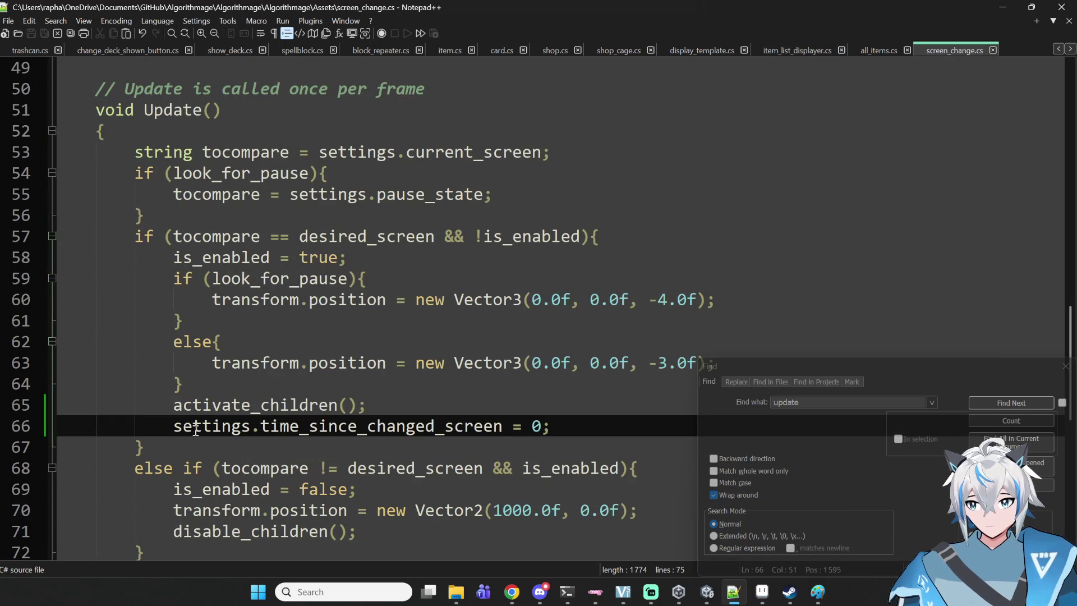
left_click_drag(171, 430, 571, 428)
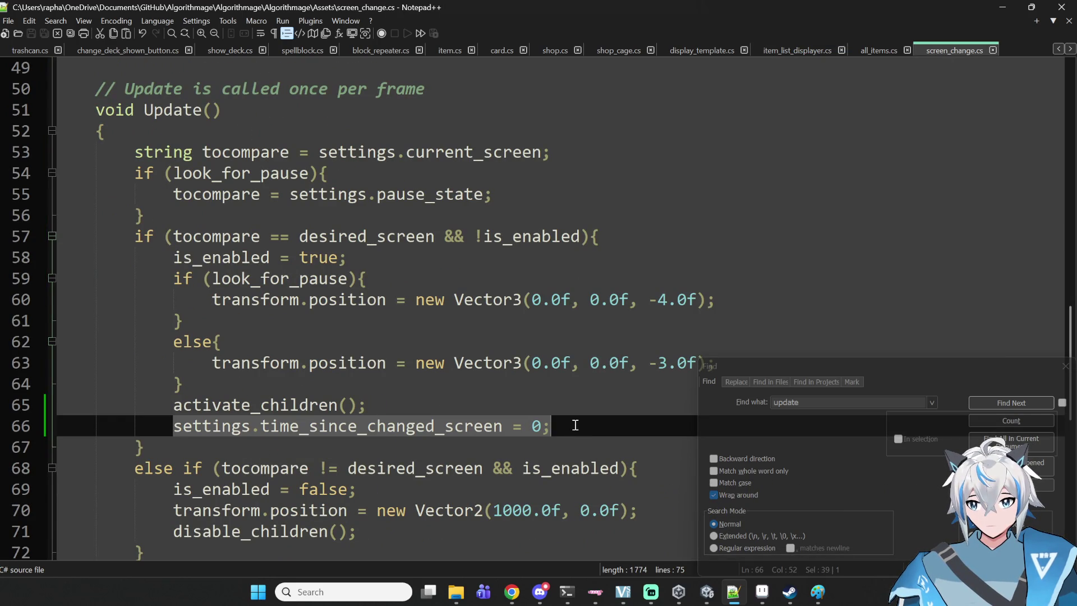
left_click(575, 426)
left_click(173, 427, "shift")
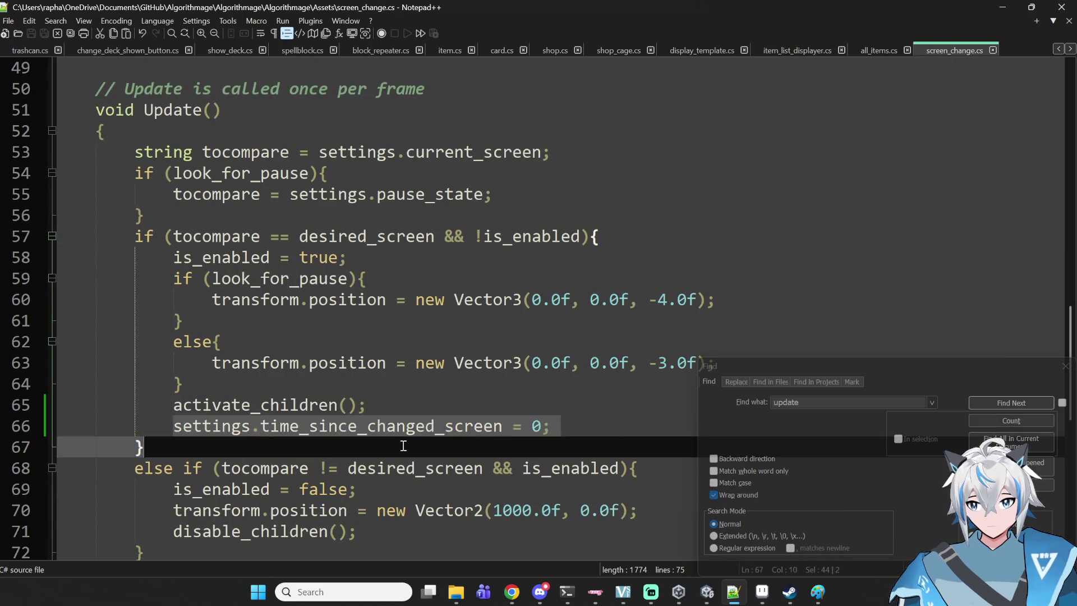
- Inspect the empty Update method in all_items.cs
left_click(870, 48)
scroll(495, 233, "down", 12)
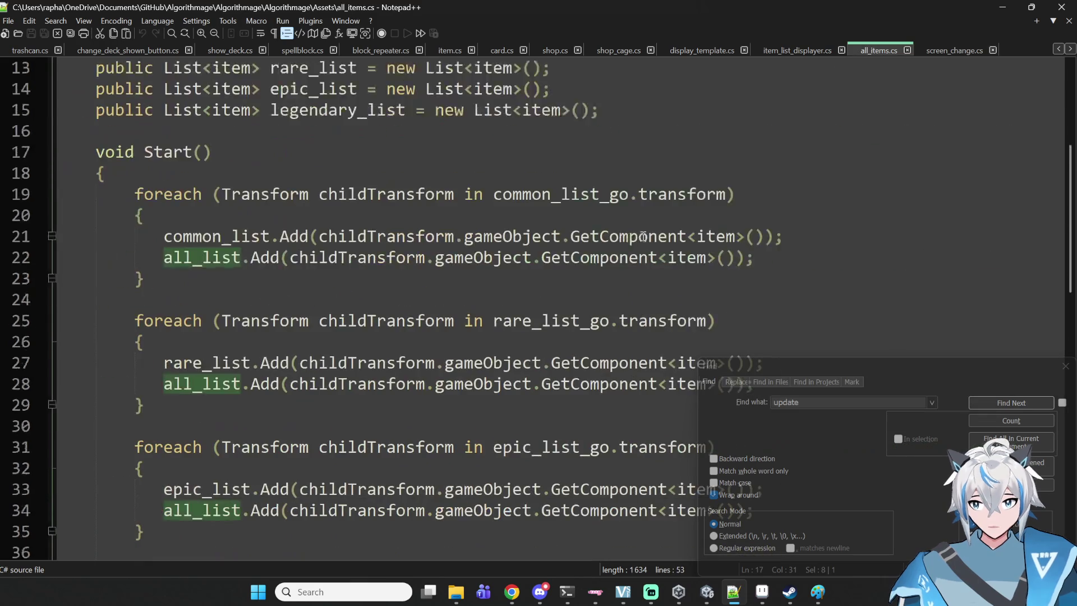
left_click(138, 350)
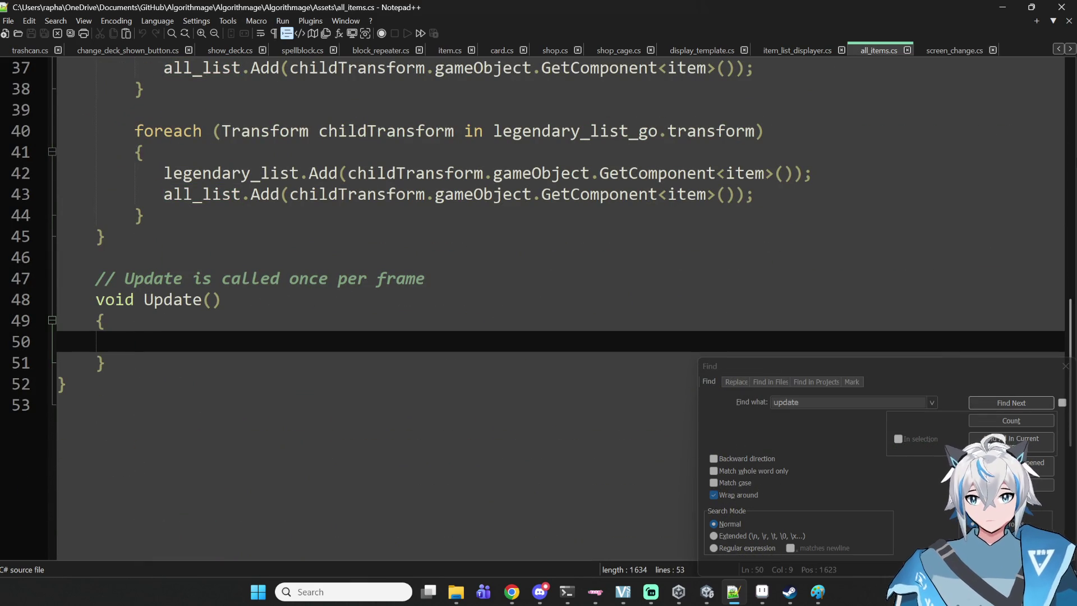
- Scroll to the end of item_list_displayer.cs, where Start() calls refresh()
left_click(766, 50)
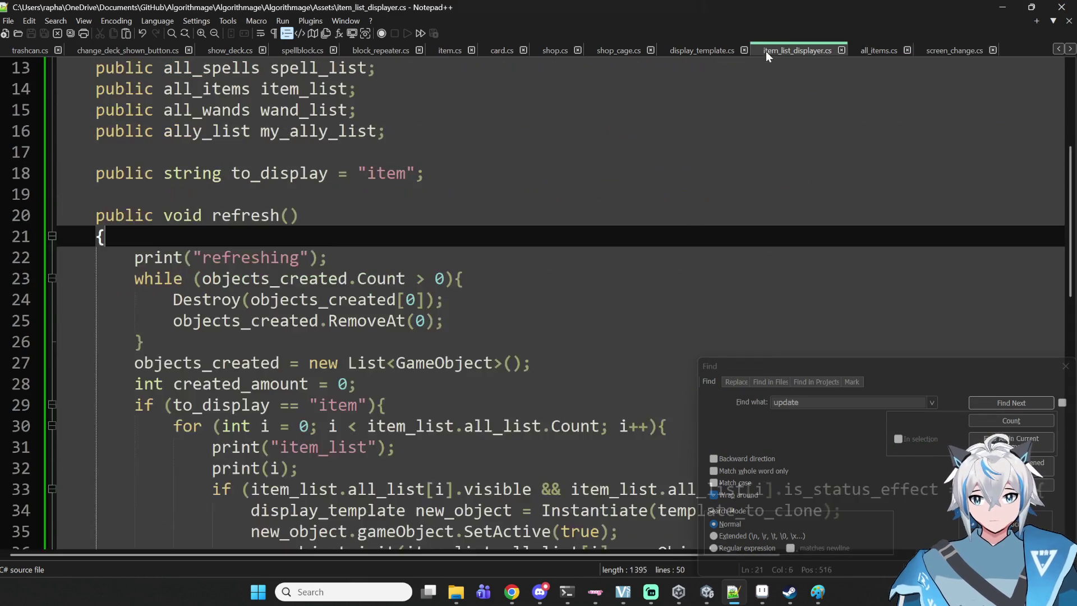
scroll(609, 325, "down", 7)
scroll(224, 325, "up", 9)
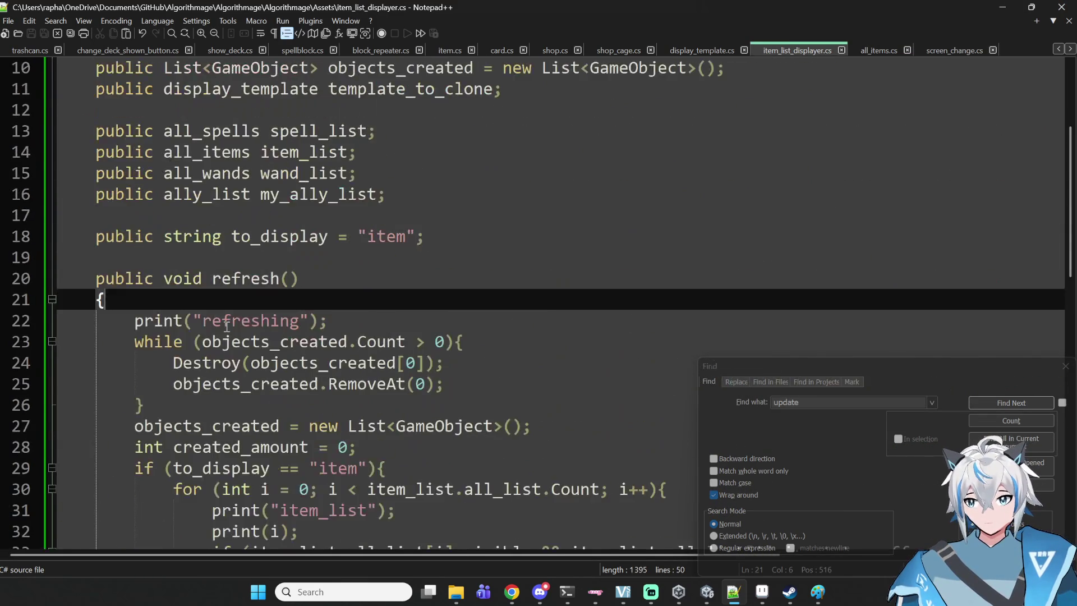
scroll(227, 327, "down", 7)
scroll(284, 342, "down", 3)
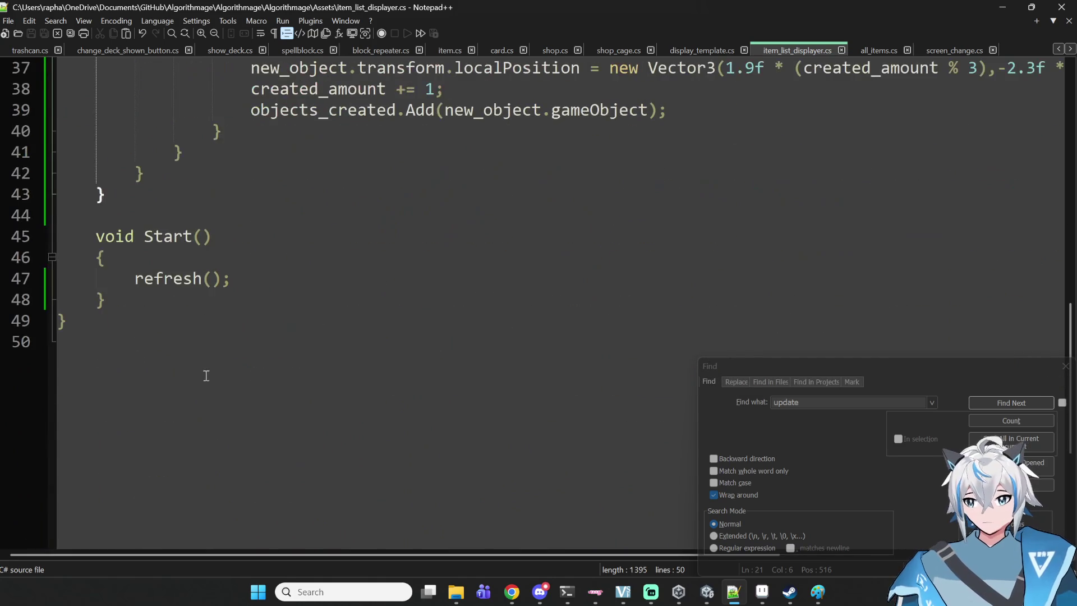
left_click(208, 301)
- Below Start(), begin a void Update() method comparing settings.time_since_changed_screen with 0
key("Return")
key("Return")
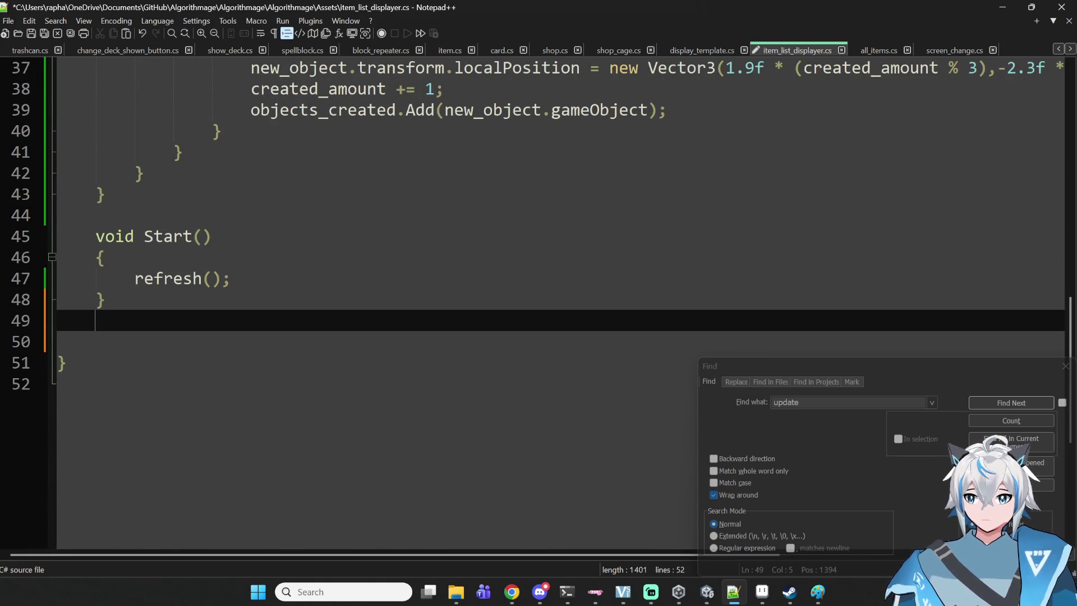
type("void Up")
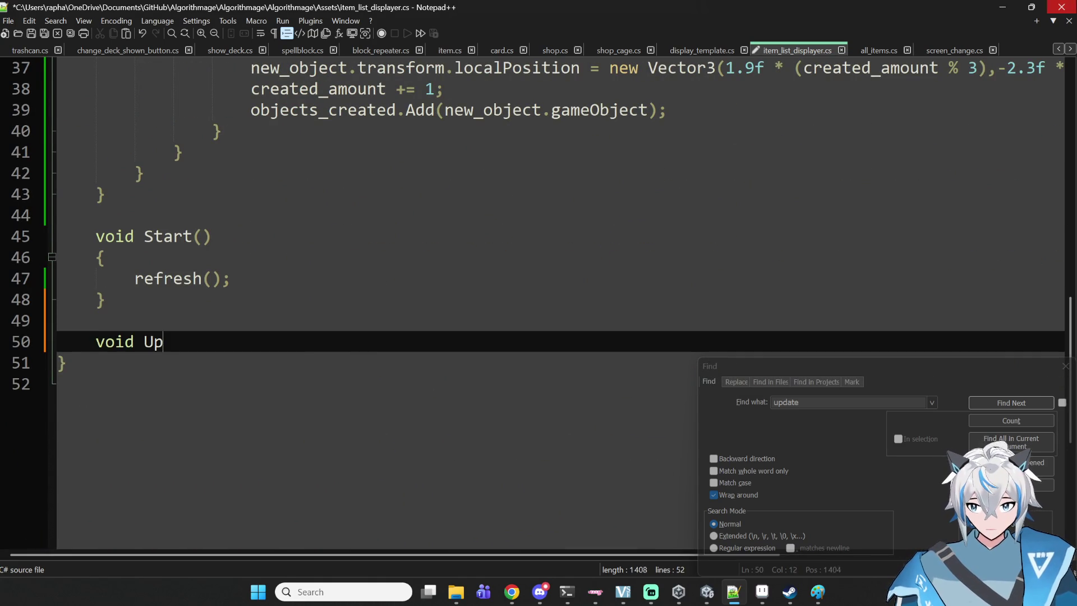
type("date(){")
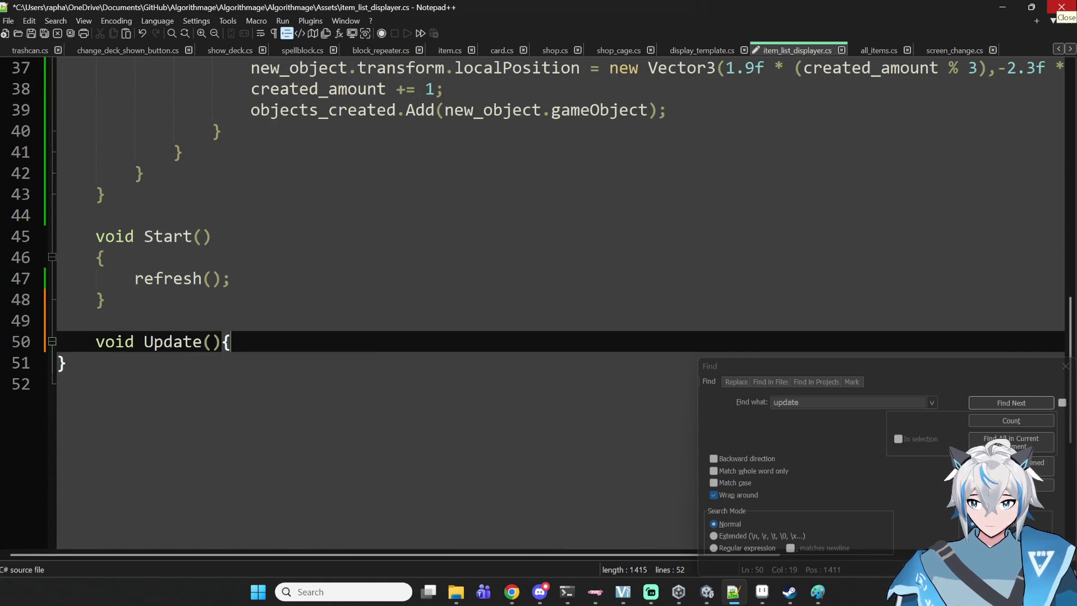
key("Return")
type("{")
key("Return")
type("settings.time_since_changed_screen = 0;")
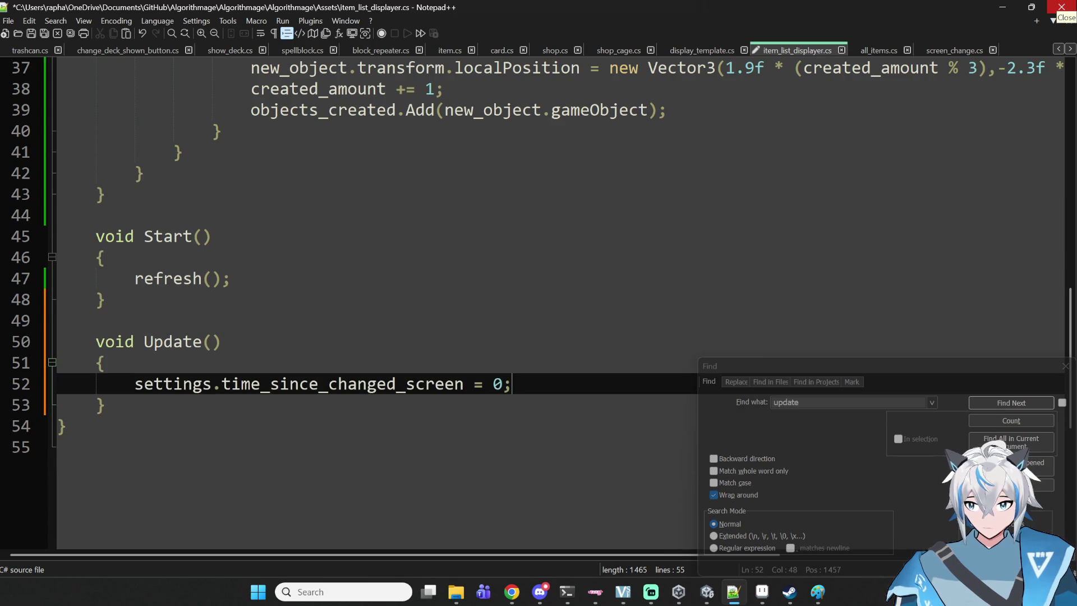
key("Left")
key("Left")
key("Left")
type("= 0)")
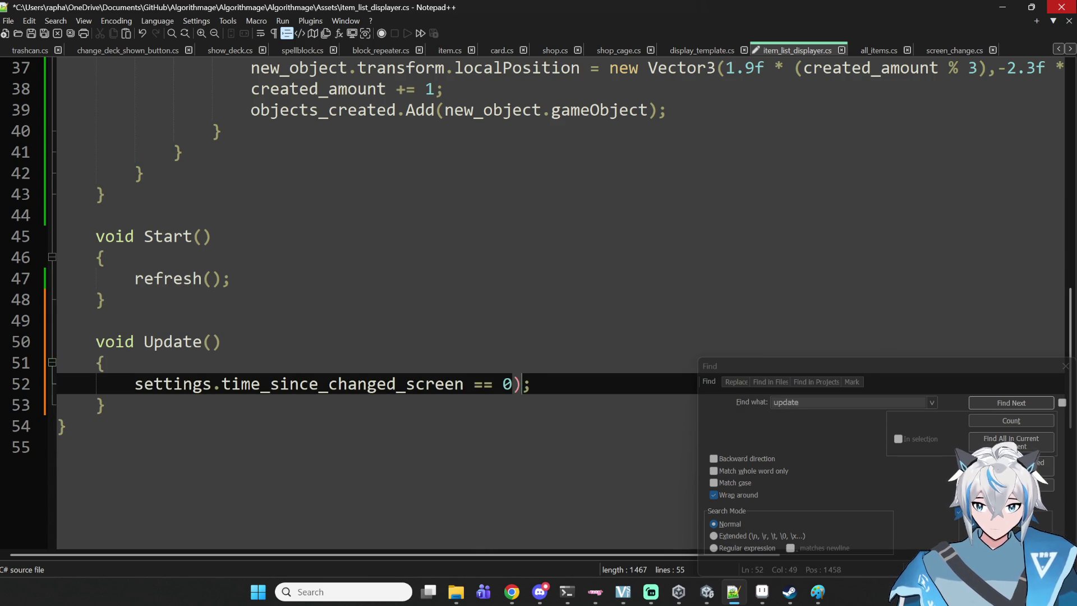
- Wrap the time_since_changed_screen == 0 comparison in an if statement
key("Down")
key("Home")
key("Up")
key("Home")
key("Right")
key("Left")
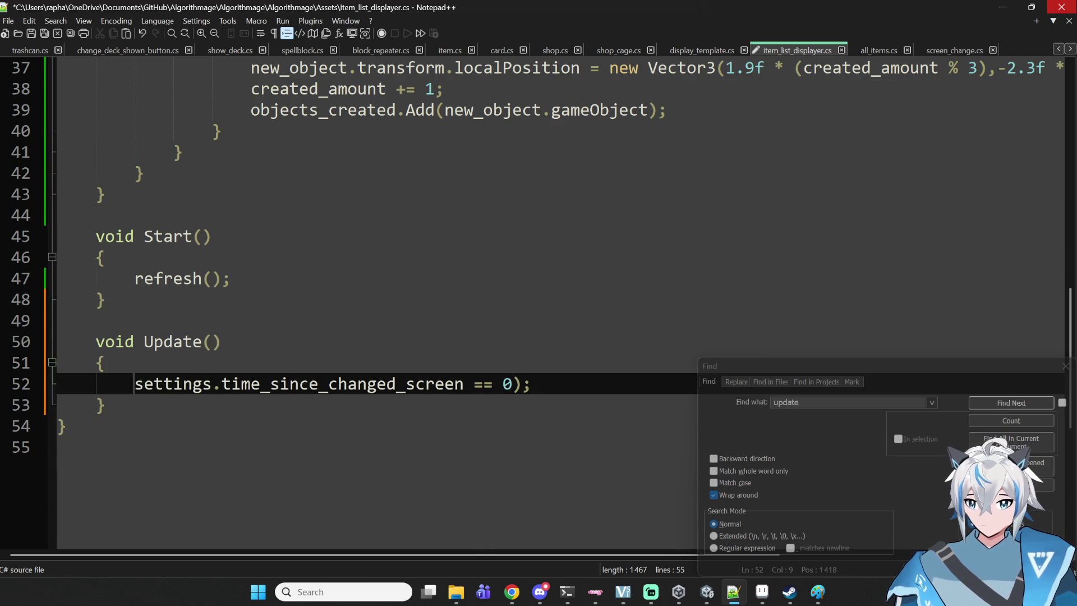
type("if (")
- Give the if block braces and a refresh(); call in its body
key("Down")
key("Up")
key("End")
key("BackSpace")
type("{")
key("Return")
key("Return")
type("}")
key("Up")
type("rfefr")
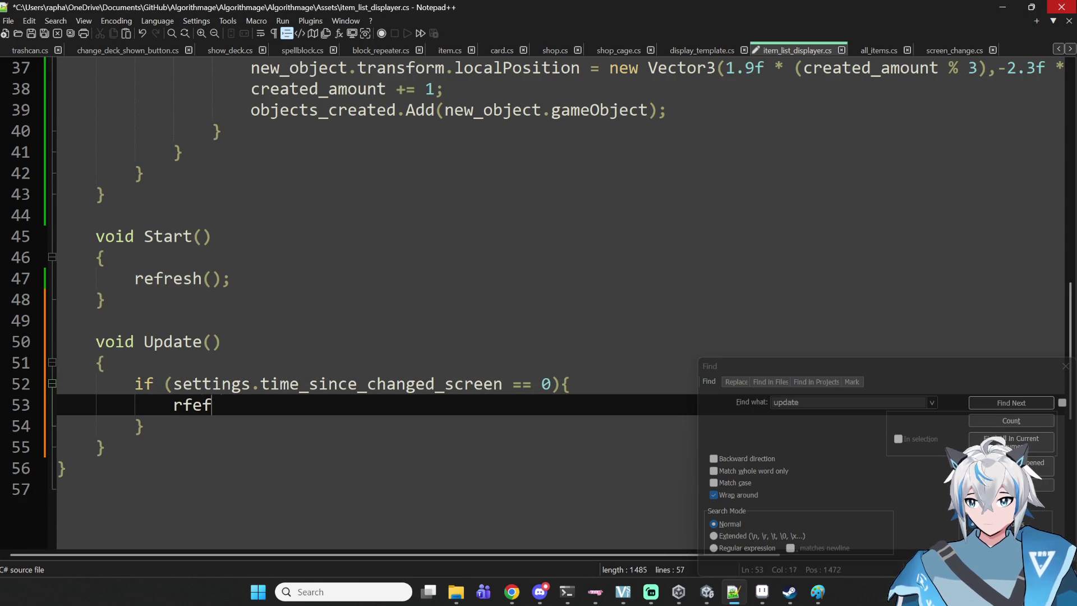
key("BackSpace")
key("BackSpace")
key("BackSpace")
key("BackSpace")
type("efresh();")
- Save item_list_displayer.cs, check Unity, then return to the 0 in the if condition
key("ctrl+s")
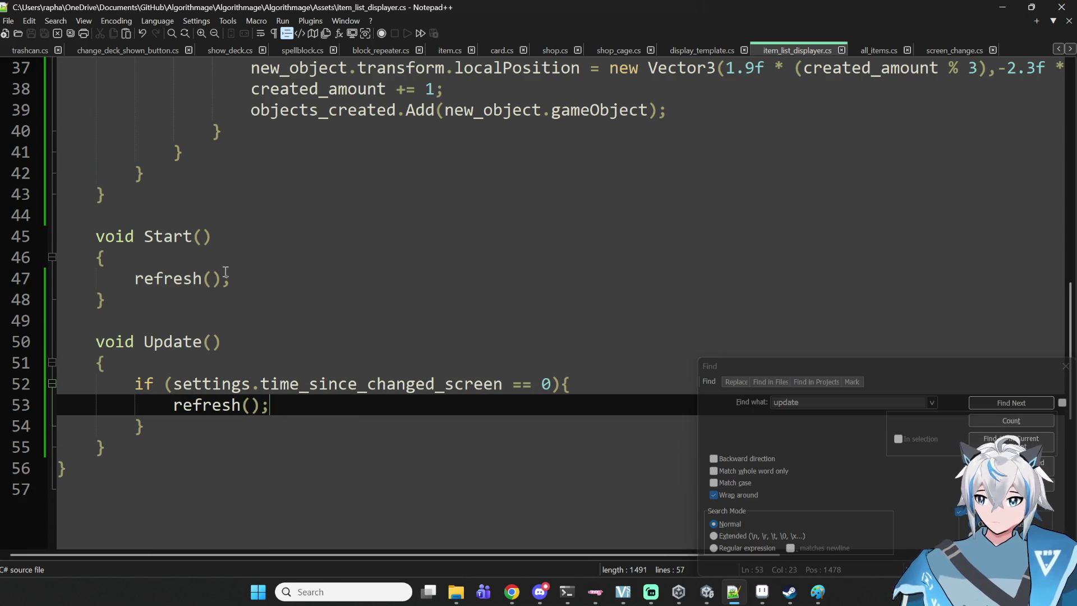
scroll(512, 329, "up", 3)
scroll(512, 330, "down", 1)
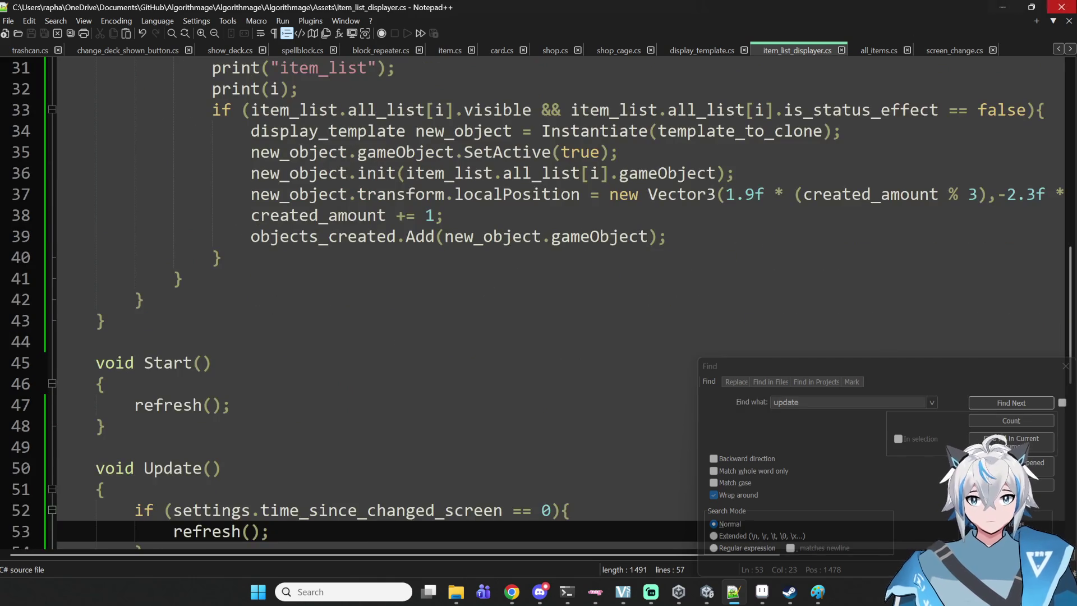
left_click(1001, 6)
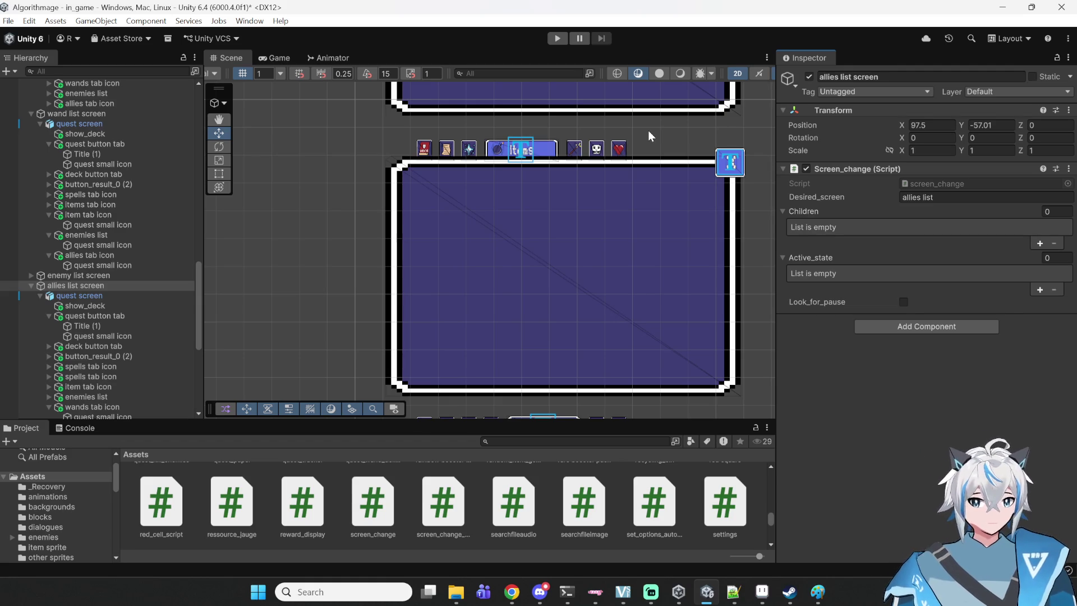
left_click(734, 592)
left_click(545, 508)
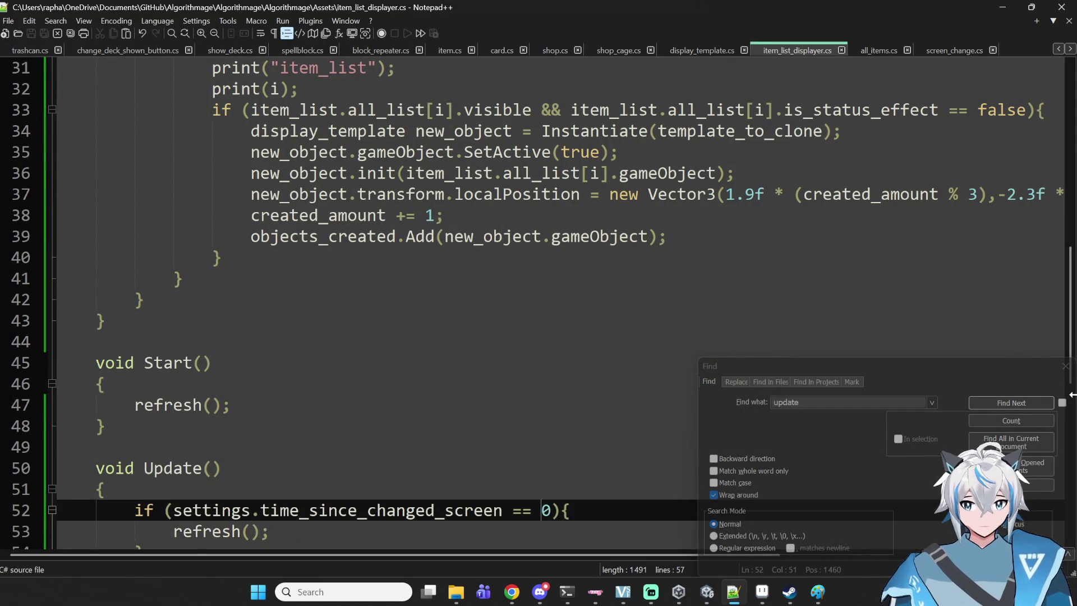
- Change the refresh condition to time_since_changed_screen == 1, save, and start play mode in Unity
key("BackSpace")
type("1")
key("ctrl+s")
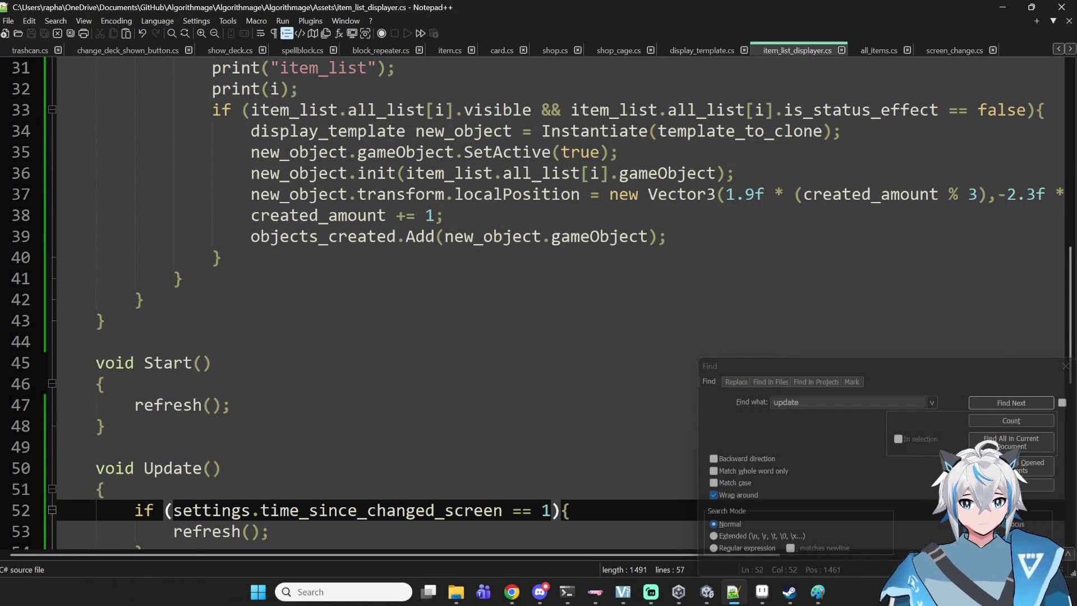
left_click(1002, 7)
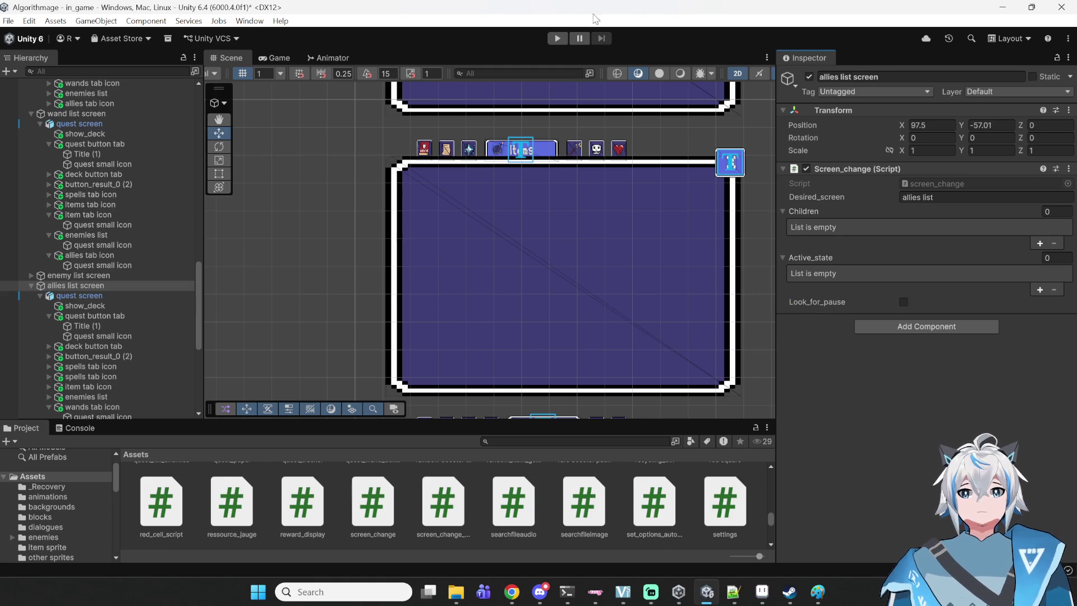
left_click(560, 37)
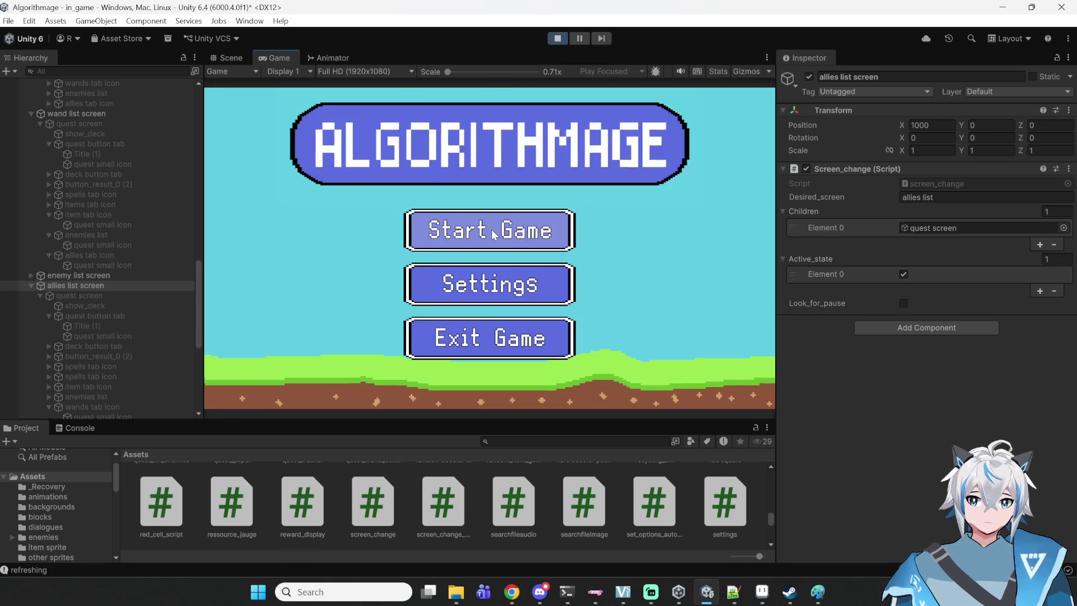
- Start a game, open the deck panel's Items list, and view the refreshing message's stack trace
left_click(493, 235)
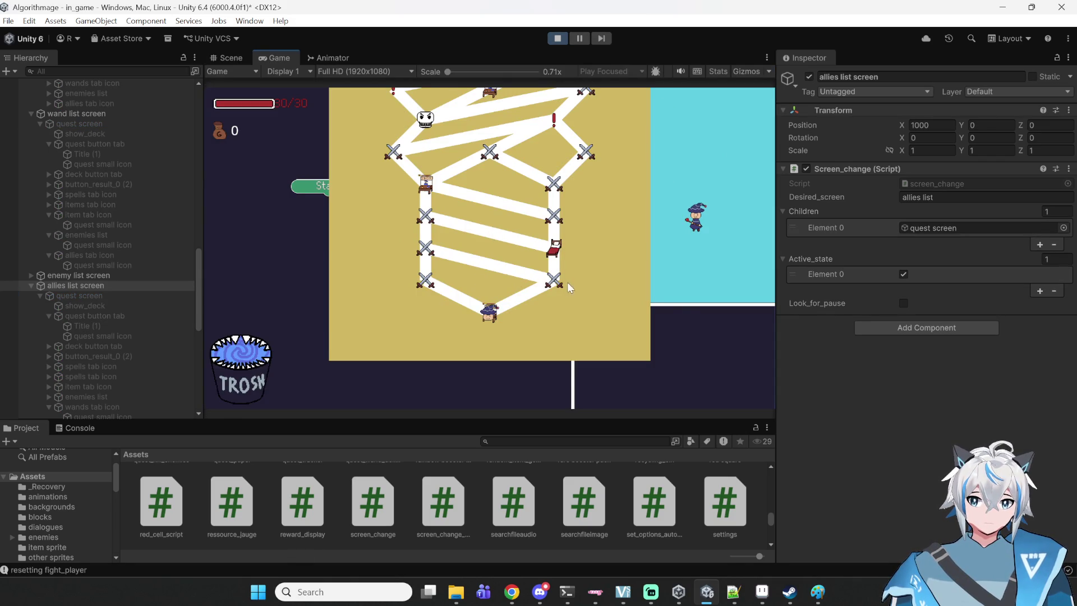
left_click(611, 363)
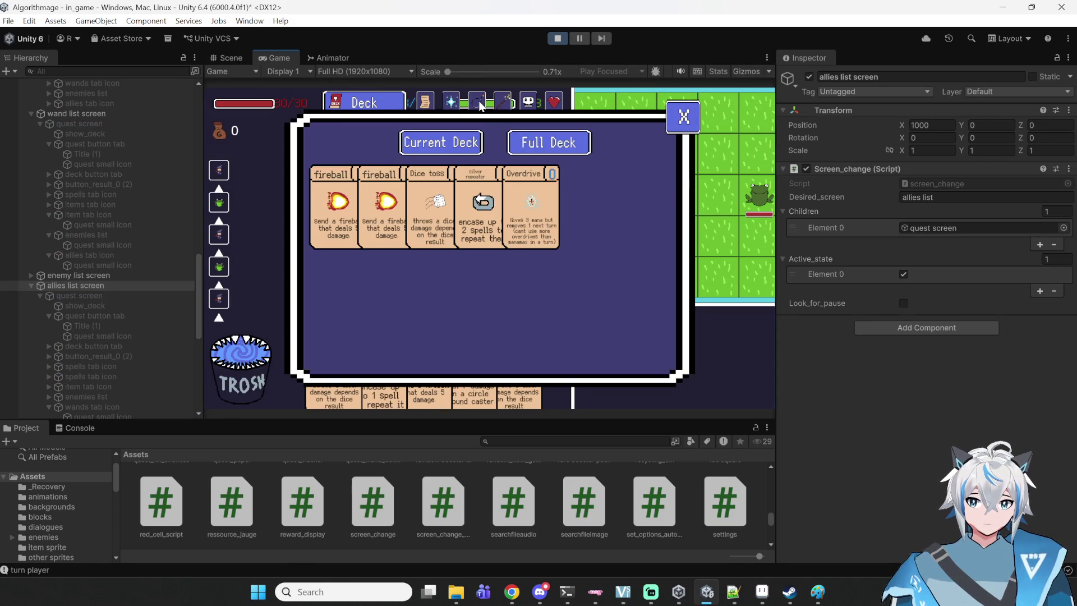
left_click(476, 105)
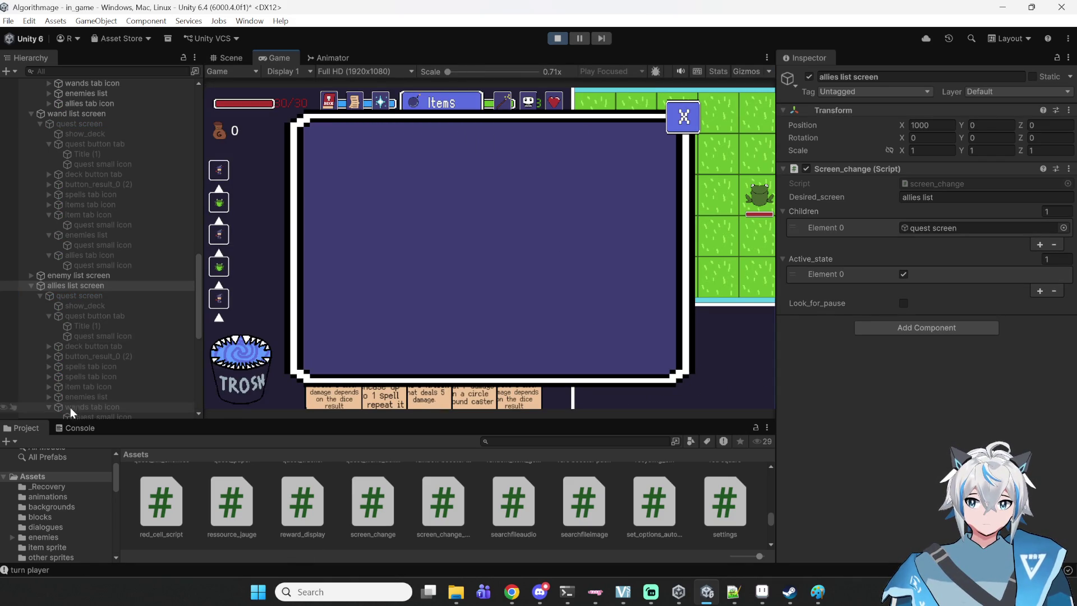
left_click(74, 428)
scroll(184, 483, "up", 2)
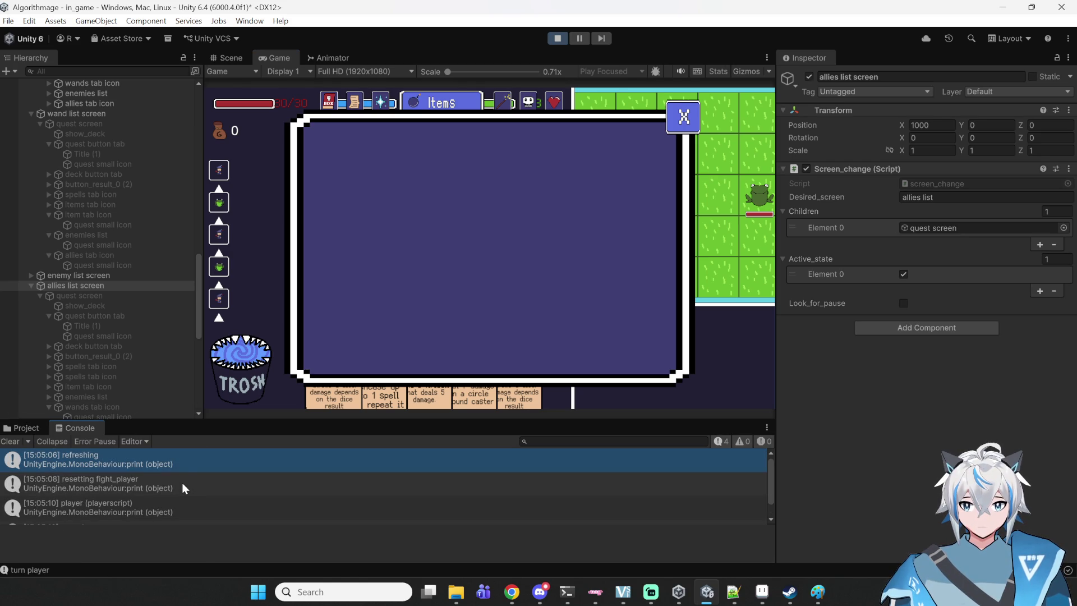
left_click(184, 471)
scroll(186, 470, "down", 2)
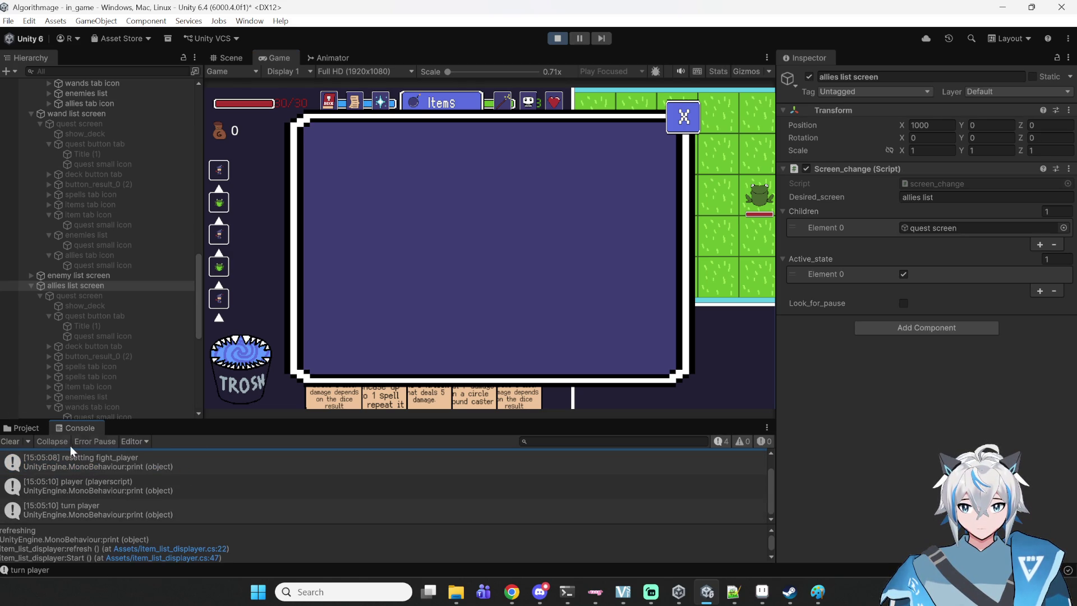
- Cycle the game panel through Deck, Spells and Items, and turn on Console Collapse
left_click(332, 99)
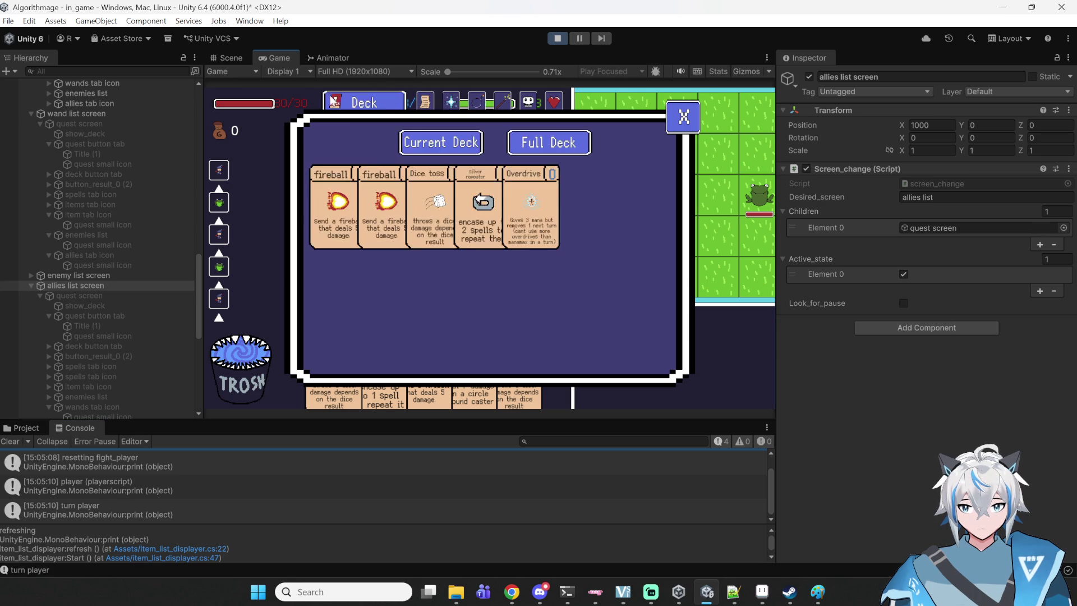
left_click(451, 104)
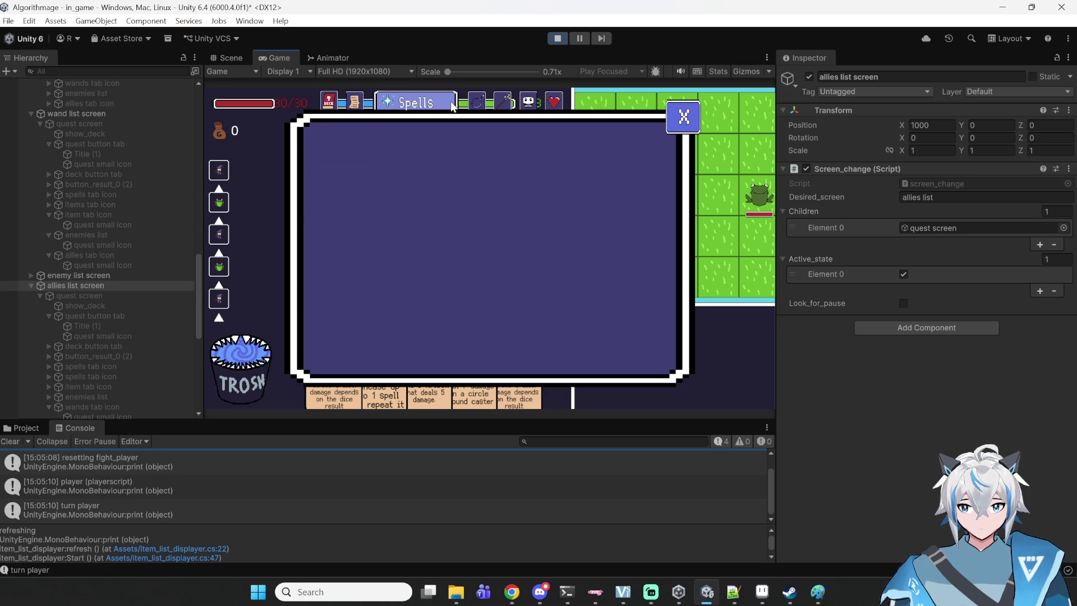
left_click(476, 103)
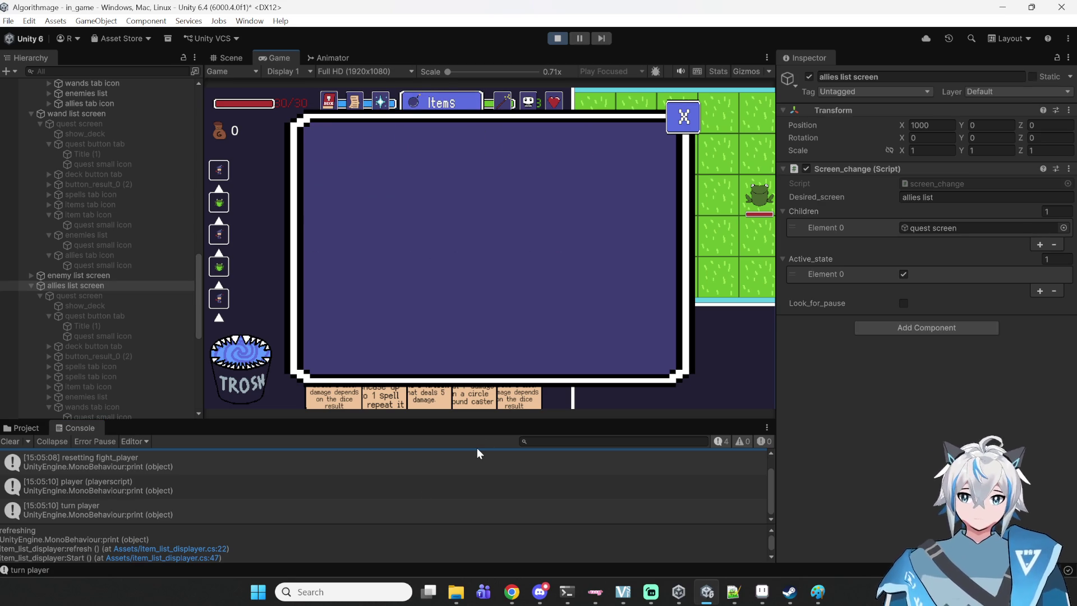
left_click(51, 440)
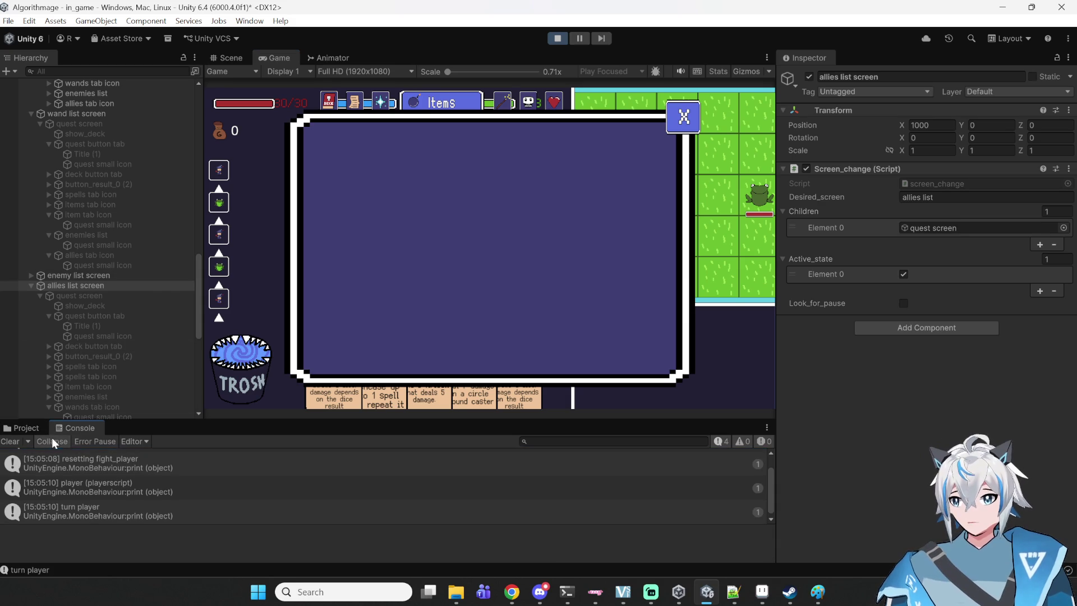
scroll(362, 491, "up", 1)
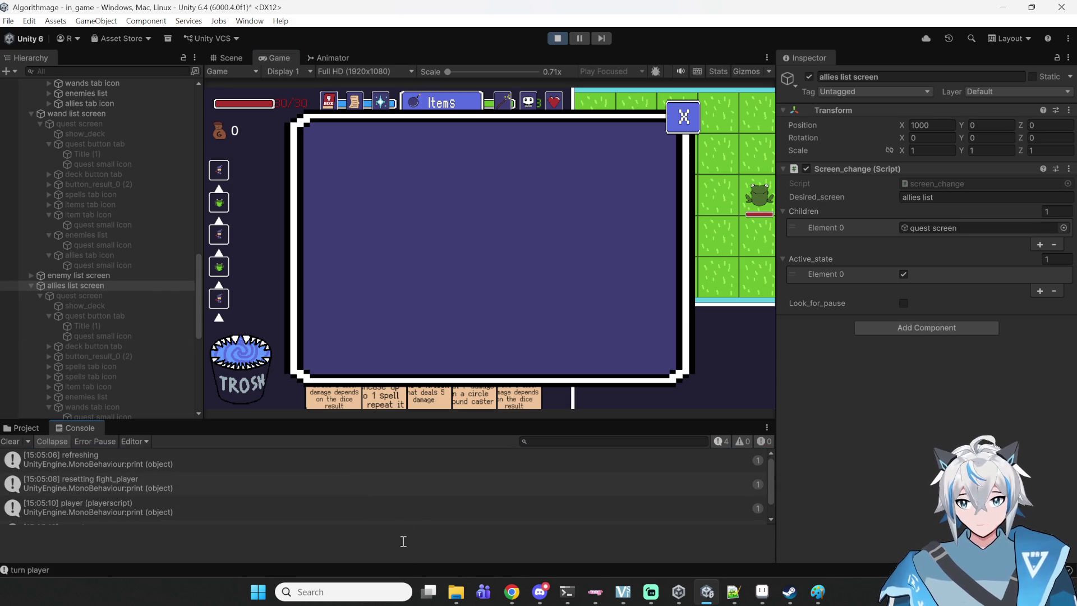
- Retest switching between Deck and Items, then scroll the Hierarchy; the Items list stays empty
left_click(338, 104)
left_click(477, 102)
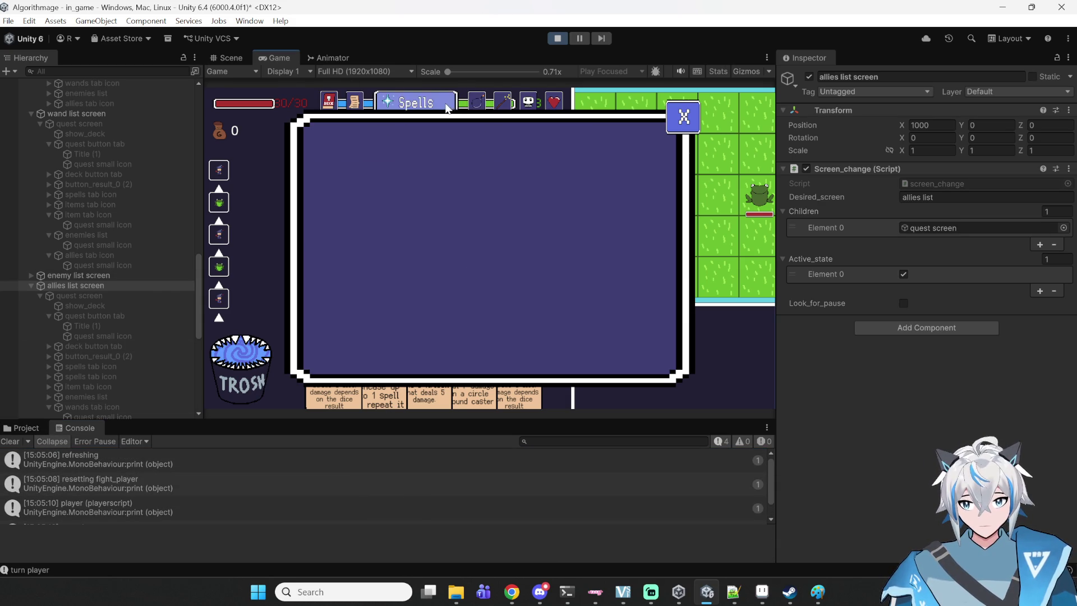
left_click(336, 106)
scroll(69, 238, "up", 5)
scroll(107, 236, "down", 3)
scroll(100, 235, "down", 2)
scroll(96, 235, "down", 3)
scroll(93, 236, "down", 2)
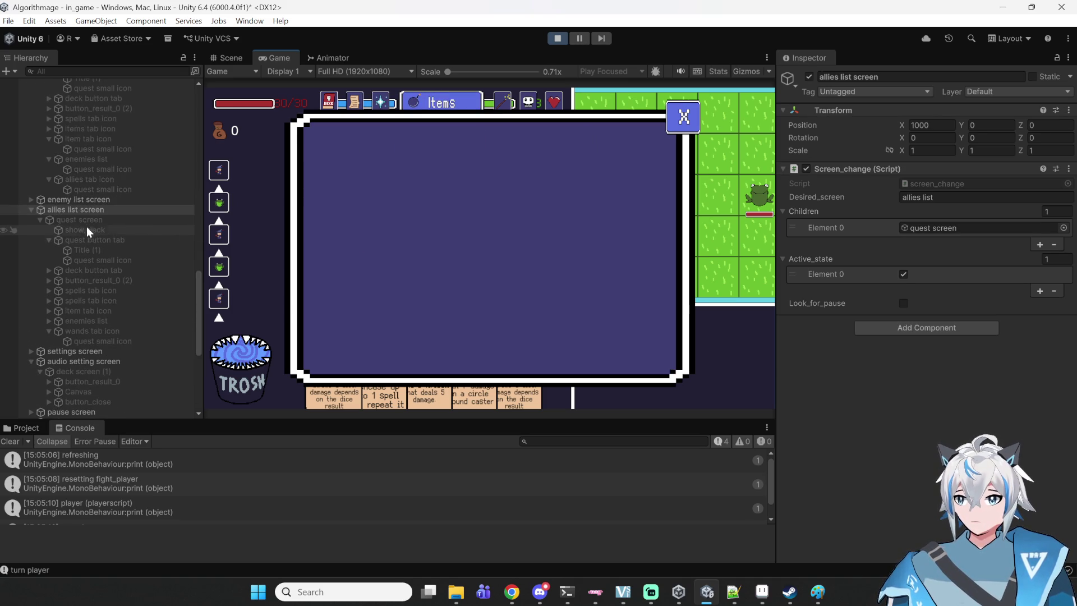
scroll(32, 205, "down", 8)
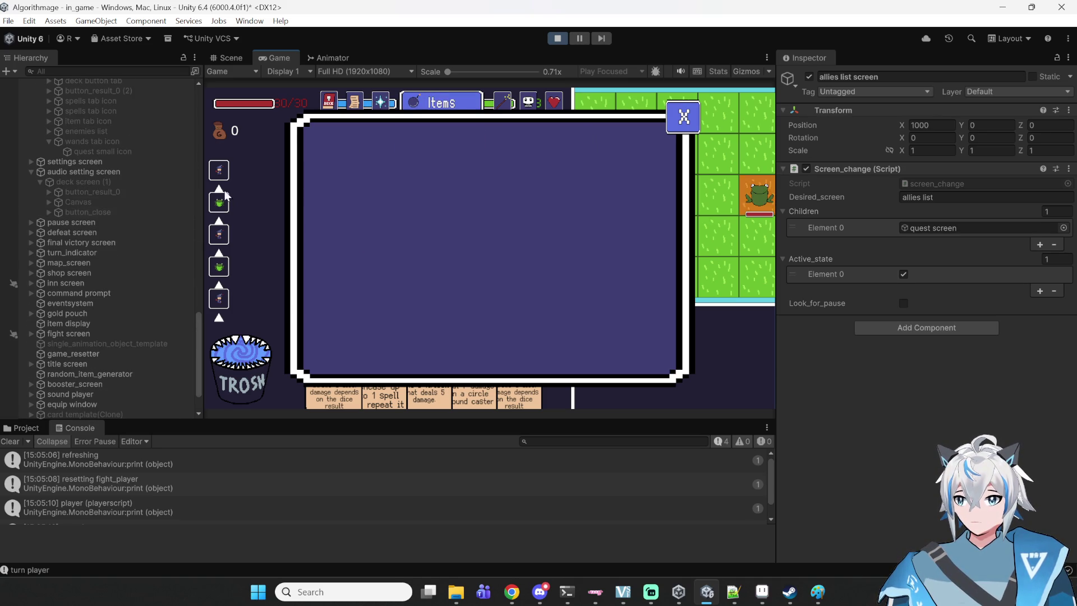
scroll(116, 211, "down", 2)
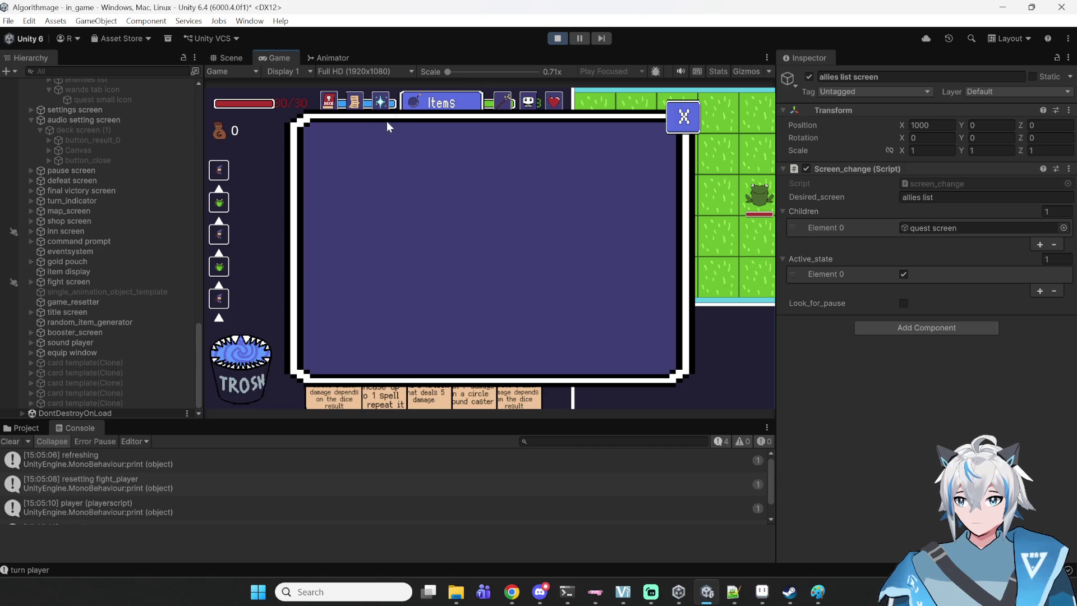
- Pause the game, frame the scene, and select item_list_displayer under the items screen
left_click(577, 39)
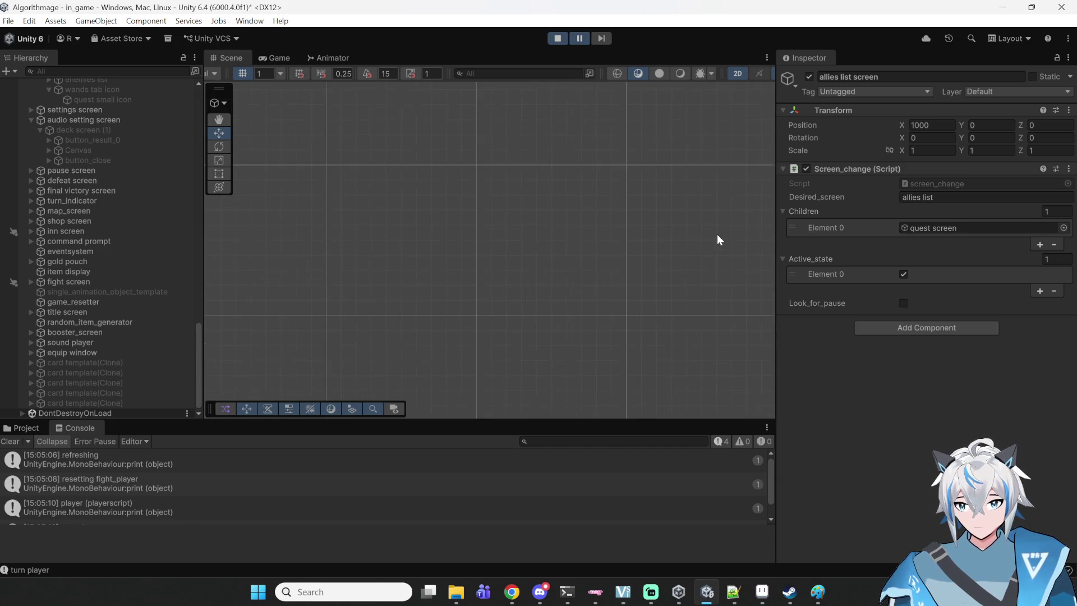
key("f")
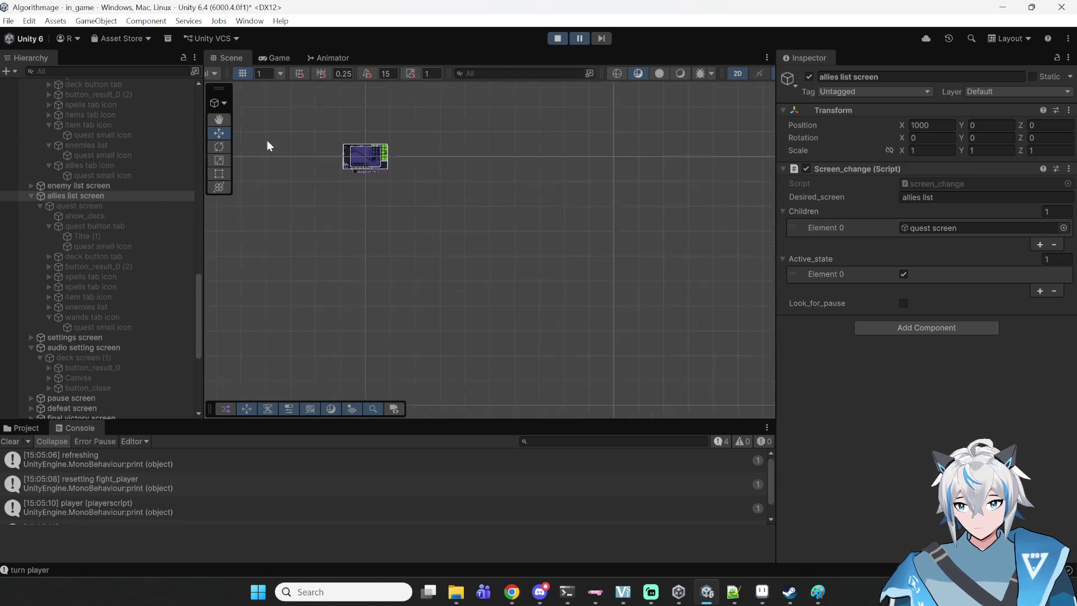
left_click(465, 148)
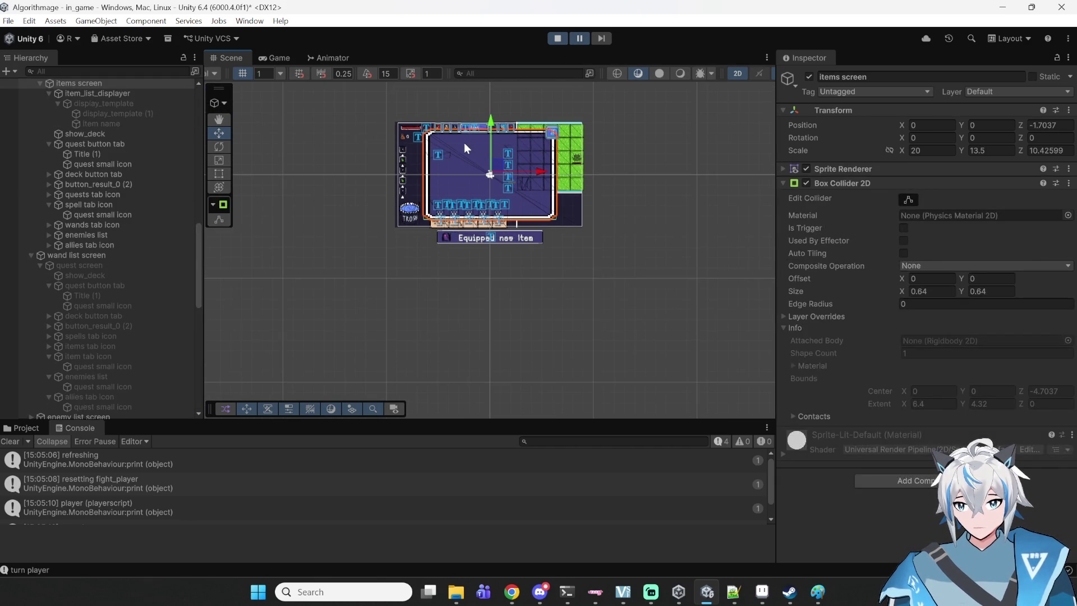
scroll(83, 176, "up", 4)
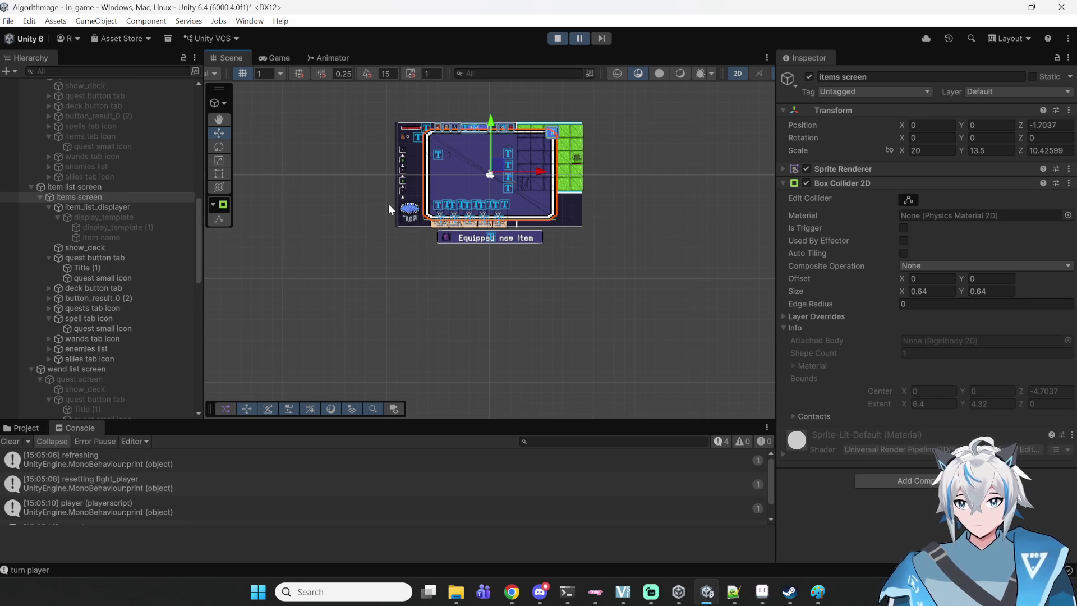
left_click(62, 209)
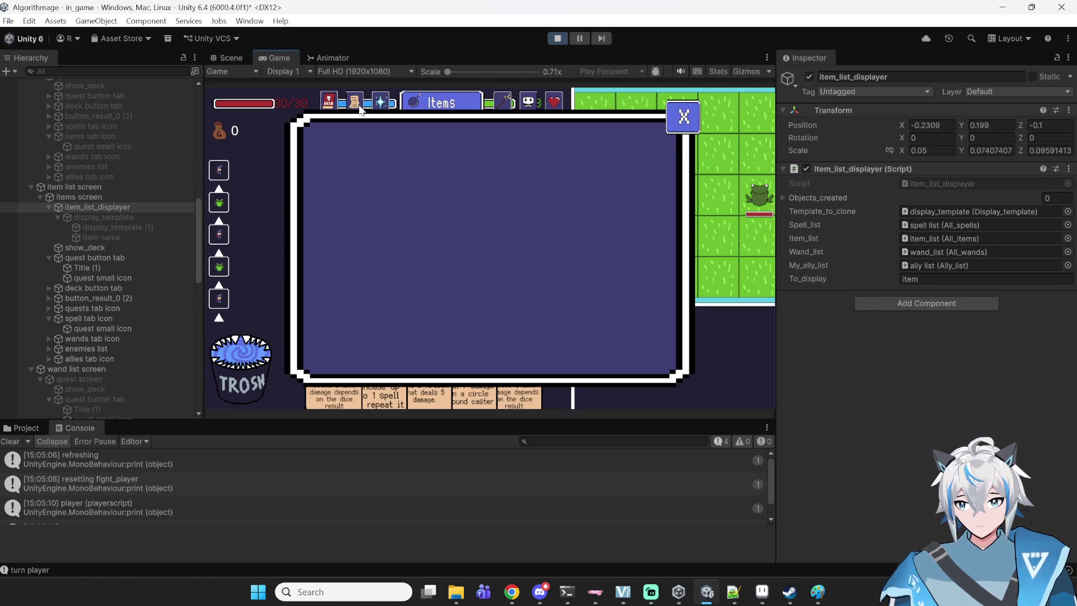
- Toggle between Deck and Items tabs twice, then stop play mode and bring back the code editor
left_click(334, 106)
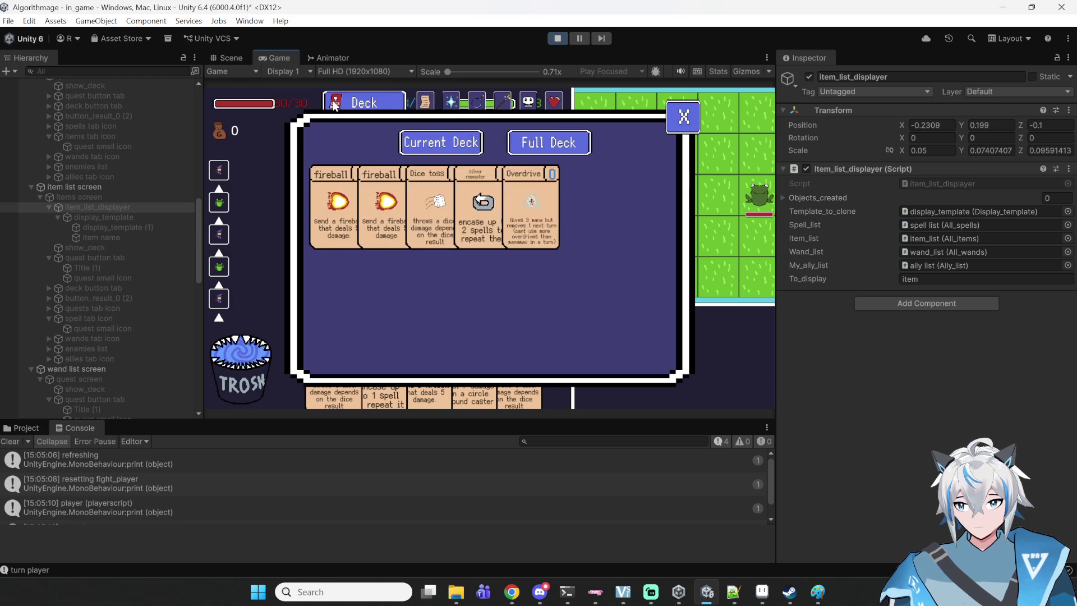
left_click(478, 105)
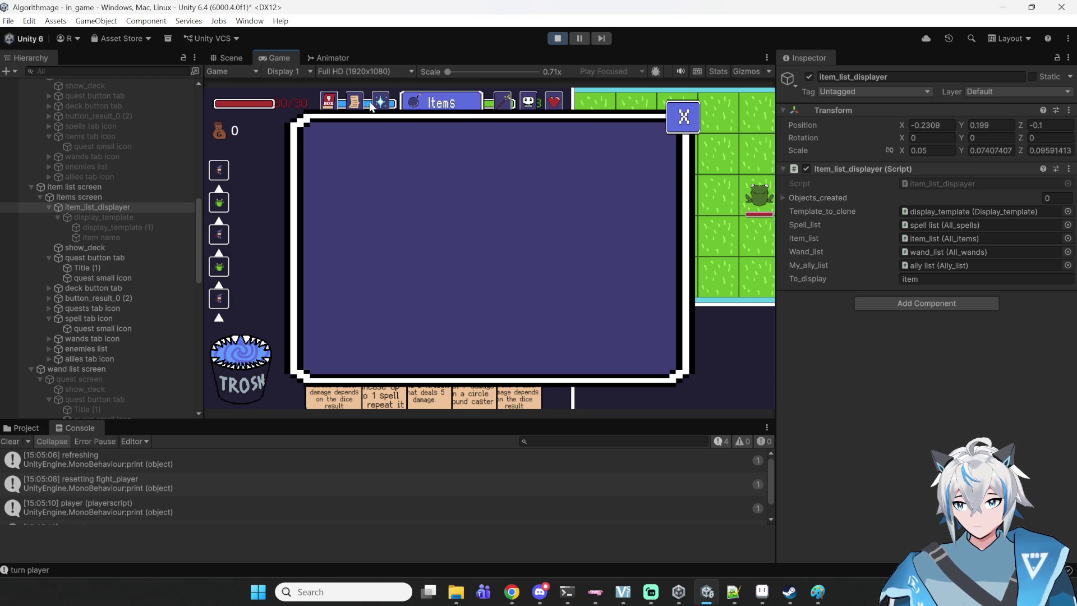
left_click(339, 107)
left_click(470, 109)
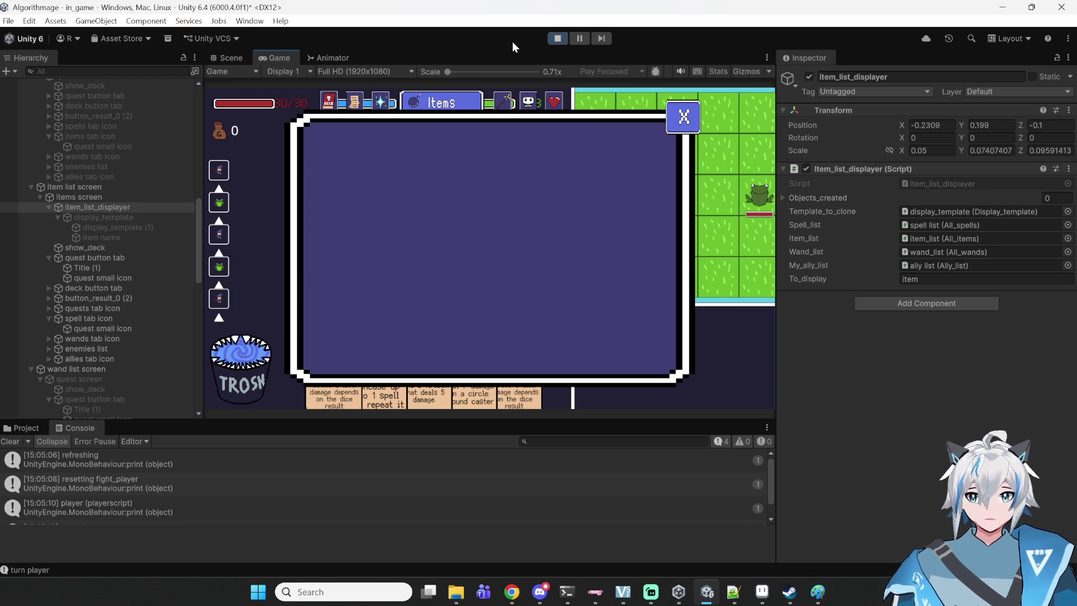
left_click(557, 38)
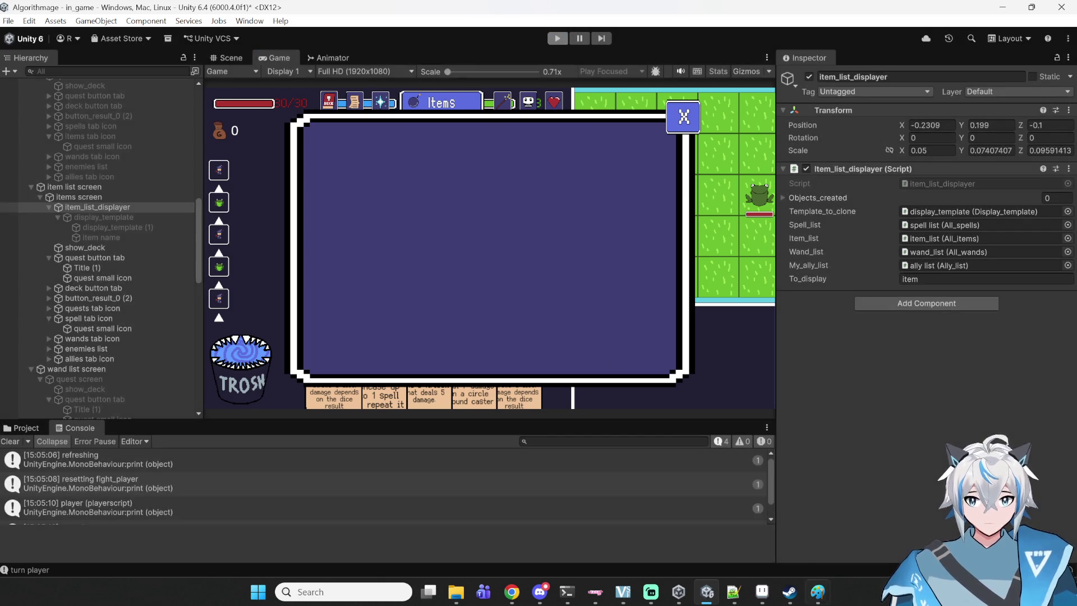
left_click(733, 591)
- Select time_since_changed_screen in item_list_displayer.cs's Update condition
scroll(569, 421, "down", 1)
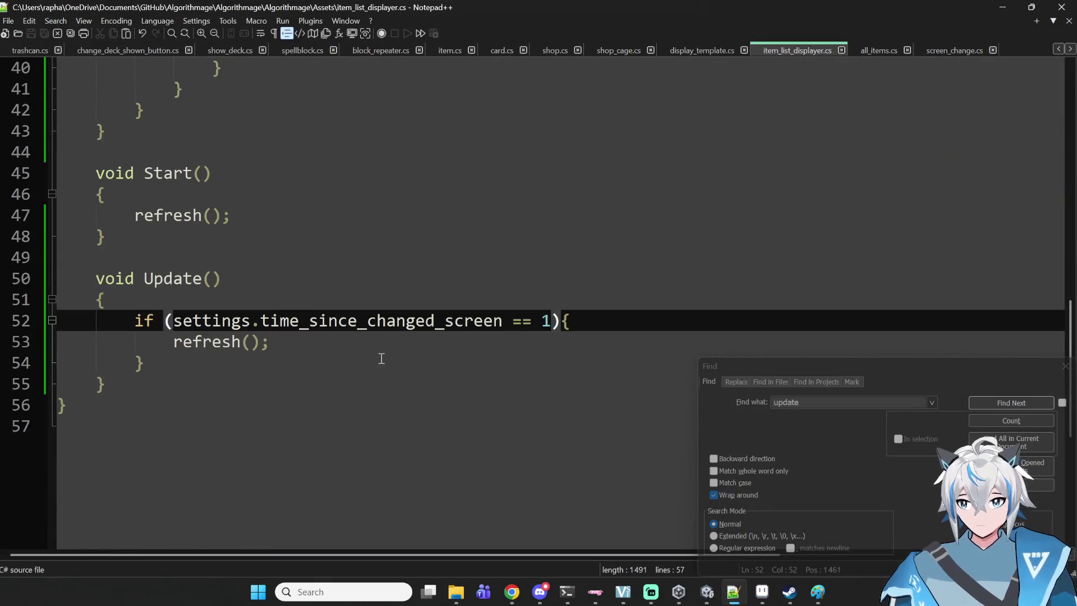
left_click(205, 320)
double_click(205, 320)
double_click(299, 316)
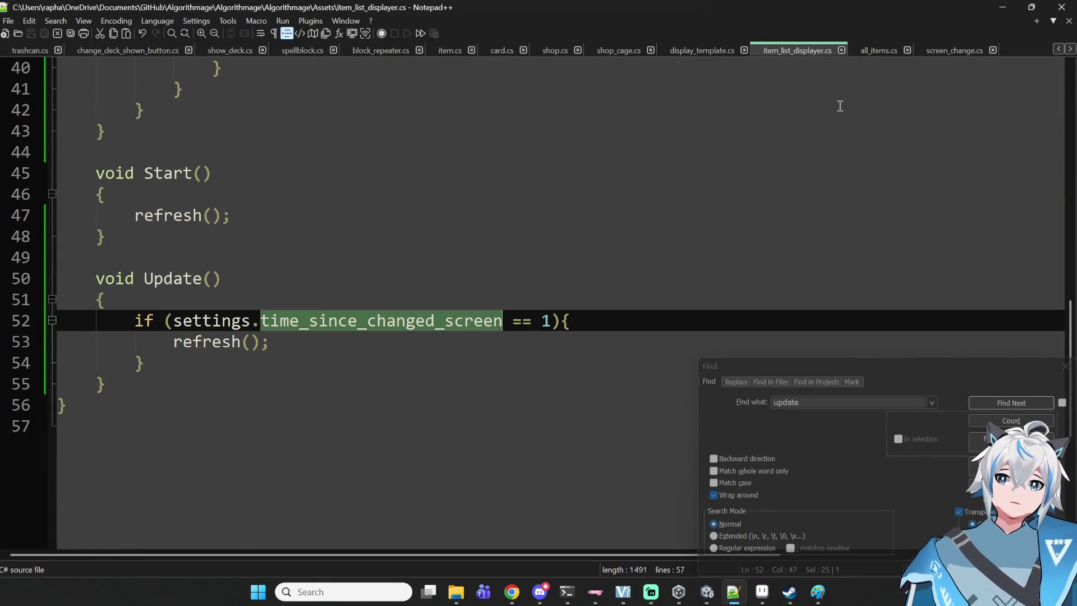
- In screen_change.cs, examine line 66 where time_since_changed_screen resets to 0 and highlight settings uses
left_click(925, 47)
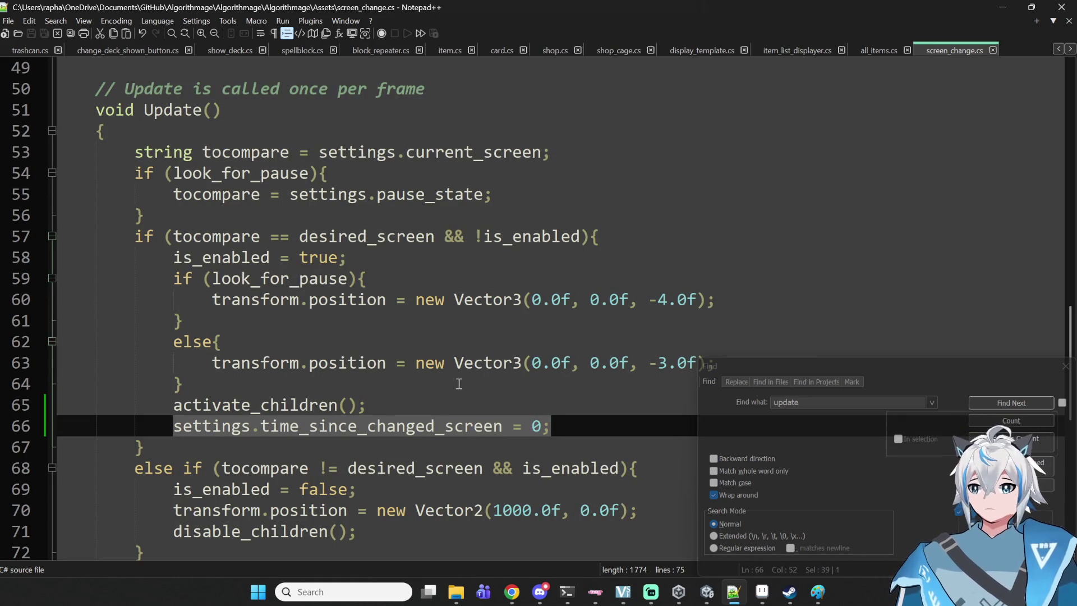
left_click(365, 446)
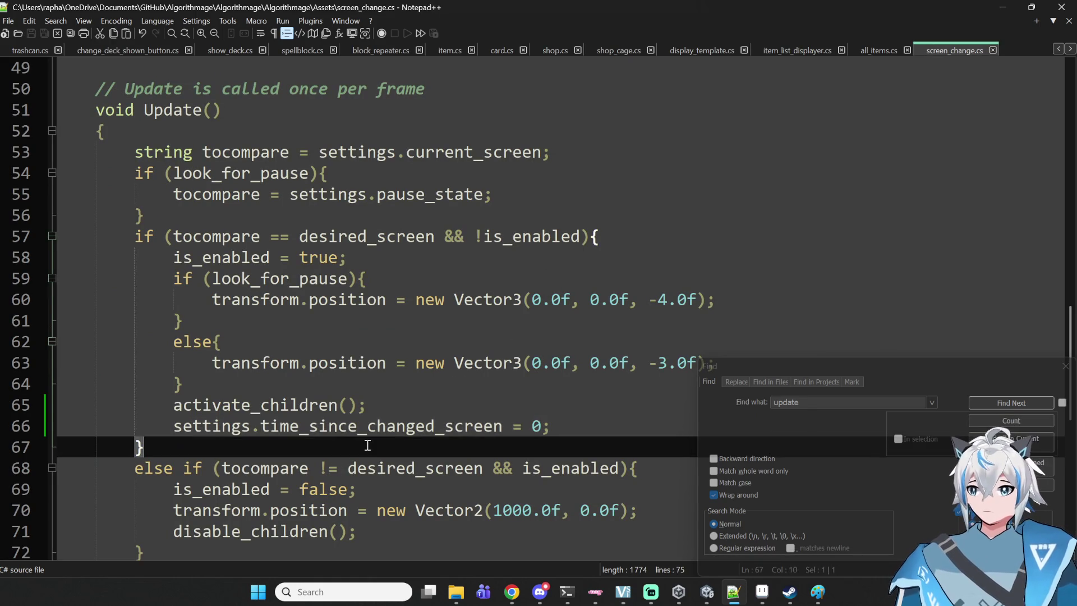
left_click(395, 429)
left_click(326, 465)
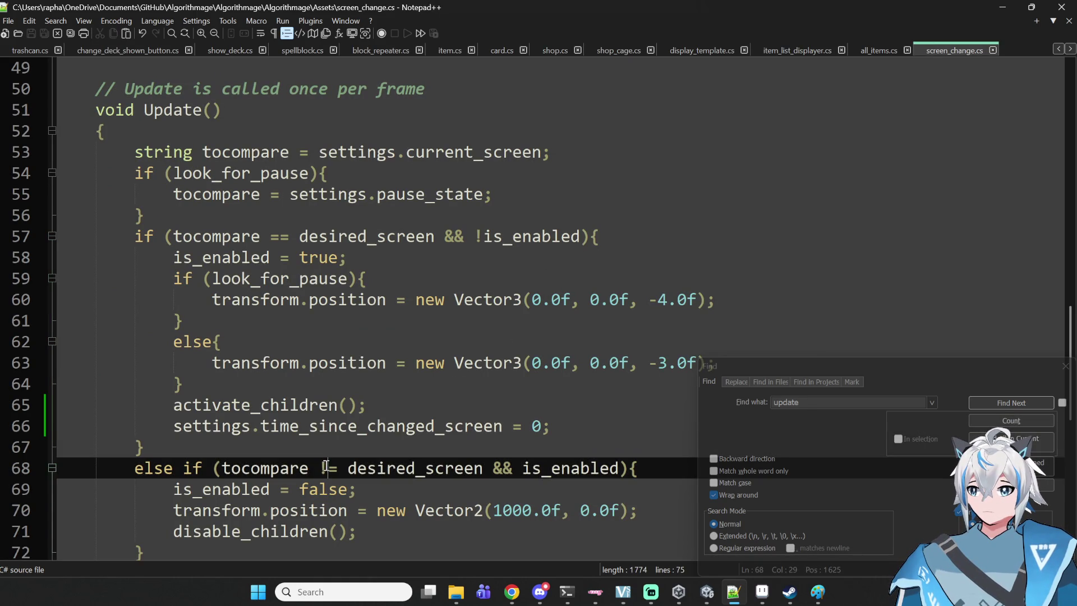
left_click_drag(333, 406, 356, 424)
key("ctrl+c")
left_click(318, 426)
double_click(317, 426)
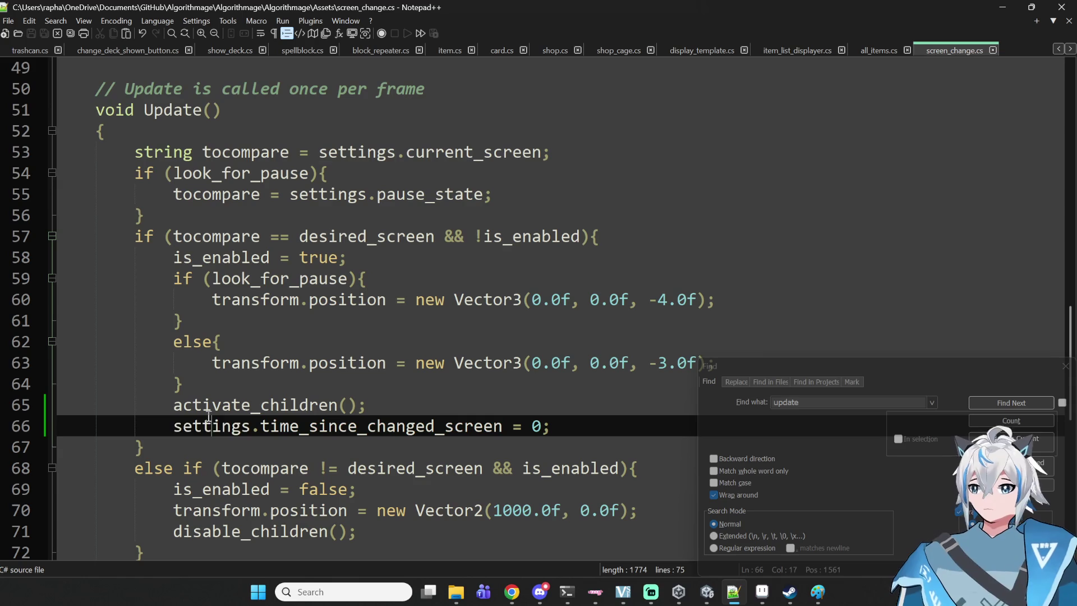
double_click(211, 427)
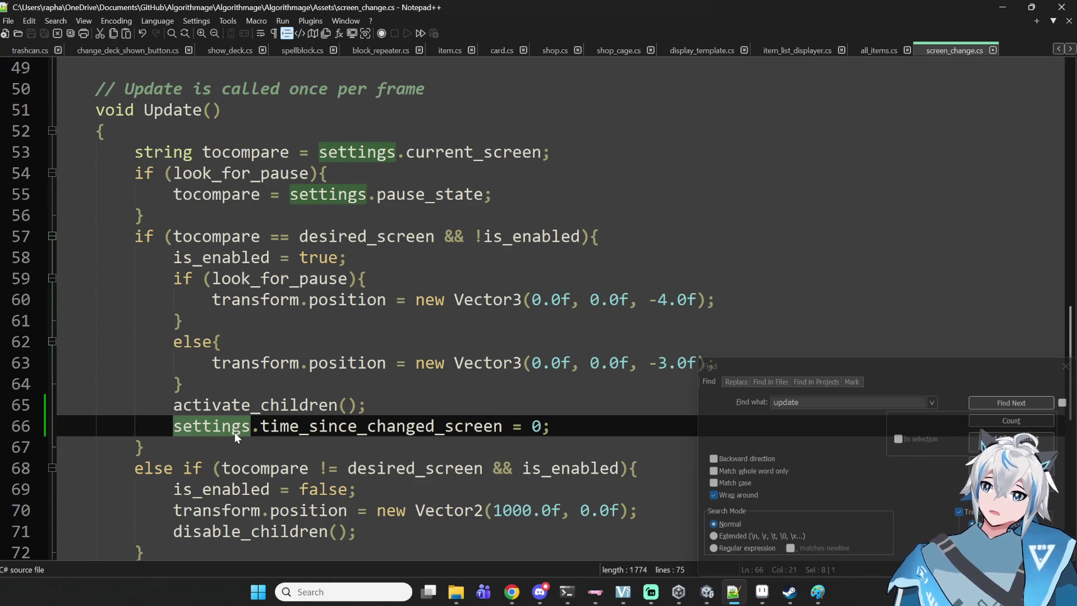
scroll(240, 439, "down", 2)
scroll(240, 439, "up", 1)
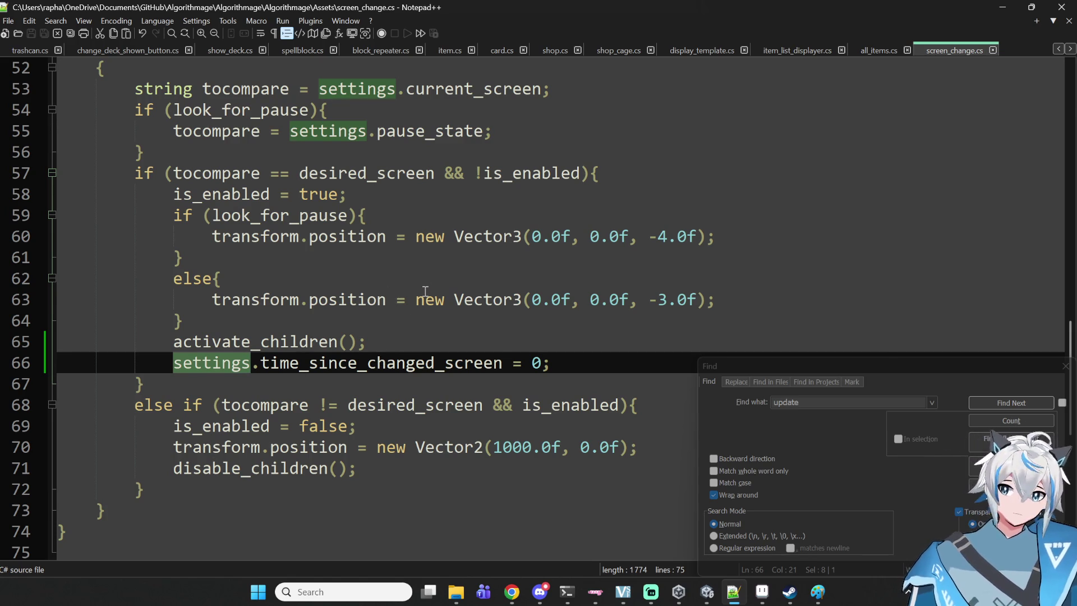
left_click(1003, 10)
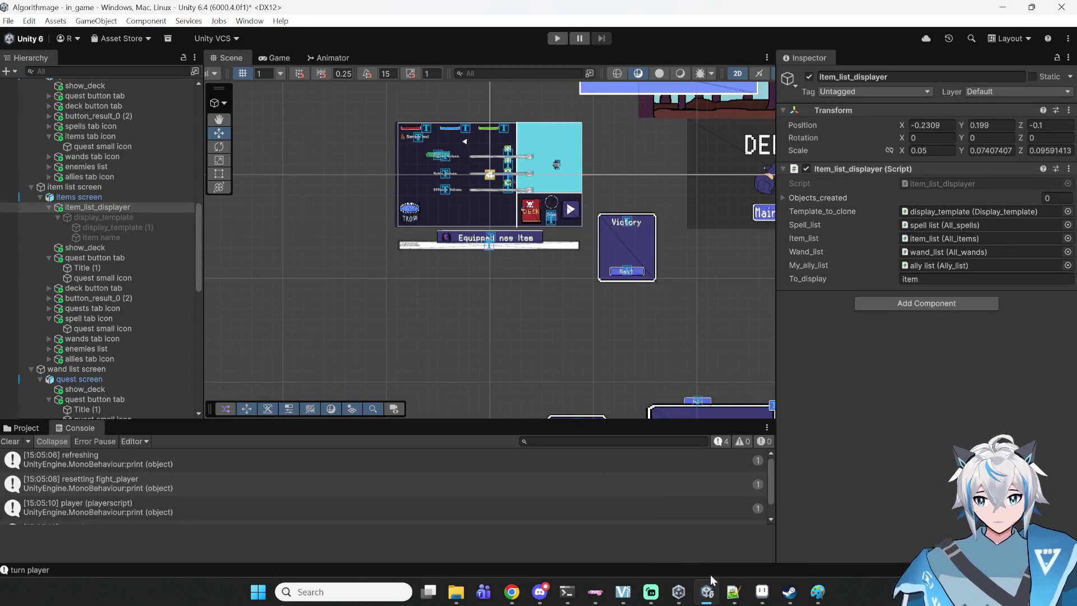
left_click(734, 592)
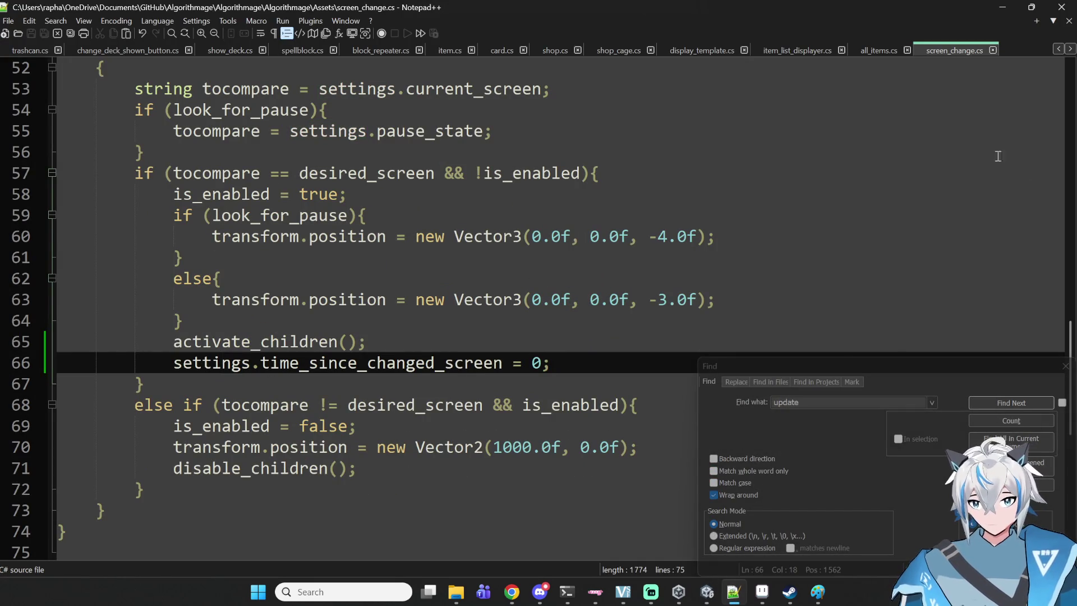
- Add print(settings.time_since_changed_screen); at the top of Update, save, and switch to Unity
left_click(803, 51)
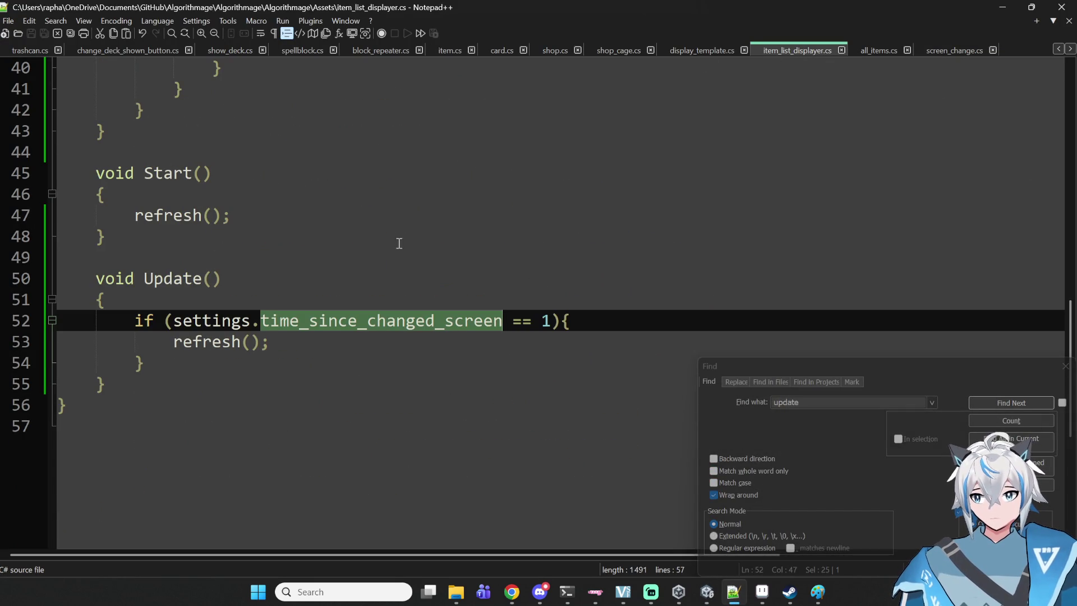
left_click(576, 298)
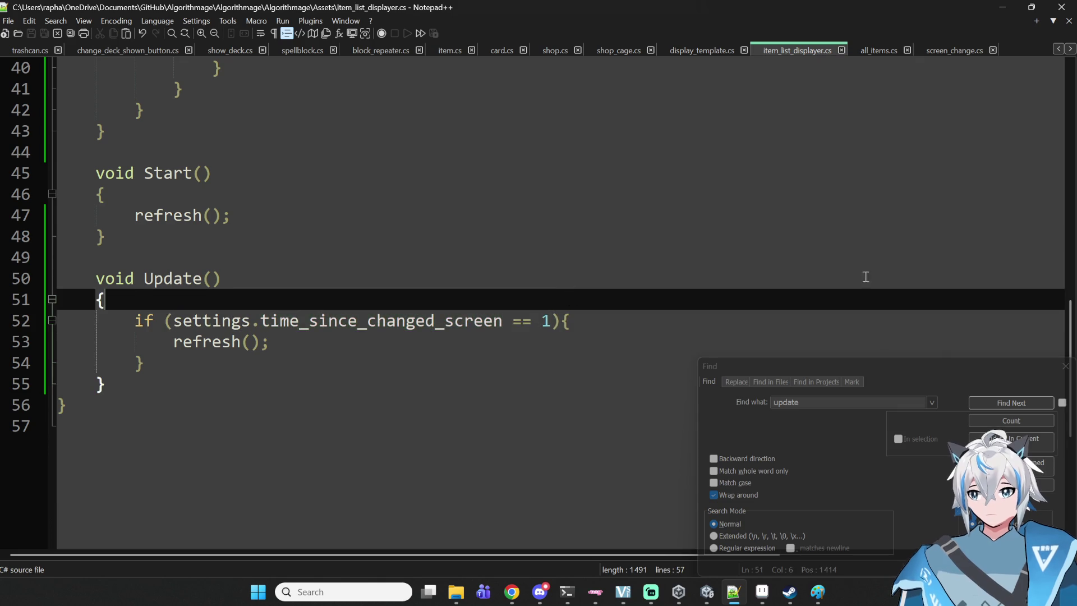
key("Return")
type("print(")
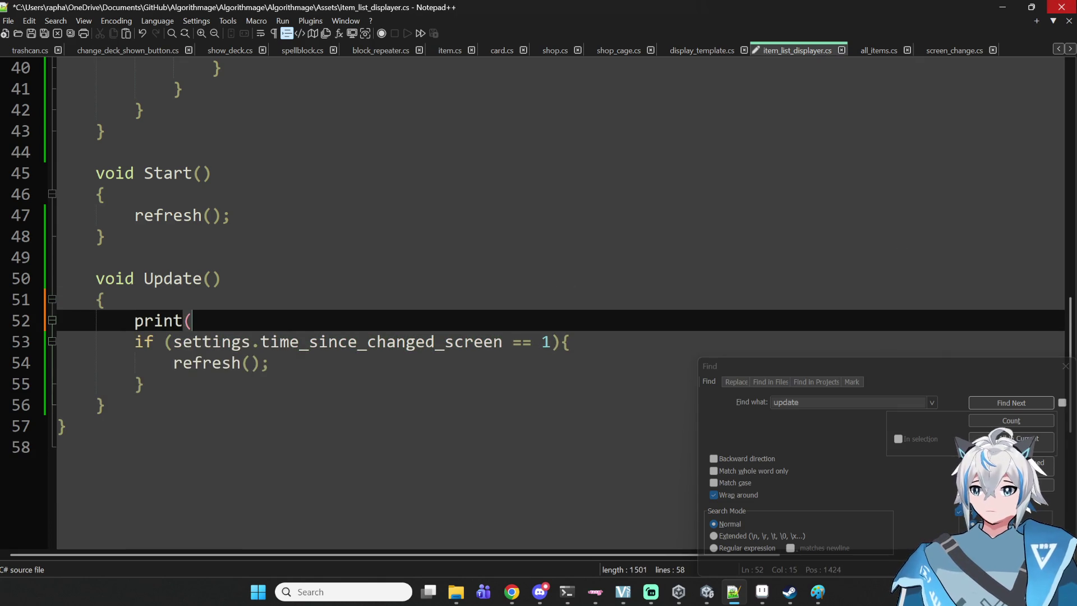
mouse_move(501, 339)
left_mouse_down()
mouse_move(162, 341)
mouse_move(174, 340)
left_mouse_up()
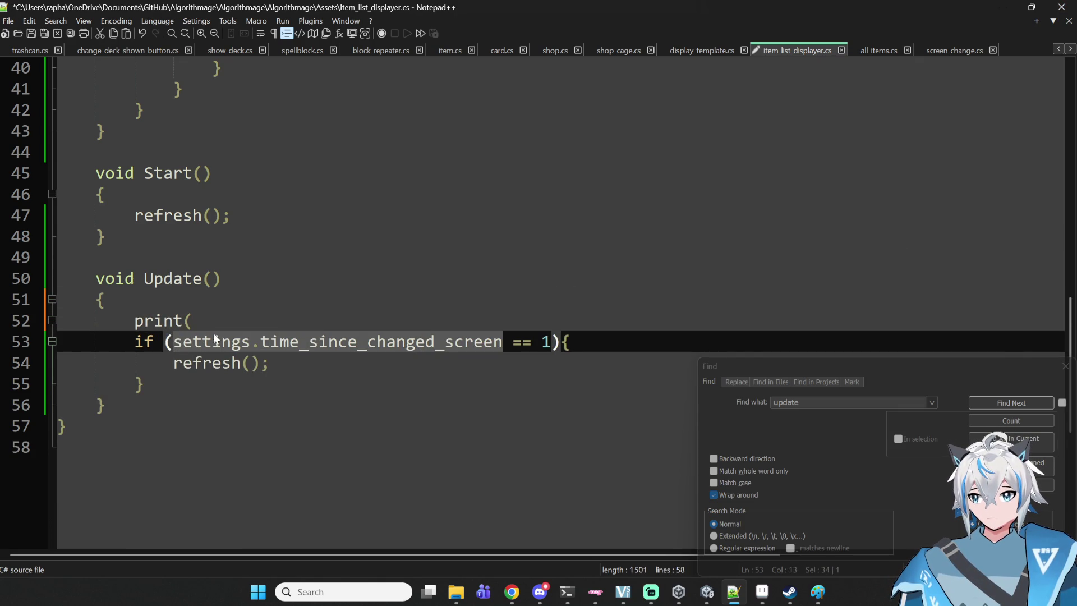
left_click(233, 324)
key("ctrl+v")
type(");")
key("ctrl+s")
left_click(1002, 7)
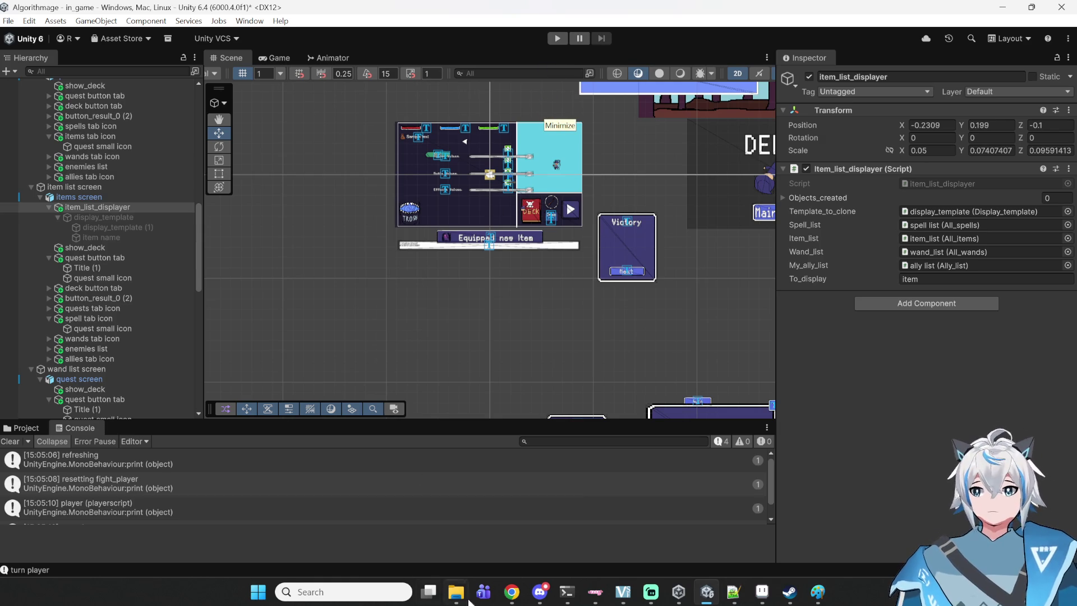
- Play the game, start a new run, enter a battle from the map, and open the Items list
left_click(506, 597)
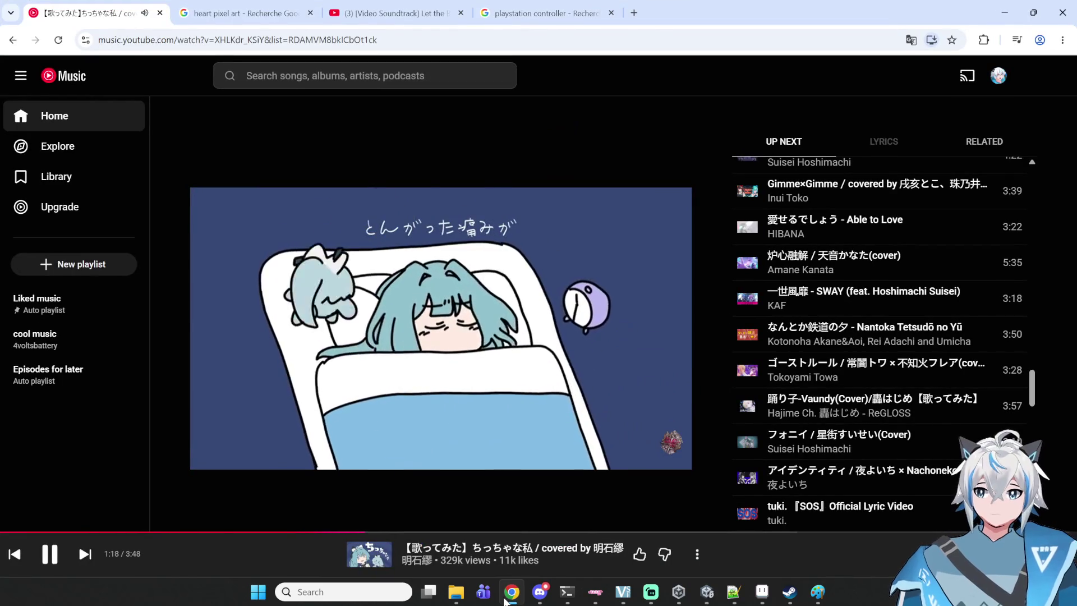
left_click(506, 598)
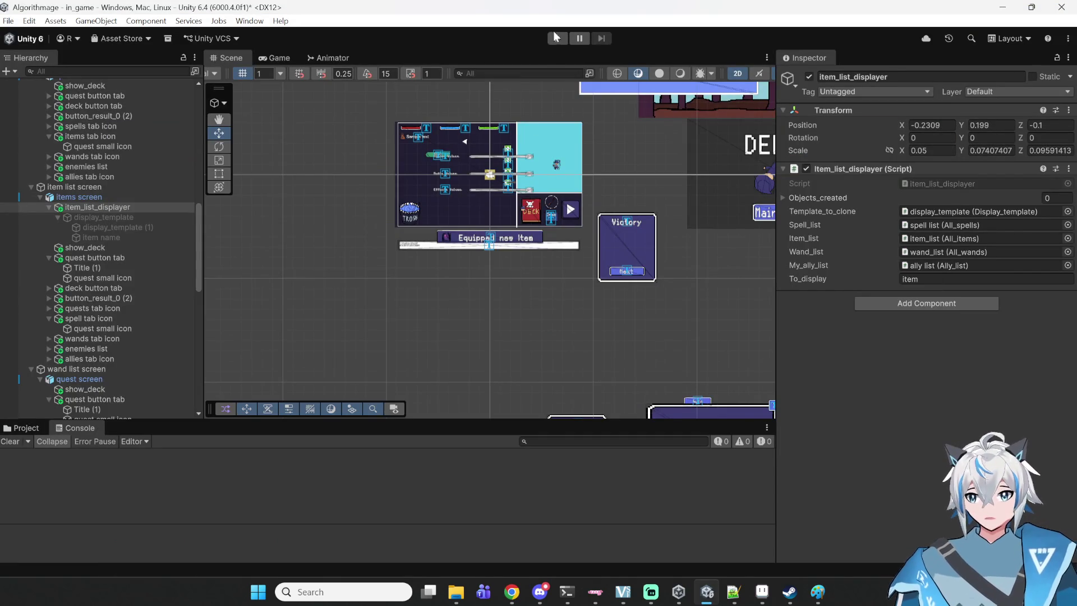
left_click(555, 38)
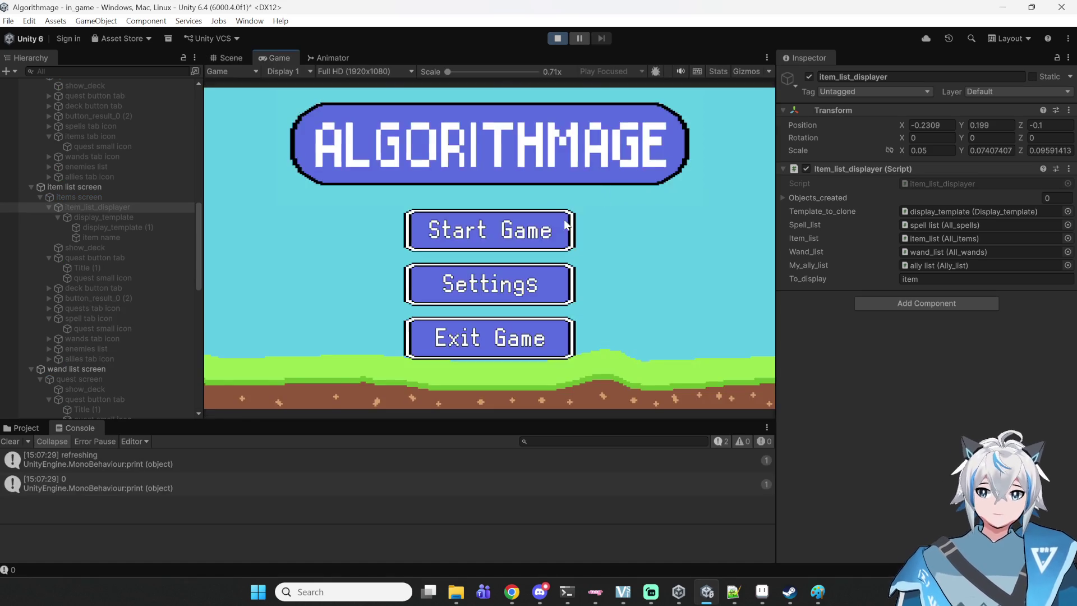
left_click(549, 236)
left_click(551, 283)
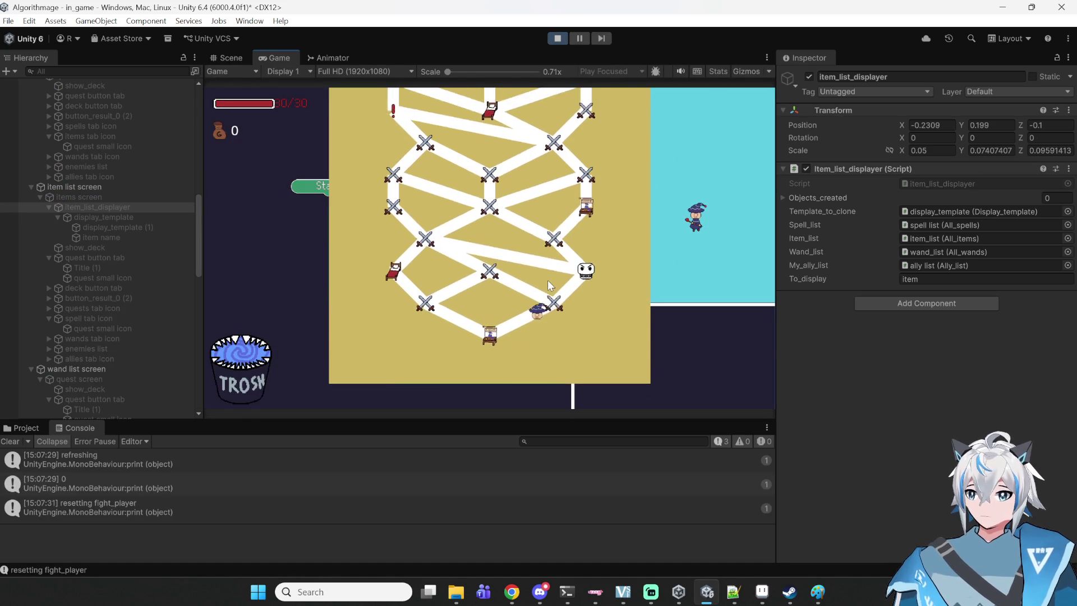
left_click(609, 387)
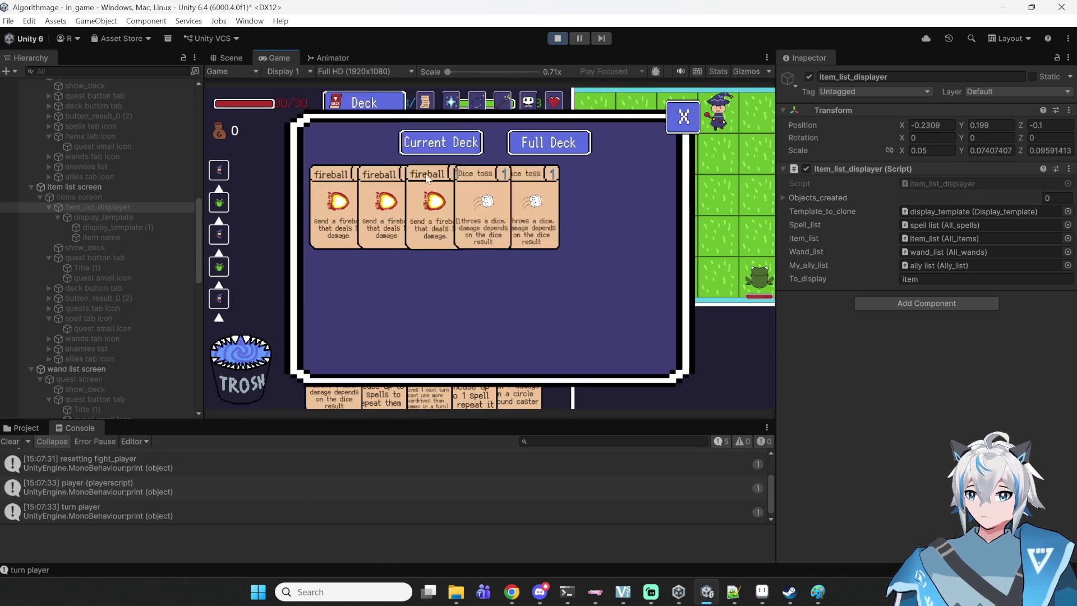
left_click(466, 106)
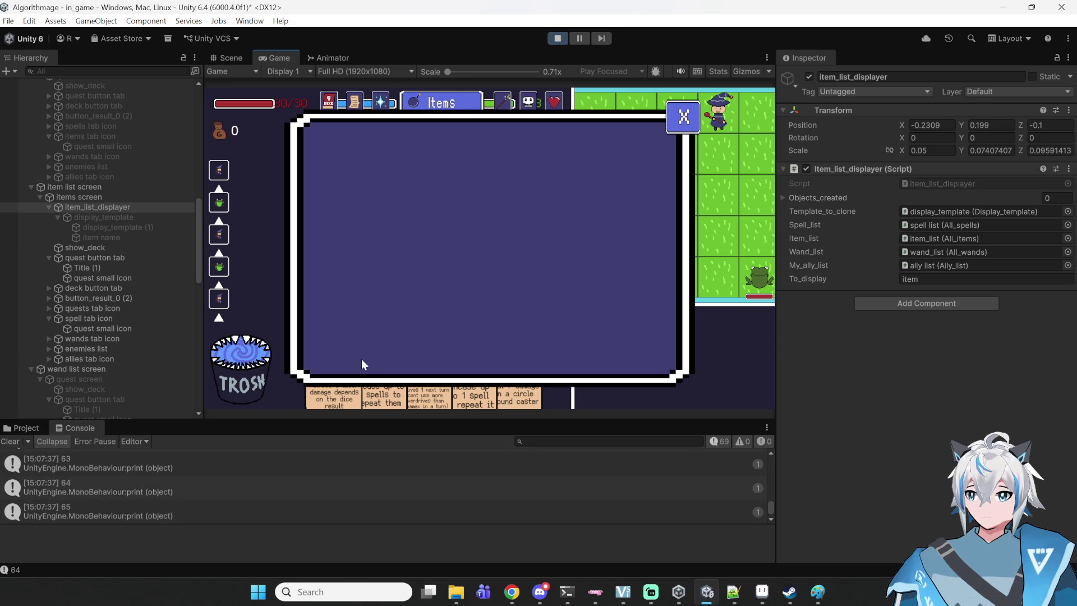
- Toggle Deck and Items, trace the logged value 2 to line 52, then stop playing
left_click(334, 102)
left_click(477, 102)
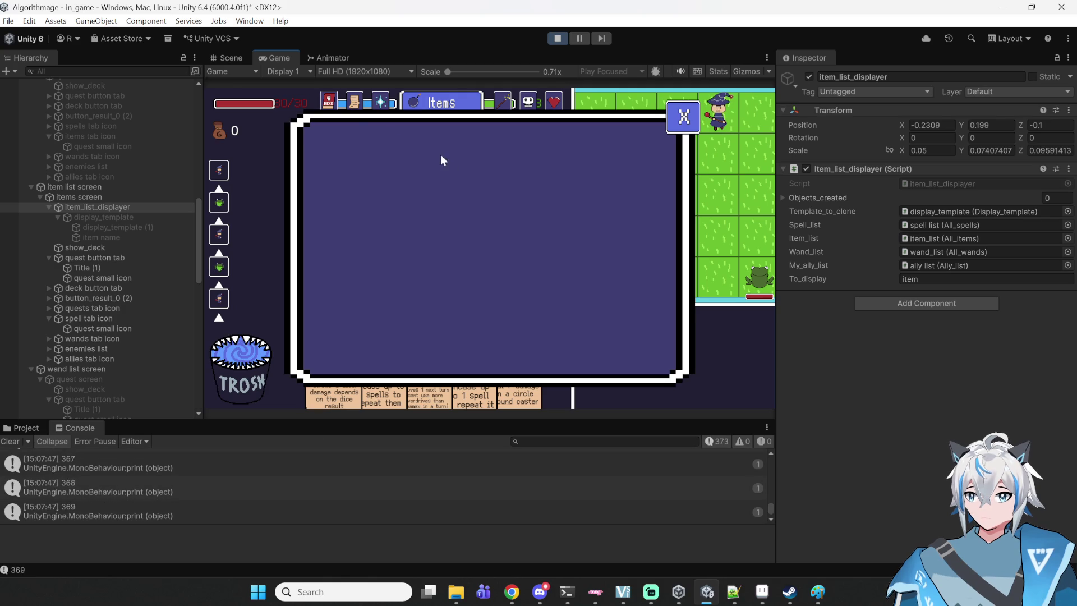
scroll(503, 511, "up", 2)
scroll(561, 491, "up", 3)
left_click_drag(770, 497, 770, 464)
scroll(622, 499, "up", 1)
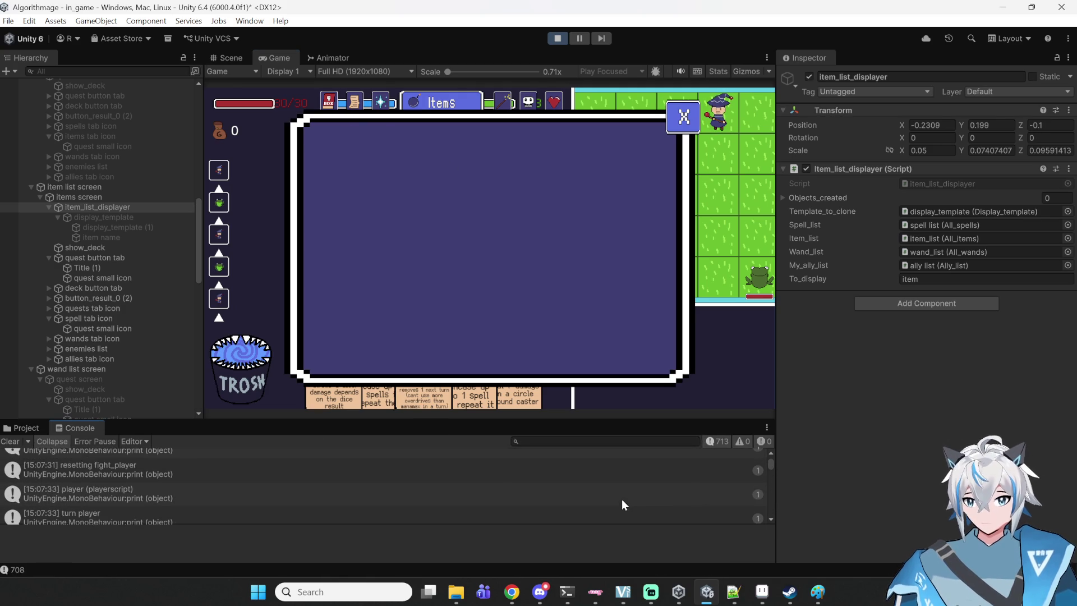
scroll(512, 489, "down", 2)
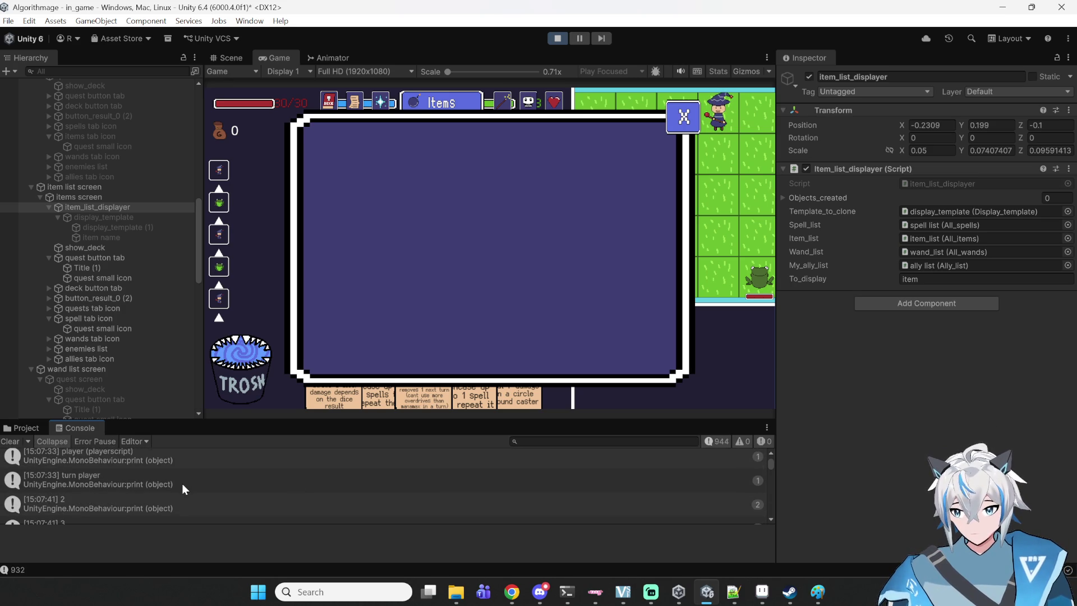
left_click(160, 495)
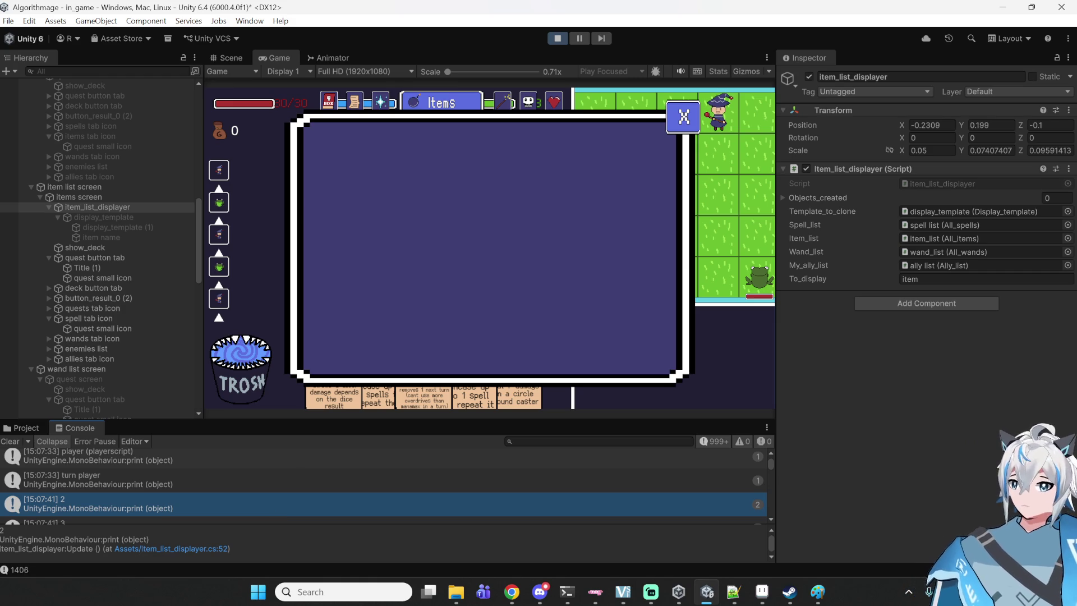
left_click(557, 38)
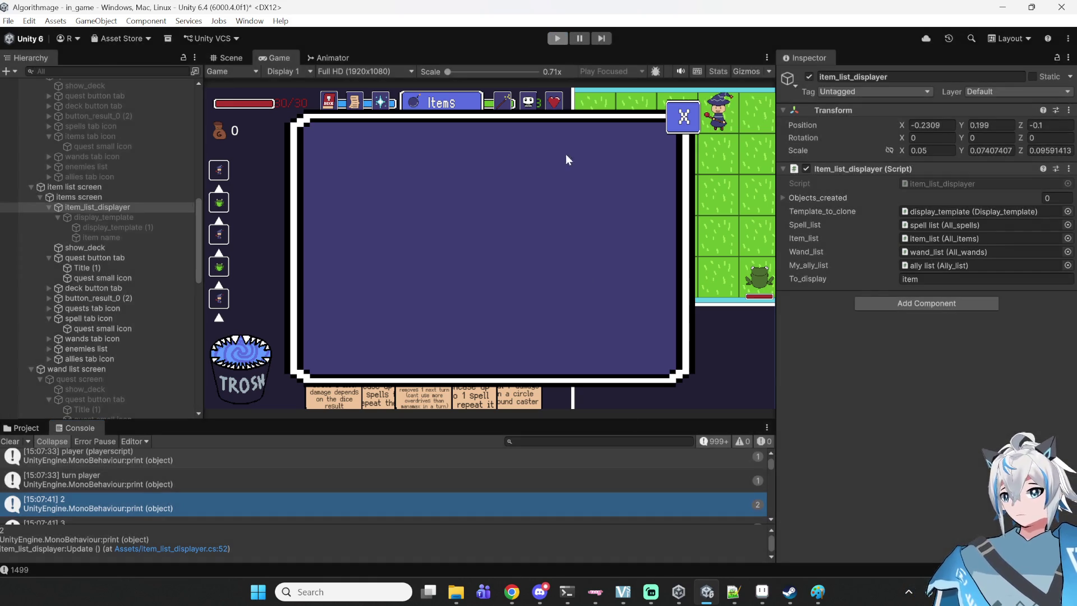
- Compare the Update code in all_items.cs and screen_change.cs against item_list_displayer.cs
left_click(733, 591)
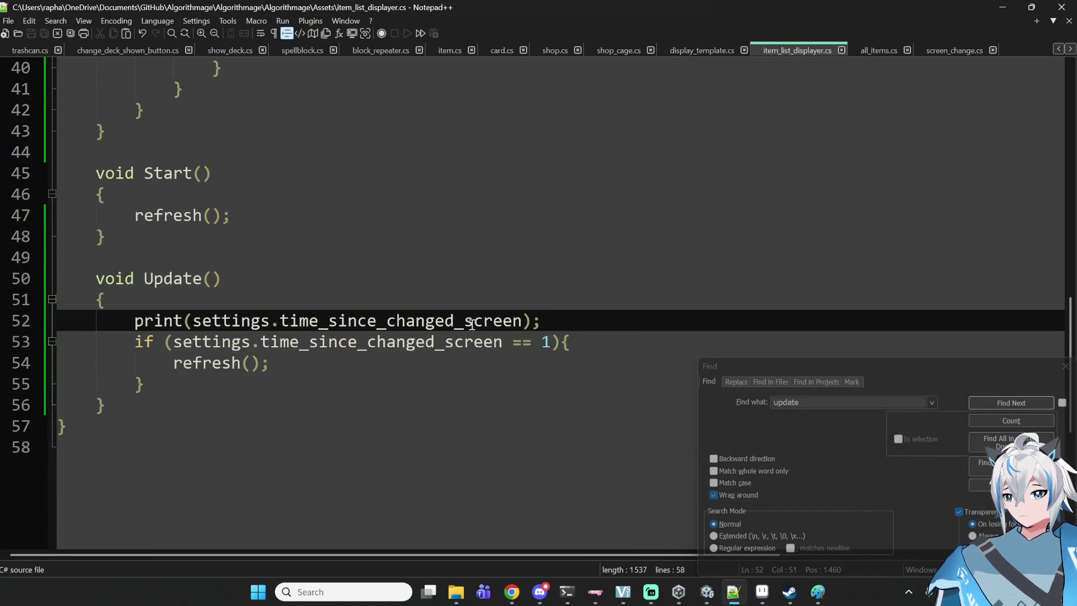
scroll(811, 180, "up", 2)
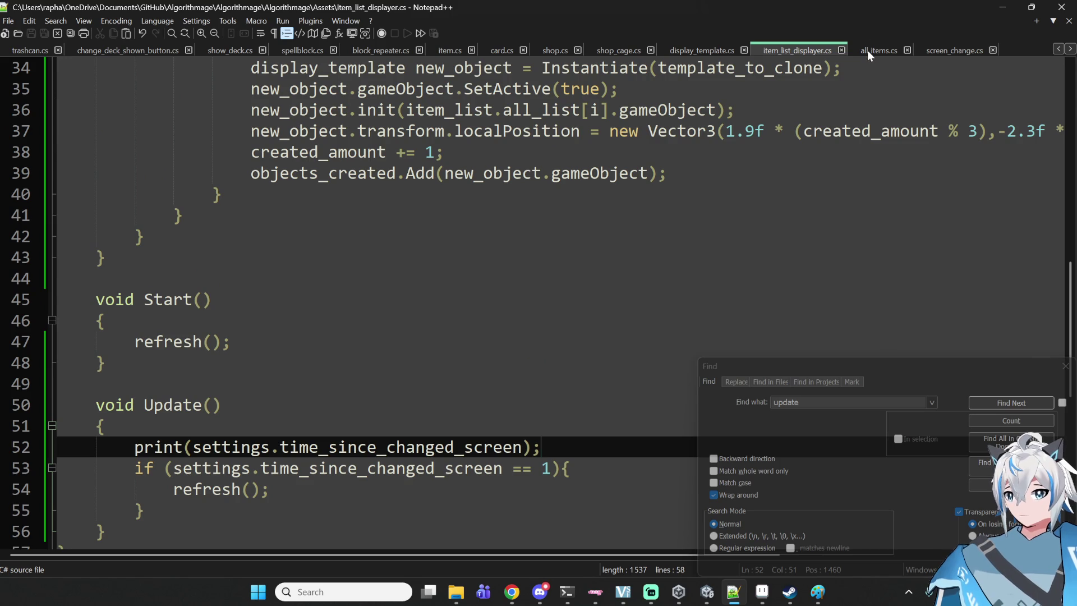
left_click(867, 49)
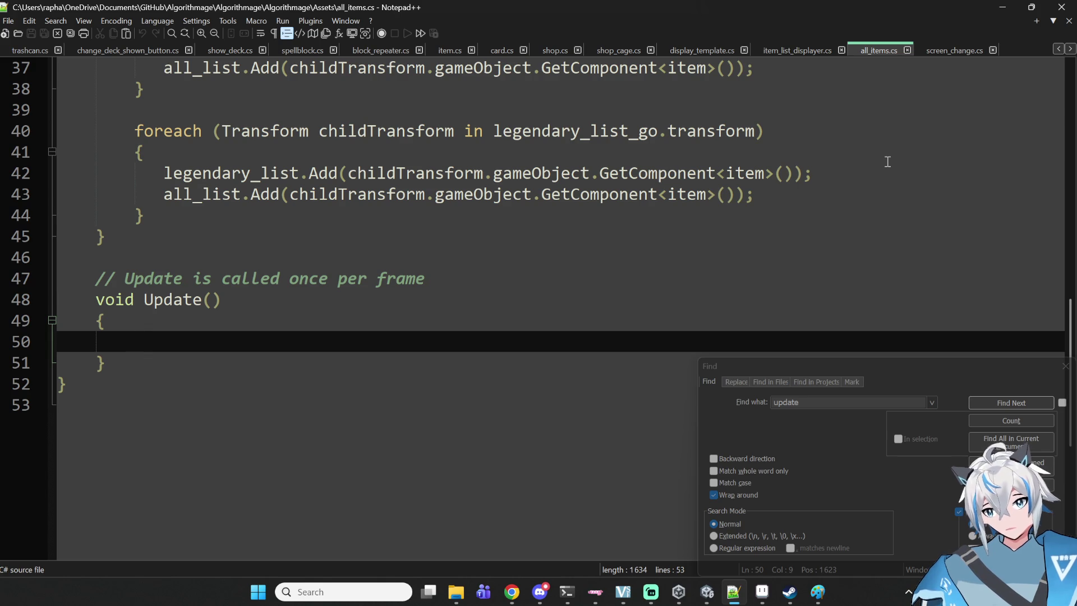
scroll(860, 135, "up", 6)
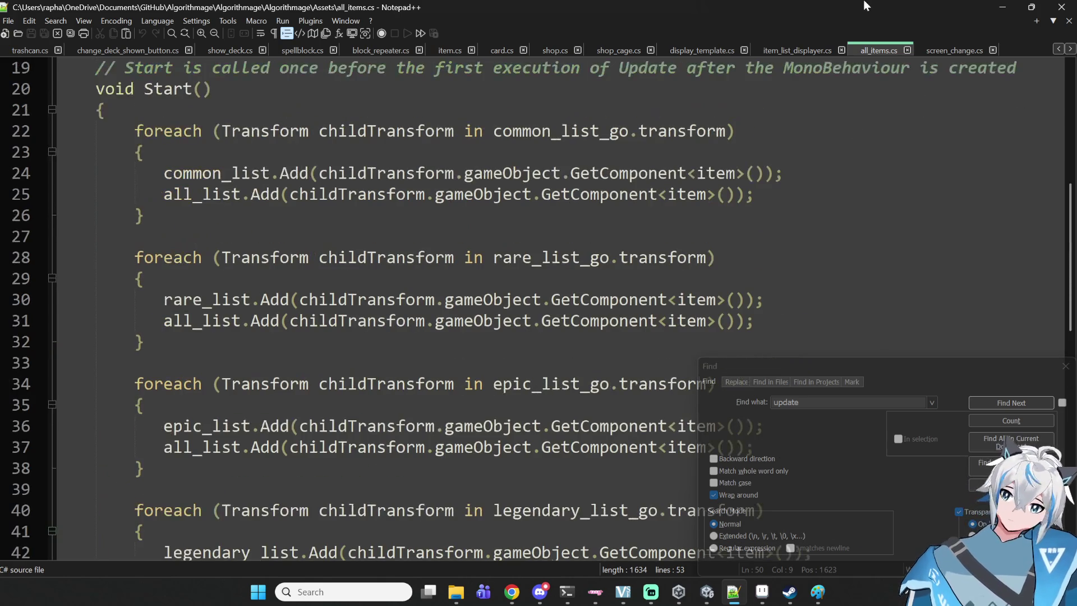
left_click(965, 50)
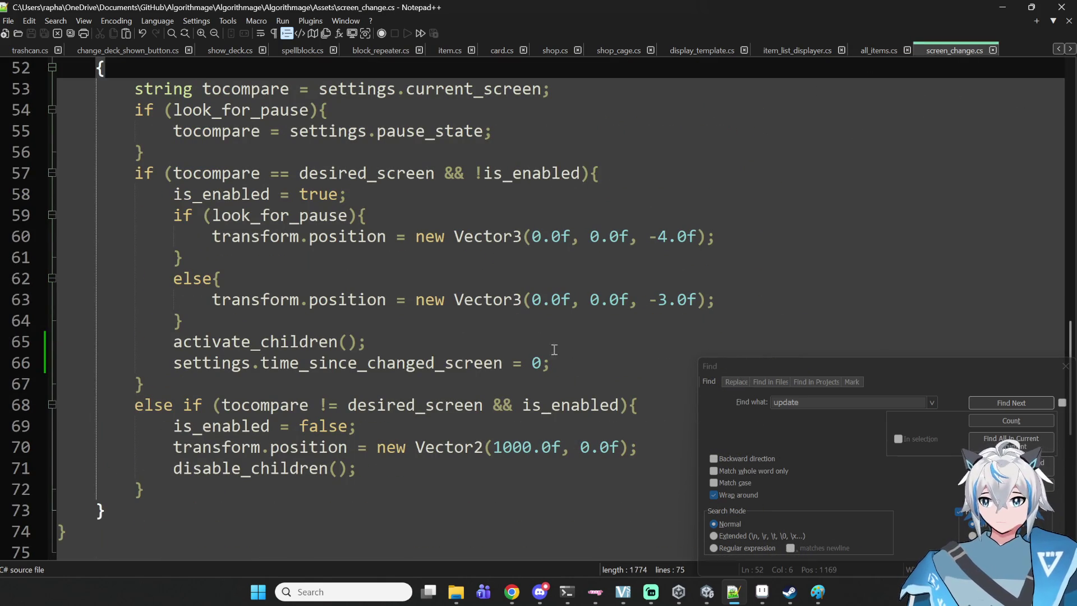
- Change line 53's refresh condition to time_since_changed_screen == 2, delete the debug print line, and save
left_click(785, 56)
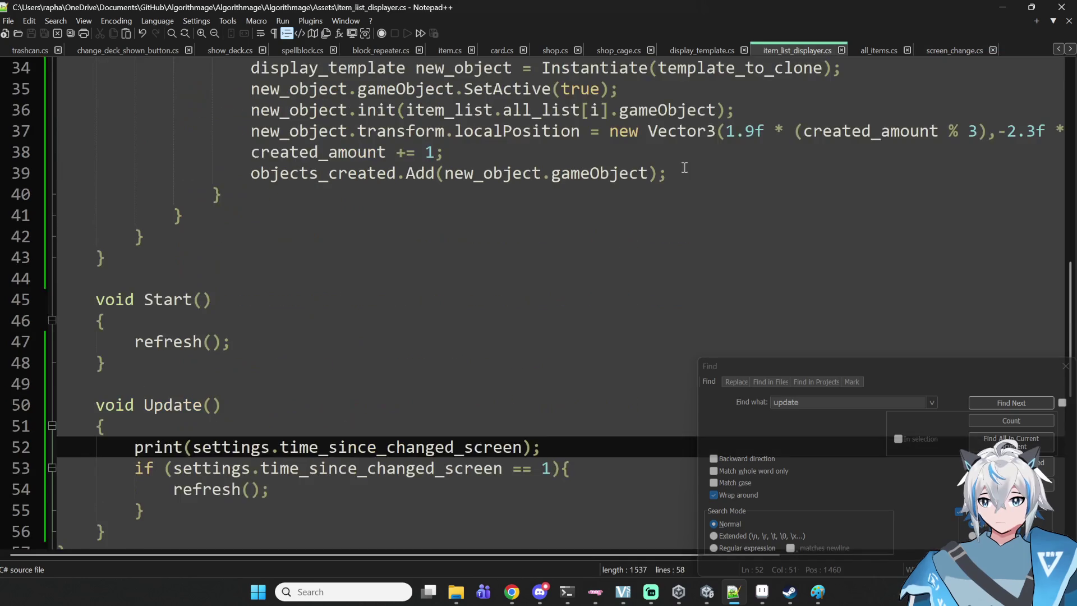
left_click(550, 468)
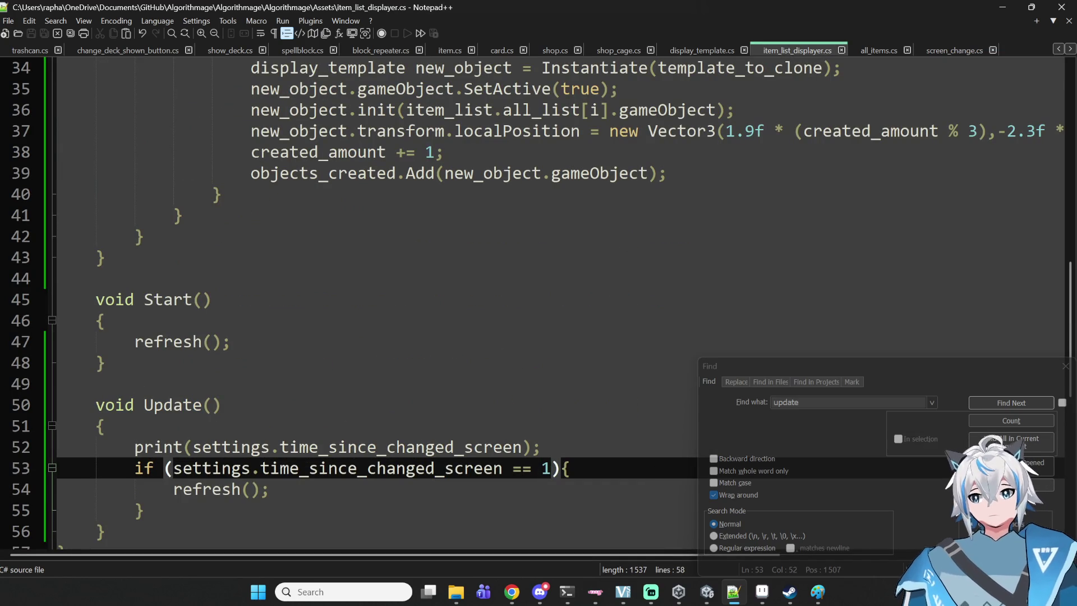
key("BackSpace")
type("2")
key("Up")
key("shift+Up")
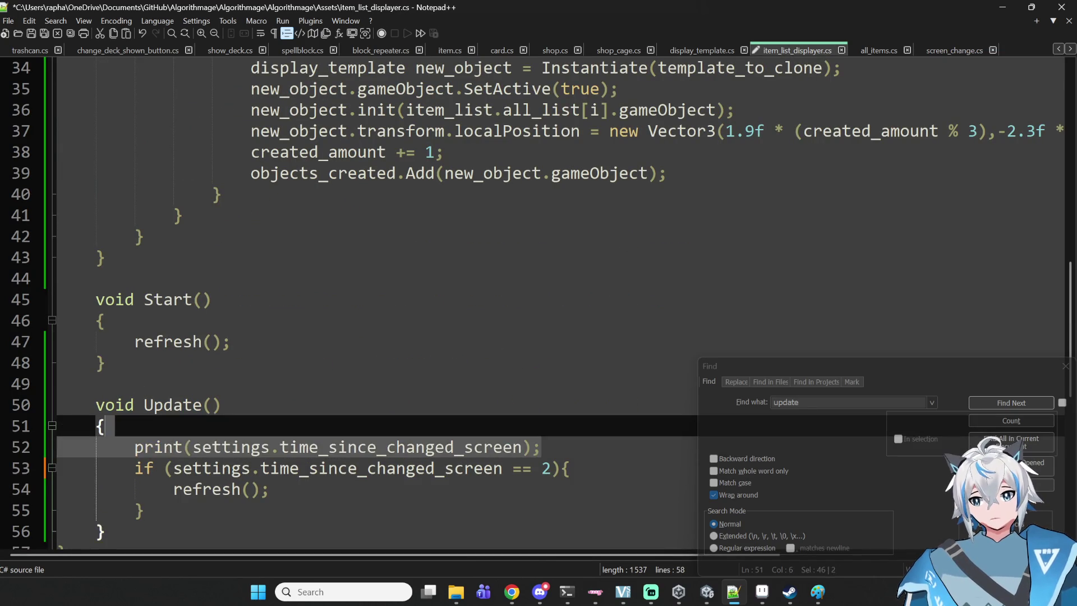
key("BackSpace")
key("ctrl+s")
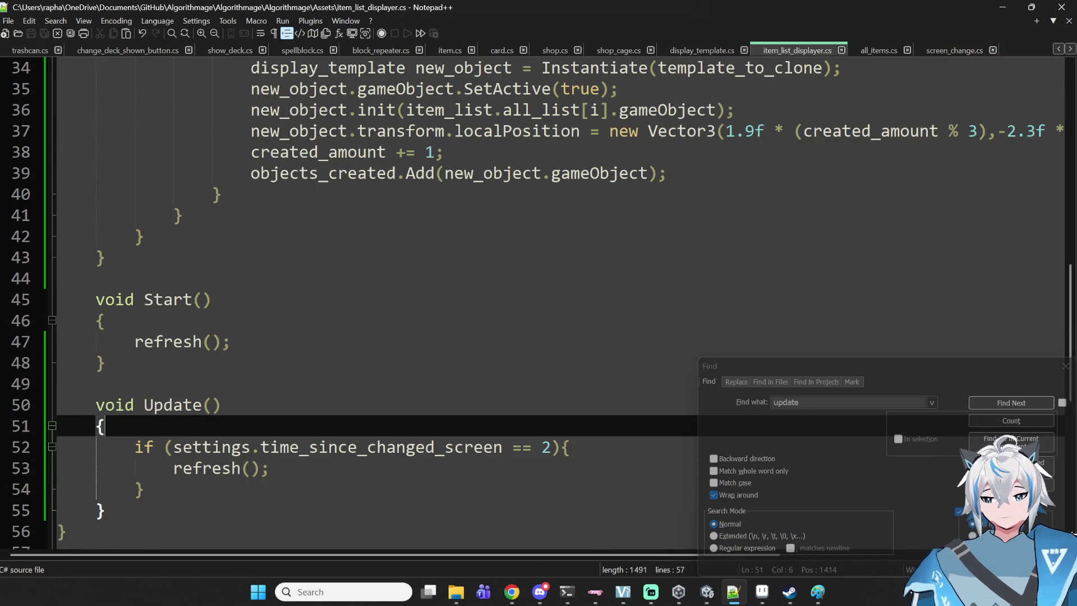
left_click(706, 592)
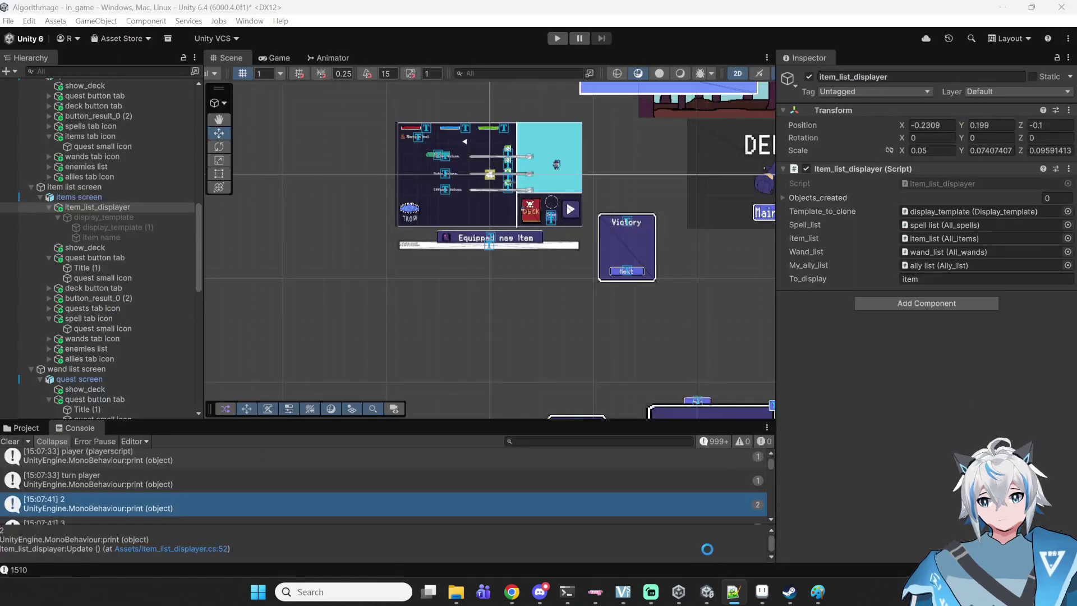
- Clear the Console and play through Start Game and a battle to the deck's Items list
mouse_move(733, 590)
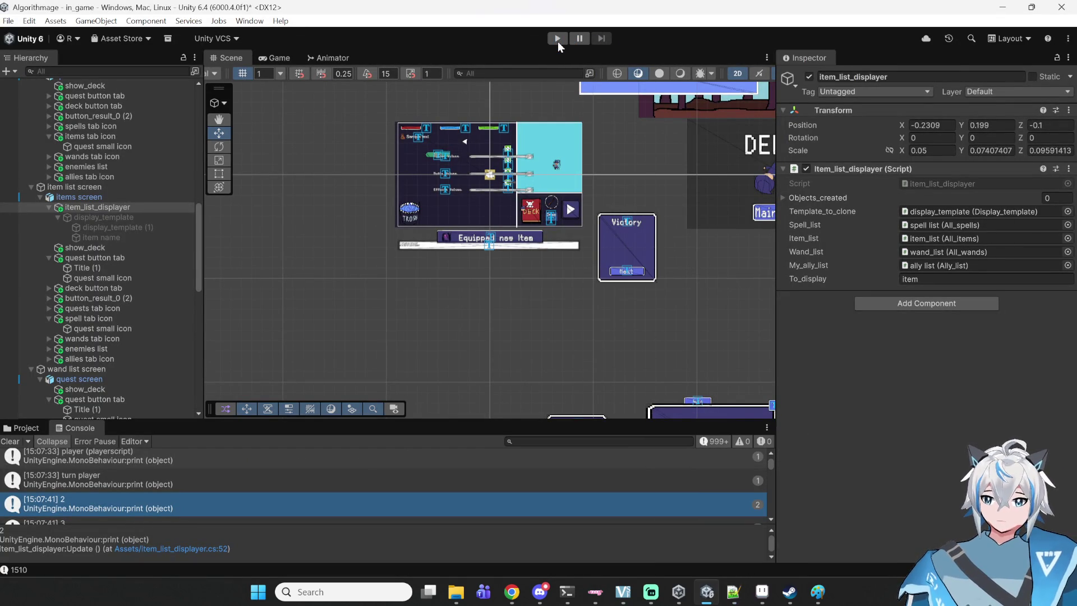
left_click(556, 40)
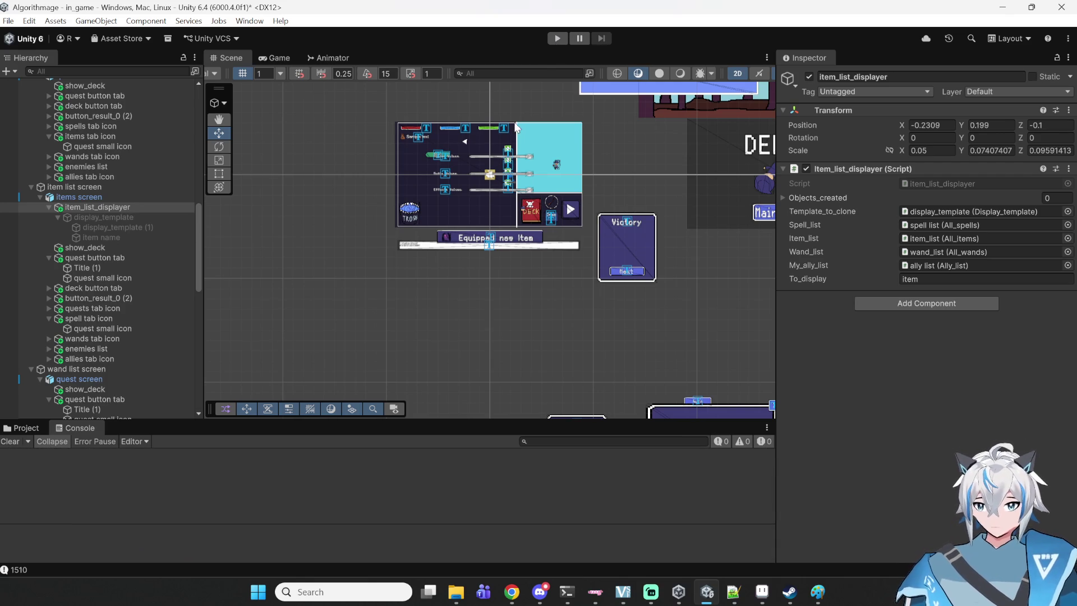
left_click(561, 39)
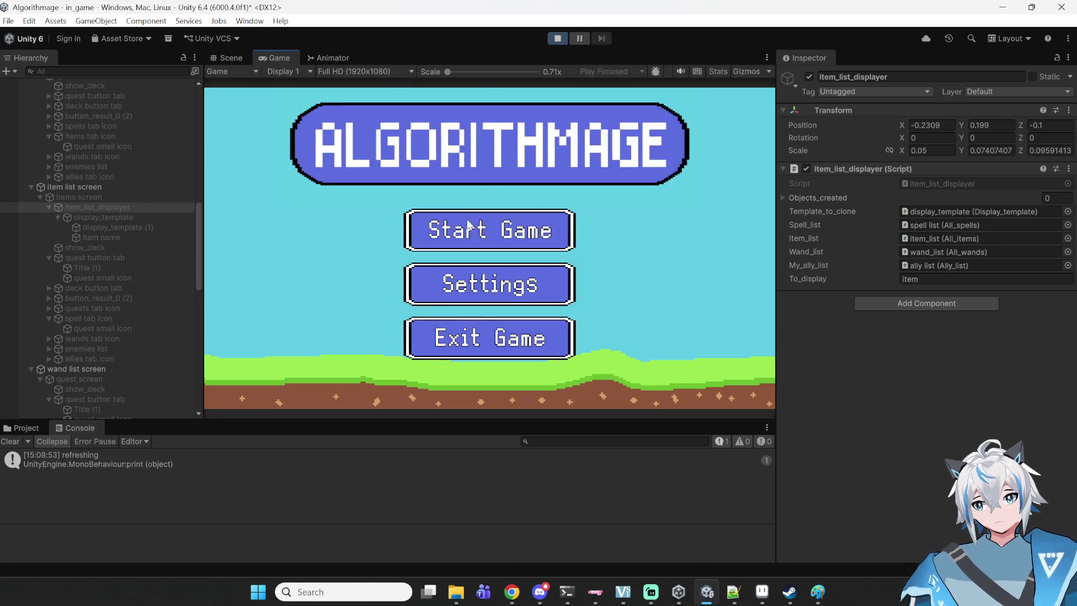
left_click(515, 225)
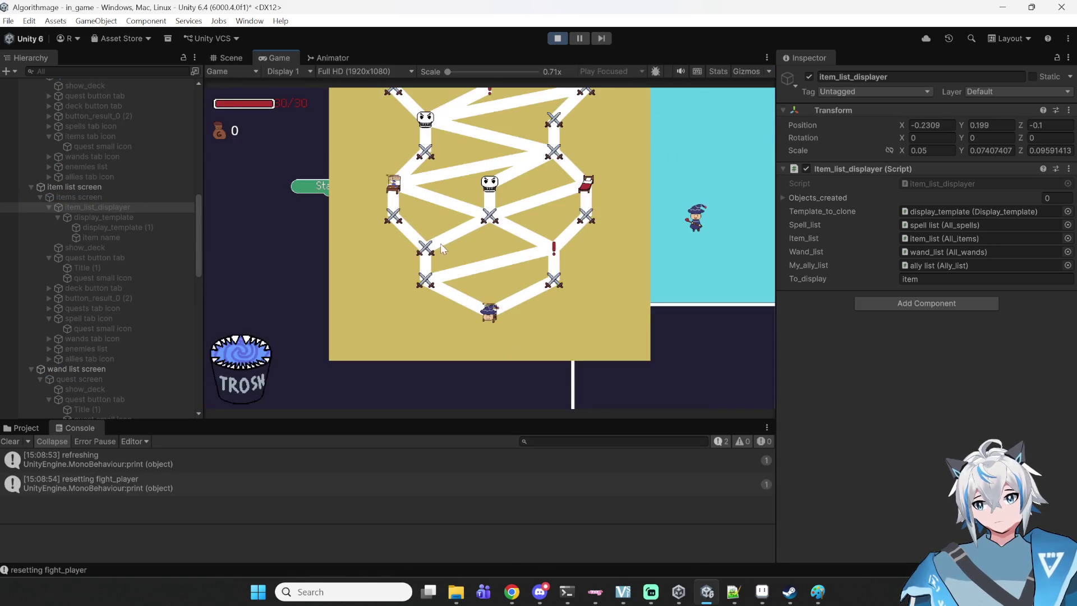
left_click(430, 279)
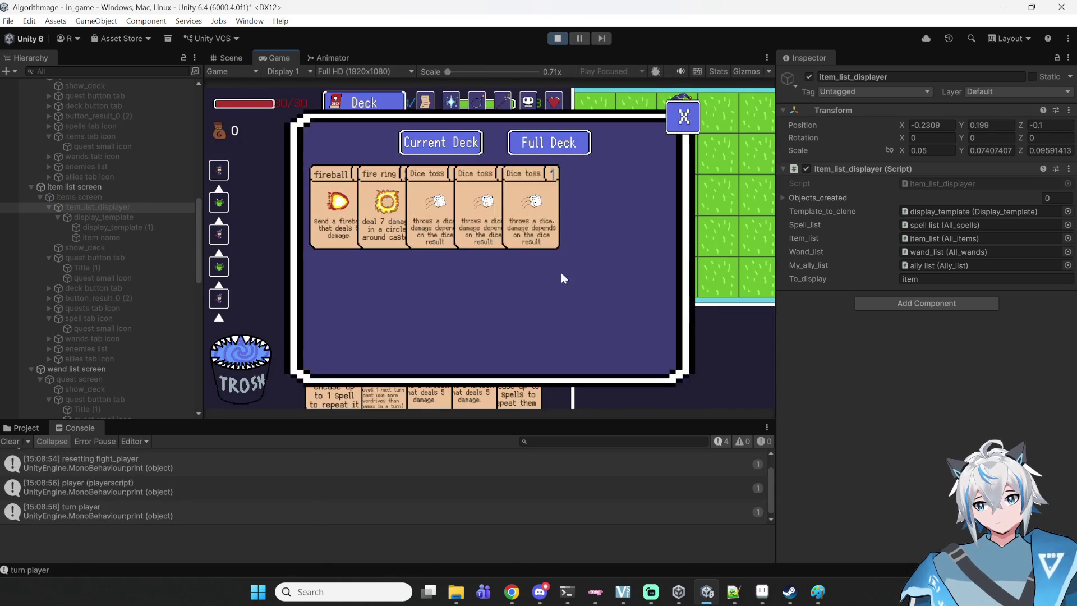
left_click(481, 105)
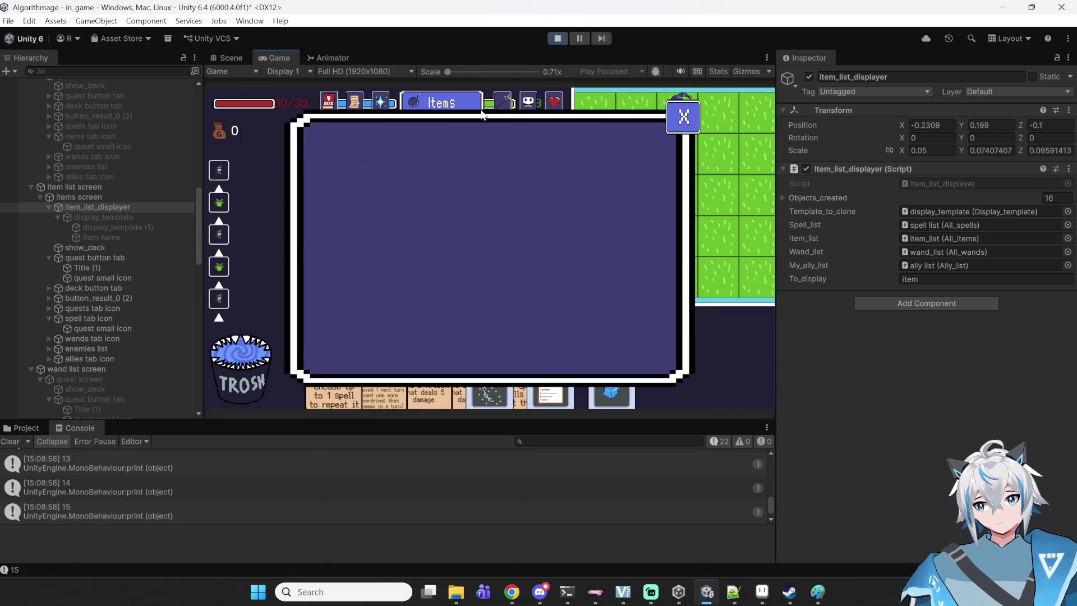
- Pause the game and select one of the created item cards in the Scene view
left_click(576, 40)
scroll(494, 250, "up", 5)
left_click(477, 201)
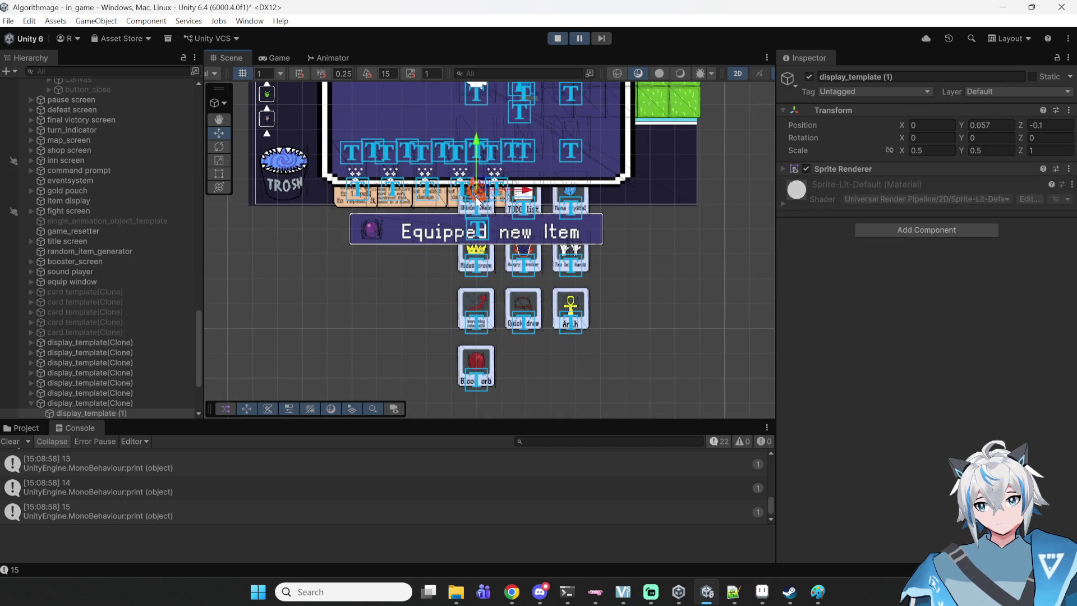
- Select a card's item name text and inspect a display_template(Clone) in the Hierarchy
left_click(467, 211)
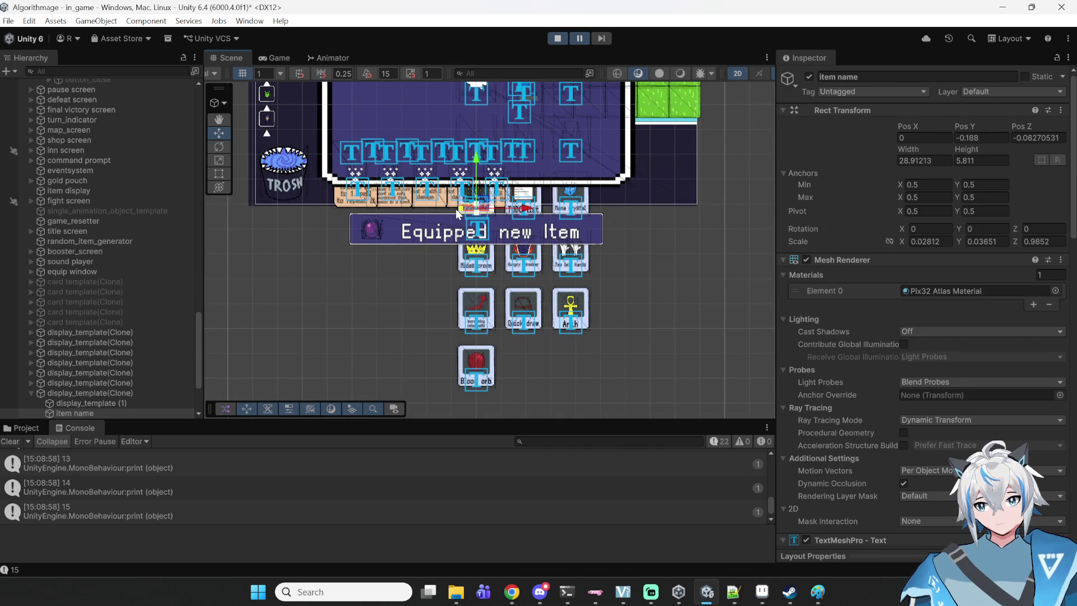
scroll(140, 160, "up", 15)
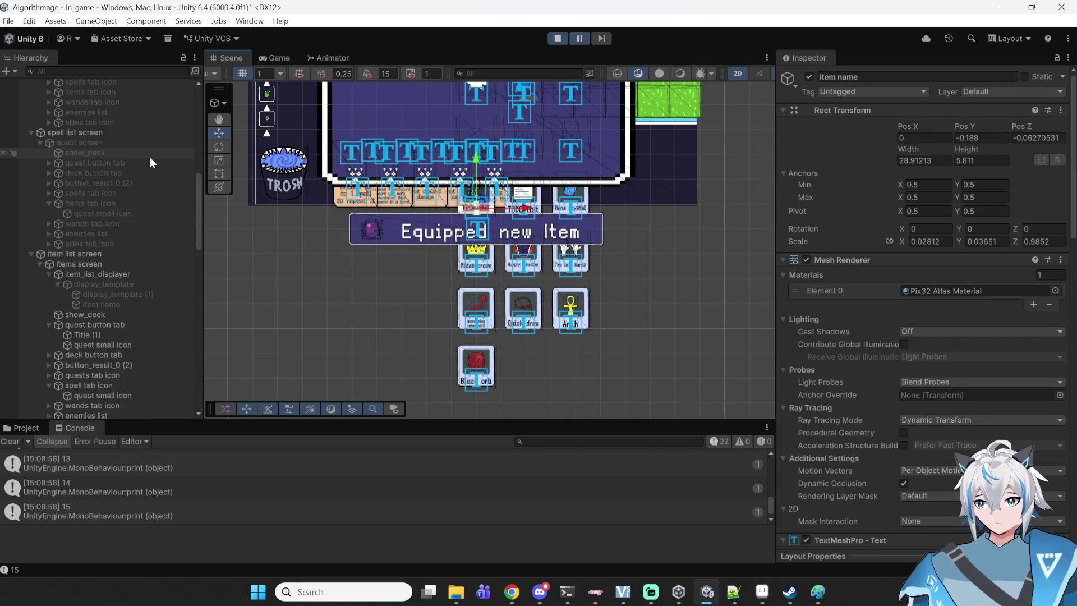
scroll(160, 168, "down", 10)
scroll(391, 119, "down", 3)
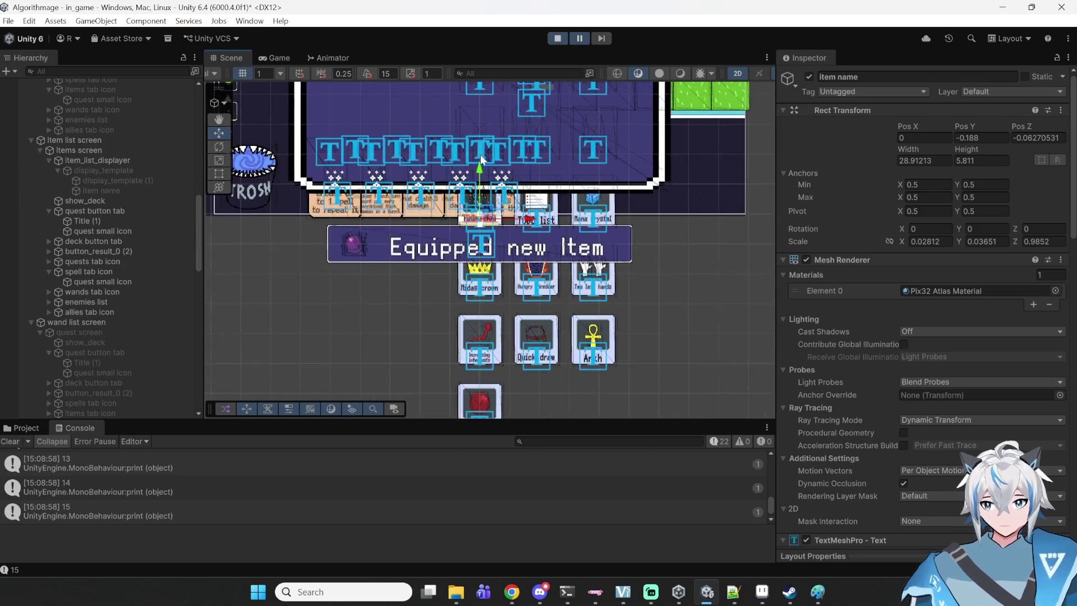
scroll(486, 213, "down", 3)
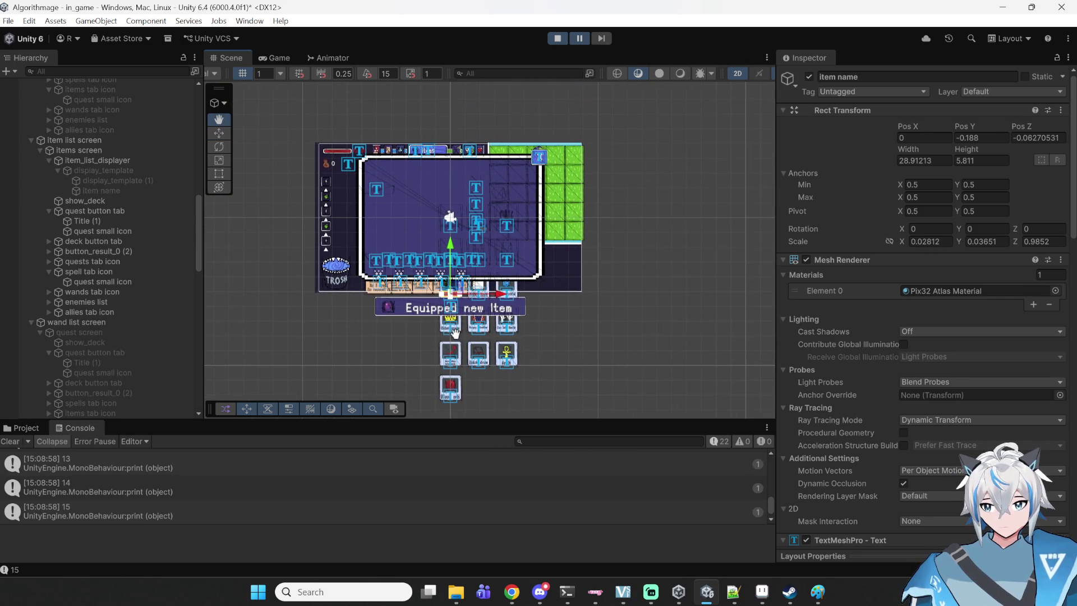
scroll(129, 205, "down", 15)
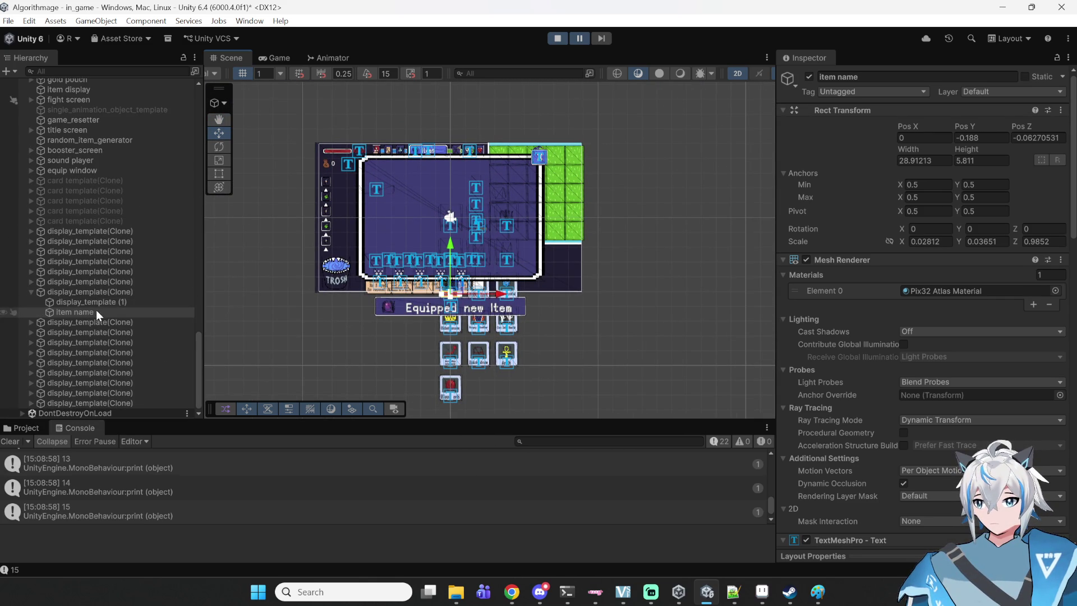
left_click(100, 290)
left_click(33, 291)
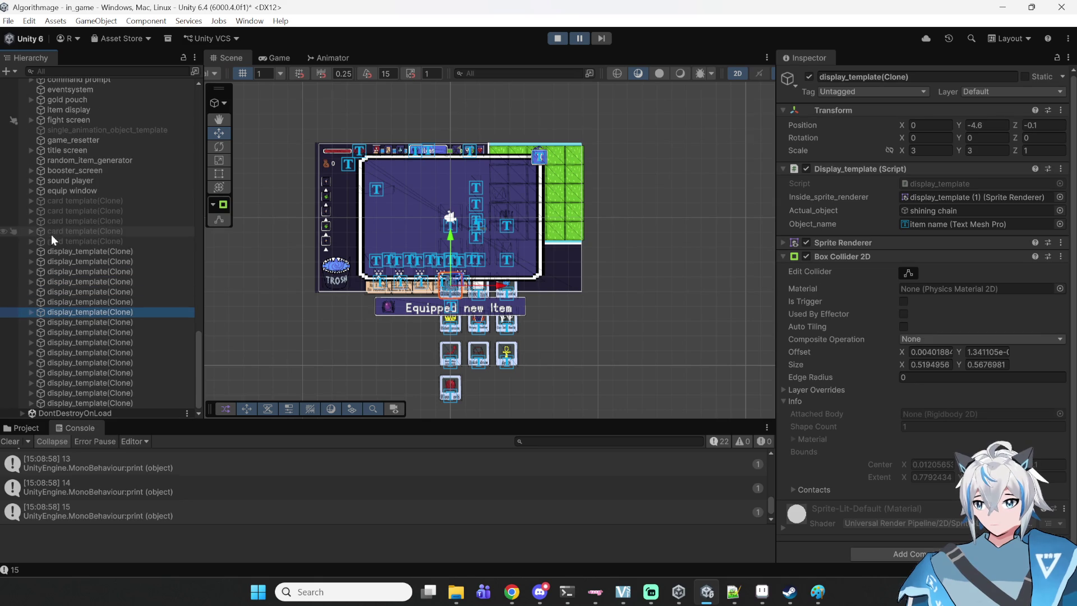
- Inspect the clone holding hungry_medkit, then stop the running game
left_click(43, 251)
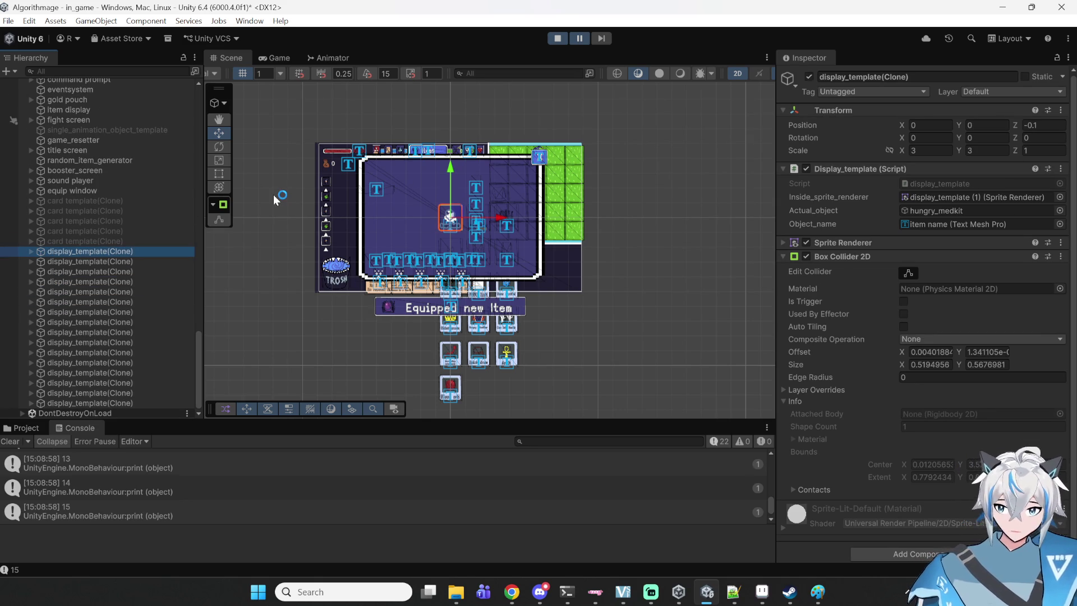
left_click(561, 38)
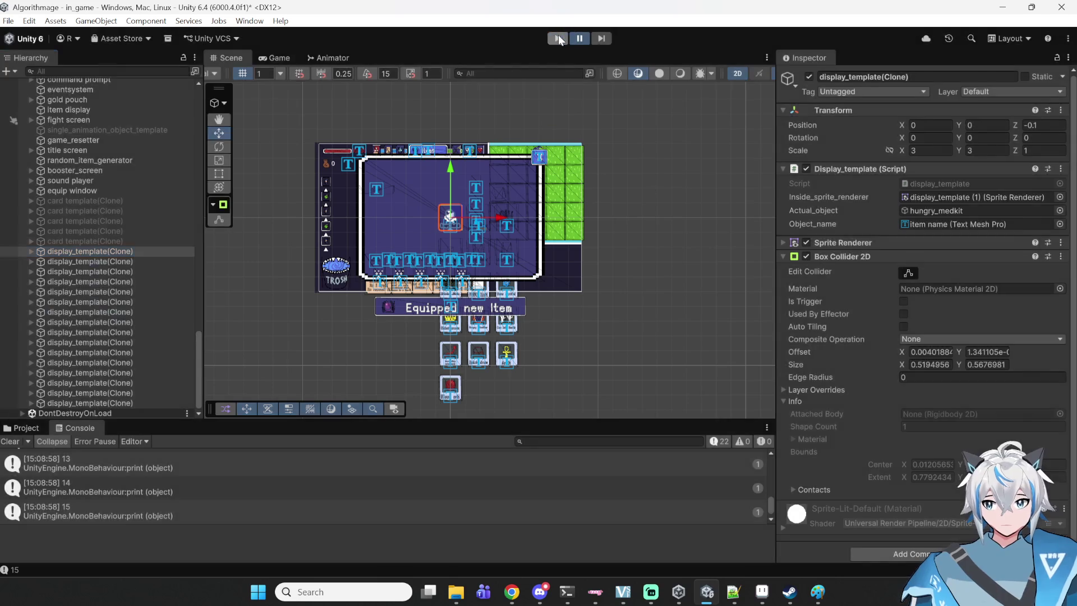
left_click(733, 591)
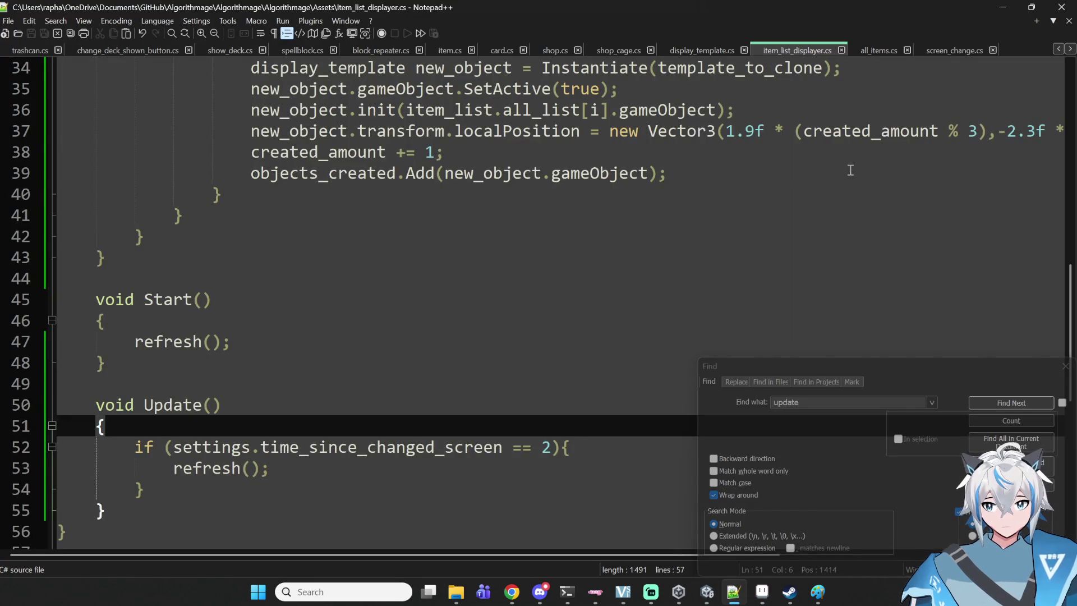
- Delete the item_list, print(i) and refreshing debug print lines plus the leftover blank line
scroll(840, 179, "up", 5)
left_click(421, 348)
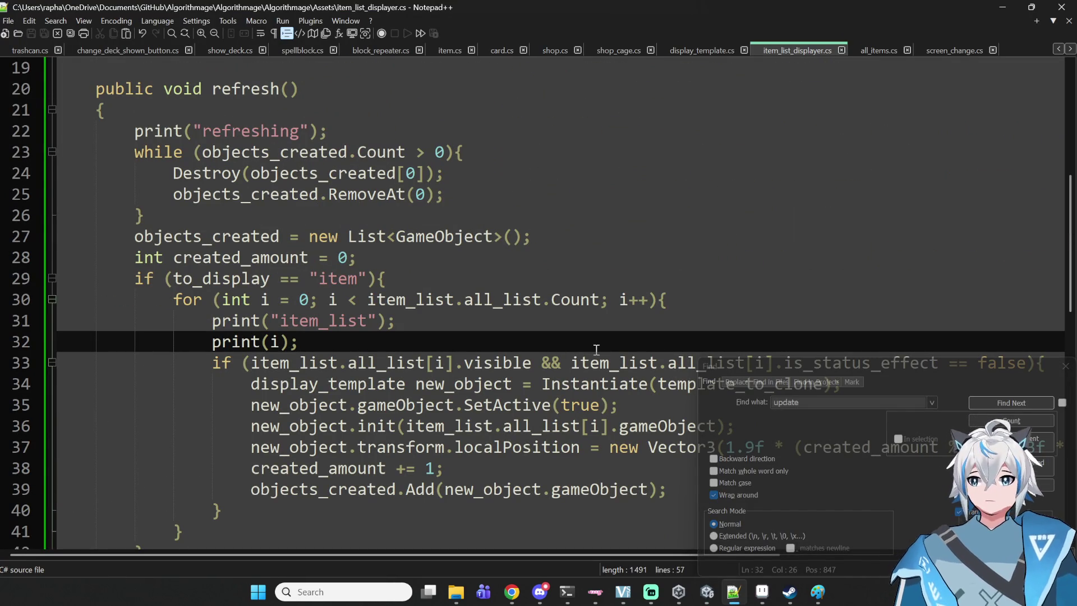
left_click(384, 362)
left_click_drag(384, 347, 2, 323)
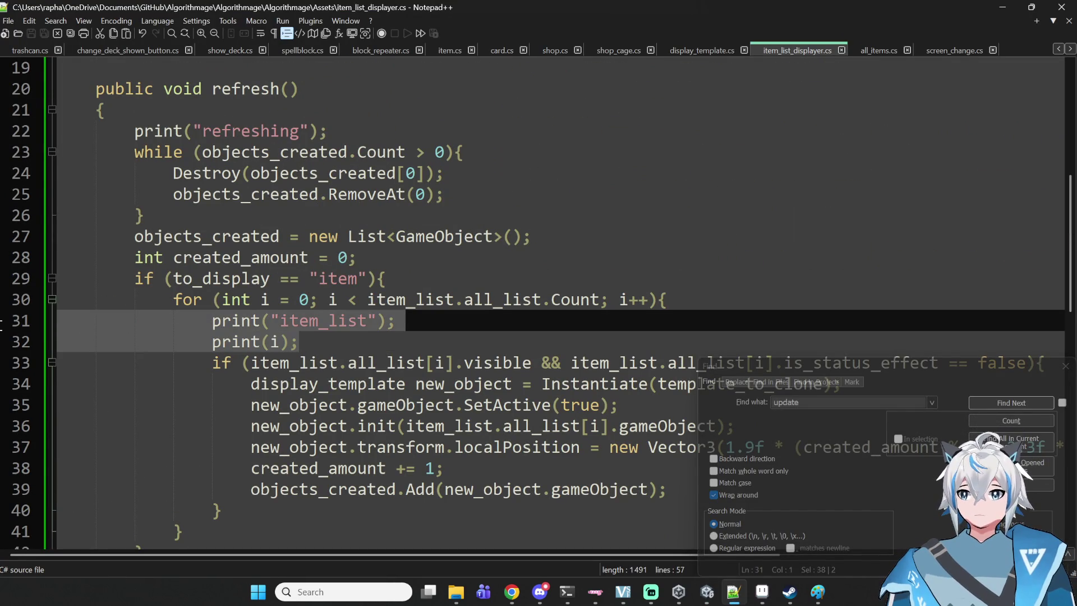
key("Delete")
mouse_move(343, 134)
left_mouse_down()
mouse_move(2, 156)
mouse_move(3, 135)
left_mouse_up()
key("Delete")
left_click(282, 303)
key("BackSpace")
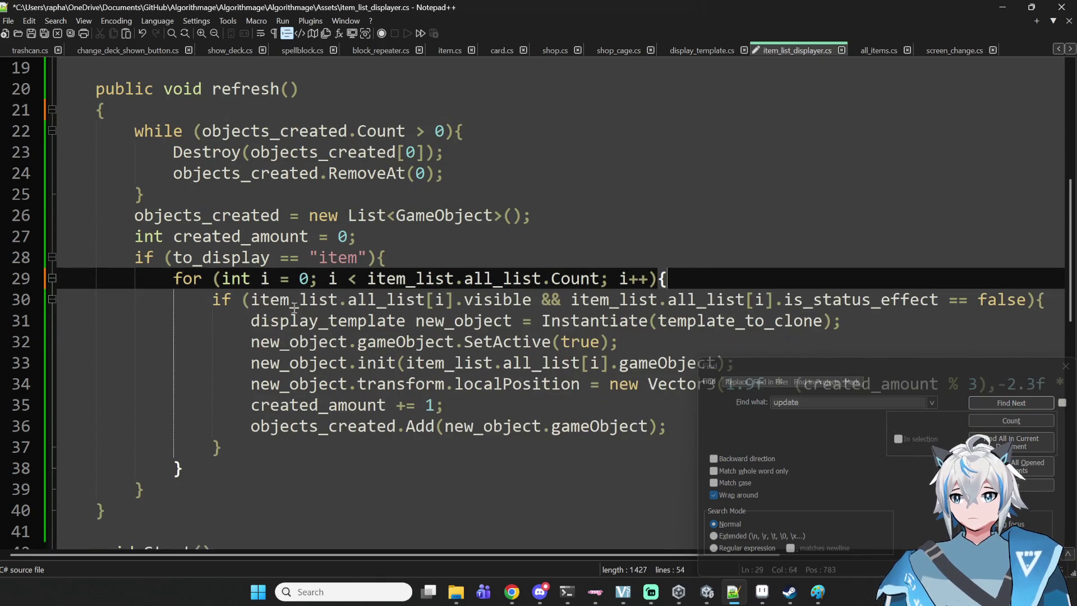
- Add new_object.transform.parent = transform; after the SetActive(true) line and save the script
scroll(405, 316, "down", 2)
left_click(797, 255)
left_click(813, 211)
left_click(880, 202)
left_click(851, 212)
key("Return")
type("new_ob")
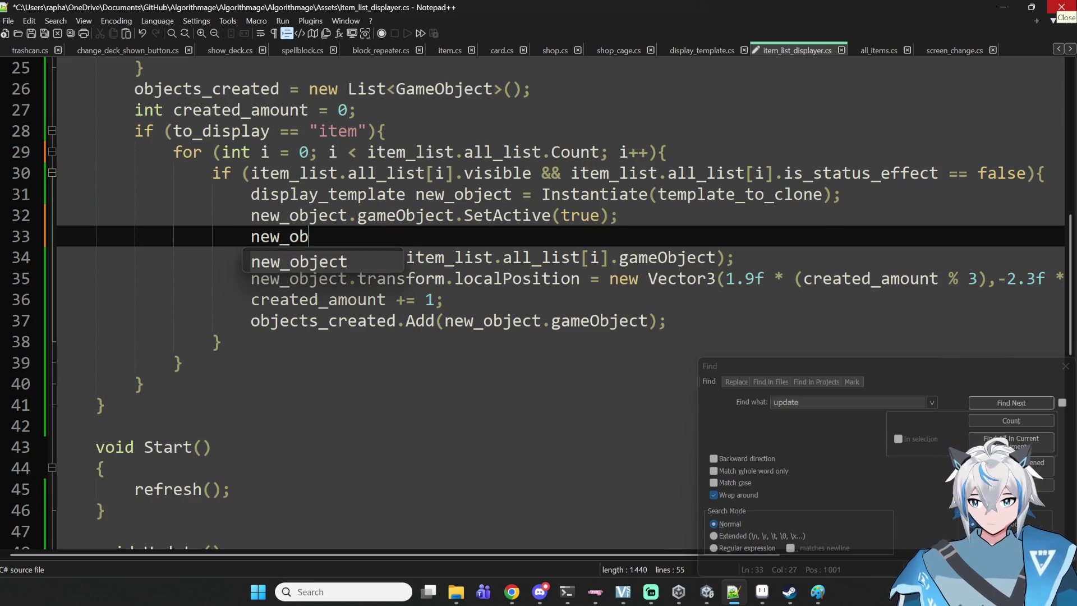
type("ject.trans")
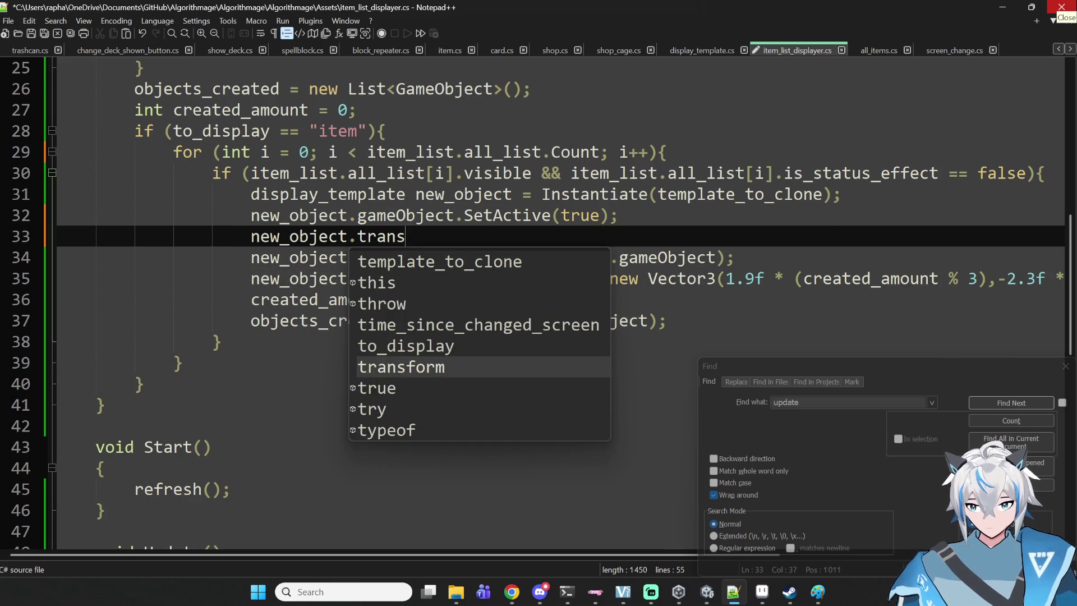
type("form.parent = t")
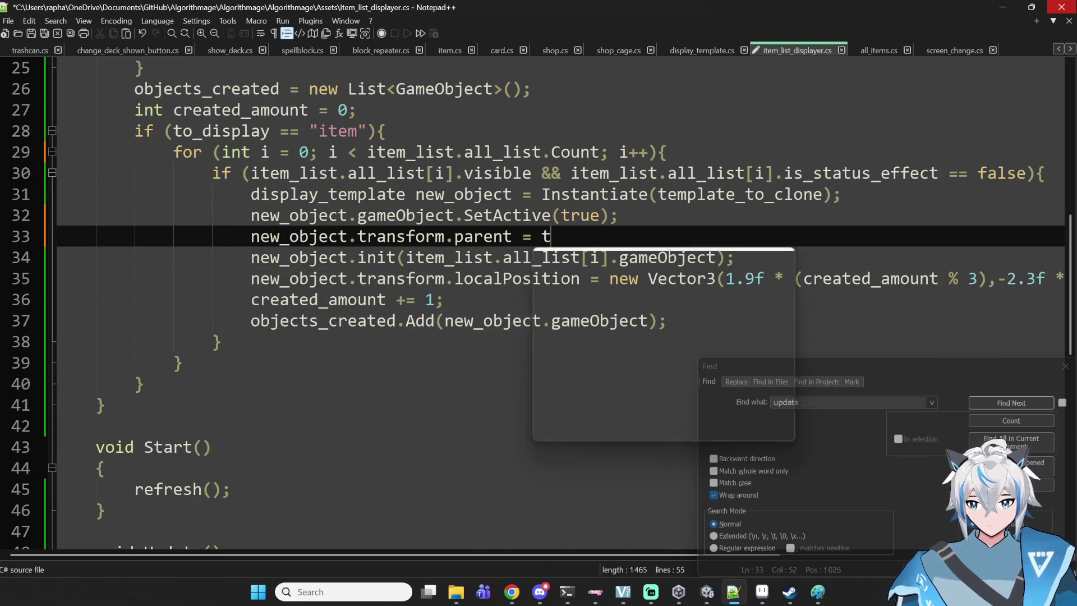
type("ransform;")
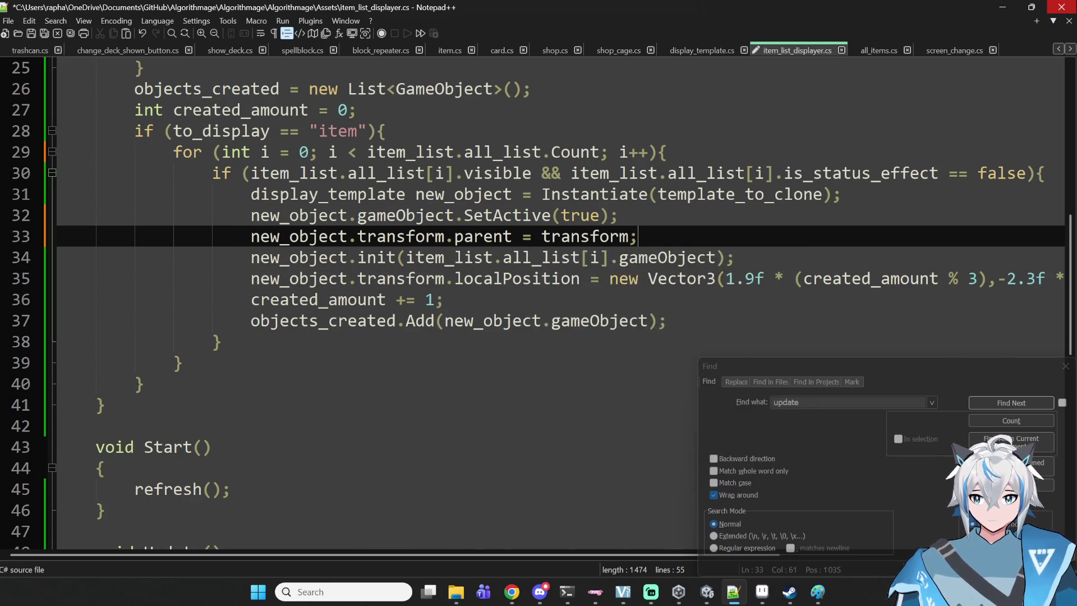
key("ctrl+s")
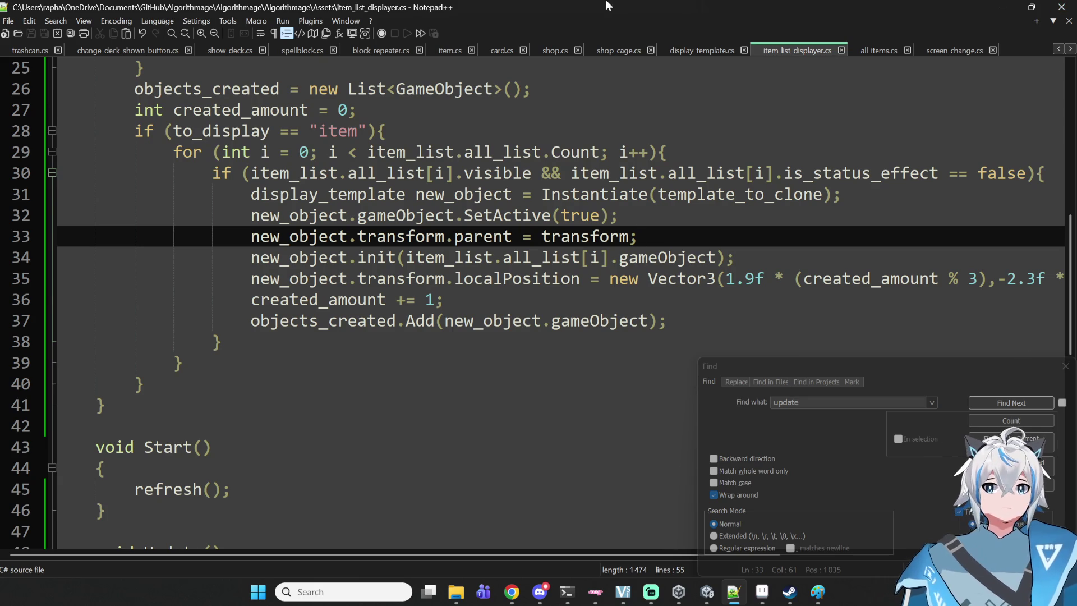
left_click(708, 600)
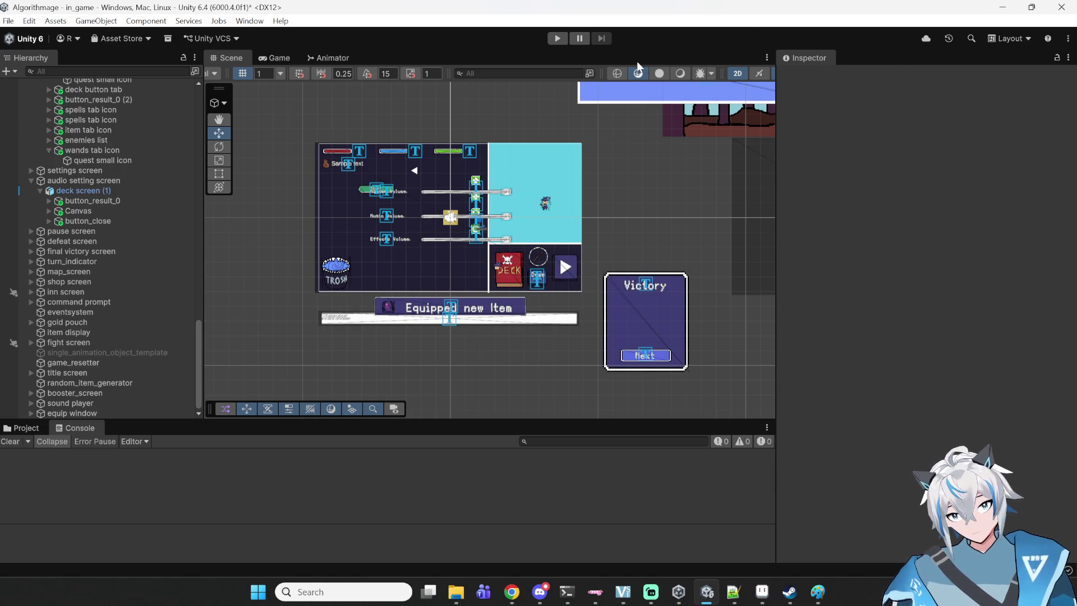
- Play, start a new game, and open the deck's Items tab showing Hungry Medkit, Mana crystal, Midas crown
left_click(557, 39)
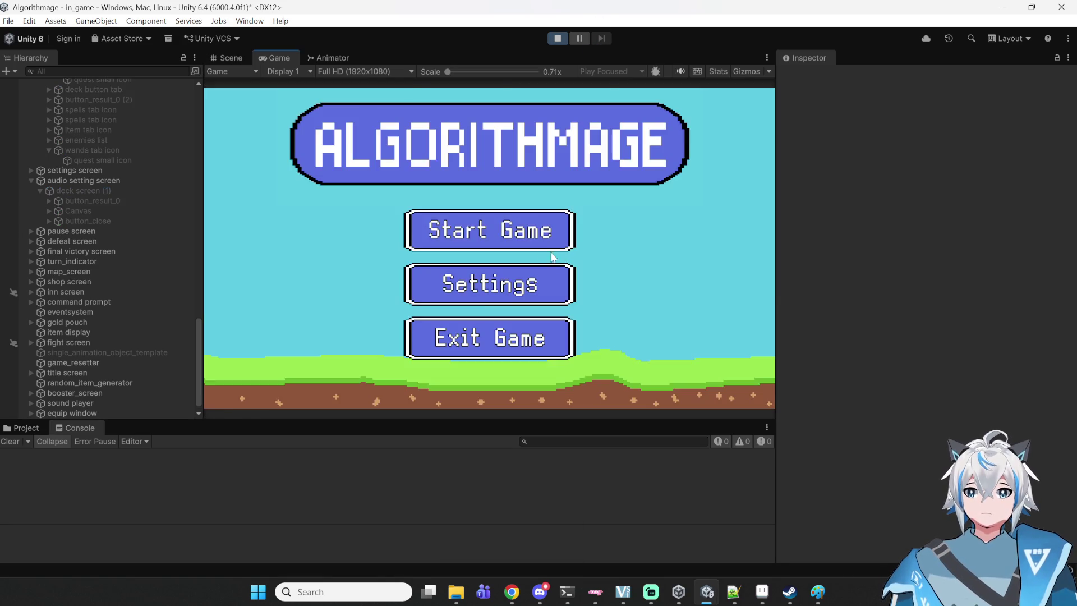
left_click(552, 249)
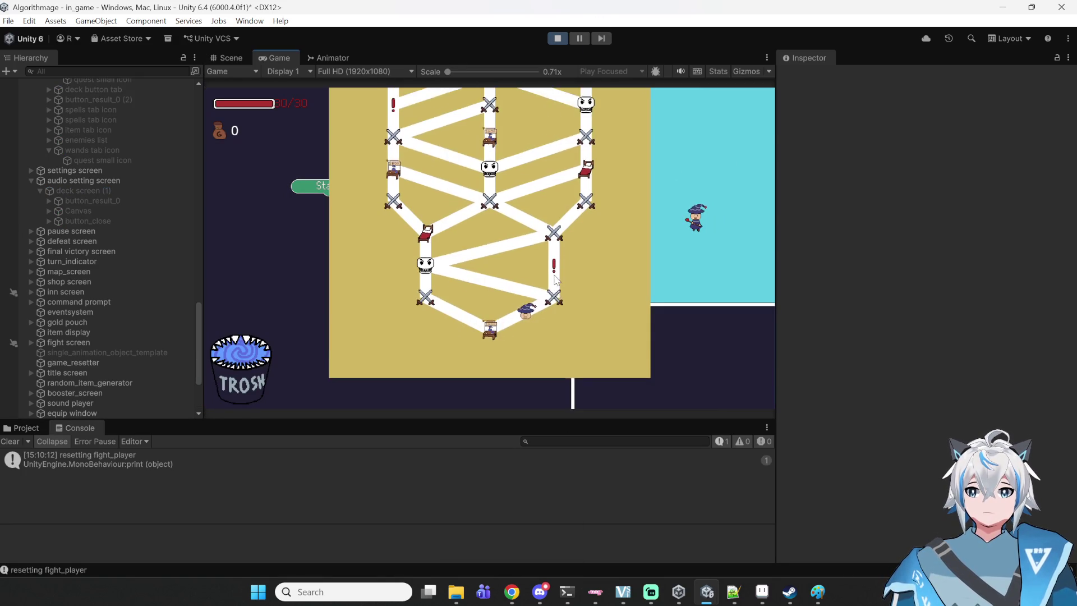
left_click(617, 362)
left_click(474, 103)
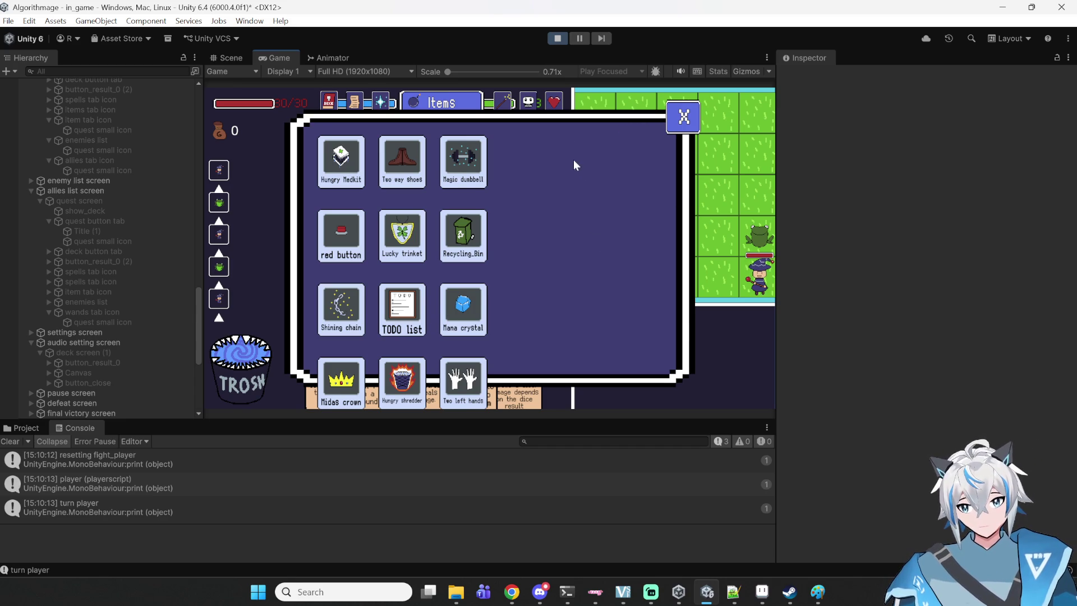
- Pause and resume play to inspect the inventory panel layout in the Scene view
left_click(581, 36)
scroll(480, 220, "down", 5)
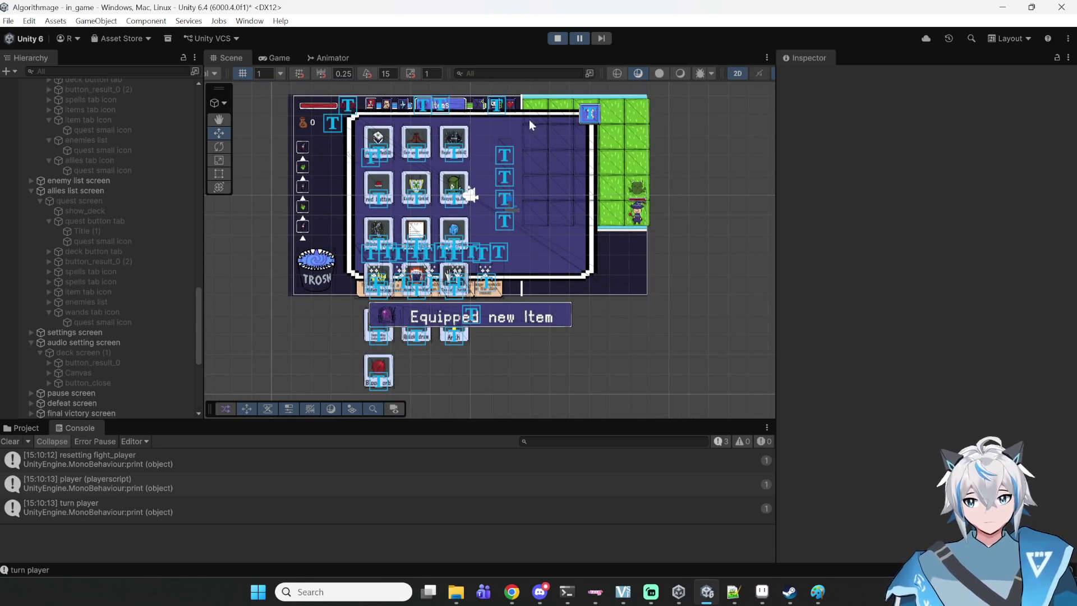
key("ctrl+2")
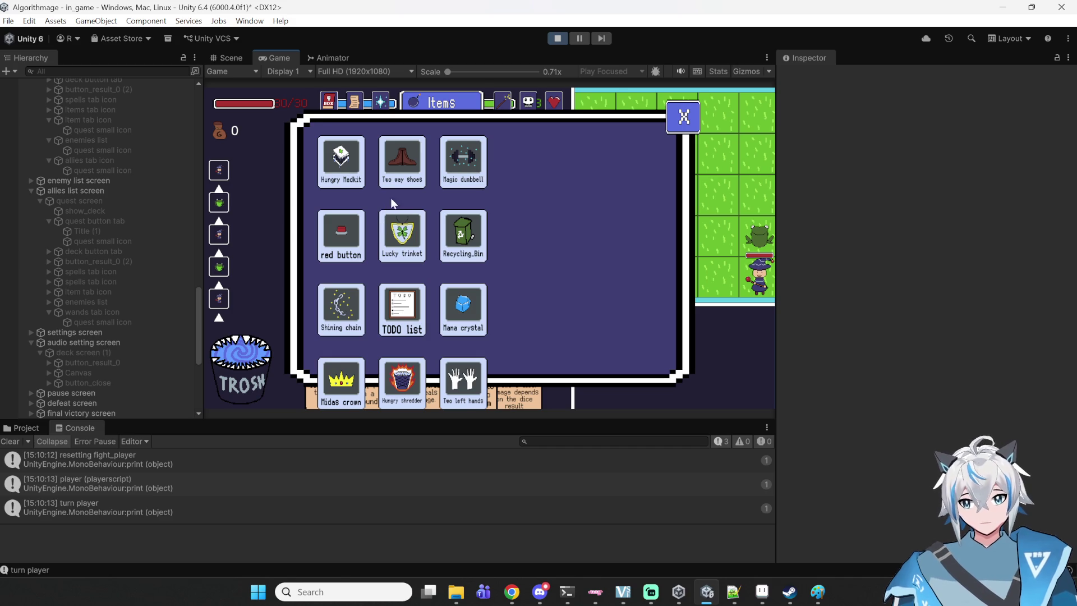
left_click(580, 38)
scroll(430, 195, "down", 2)
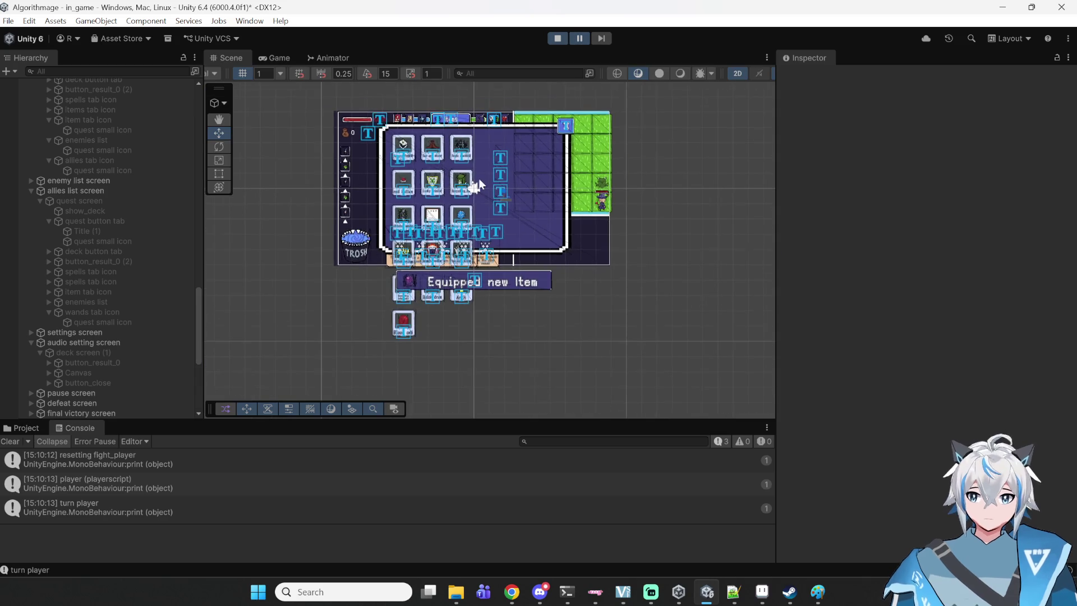
scroll(429, 199, "up", 3)
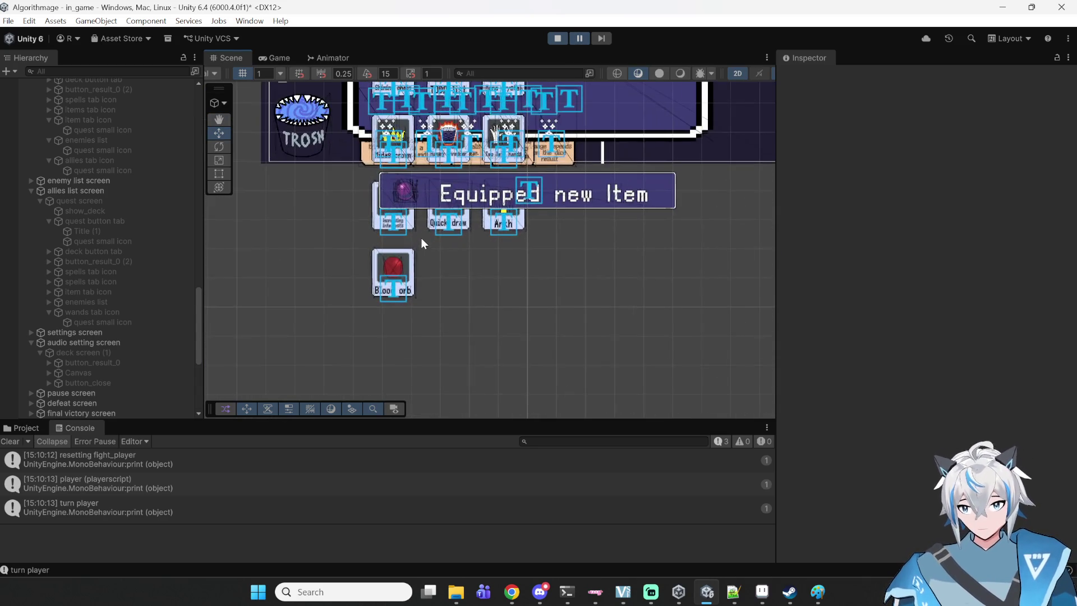
mouse_move(415, 212)
left_mouse_down()
mouse_move(398, 381)
mouse_move(377, 448)
left_mouse_up()
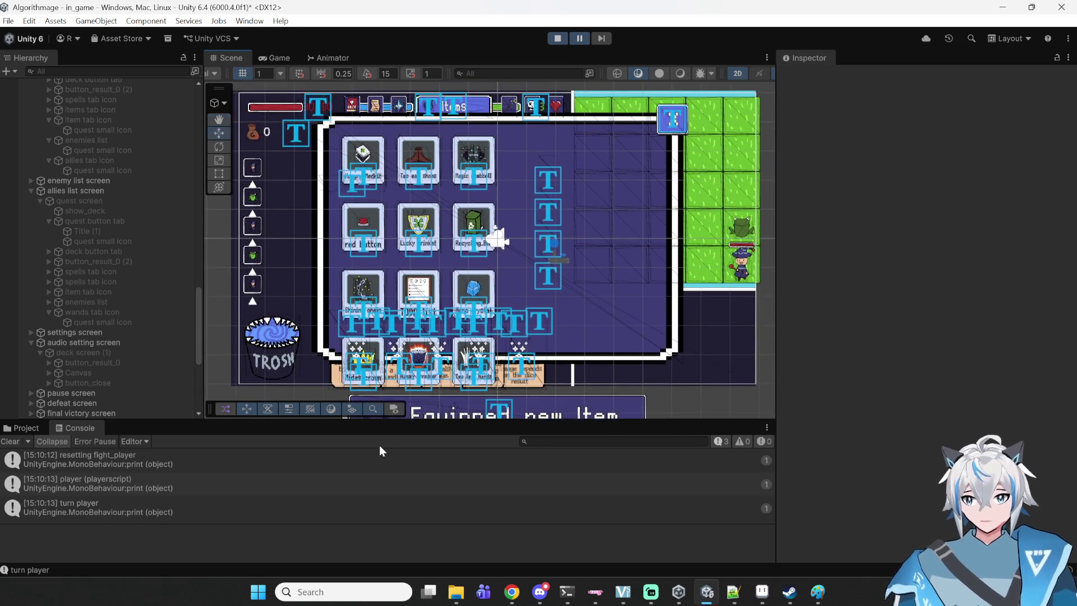
scroll(500, 123, "down", 1)
left_click(582, 40)
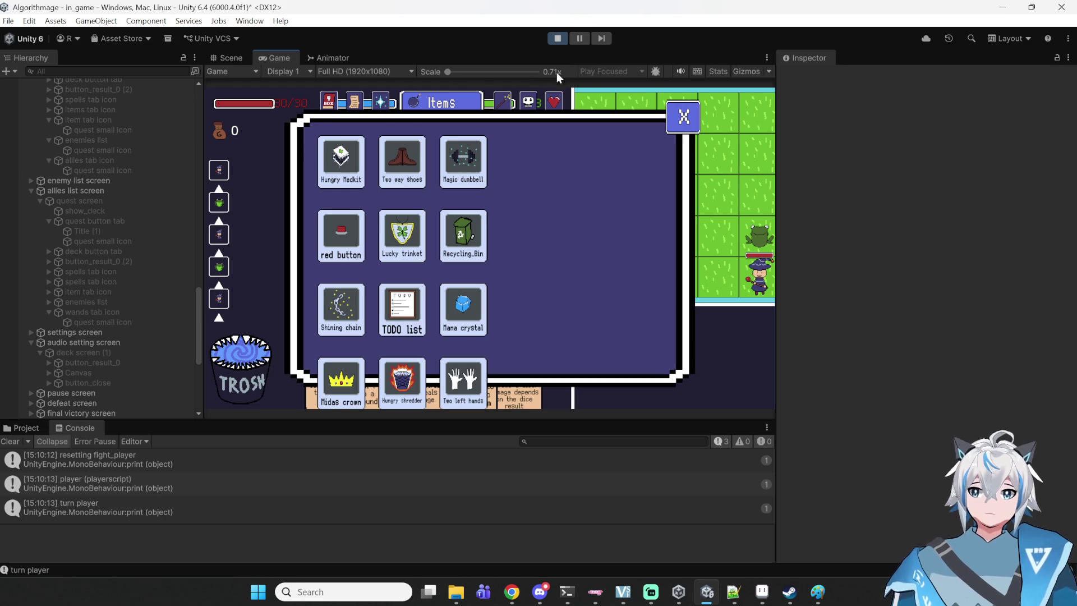
- Pause again and expand item_list in the Hierarchy to show its rarity groups
left_click(579, 40)
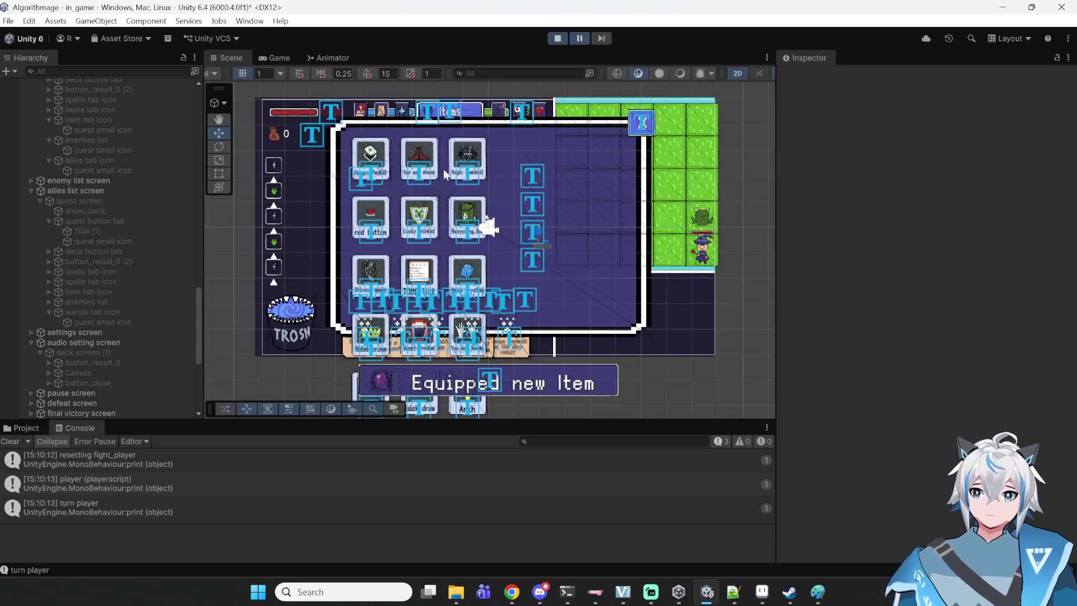
scroll(391, 308, "down", 5)
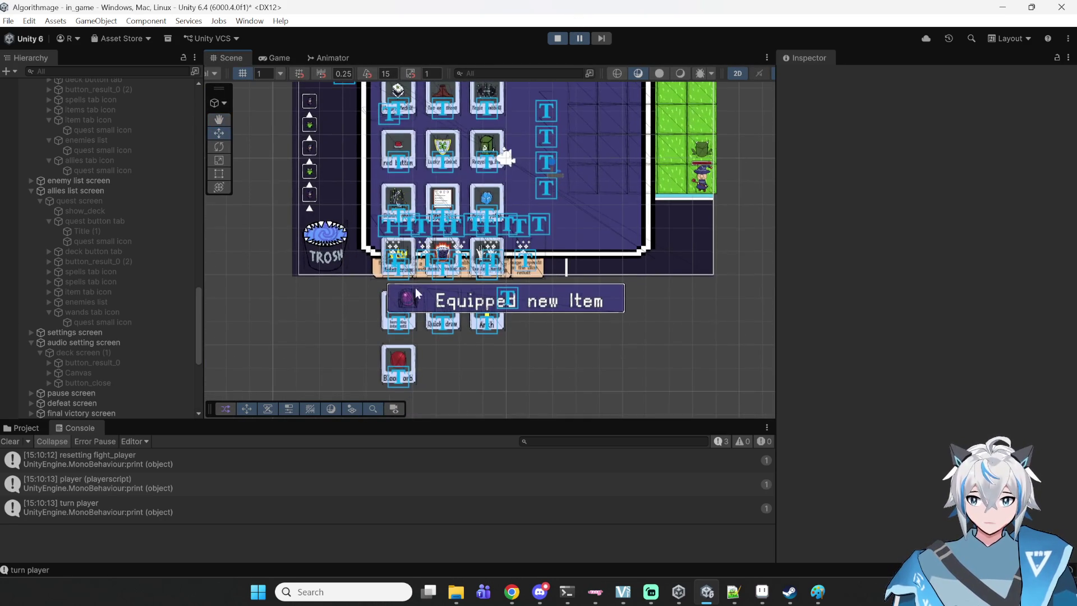
scroll(427, 362, "down", 1)
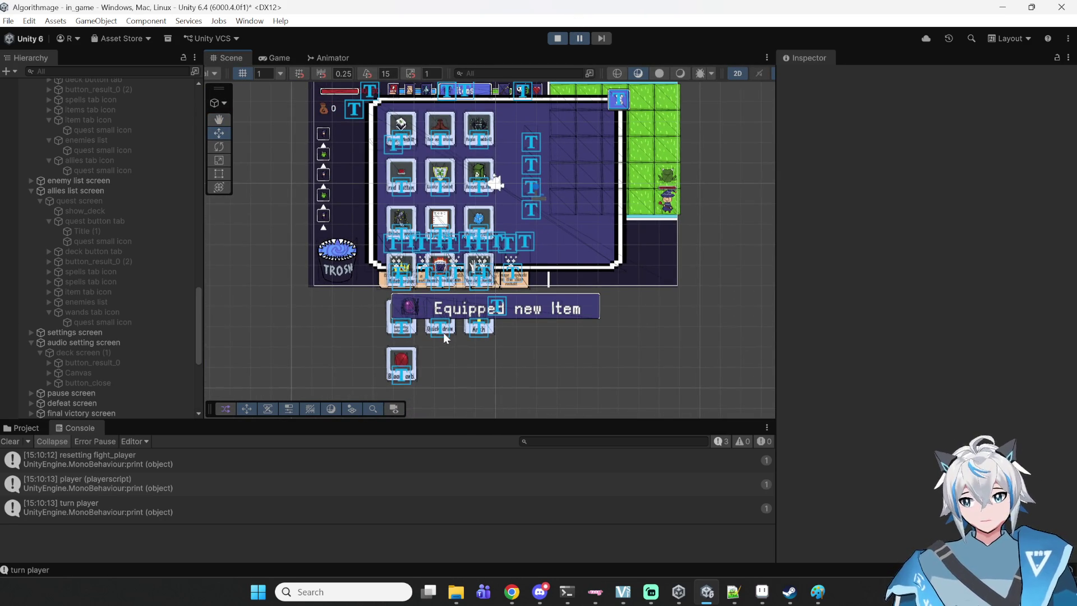
scroll(13, 235, "up", 10)
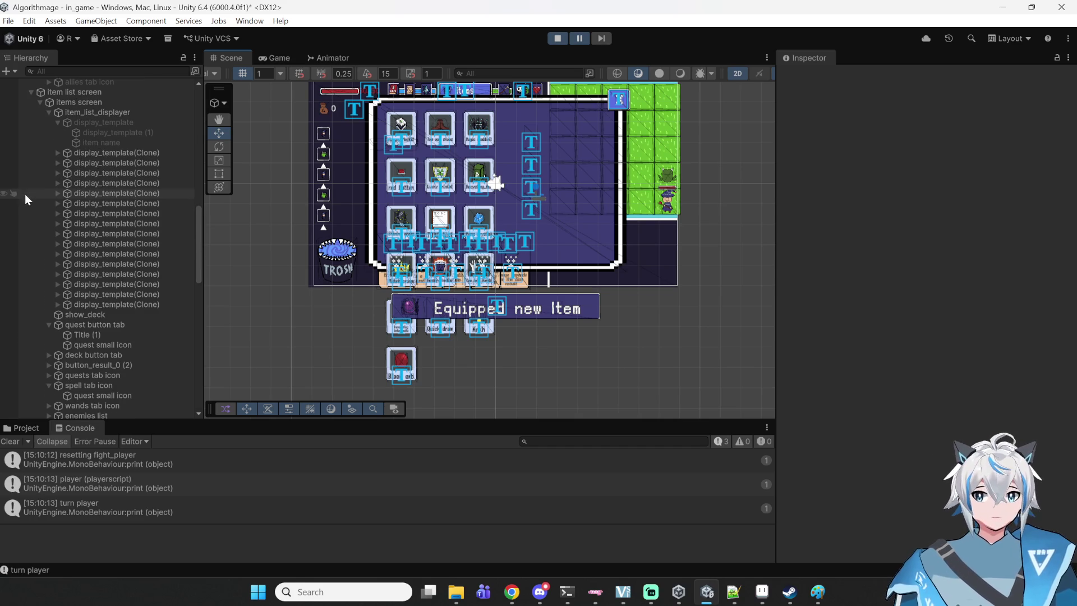
scroll(411, 176, "up", 3)
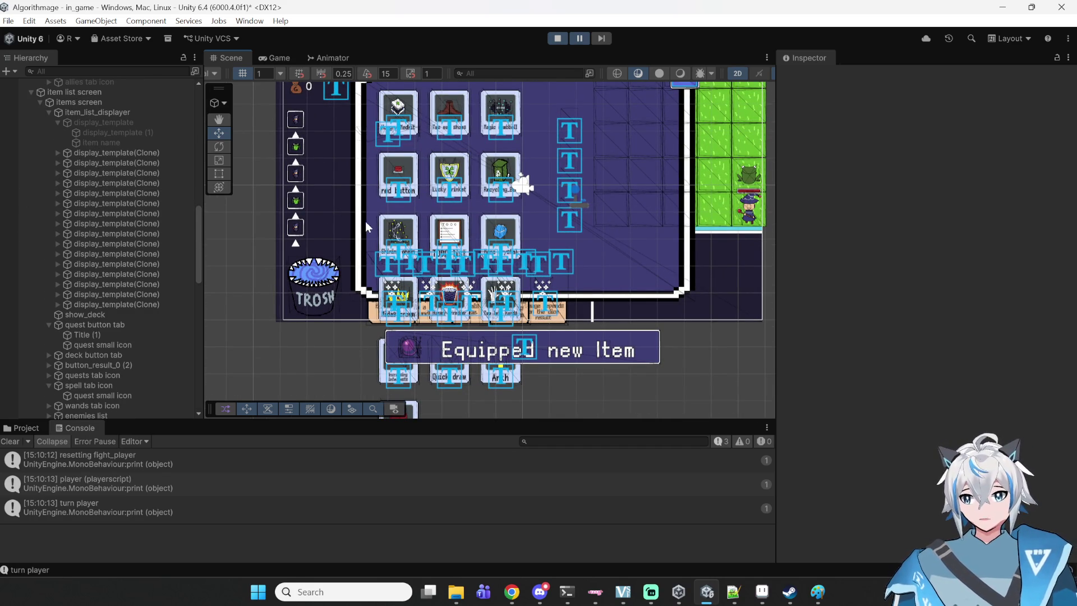
scroll(119, 241, "up", 10)
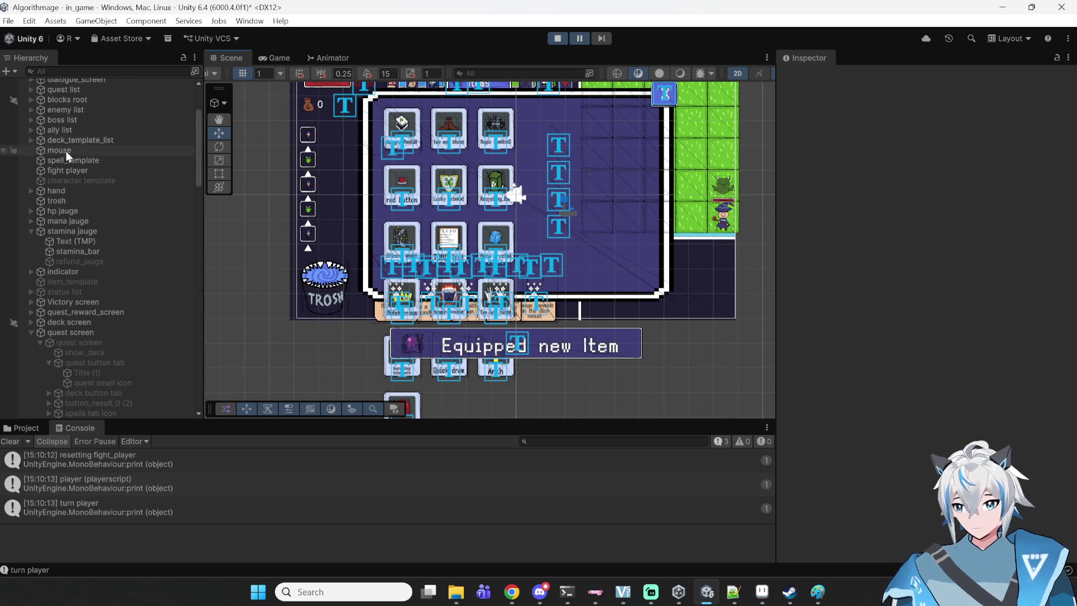
scroll(55, 133, "up", 2)
scroll(55, 133, "up", 2)
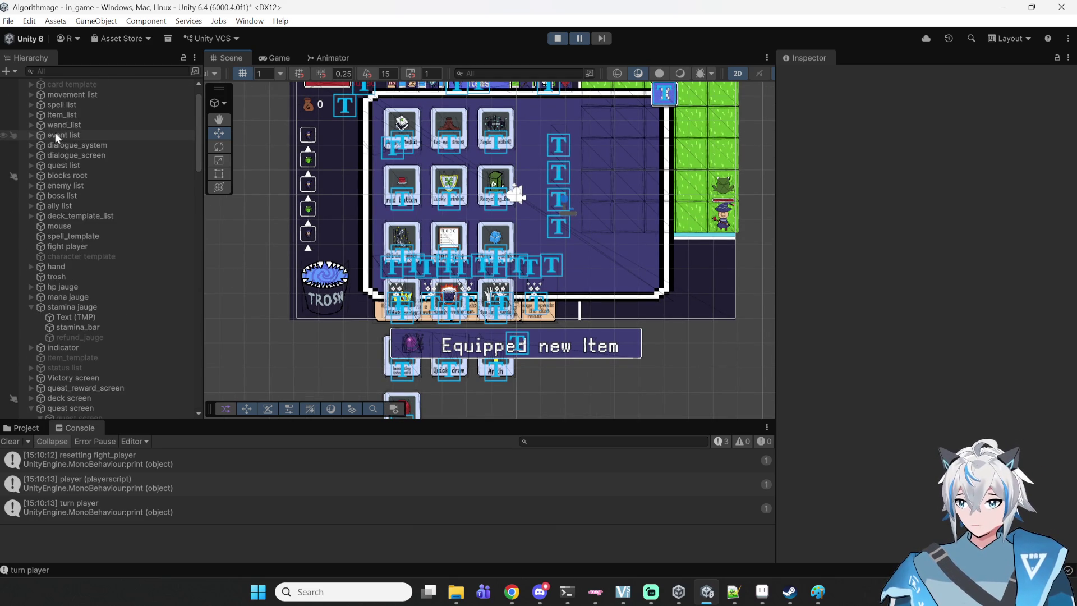
left_click(30, 114)
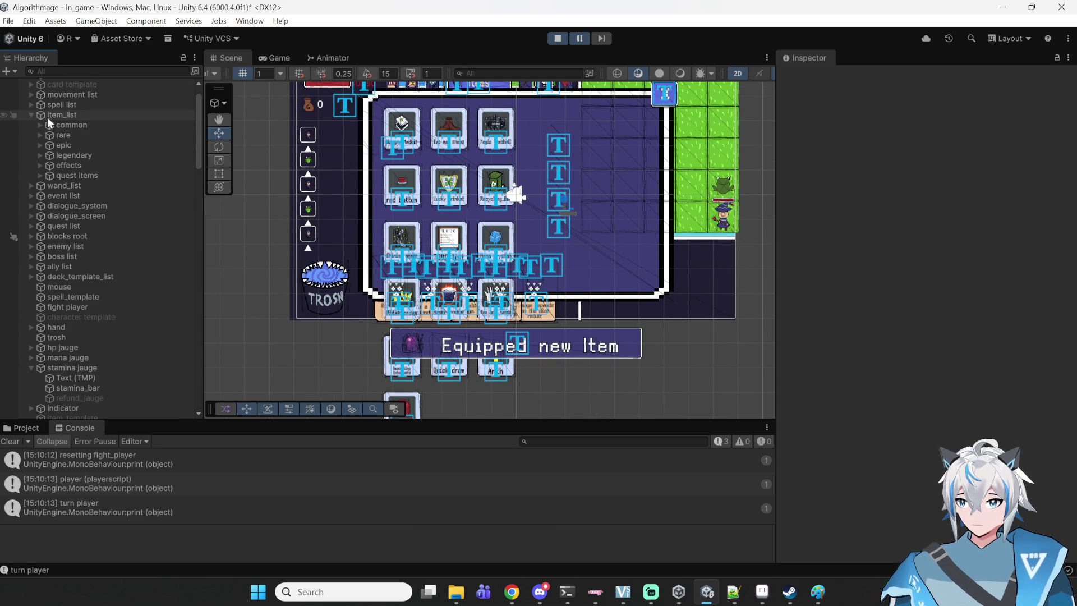
- Expand the common, rare, epic and legendary groups under item_list, then resume the game
left_click(52, 124)
left_click(40, 125)
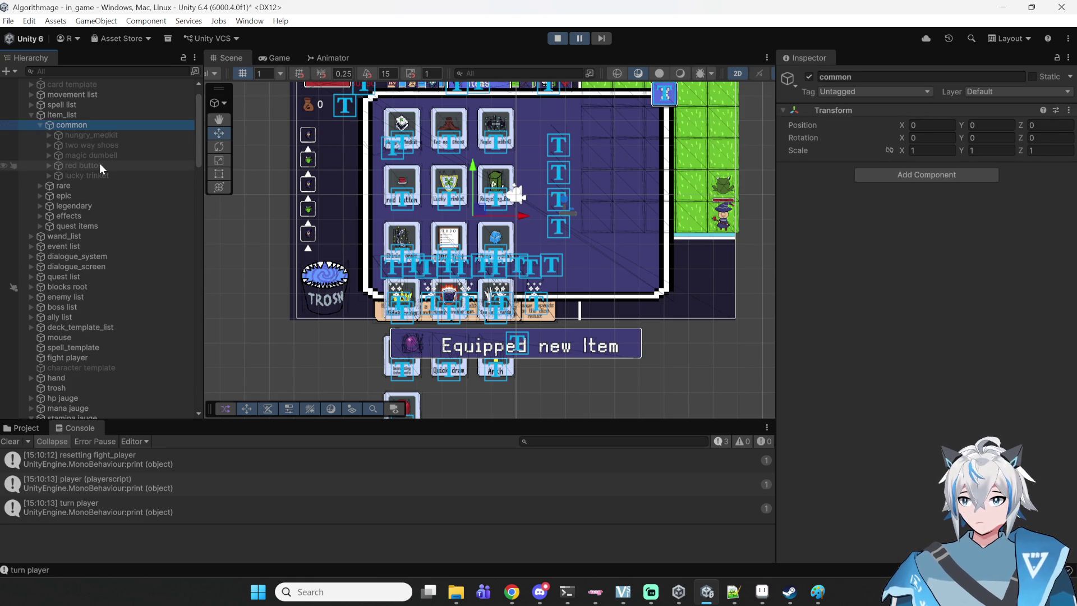
left_click(42, 190)
left_click(40, 188)
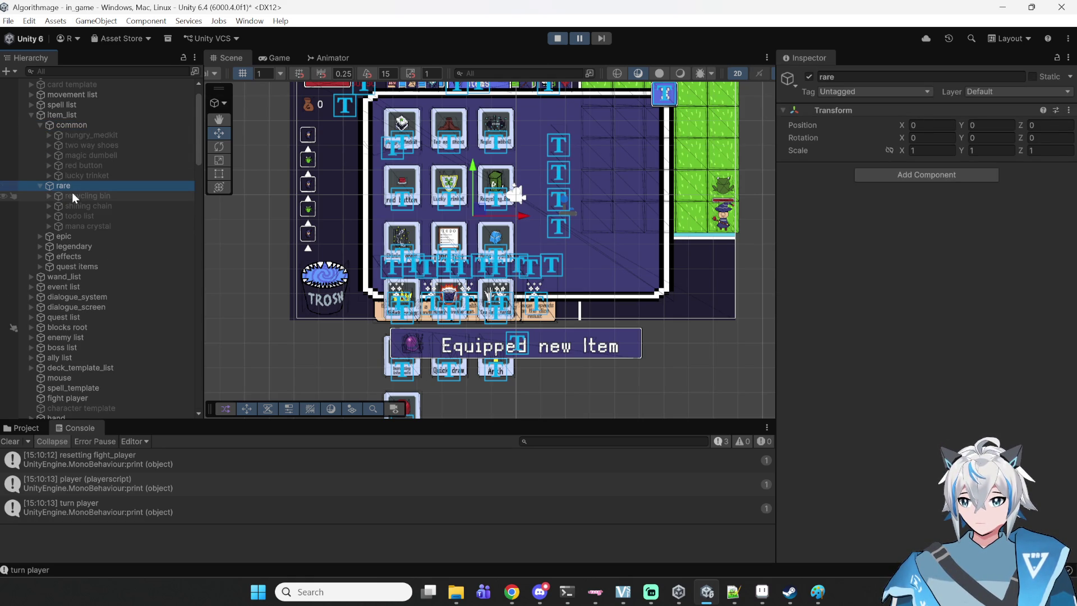
left_click(41, 236)
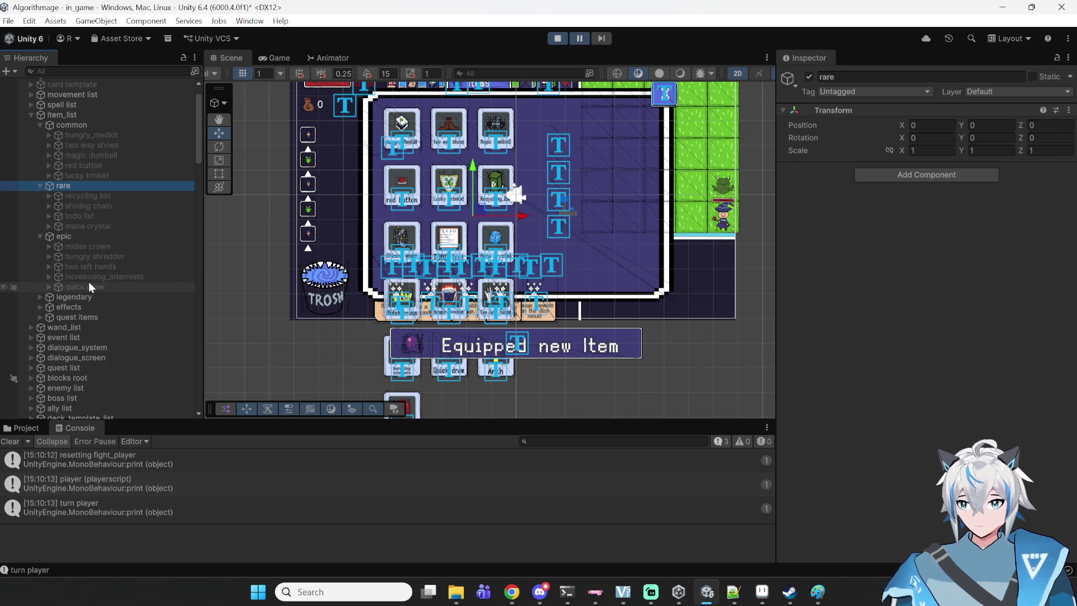
left_click(43, 297)
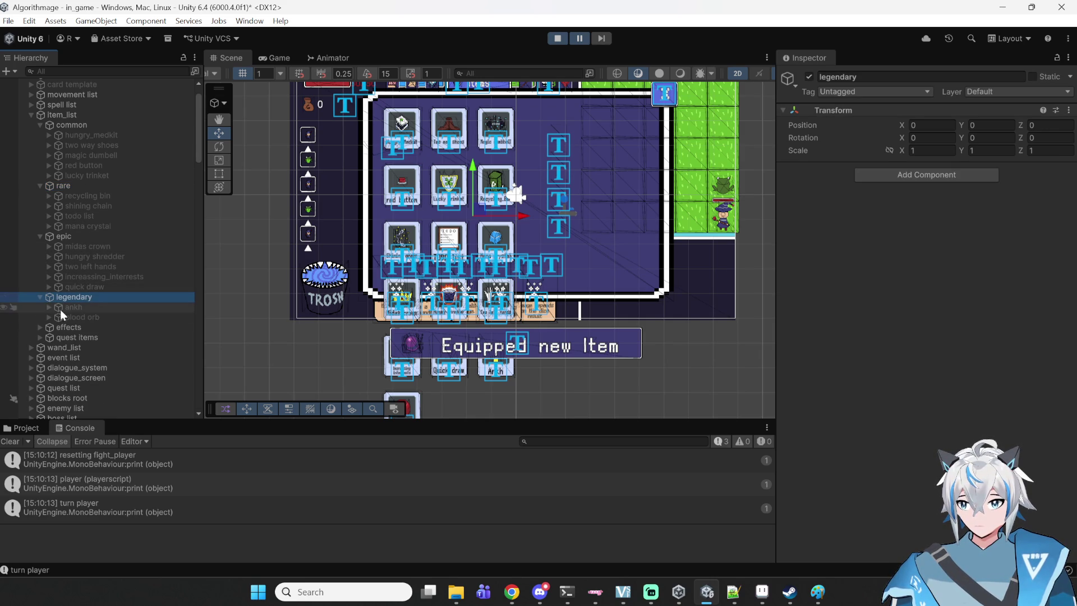
scroll(414, 335, "down", 2)
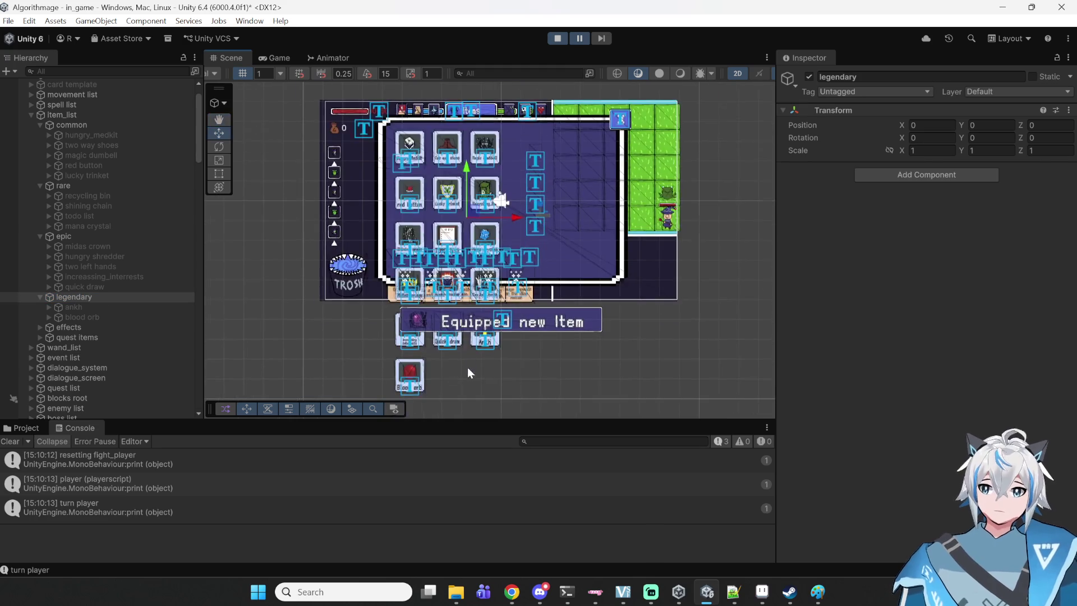
scroll(467, 365, "up", 4)
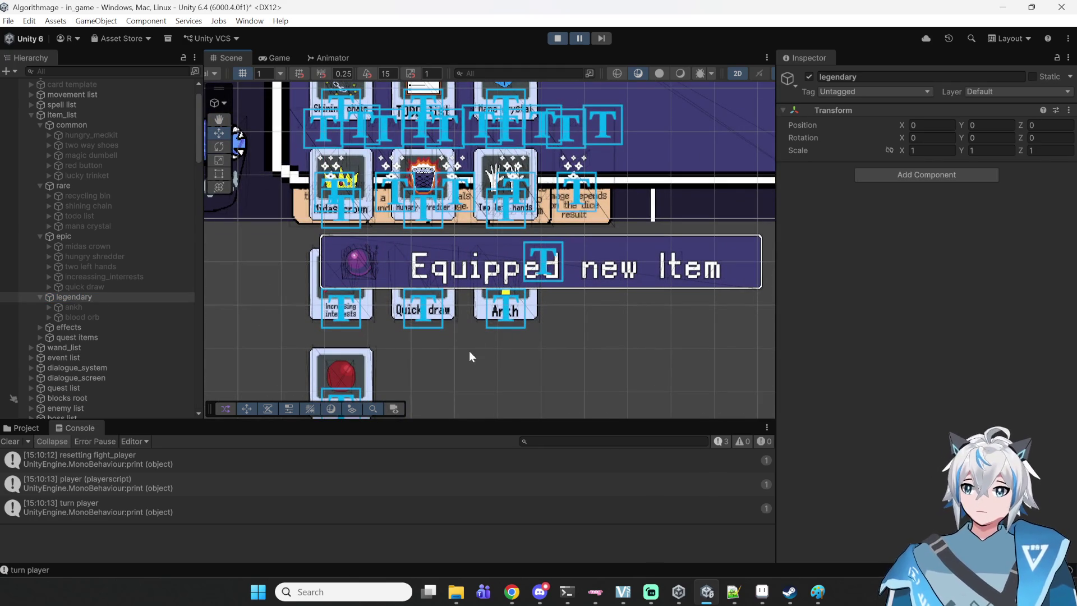
left_click(582, 39)
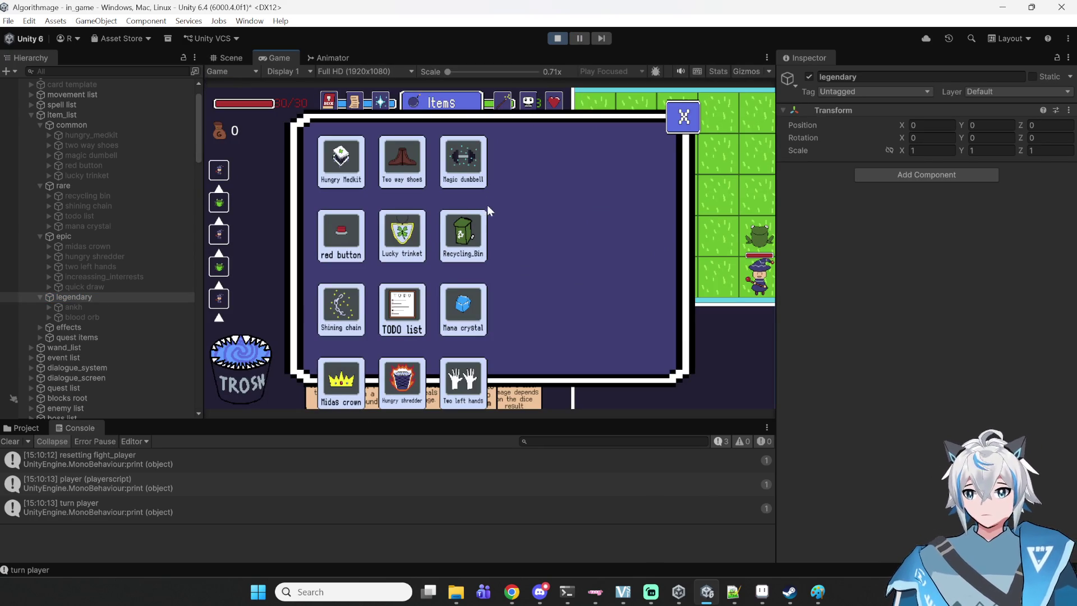
- Exit Play mode with Ctrl+P and pan the Scene toward the column of purple screen panels
key("ctrl+p")
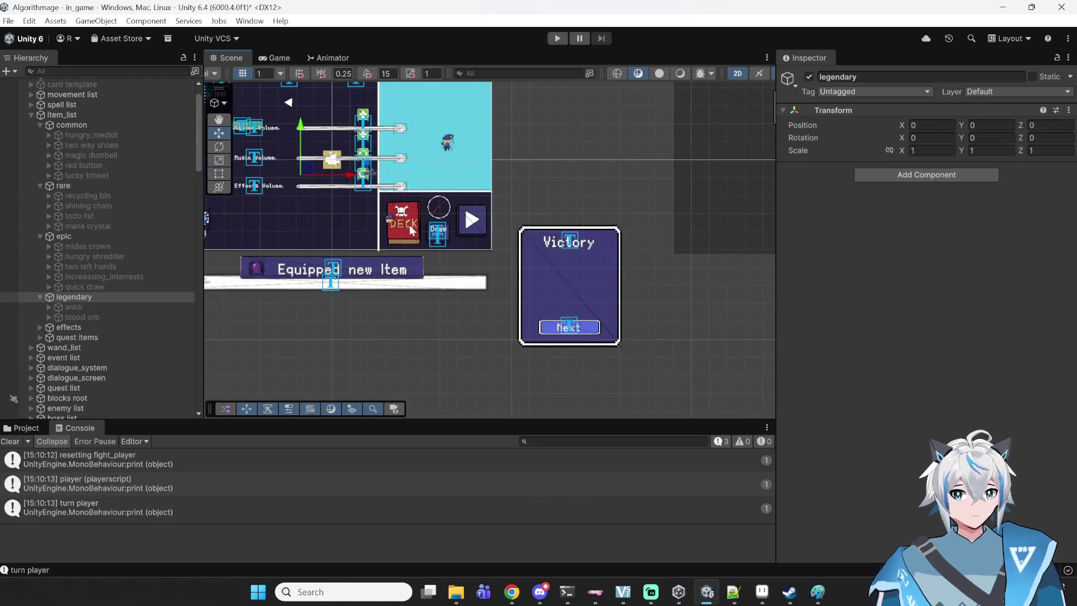
scroll(408, 233, "down", 3)
mouse_move(350, 169)
left_mouse_down()
mouse_move(429, 266)
mouse_move(492, 254)
mouse_move(234, 149)
left_mouse_up()
left_click_drag(485, 181, 232, 256)
left_click_drag(523, 294, 273, 244)
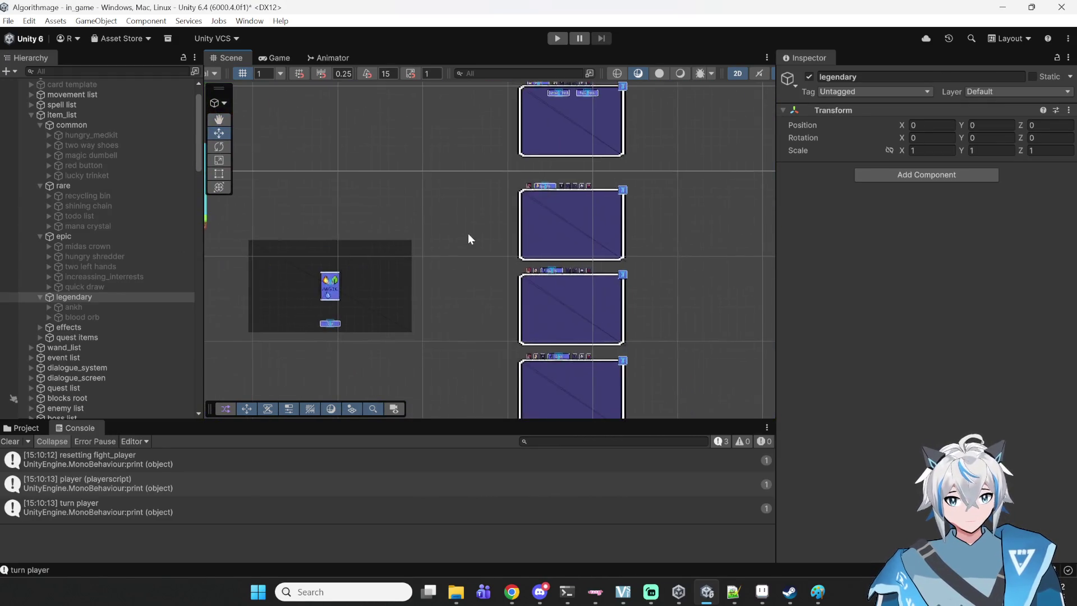
left_click_drag(467, 234, 422, 102)
left_click_drag(486, 269, 401, 263)
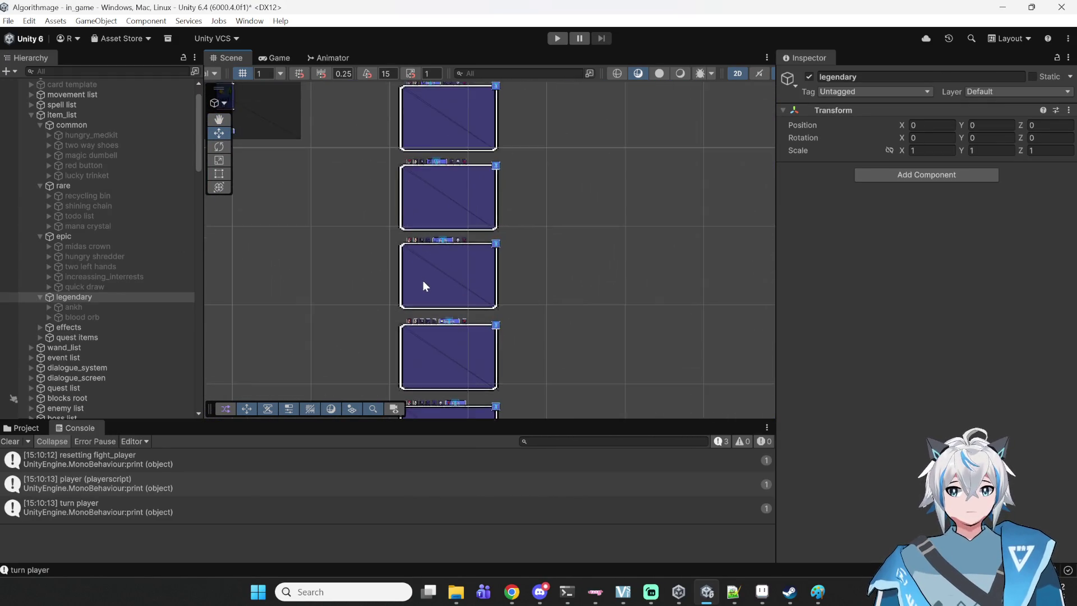
- Centre the purple panels and select the Items screen panel and its item_list_displayer object
scroll(423, 281, "up", 4)
left_click_drag(383, 315, 392, 258)
left_click_drag(428, 291, 428, 312)
mouse_move(419, 137)
left_mouse_down()
mouse_move(419, 232)
mouse_move(440, 202)
mouse_move(455, 213)
mouse_move(499, 137)
left_mouse_up()
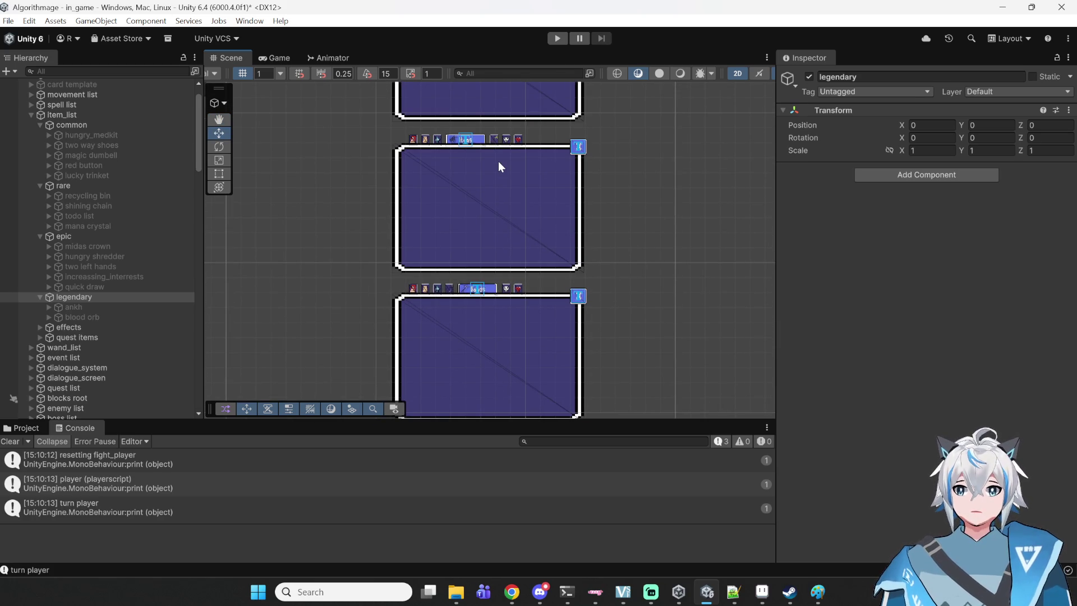
left_click(498, 162)
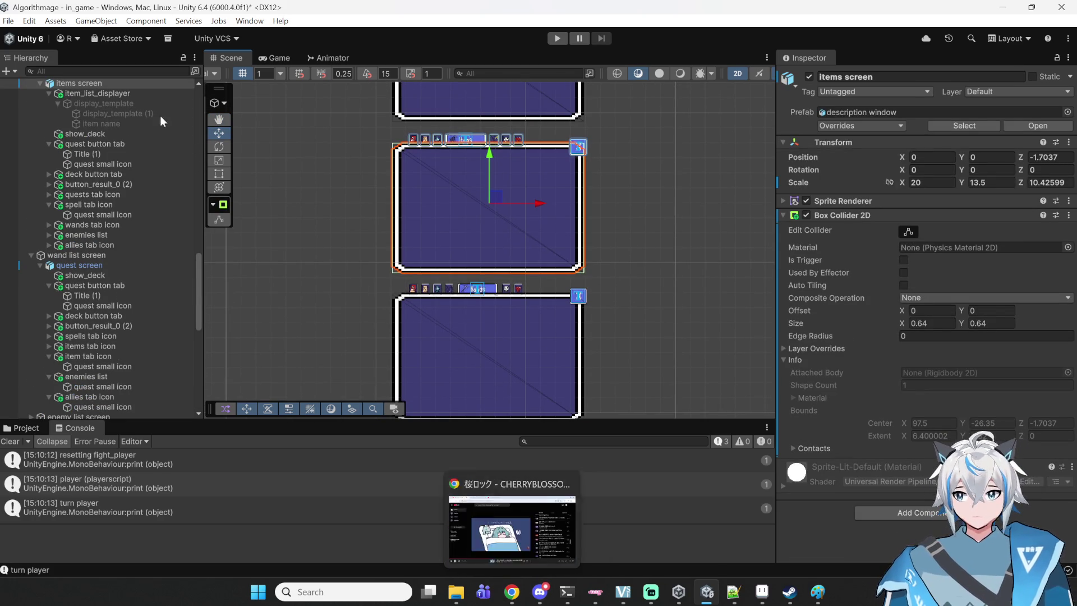
left_click(103, 95)
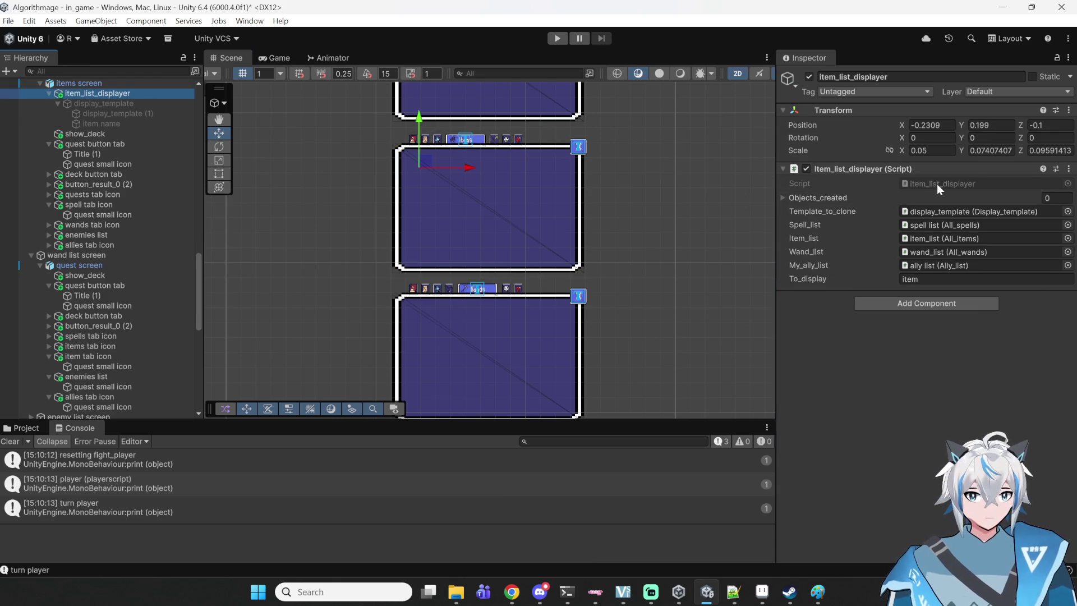
- Open item_list_displayer.cs in Notepad++ to review its Update refresh check, then open Windows search
double_click(937, 184)
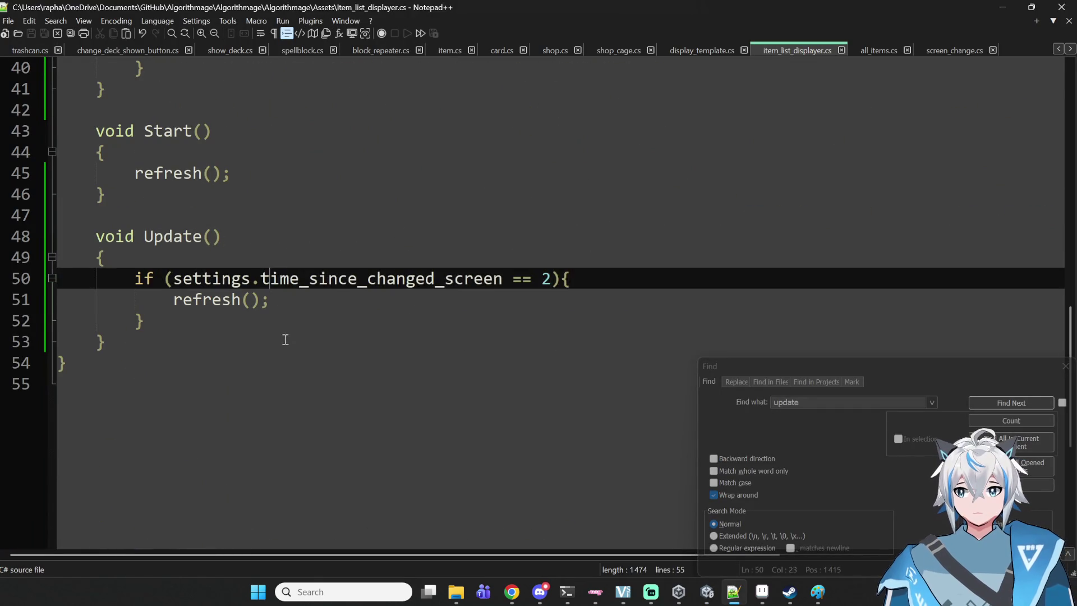
left_click(328, 317)
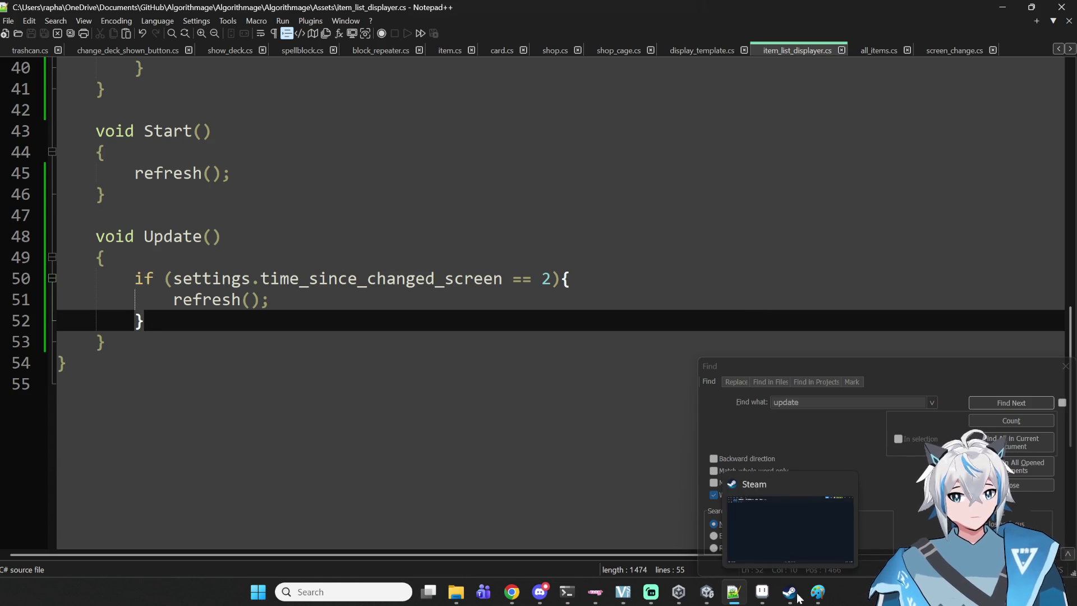
mouse_move(761, 602)
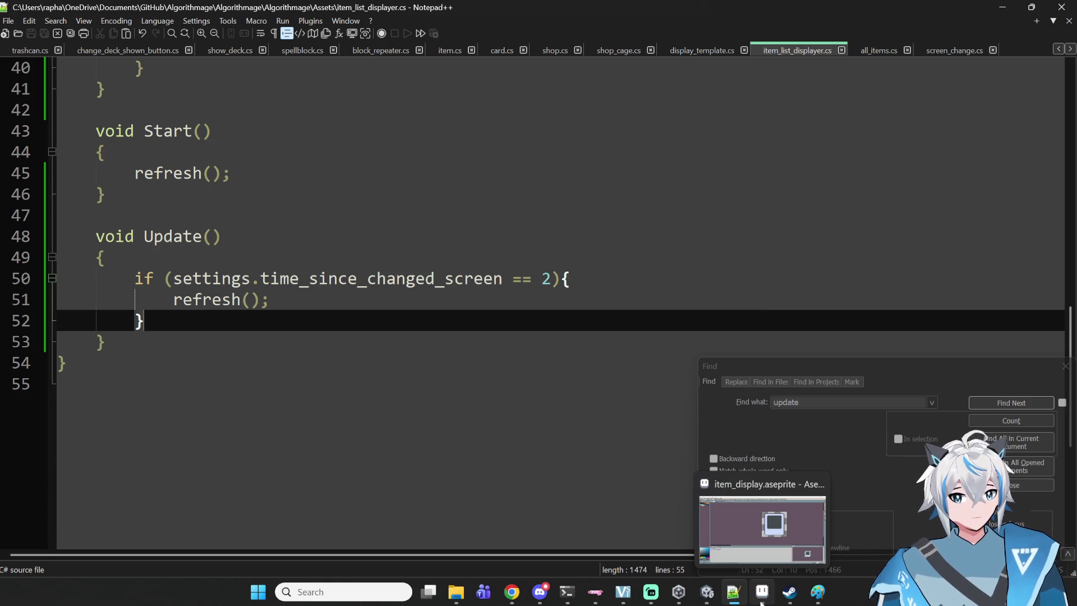
left_click(340, 592)
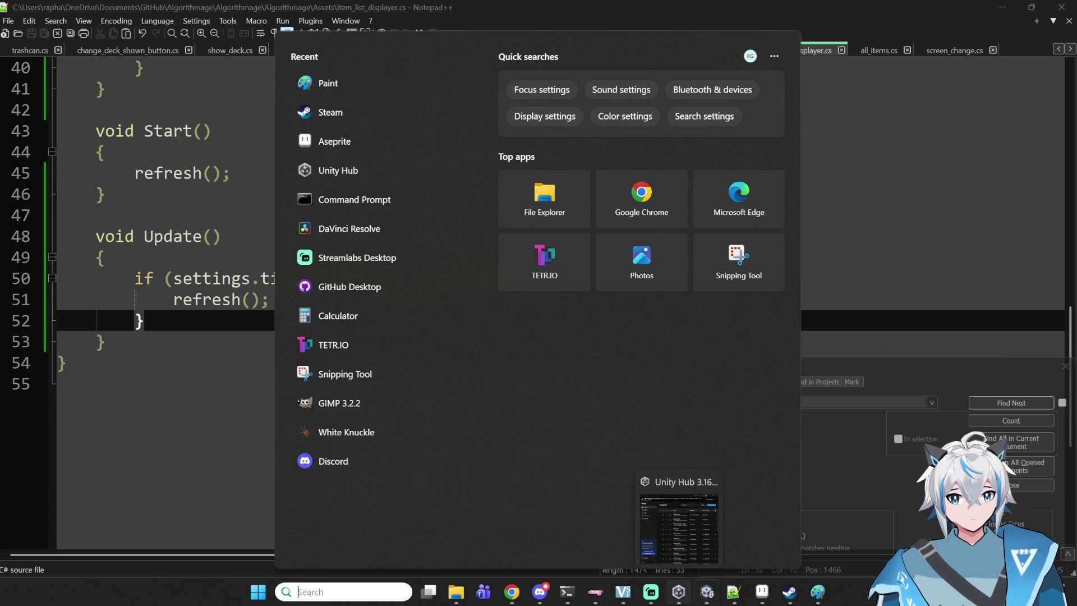
- Launch Unity Hub and open the Techno Gift project in Unity 2022.3
left_click(680, 594)
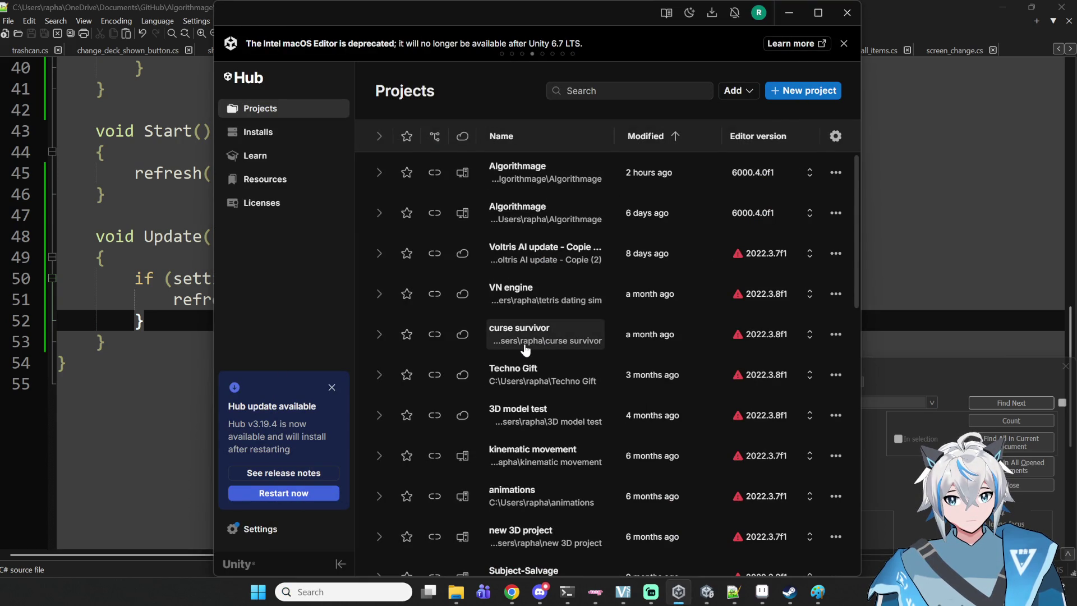
left_click(529, 376)
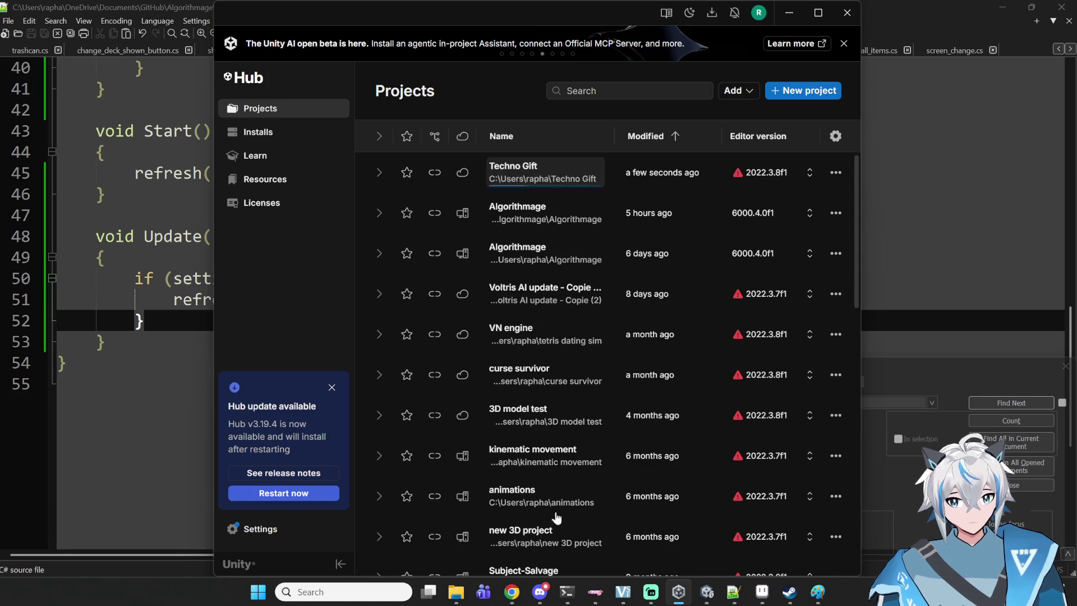
mouse_move(734, 592)
left_click(785, 523)
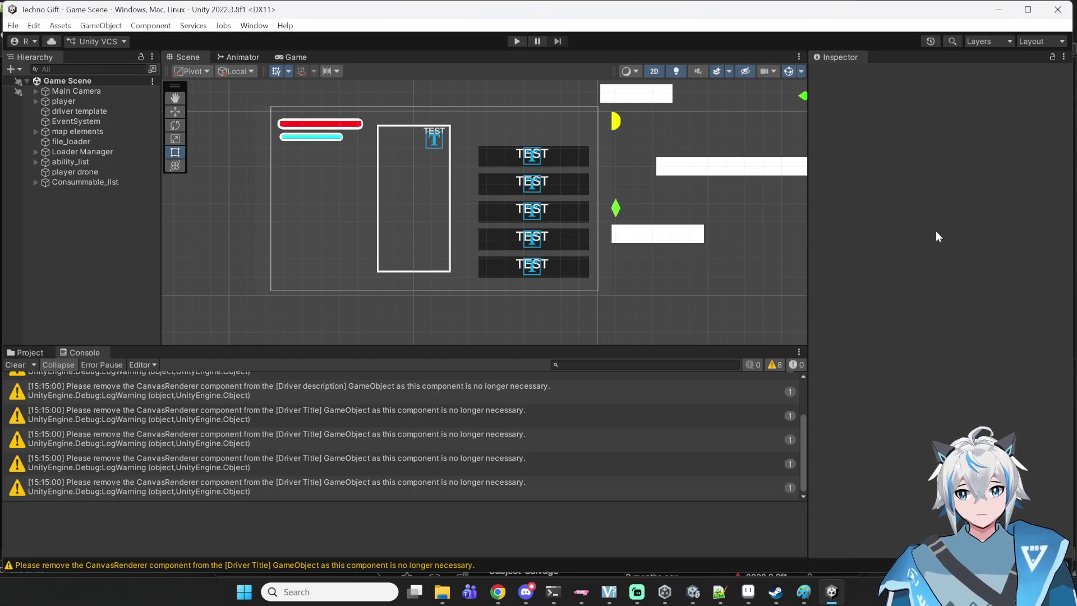
- Select the first TEST driver container and open its driver_container.cs script in Notepad++
left_click(575, 166)
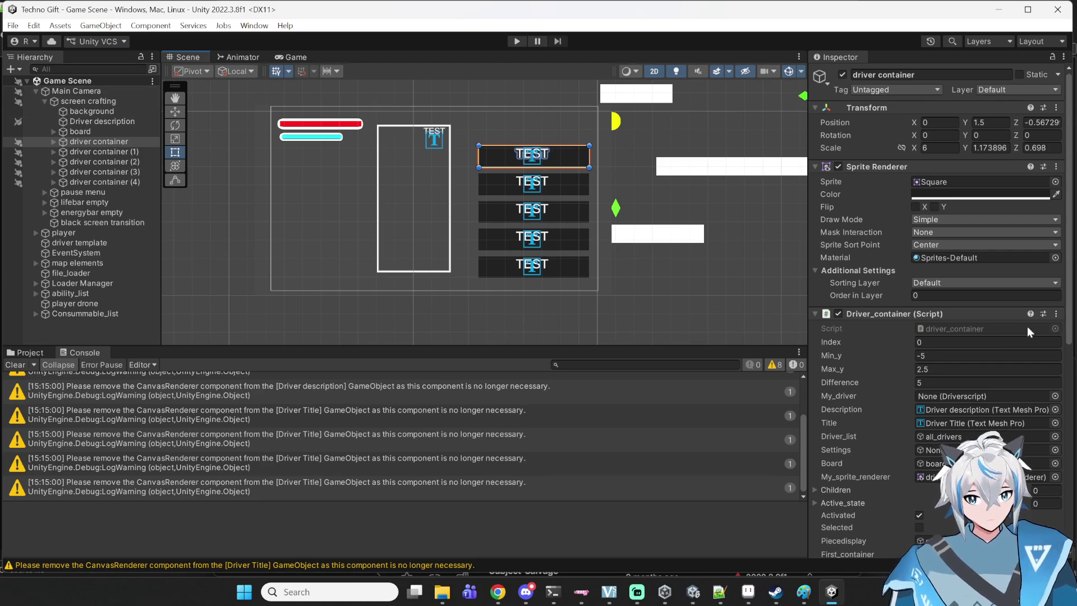
scroll(367, 291, "down", 8)
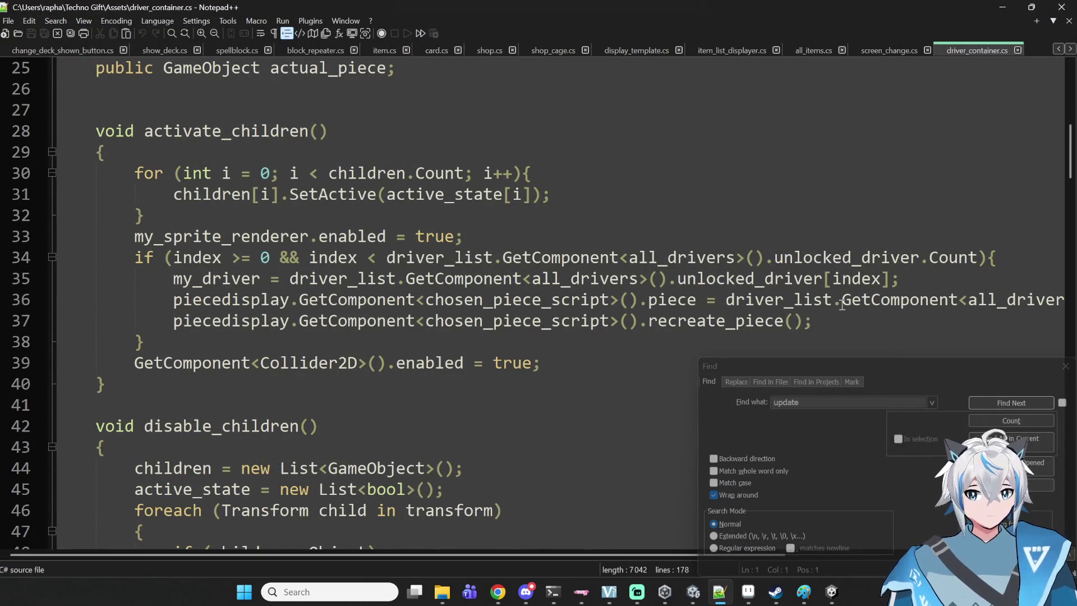
left_click(1002, 7)
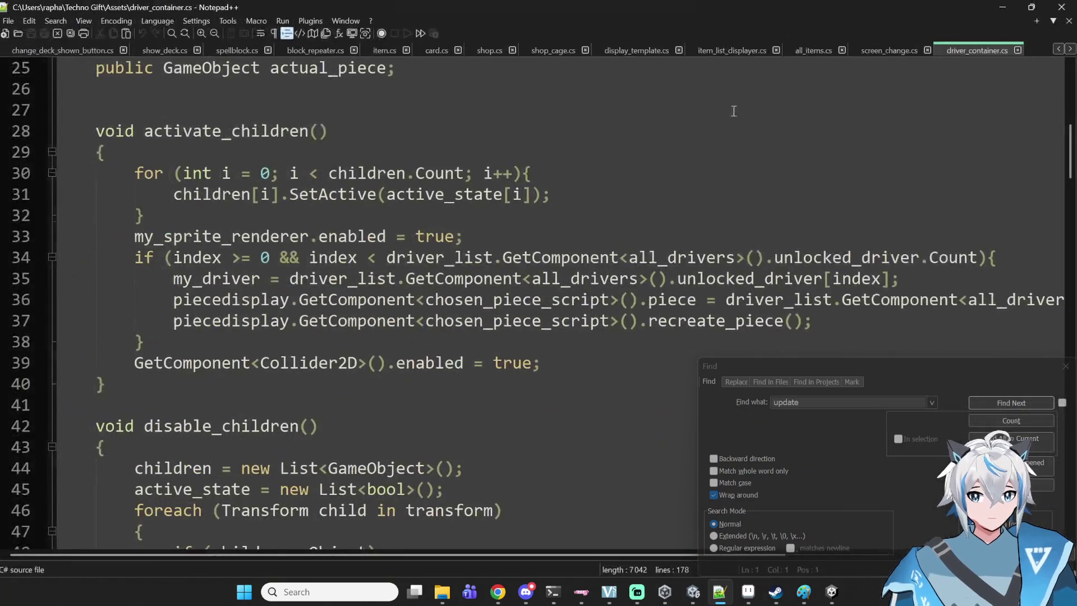
- Read through driver_container.cs, including its activate_children and disable_children methods
scroll(633, 254, "down", 5)
scroll(633, 253, "down", 7)
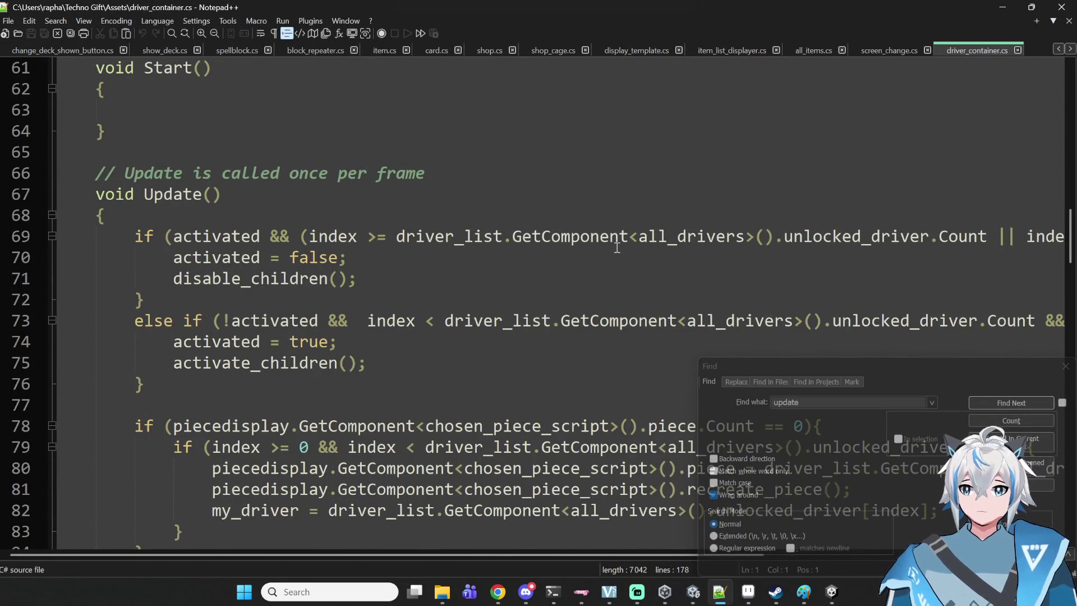
scroll(617, 247, "down", 3)
scroll(617, 248, "down", 4)
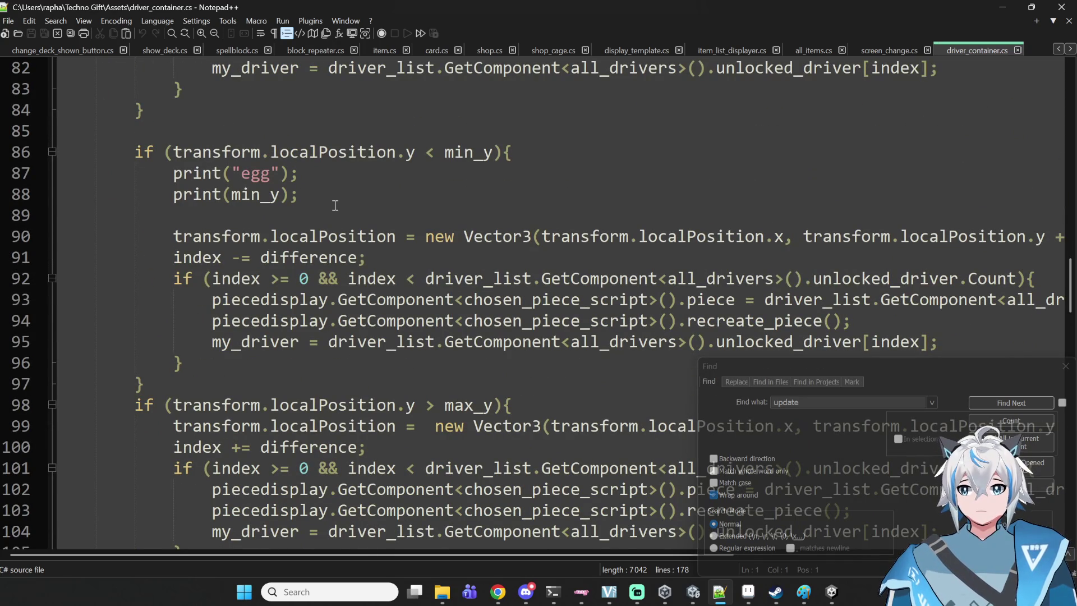
scroll(442, 362, "up", 6)
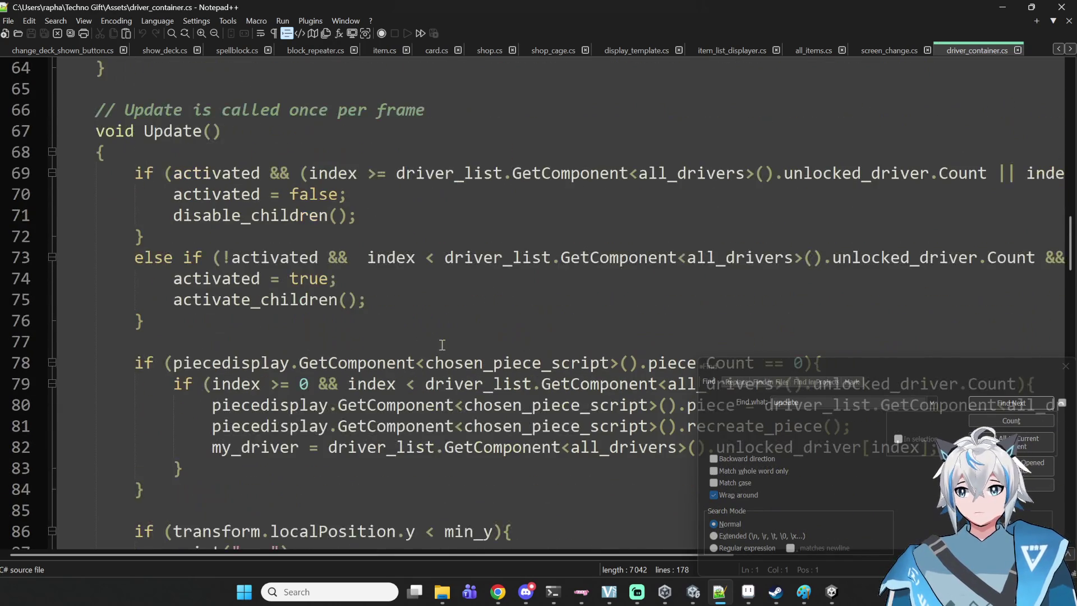
mouse_move(337, 557)
left_mouse_down()
mouse_move(661, 530)
mouse_move(496, 540)
left_mouse_up()
scroll(512, 477, "down", 12)
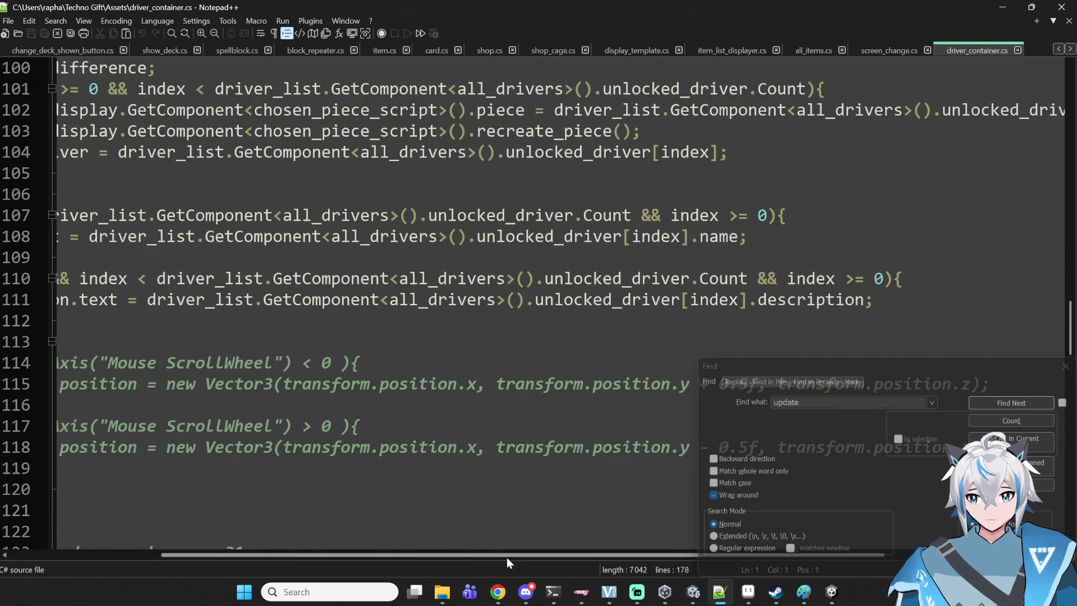
left_click_drag(507, 557, 290, 554)
- Review the rest of driver_container.cs, then minimize Notepad++ to return to Unity 2022.3
scroll(360, 500, "down", 6)
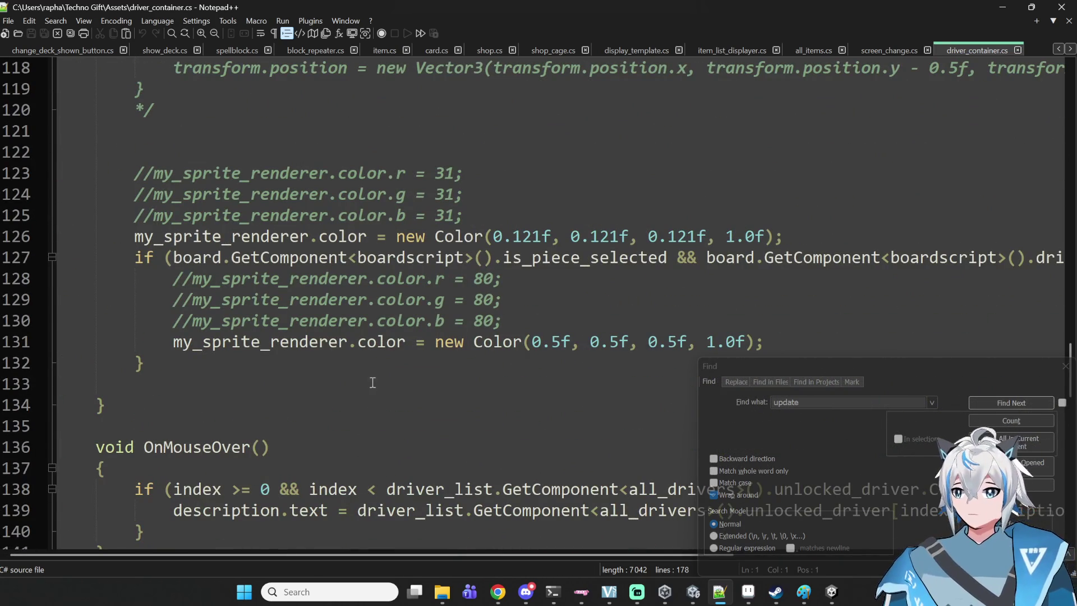
scroll(360, 400, "down", 4)
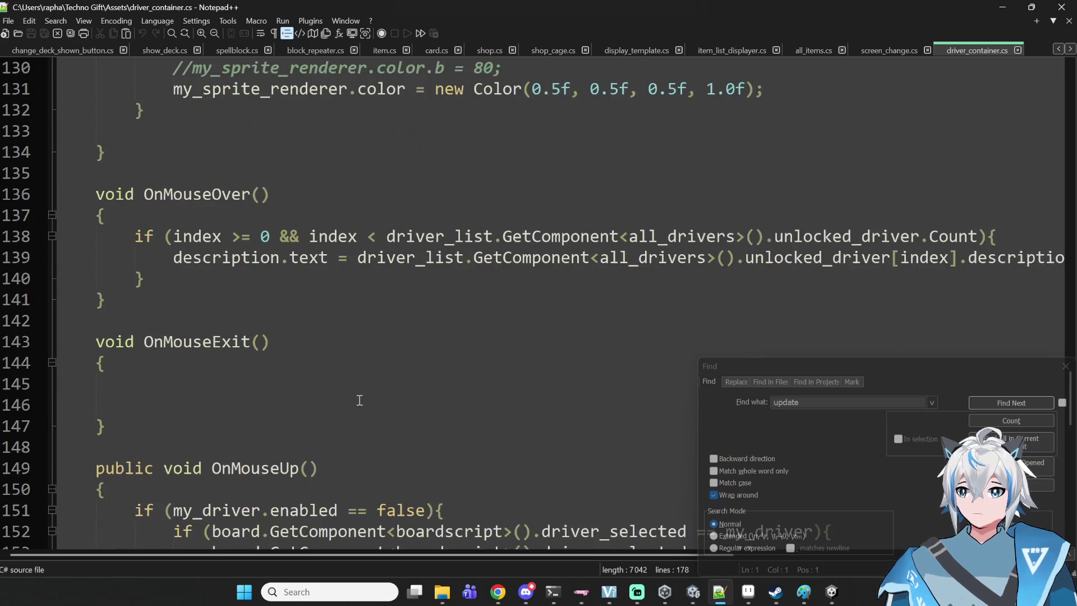
scroll(359, 400, "down", 10)
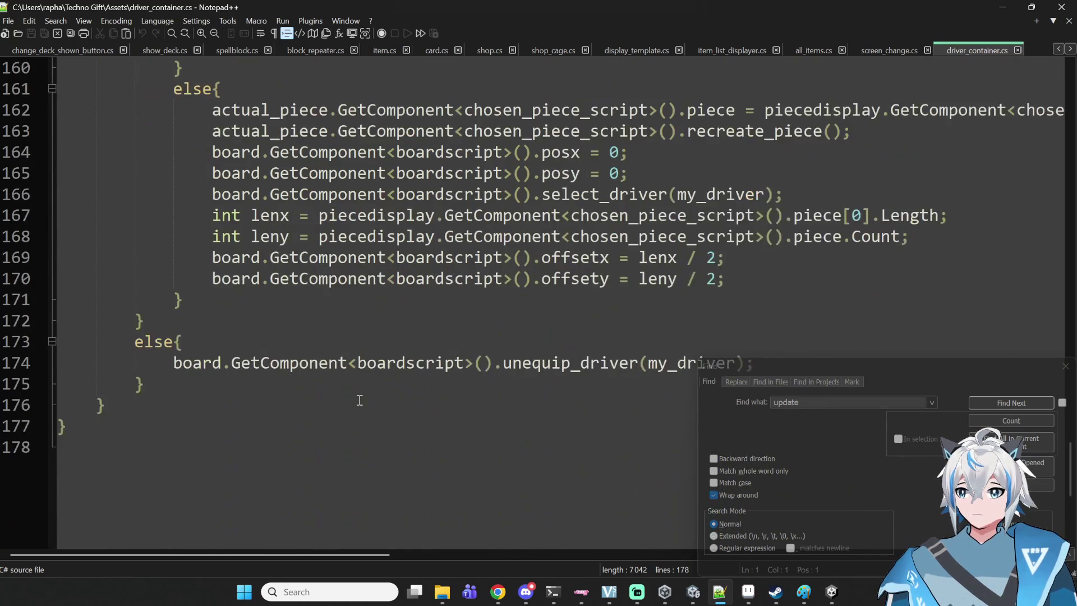
scroll(360, 400, "up", 1)
scroll(360, 400, "up", 20)
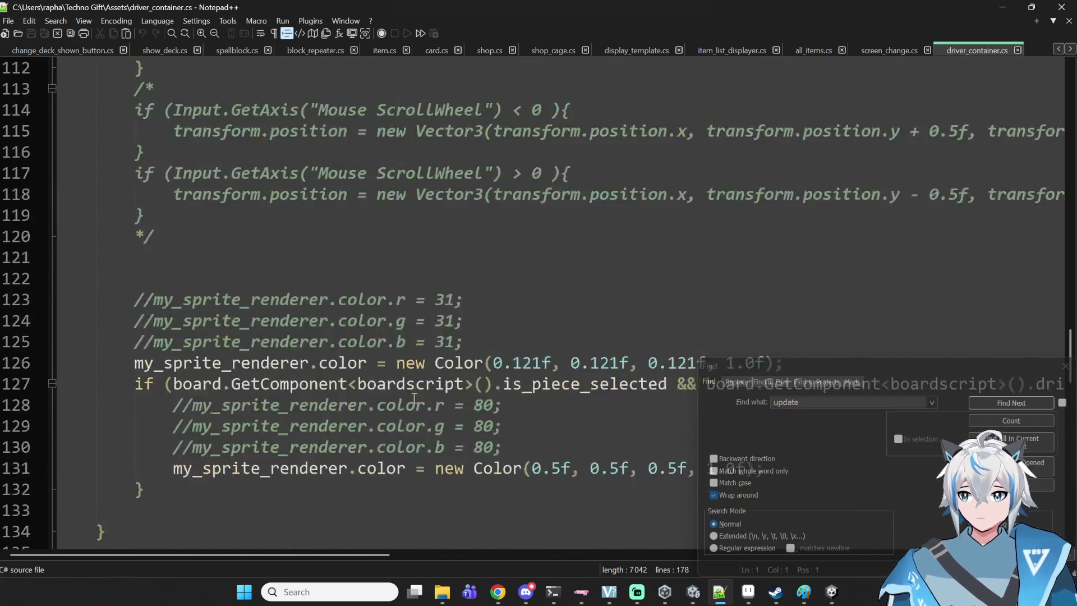
scroll(426, 441, "up", 6)
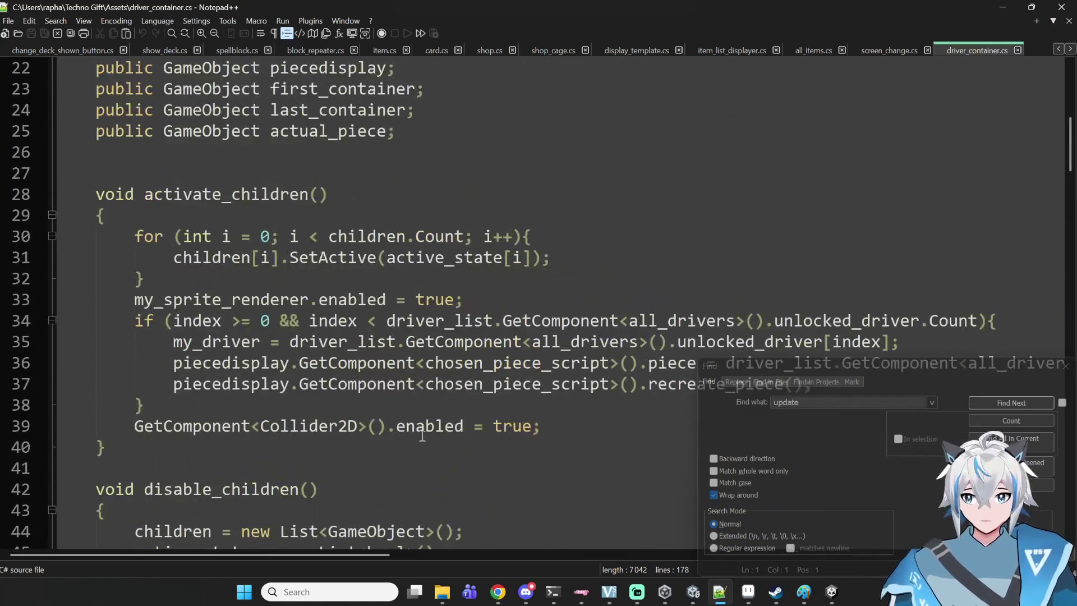
scroll(421, 436, "up", 6)
scroll(411, 431, "down", 11)
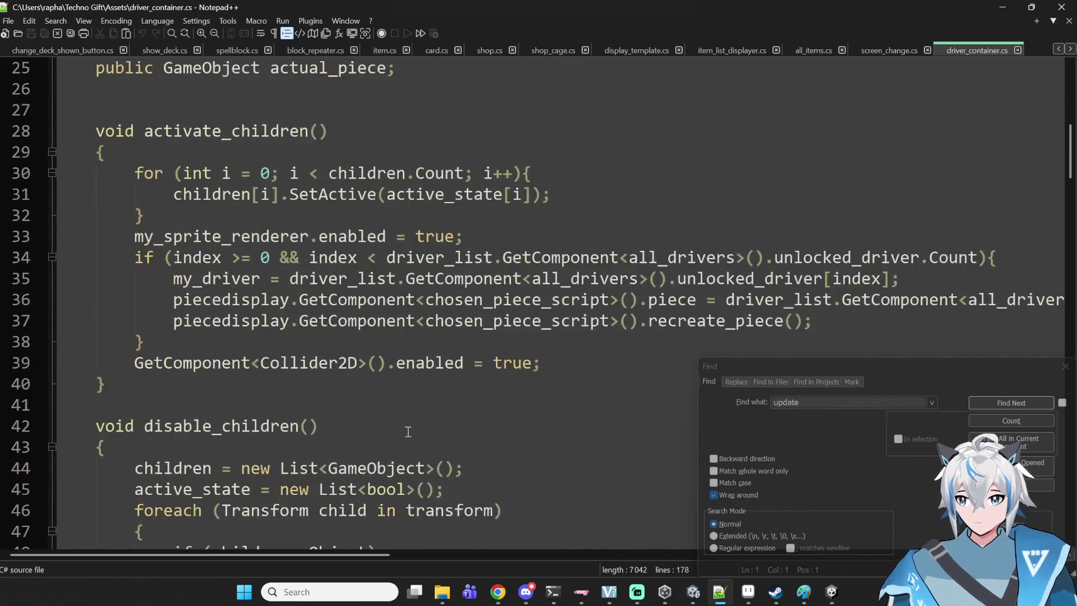
left_click(1003, 6)
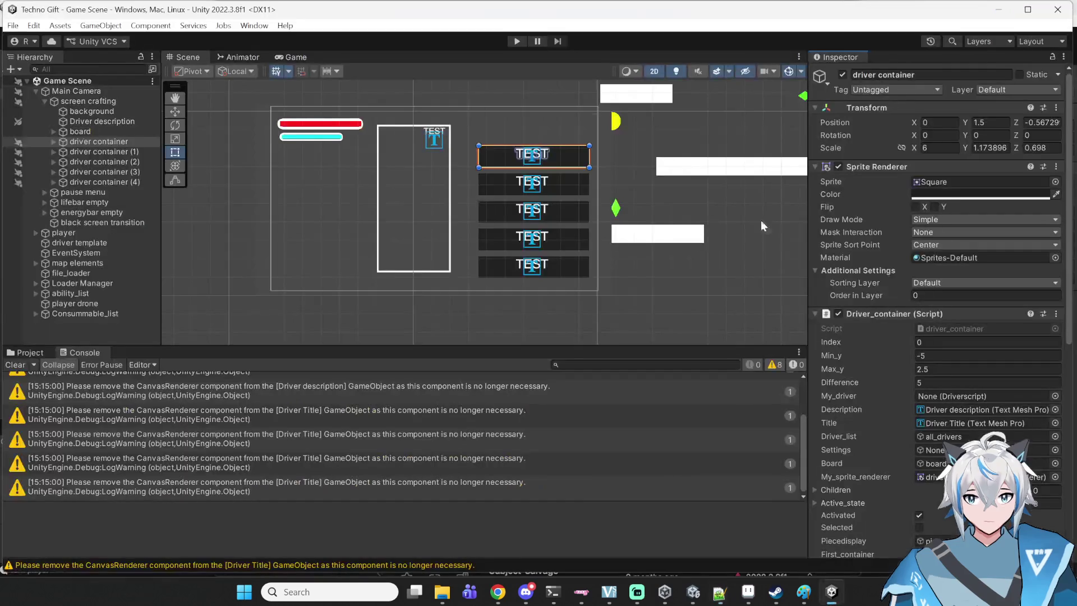
- Open the screen crafting object's screen_change.cs script in Notepad++
left_click(104, 100)
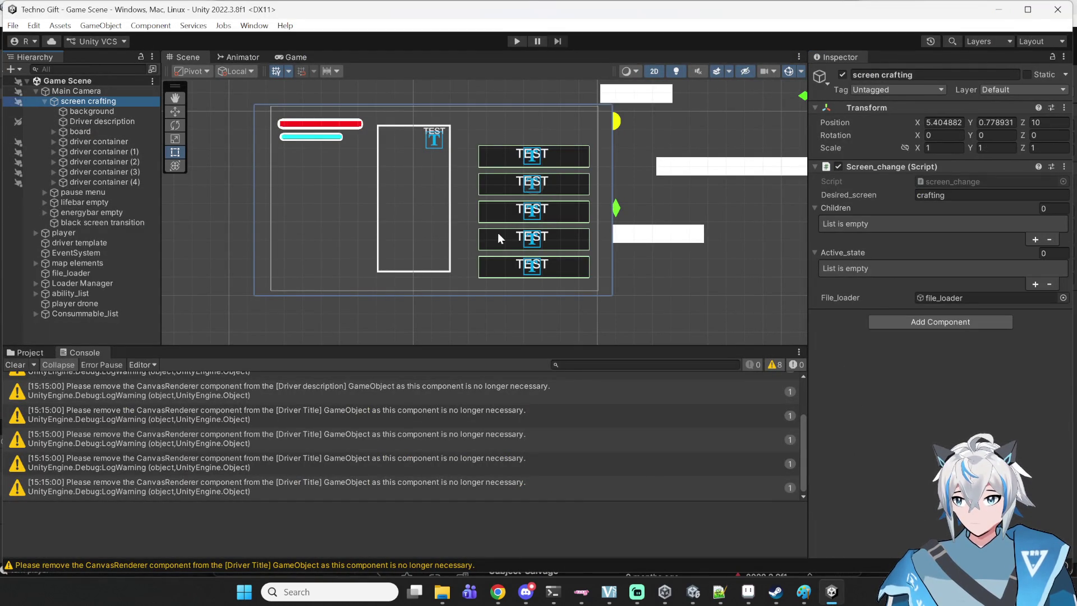
double_click(966, 180)
scroll(662, 222, "down", 15)
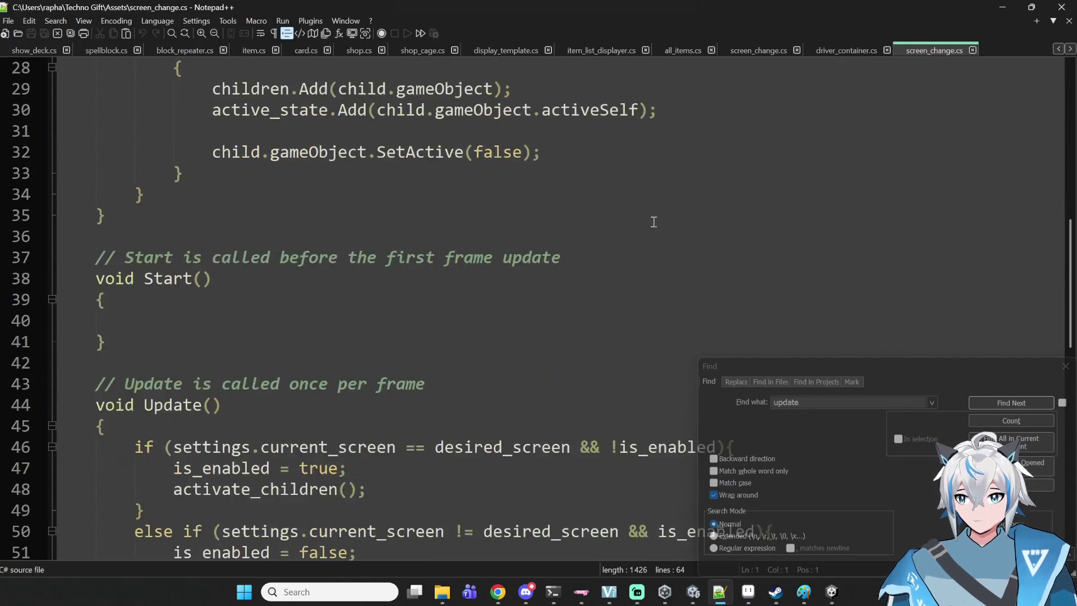
- In driver_container.cs, search for 'position' to reach Update's localPosition.y < min_y check
left_click(844, 51)
scroll(704, 164, "up", 4)
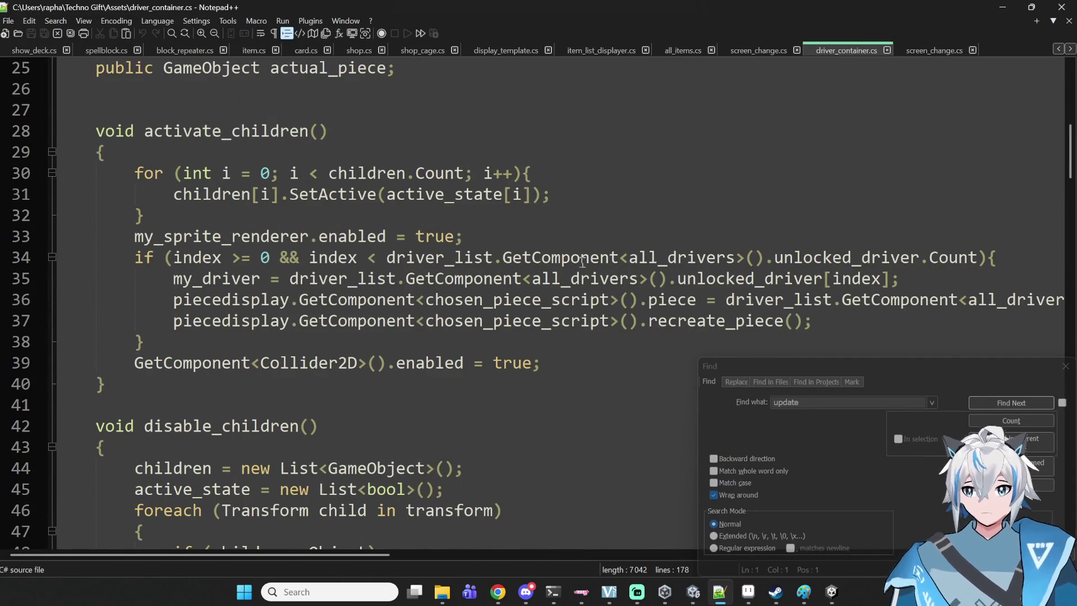
left_click(584, 344)
key("ctrl+f")
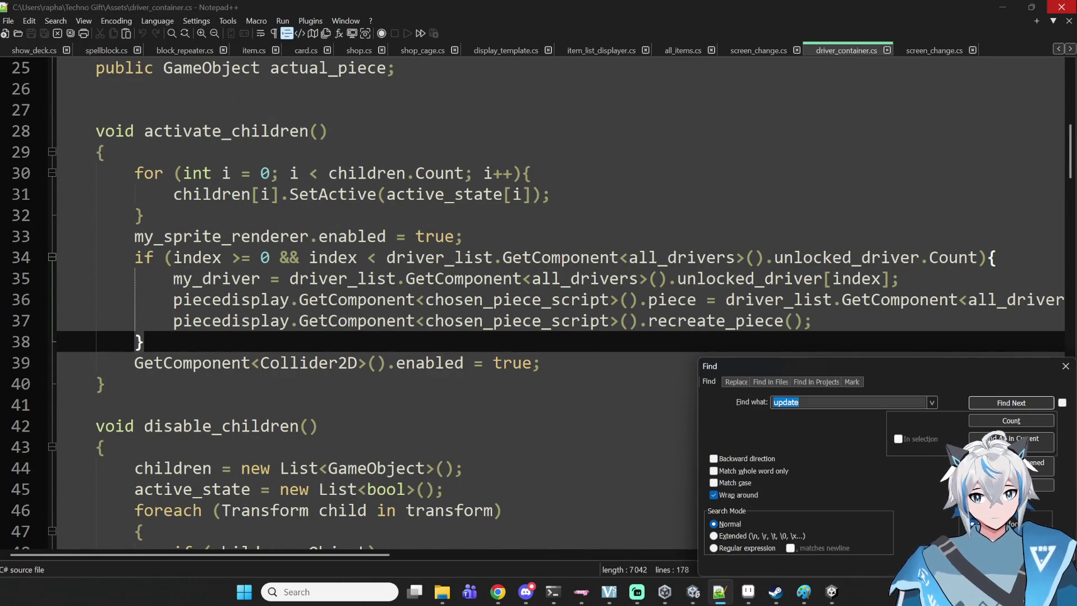
key("Return")
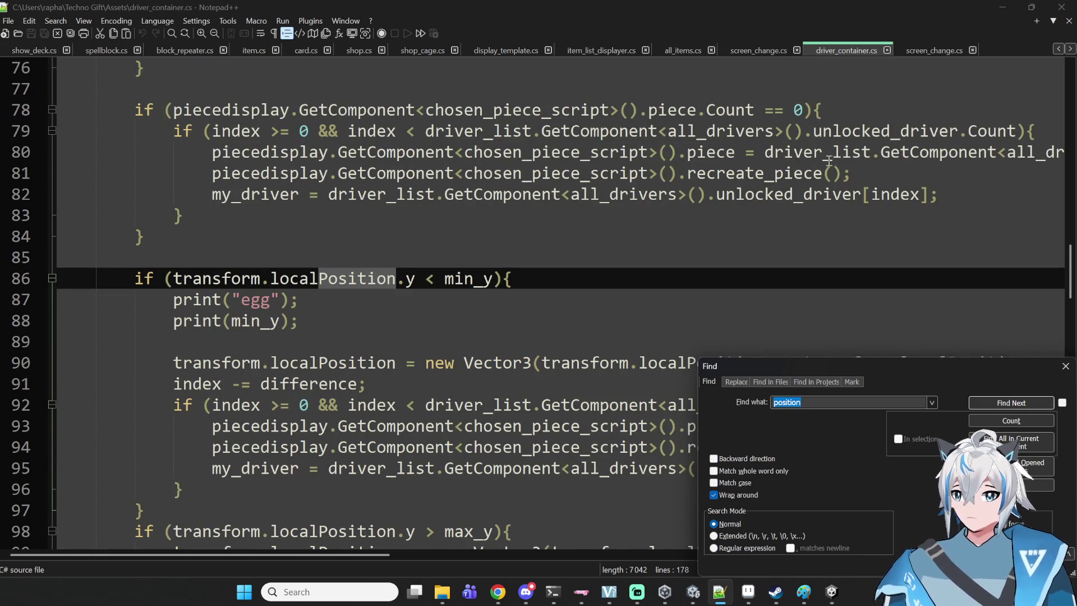
scroll(831, 159, "down", 3)
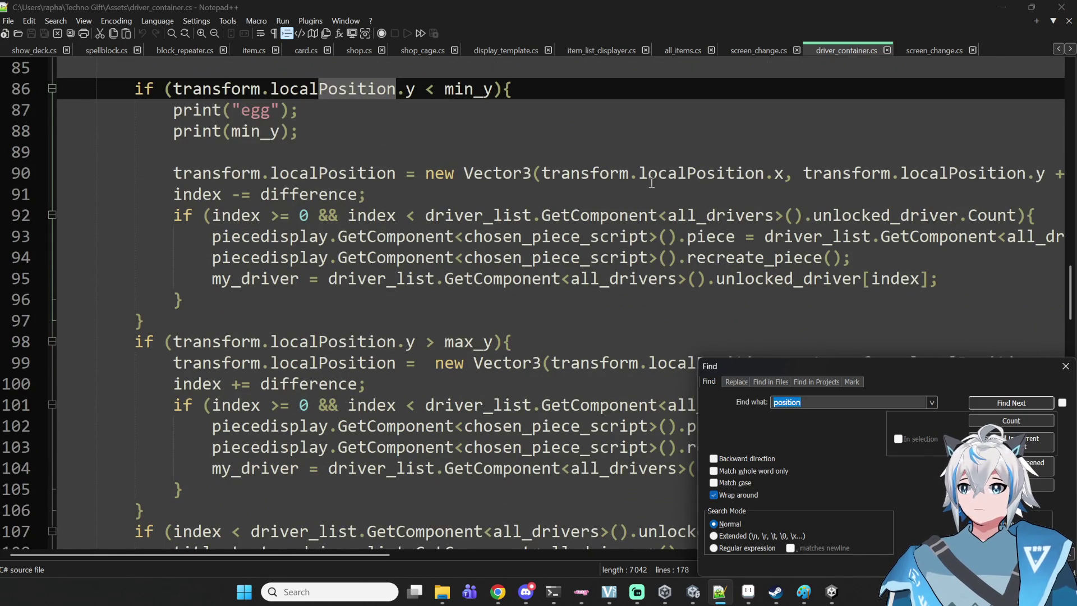
scroll(638, 181, "up", 7)
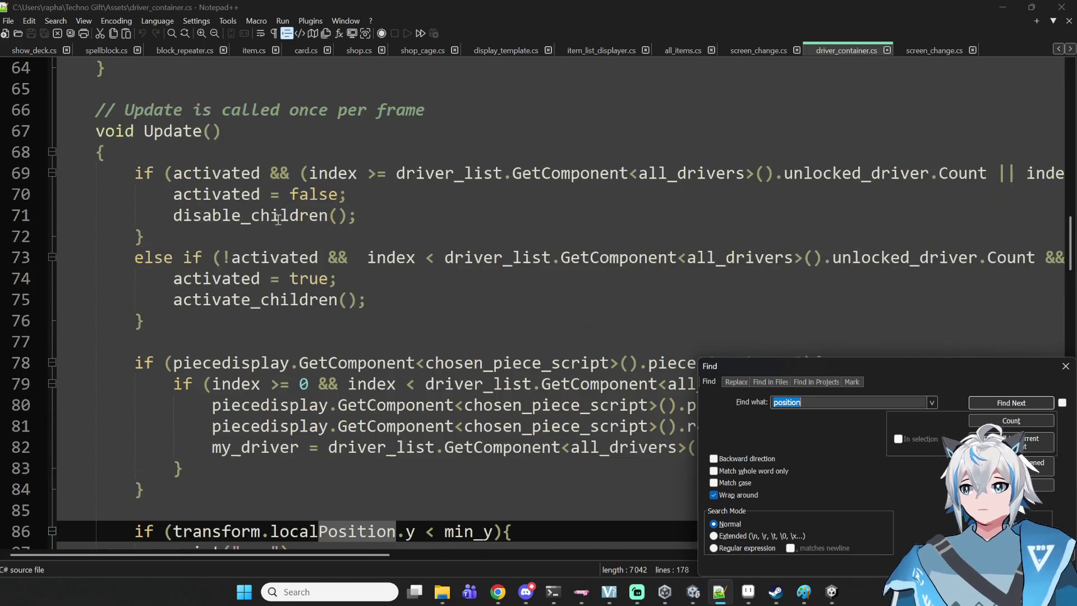
scroll(269, 218, "down", 6)
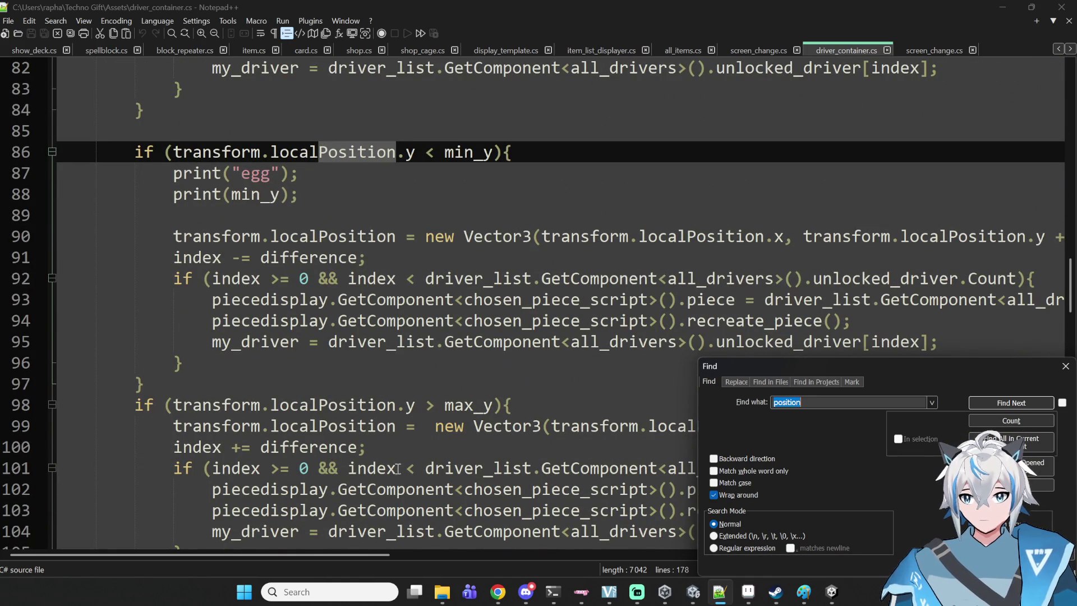
- Advance the 'position' search to the next localPosition use on line 90
mouse_move(325, 554)
left_mouse_down()
mouse_move(553, 526)
mouse_move(359, 514)
left_mouse_up()
scroll(375, 486, "down", 2)
scroll(375, 486, "down", 1)
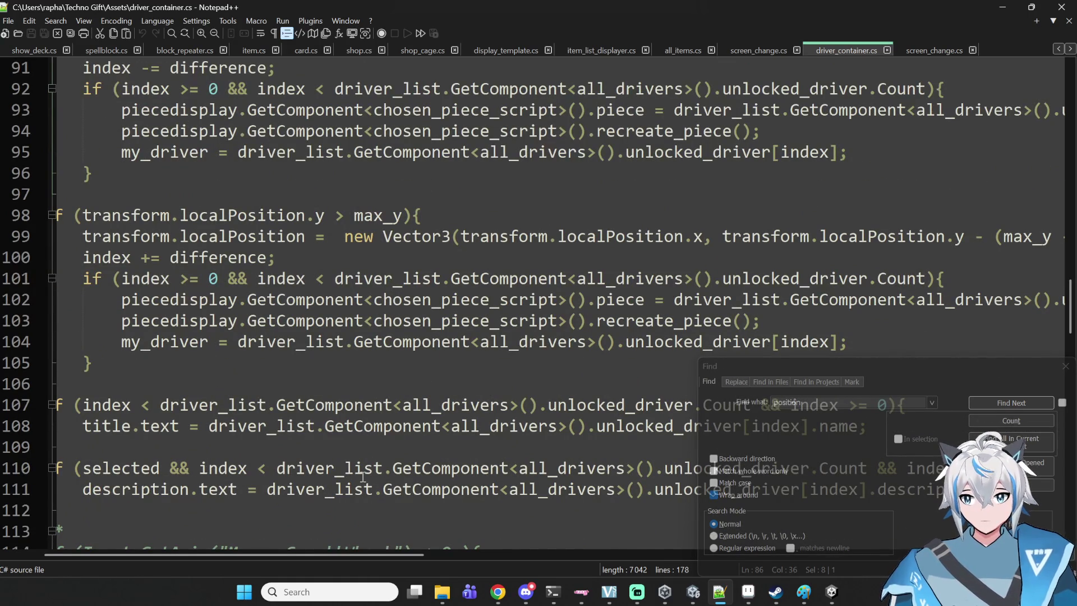
scroll(322, 554, "left", 3)
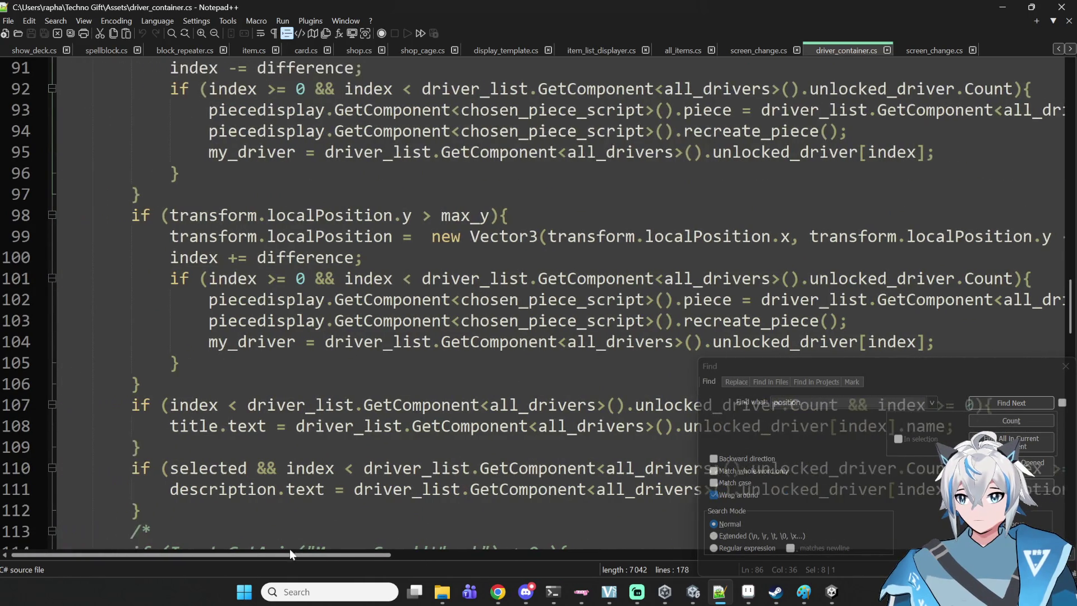
scroll(302, 522, "down", 3)
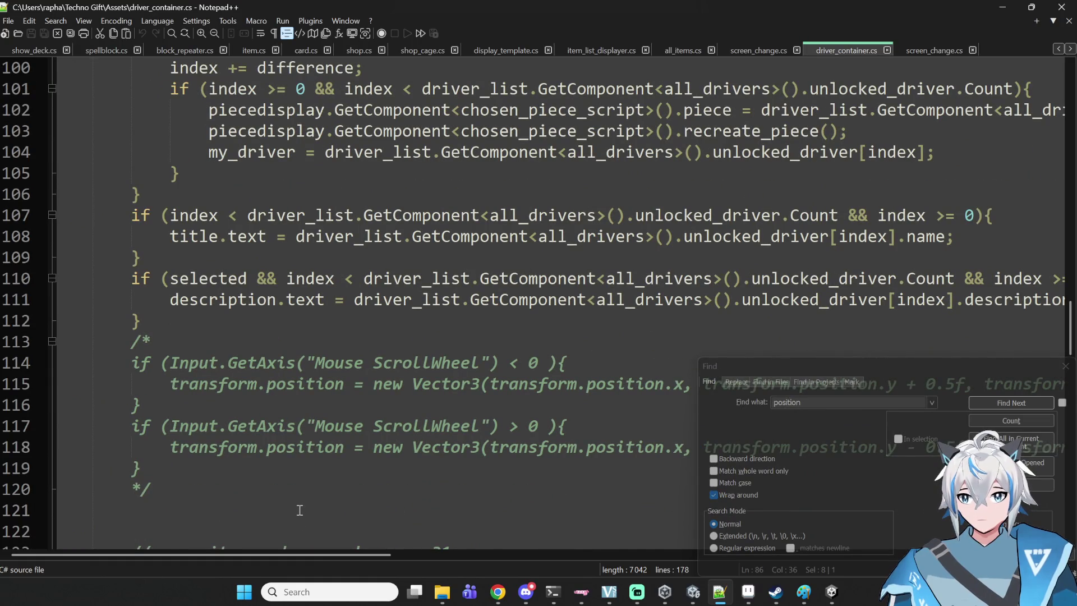
key("ctrl+f")
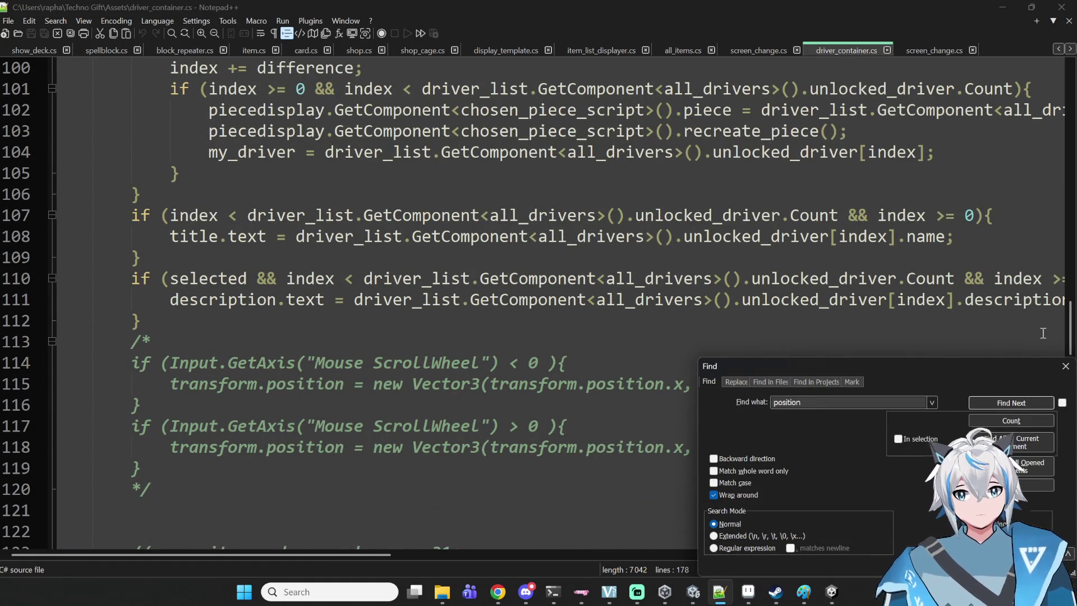
key("Return")
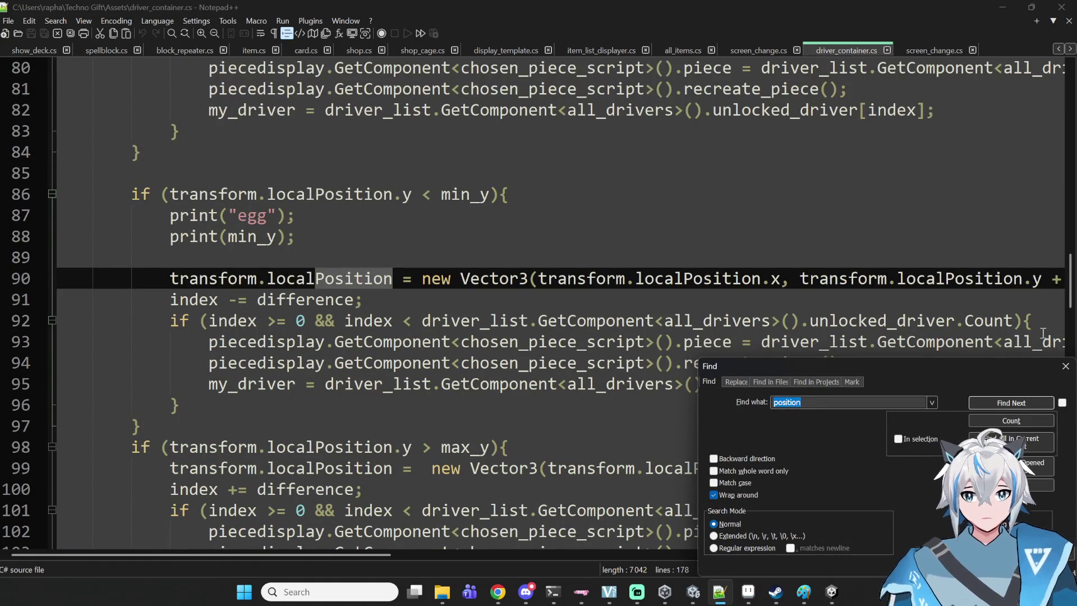
- Read line 90's full max_y - min_y Vector3 reset and search for 'max_y'
left_click_drag(379, 557, 616, 558)
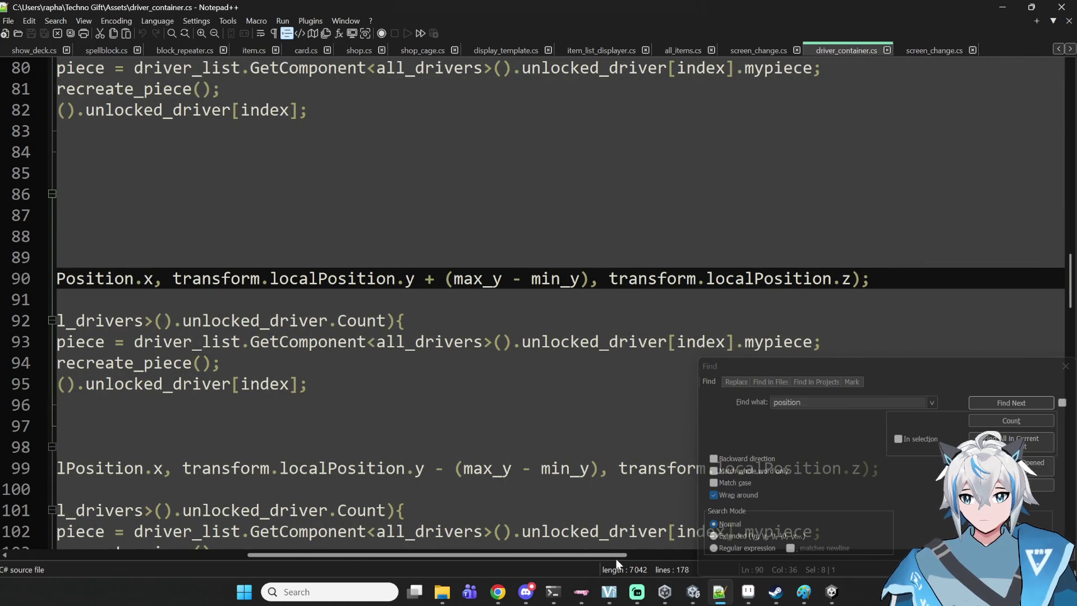
mouse_move(616, 559)
left_mouse_down()
mouse_move(571, 537)
mouse_move(341, 495)
left_mouse_up()
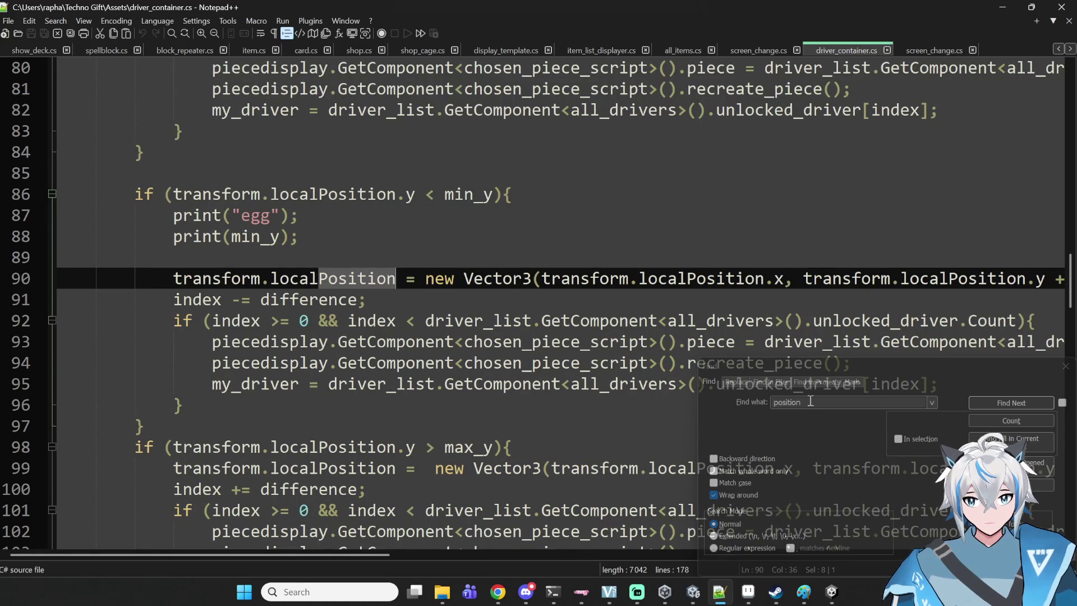
mouse_move(381, 553)
left_mouse_down()
mouse_move(546, 547)
mouse_move(851, 440)
left_mouse_up()
left_click(836, 408)
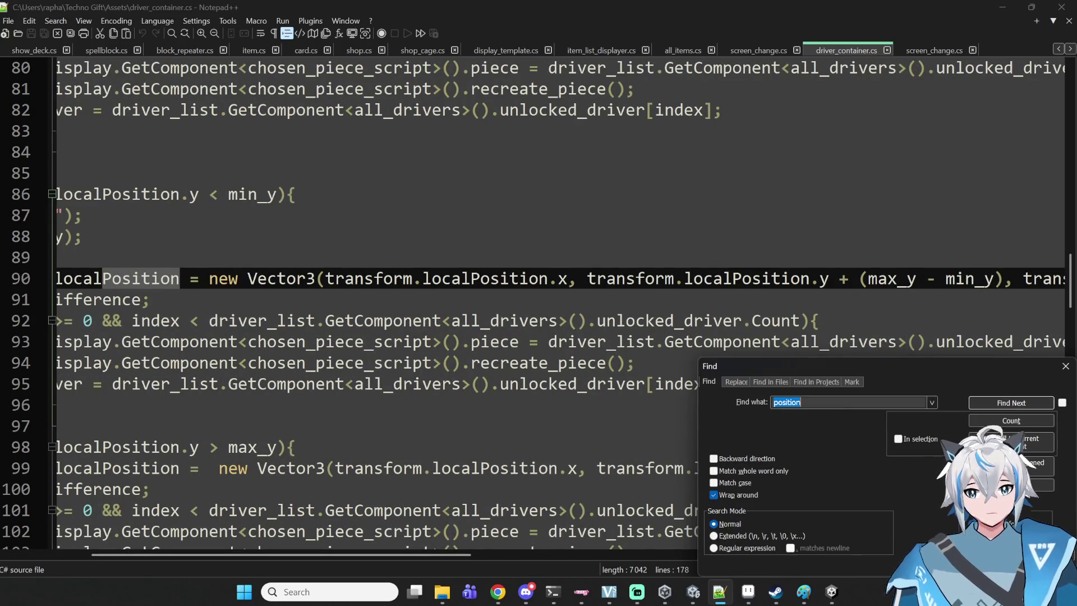
type("max_y")
- Find the first max_y matches in driver_container.cs, reaching line 98
key("Return")
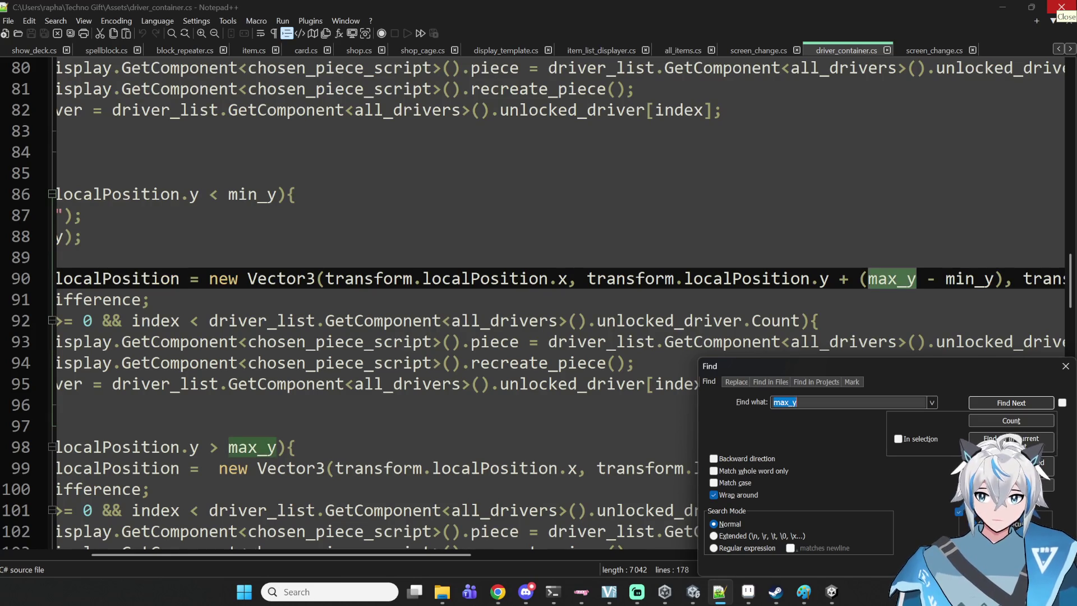
key("Return")
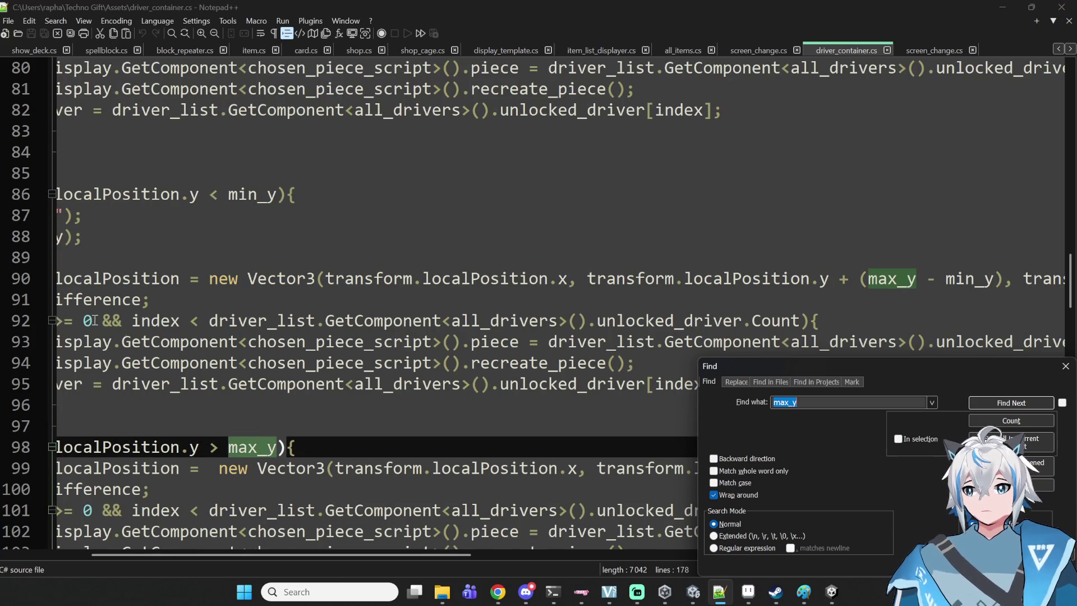
left_click_drag(259, 555, 178, 555)
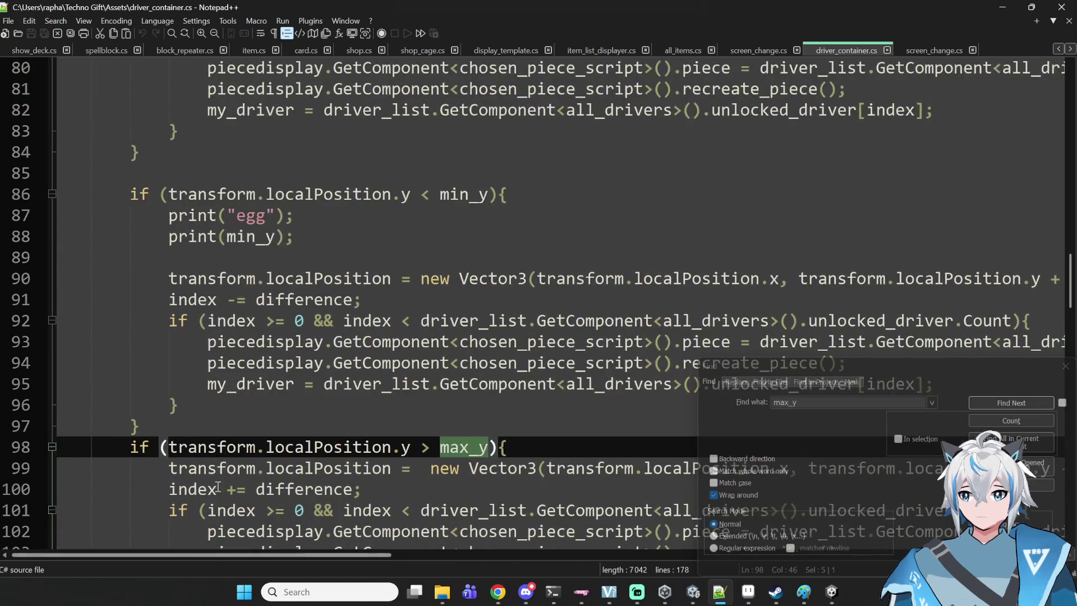
scroll(214, 468, "down", 7)
scroll(214, 468, "up", 2)
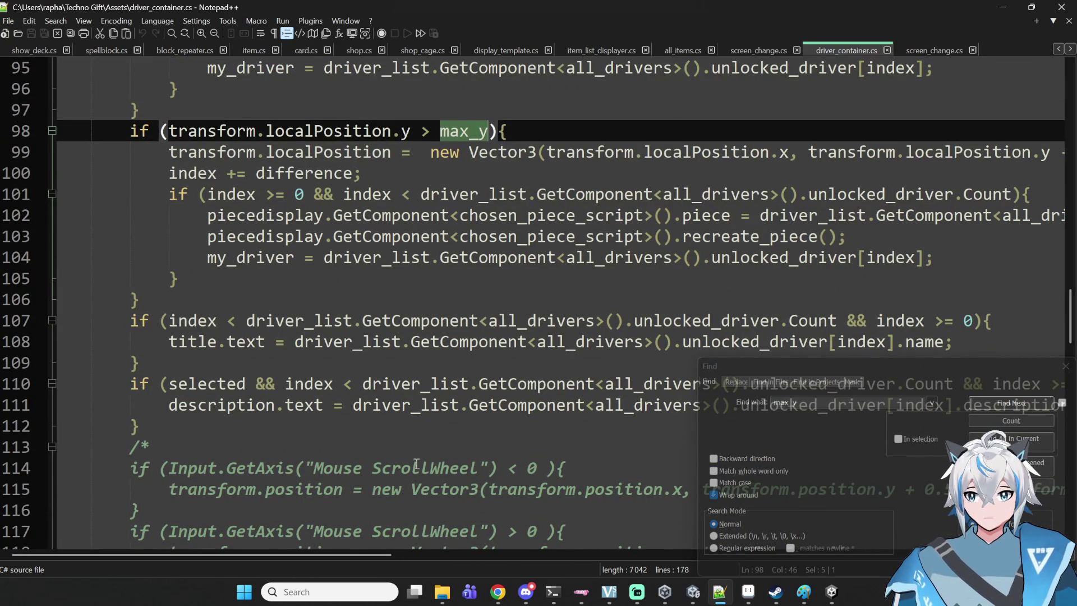
mouse_move(382, 553)
left_mouse_down()
mouse_move(620, 538)
mouse_move(359, 516)
mouse_move(436, 506)
mouse_move(391, 503)
left_mouse_up()
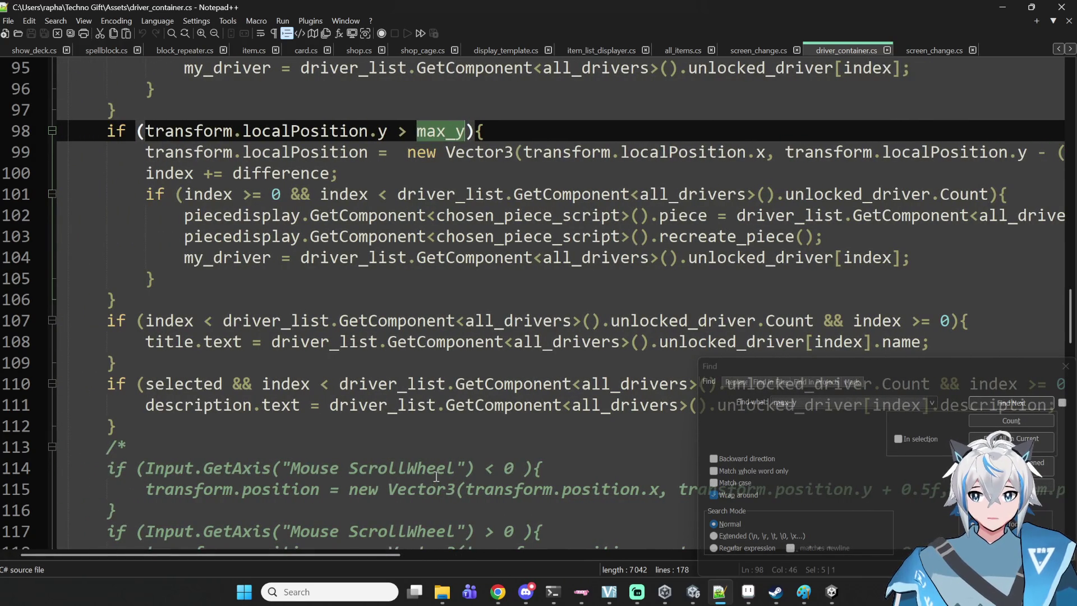
- Cycle through all remaining max_y matches, then bring the Techno Gift Unity project forward
left_click(843, 407)
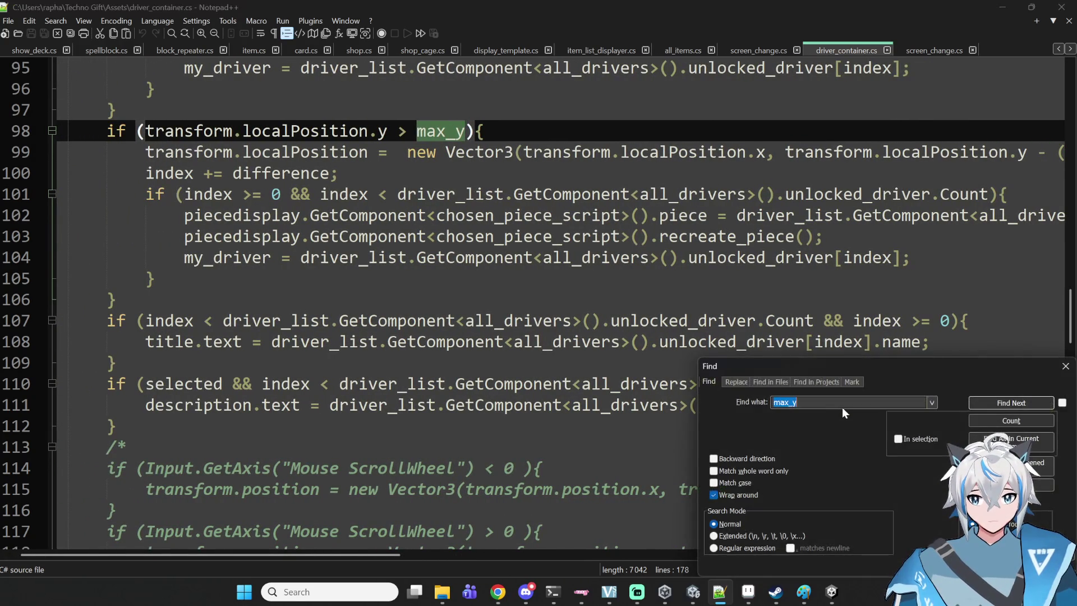
key("Return")
key("Return")
key("Return")
key("Return")
key("Return")
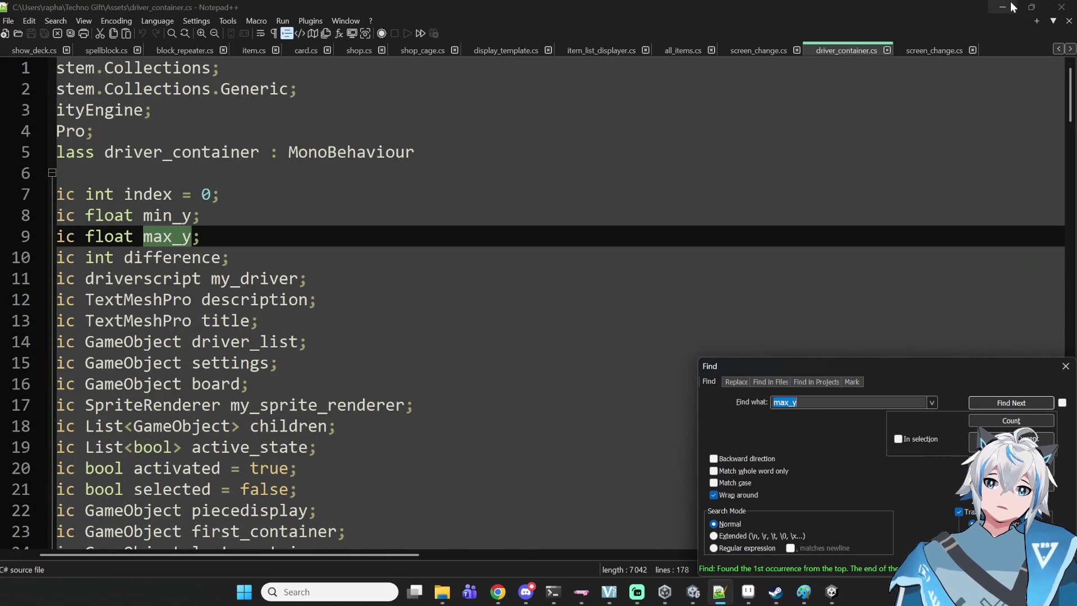
key("Return")
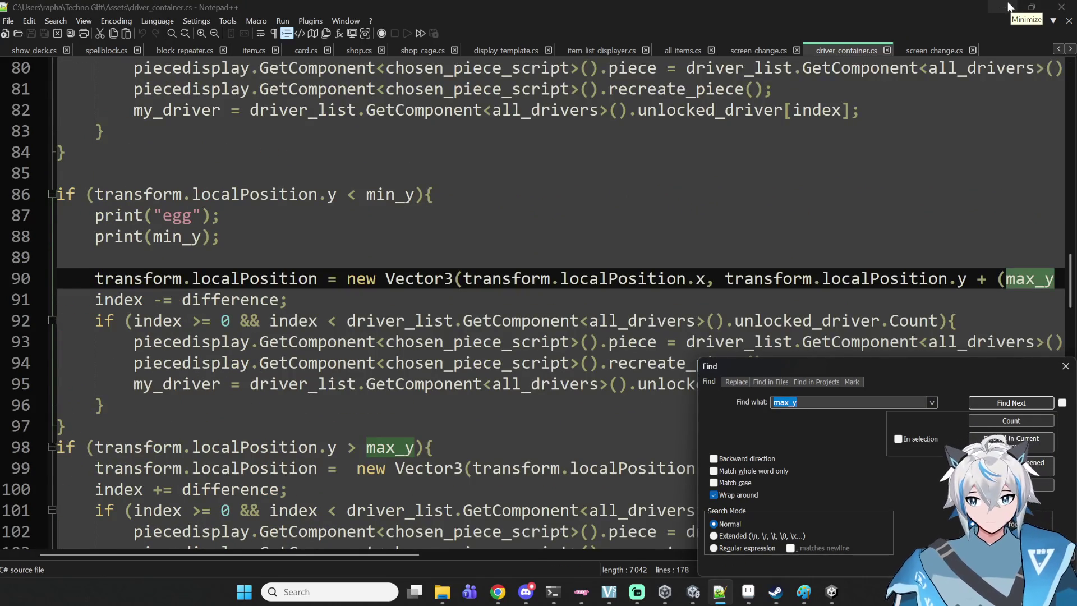
key("Return")
key("Return")
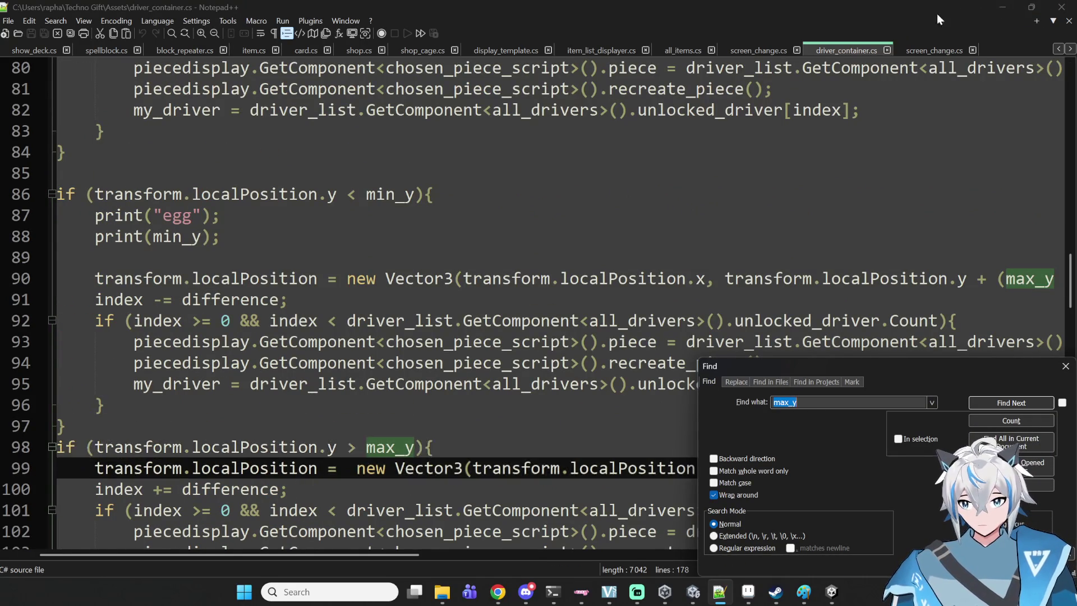
key("Return")
key("Return")
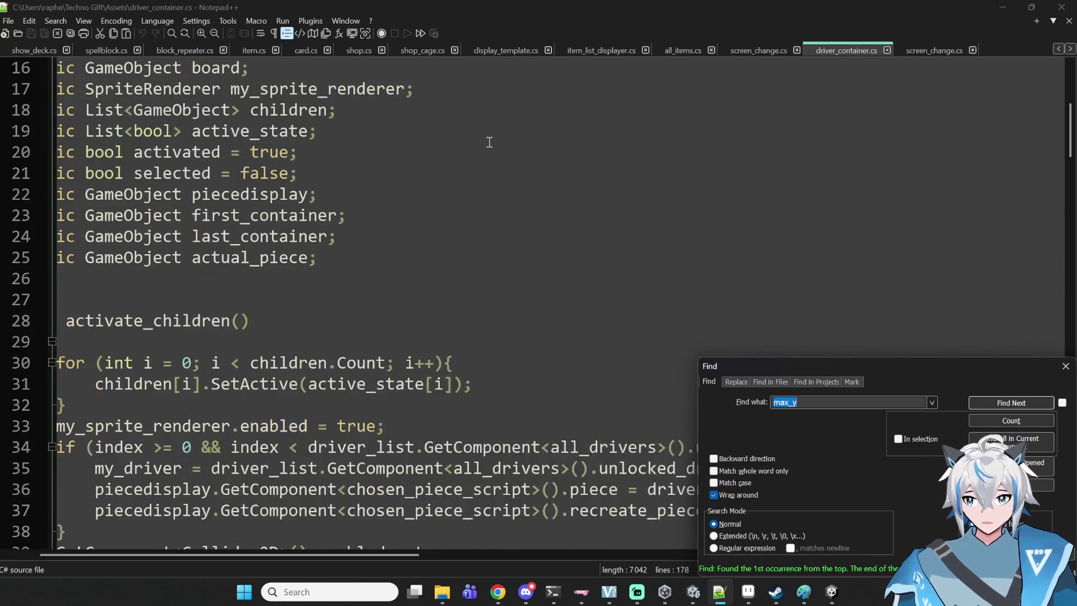
key("Return")
key("Return")
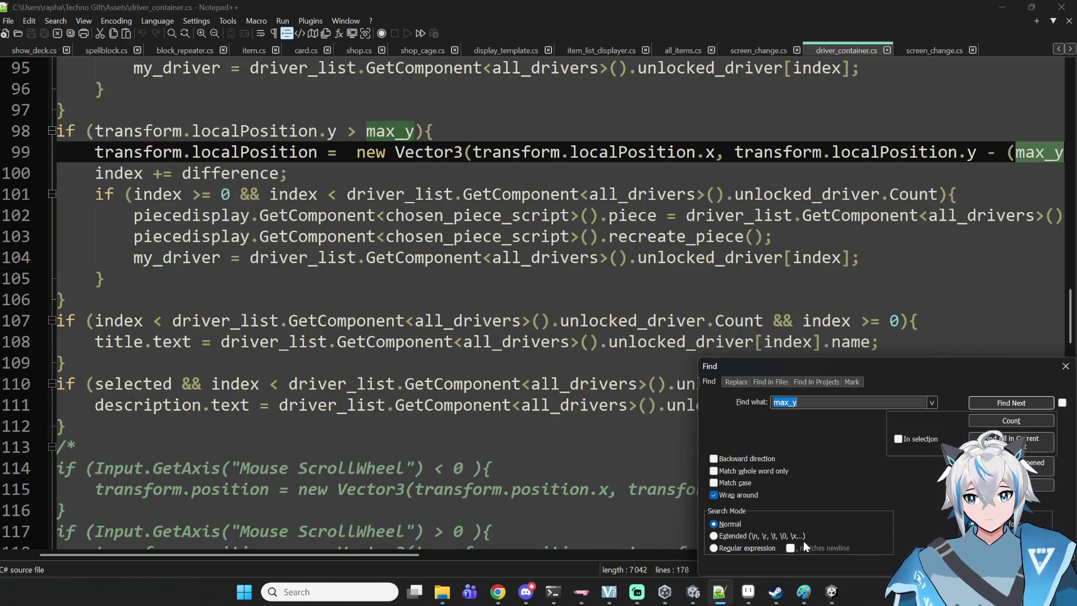
left_click(827, 596)
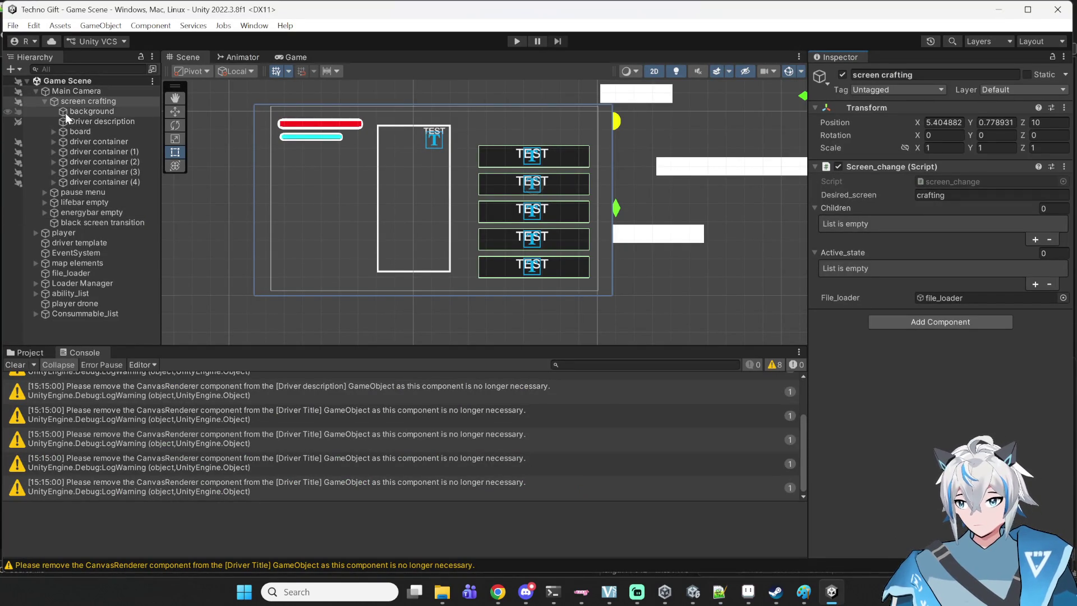
- Search Google for 'unity scroll wheel' in a new Chrome tab
left_click(498, 591)
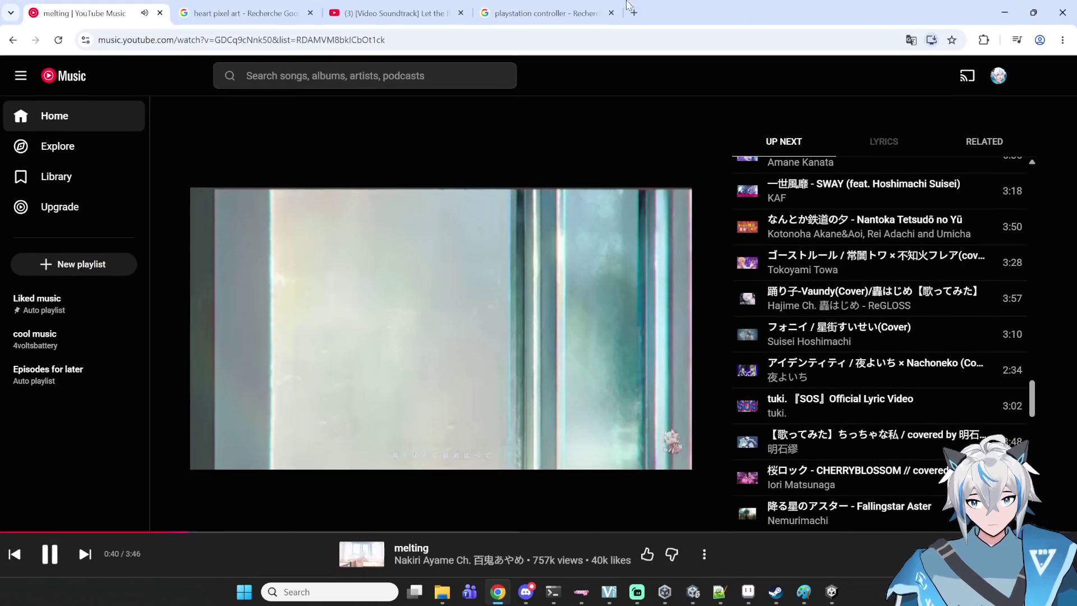
key("ctrl+t")
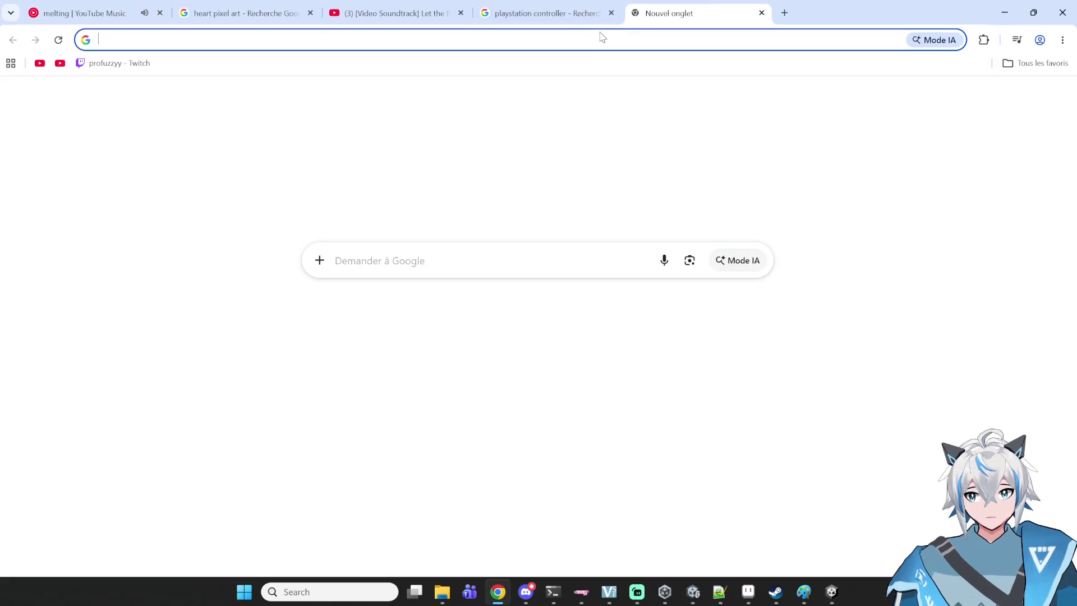
type("unity scroo")
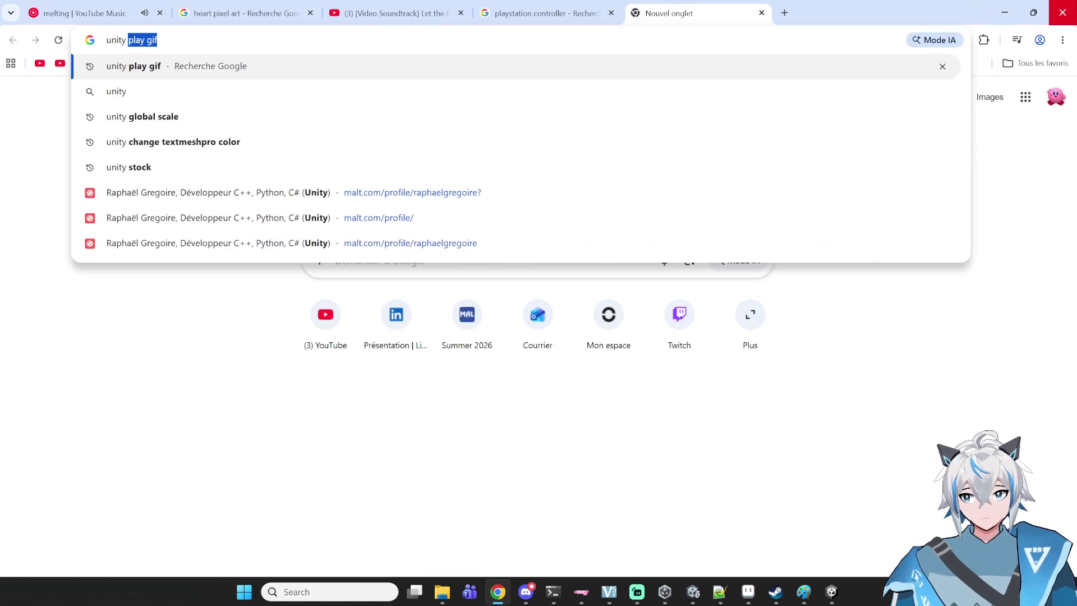
key("BackSpace")
type("ll wheel")
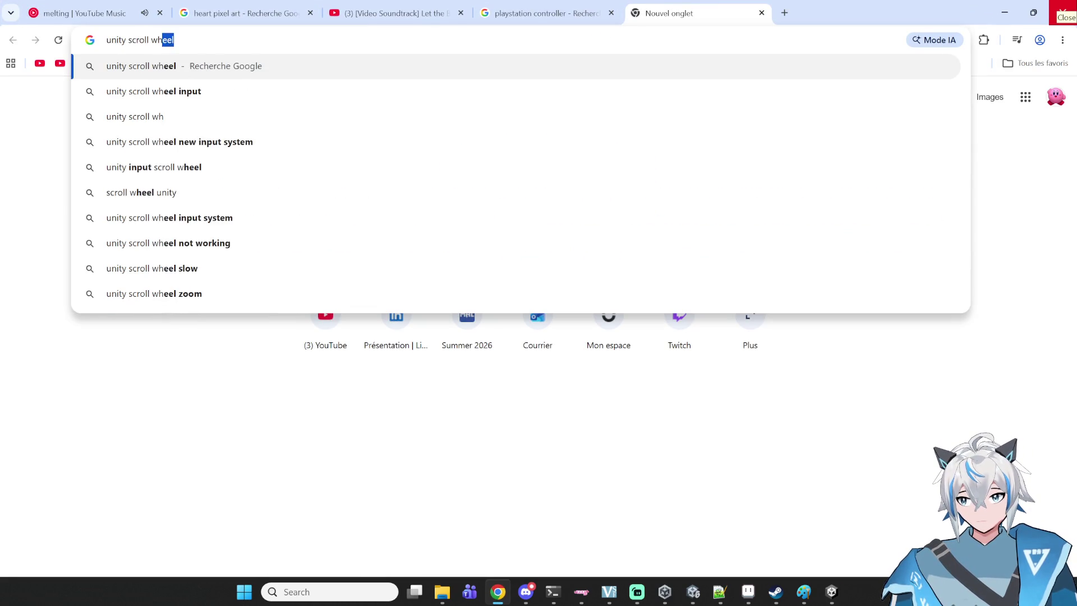
key("Return")
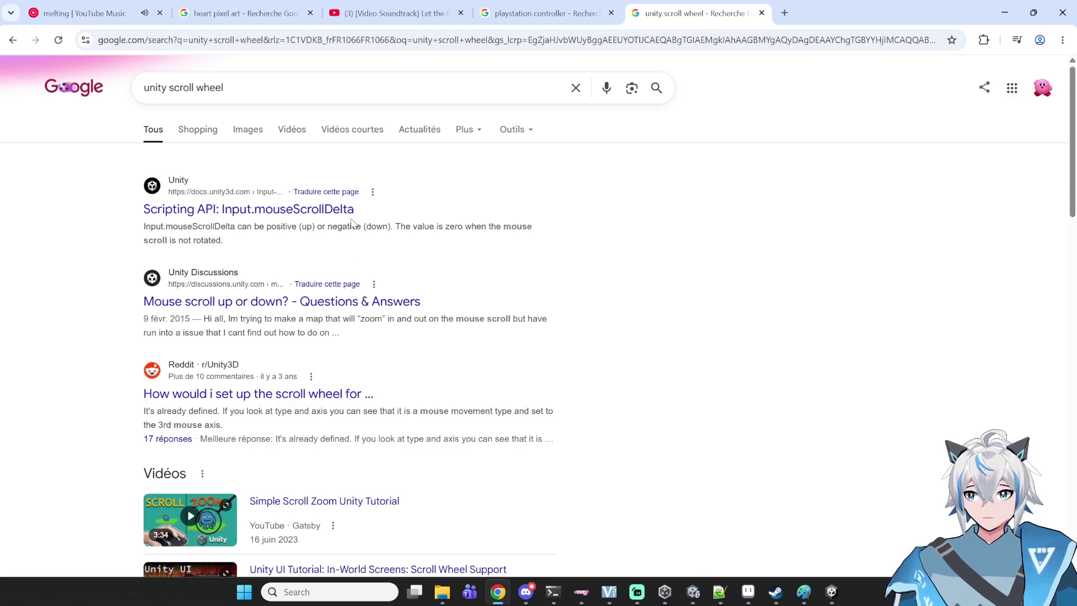
- Read Unity's Input.mouseScrollDelta scripting reference, then return to the search results
left_click(331, 215)
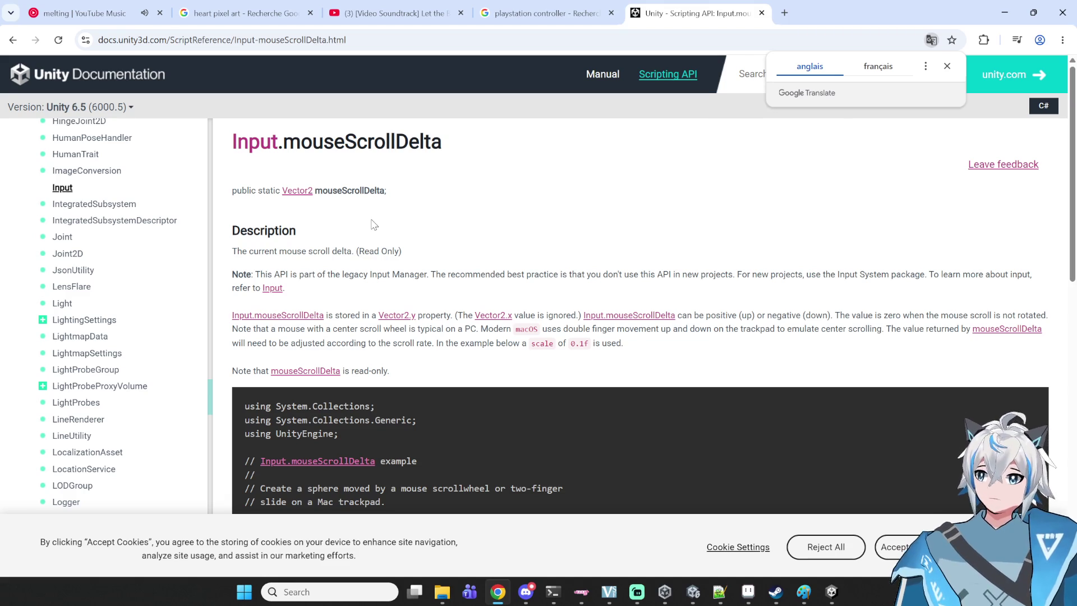
scroll(393, 219, "down", 1)
scroll(393, 219, "up", 1)
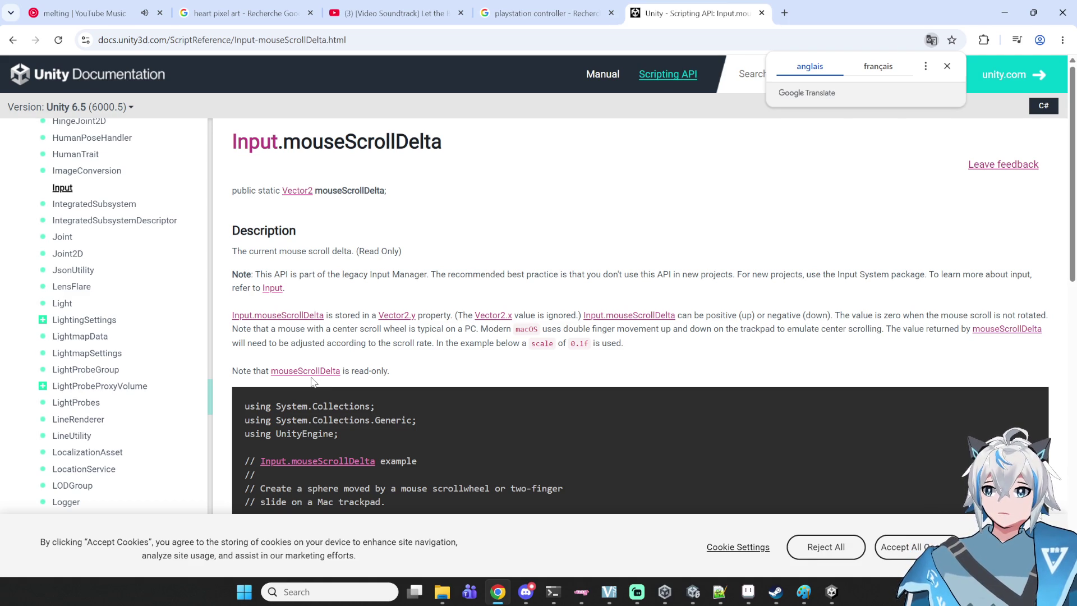
scroll(312, 387, "down", 4)
scroll(305, 437, "down", 4)
scroll(303, 432, "down", 4)
key("alt+Left")
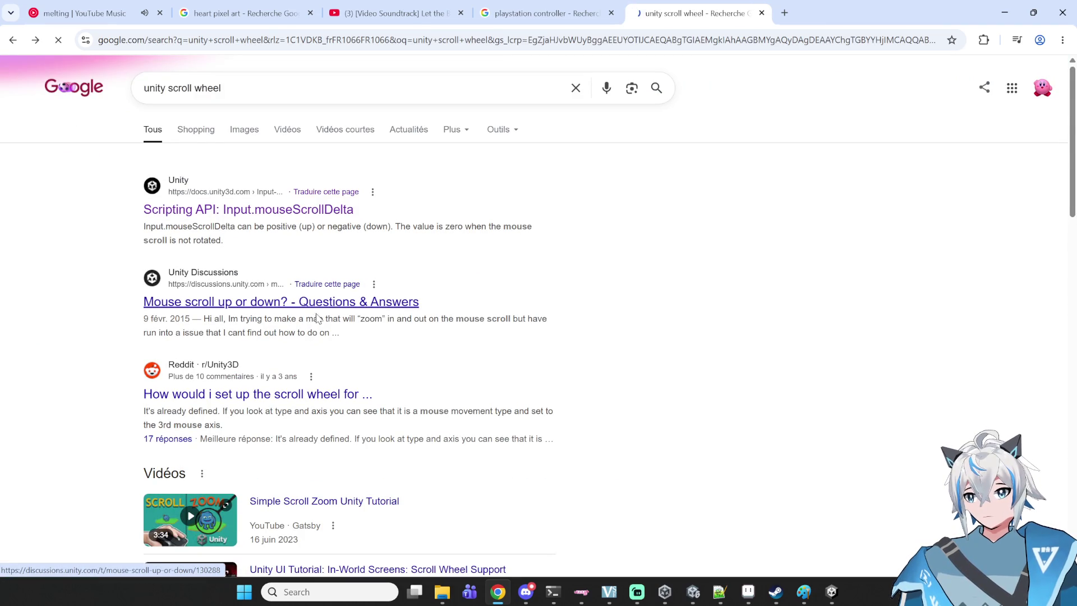
- Open the 'Mouse scroll up or down?' thread and select the solved answer's forward scroll code
left_click(316, 316)
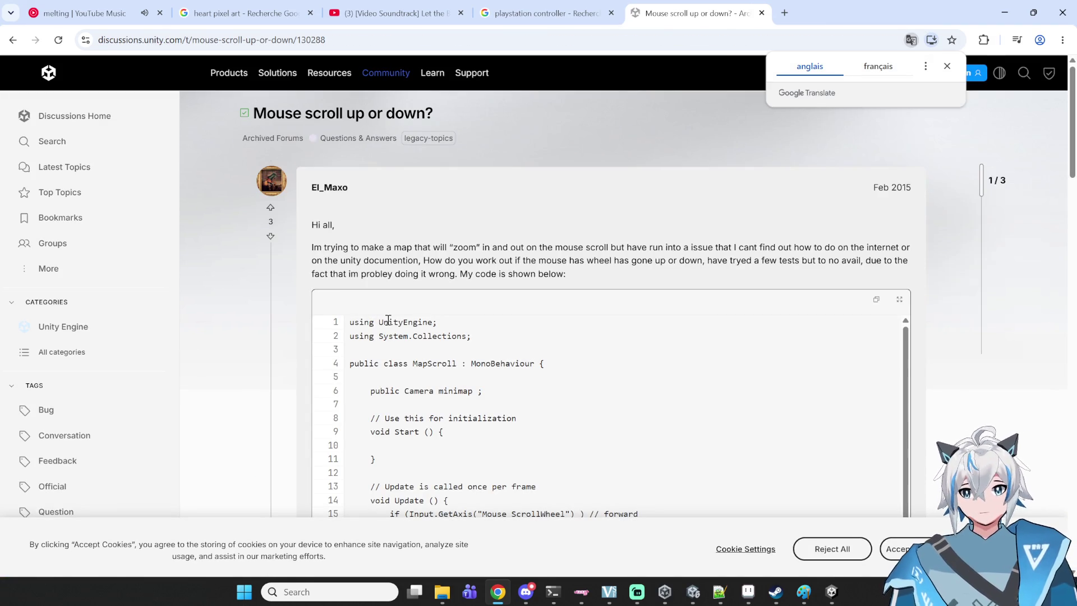
scroll(388, 320, "down", 8)
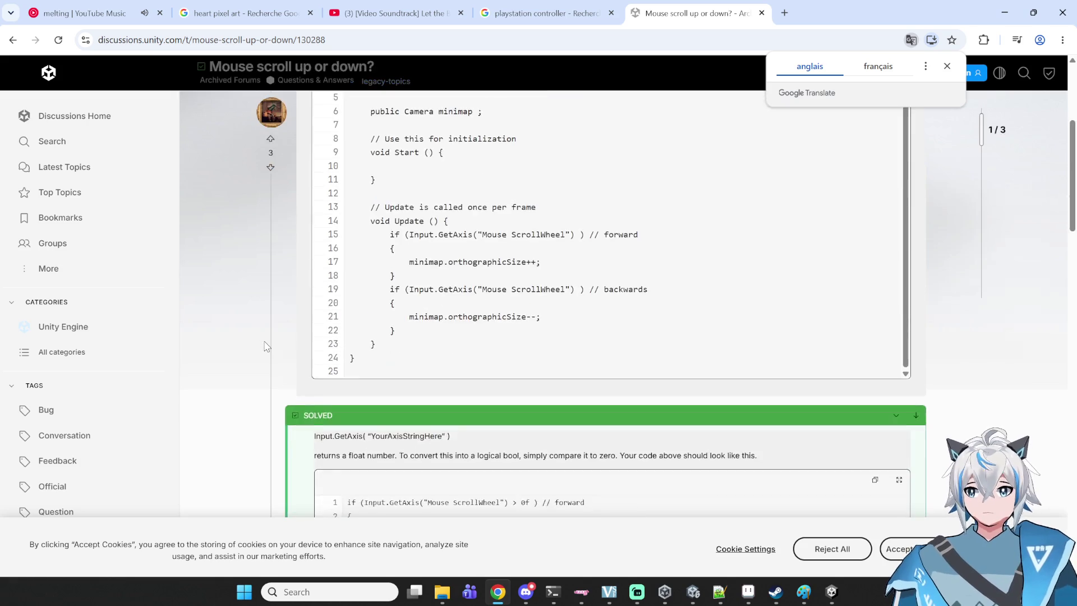
scroll(497, 325, "down", 1)
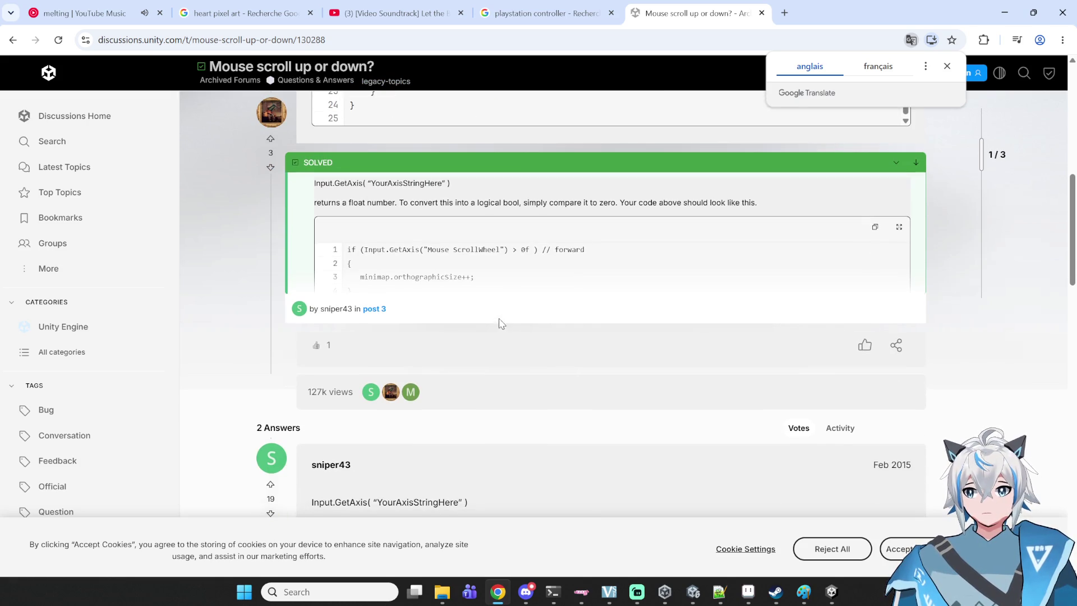
mouse_move(605, 256)
left_mouse_down()
mouse_move(348, 248)
mouse_move(375, 272)
left_mouse_up()
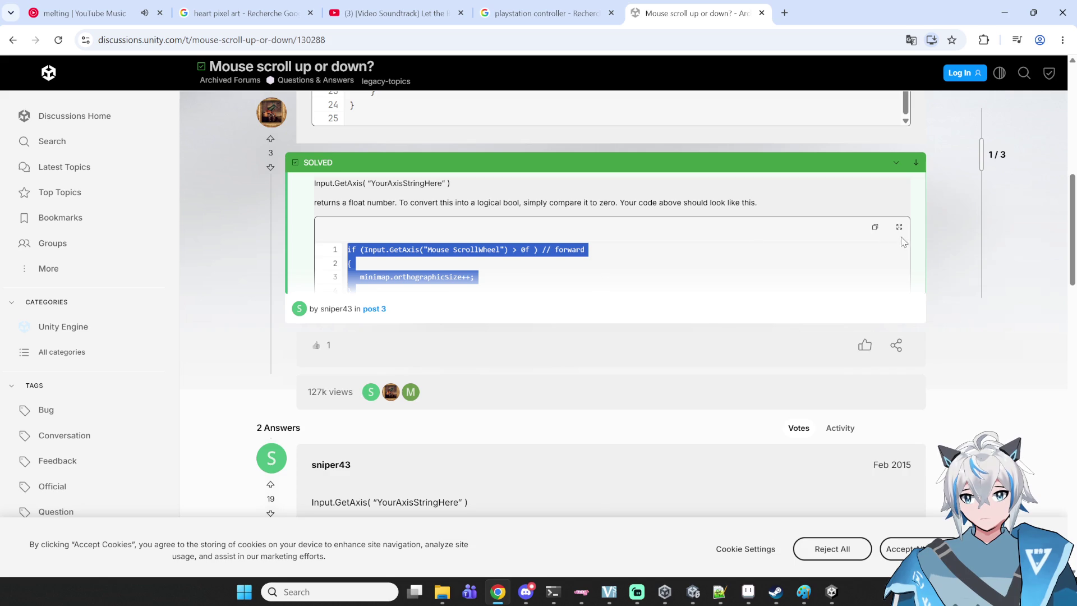
scroll(514, 290, "down", 1)
scroll(502, 286, "up", 2)
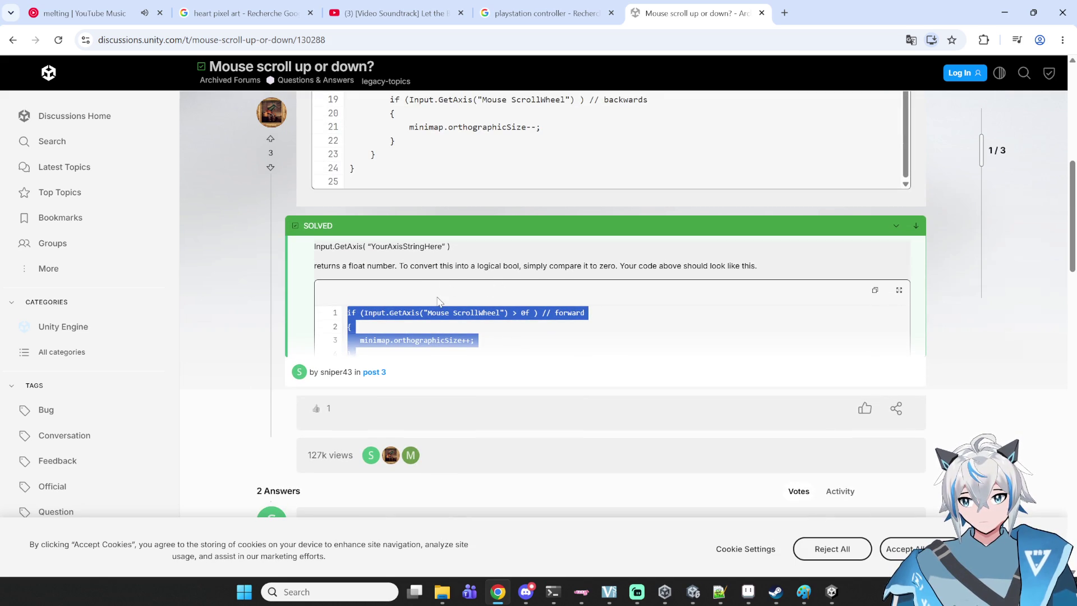
- Narrow the selection to the ScrollWheel > 0f condition, then return to Notepad++
left_click(508, 309)
left_click_drag(538, 310, 347, 309)
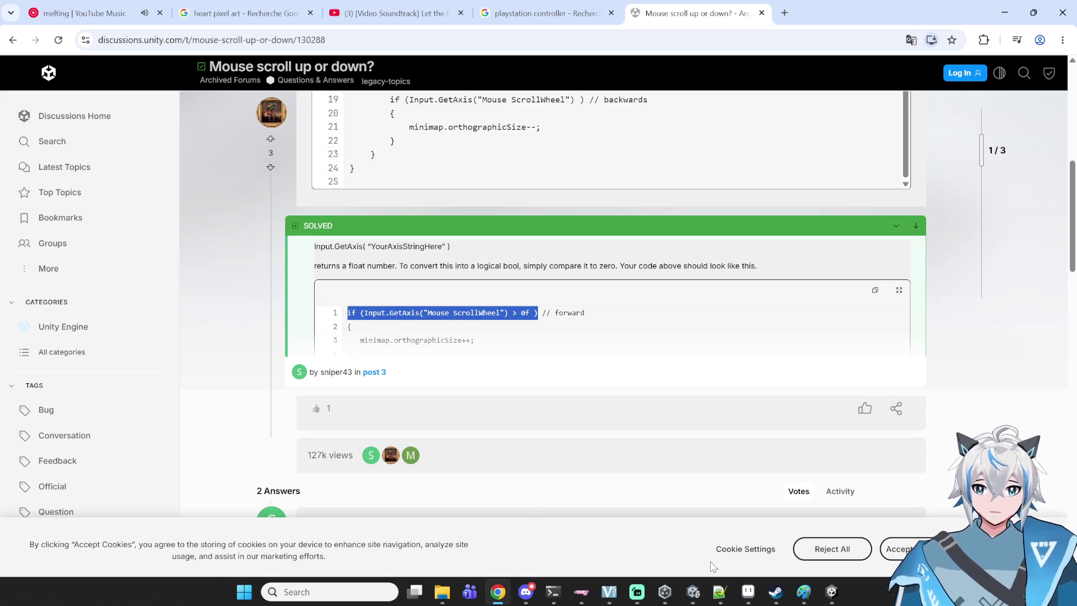
left_click(725, 589)
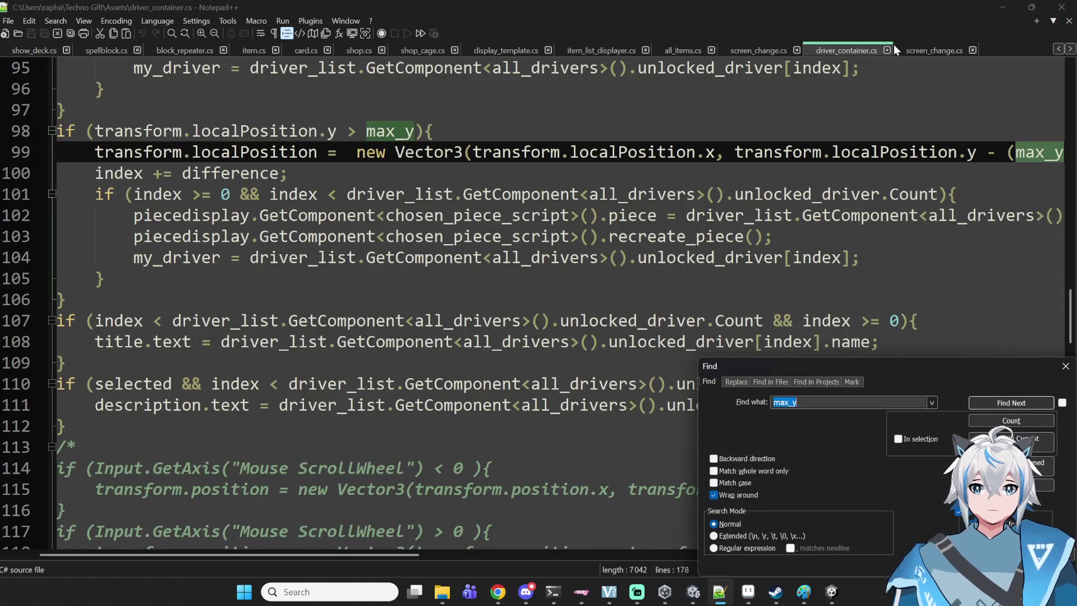
- Close the duplicate screen_change.cs in Notepad++ and bring the Unity 6 Algorithmage project forward
left_click(890, 46)
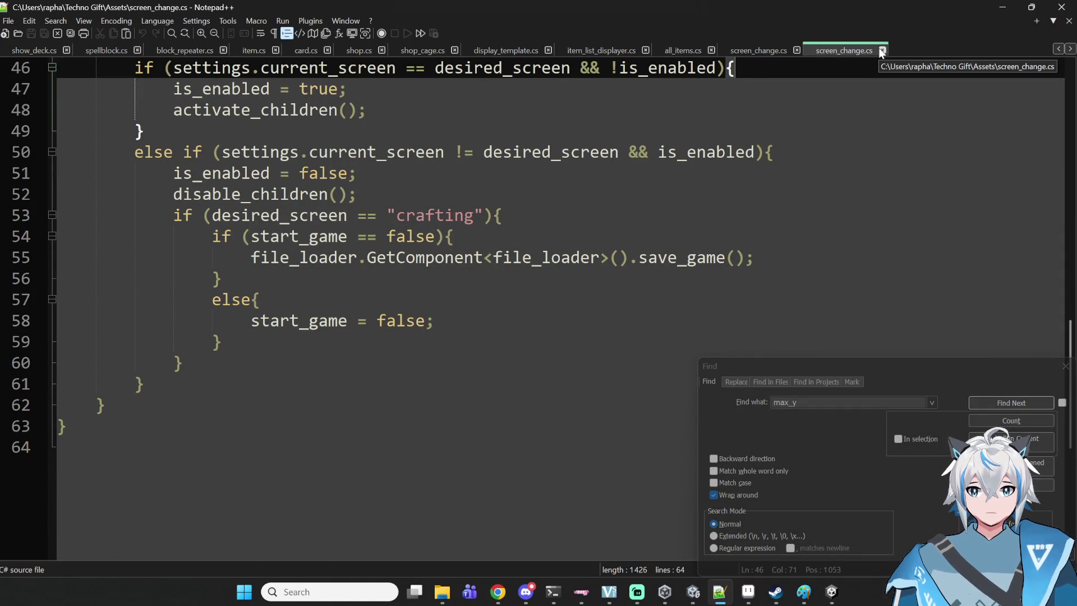
left_click(878, 49)
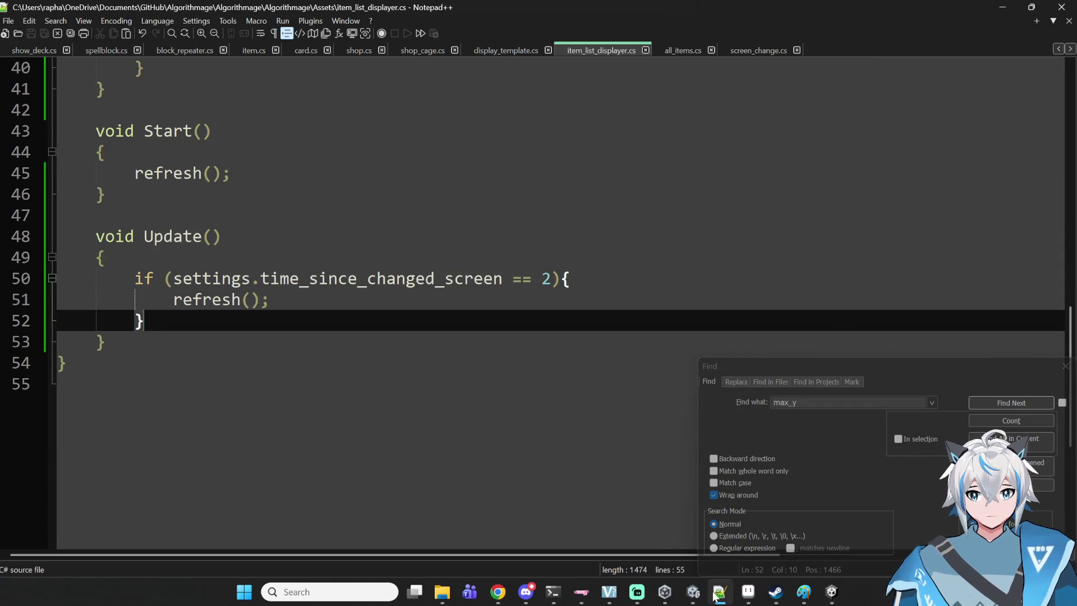
mouse_move(665, 592)
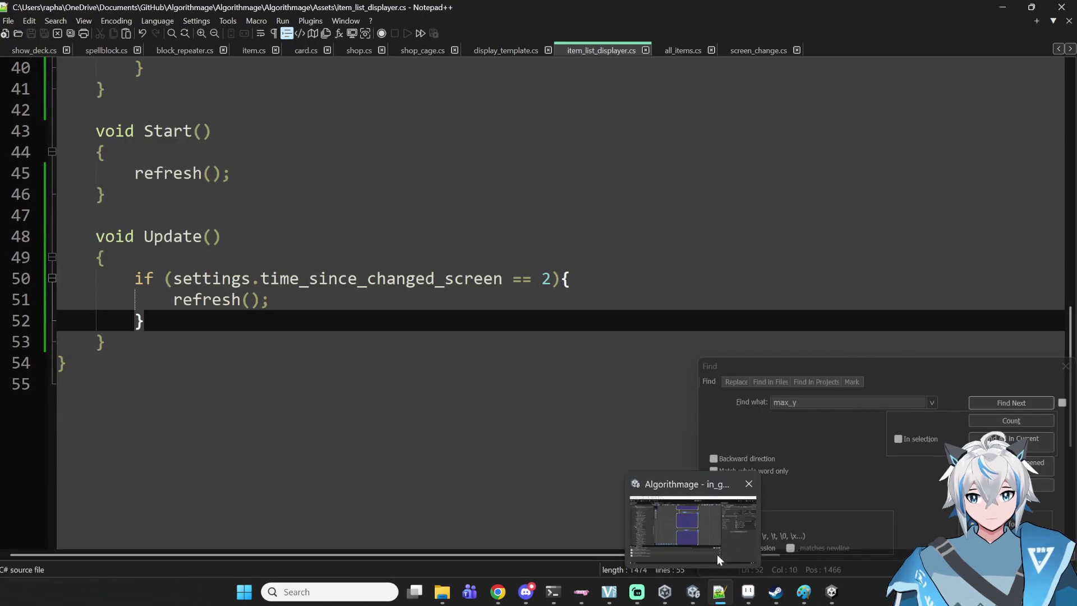
mouse_move(836, 594)
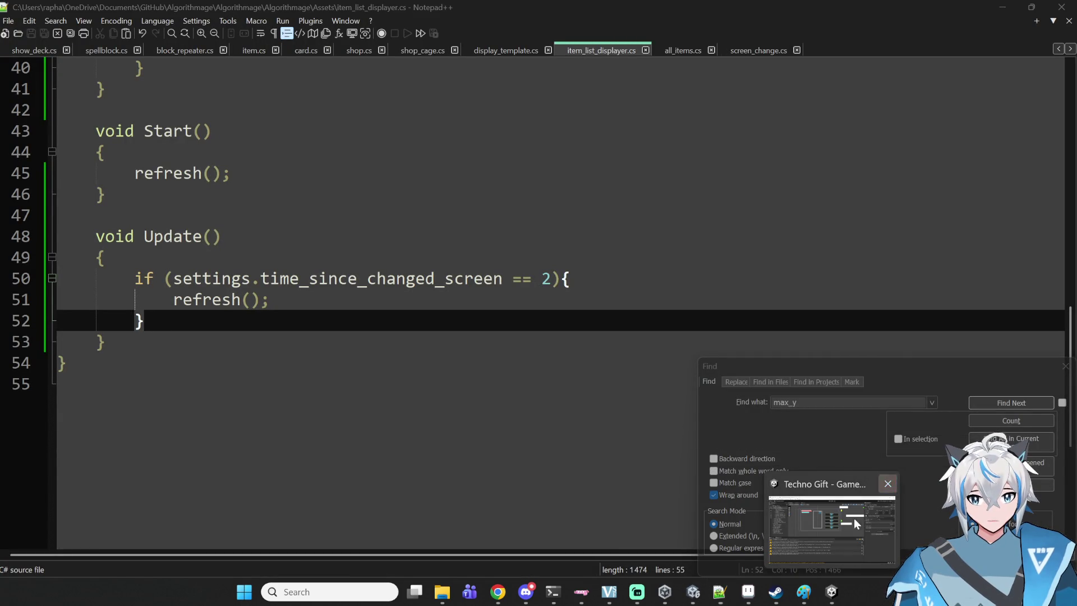
mouse_move(735, 600)
left_click(693, 592)
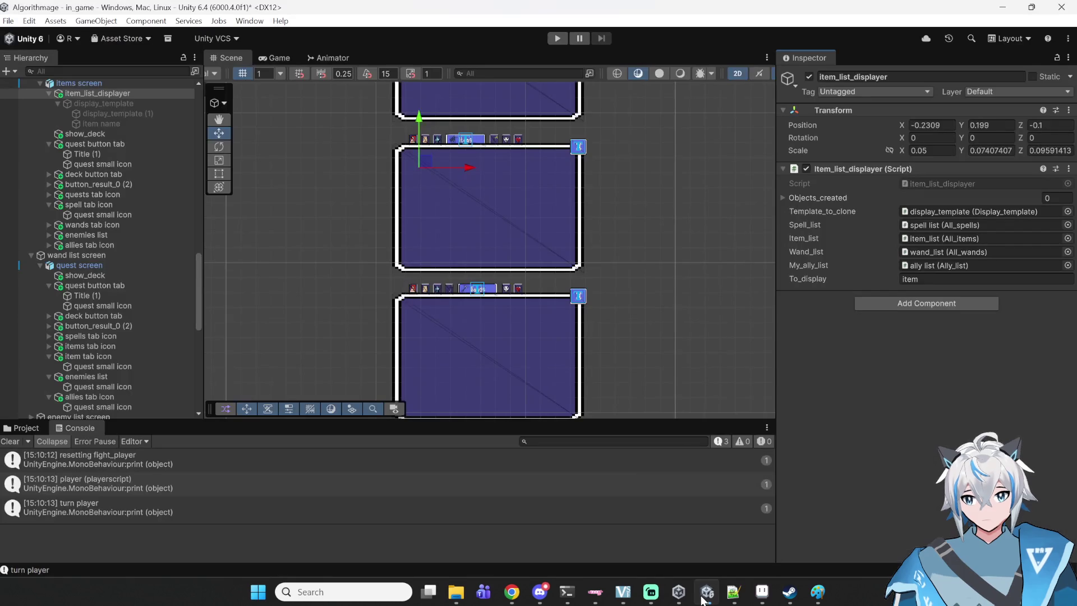
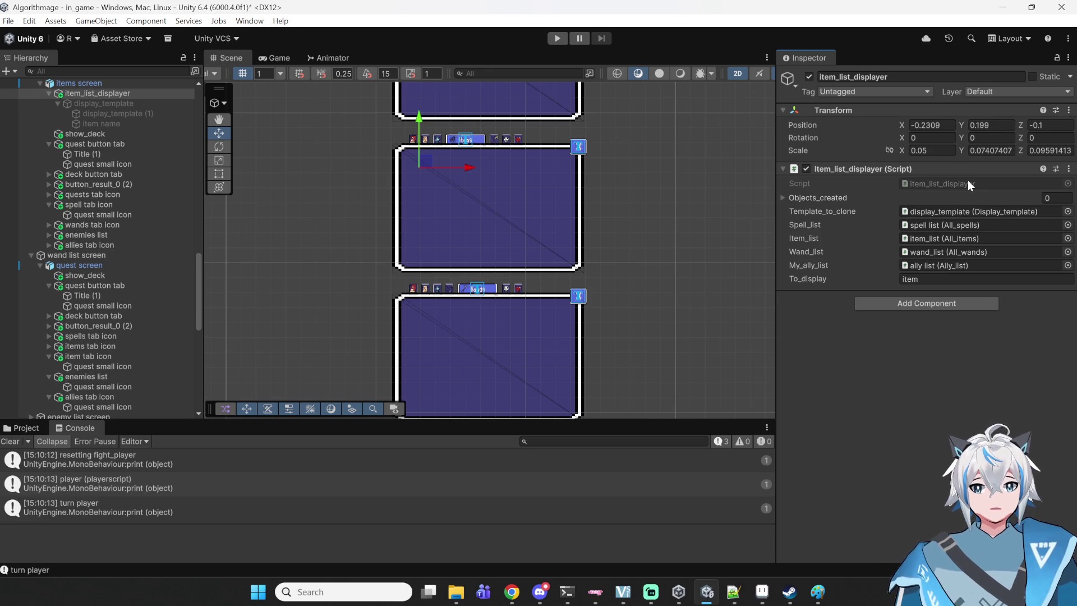
- Switch from Unity to Notepad++, where item_list_displayer.cs is open
key("alt+Tab")
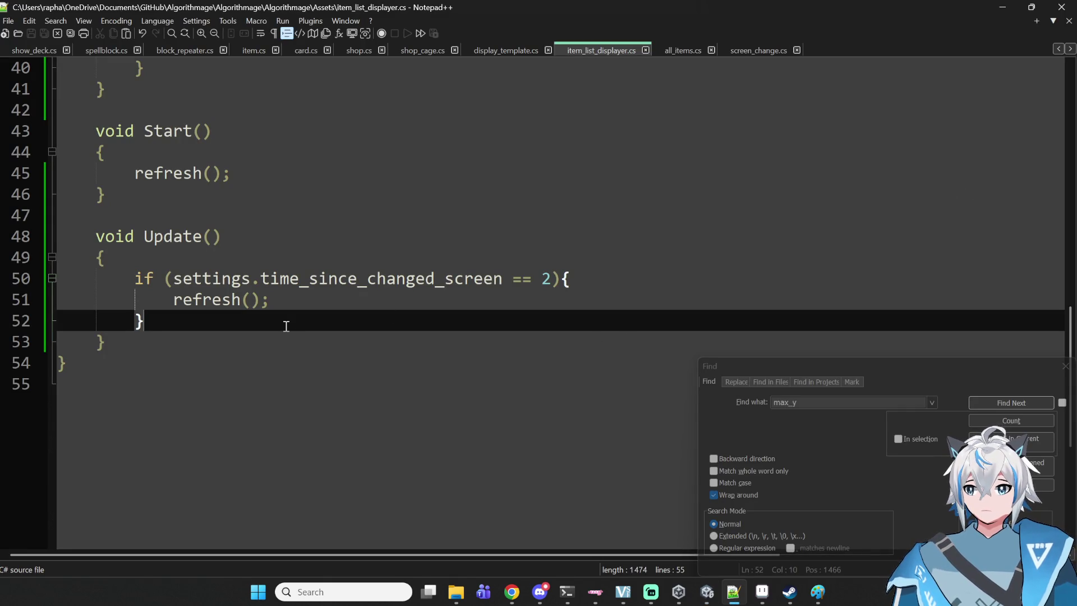
- Paste the line 'if (Input.GetAxis("Mouse ScrollWheel") > 0f)' into Update
key("Return")
key("Return")
key("Up")
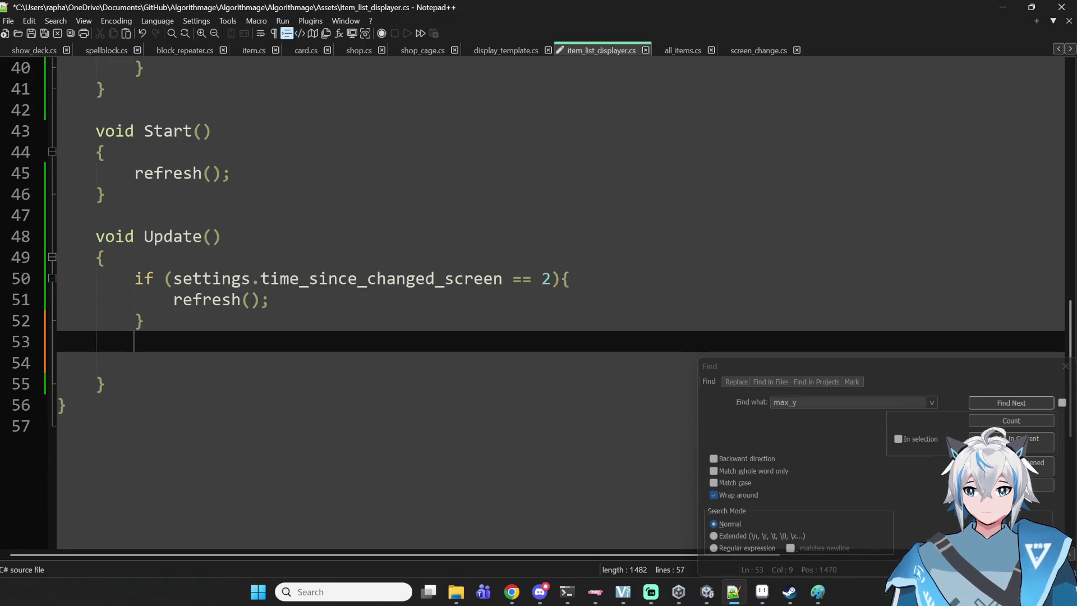
type("if (Input.GetAxis(\"Mouse ScrollWheel\") > 0f )")
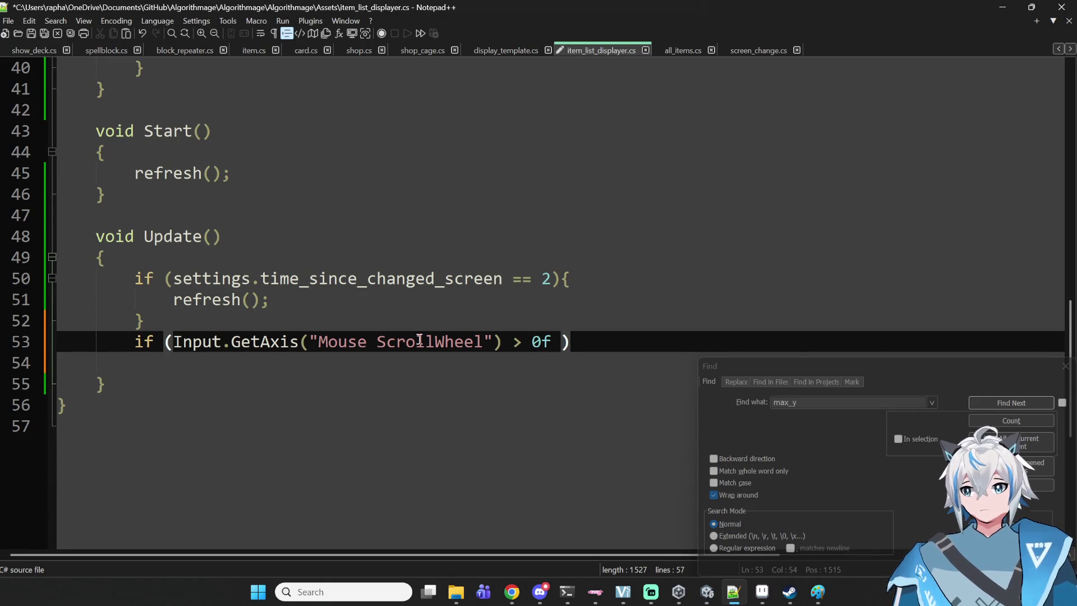
left_click_drag(173, 298, 271, 299)
scroll(393, 221, "up", 12)
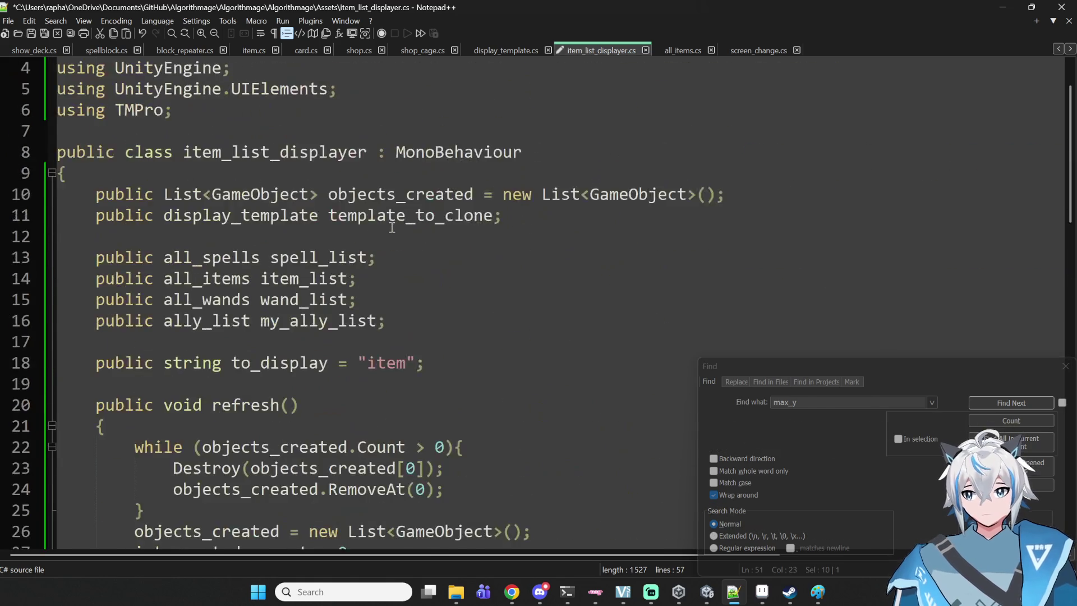
scroll(405, 204, "down", 5)
- Open blank lines at the top of refresh and below the to_display field
left_click(469, 131)
left_click(497, 116)
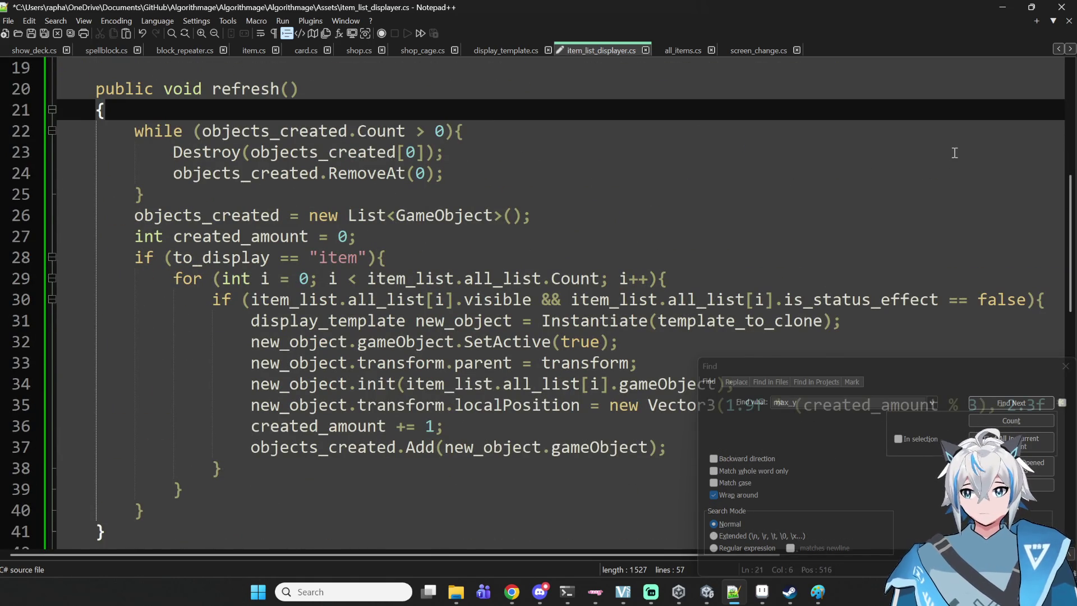
key("Return")
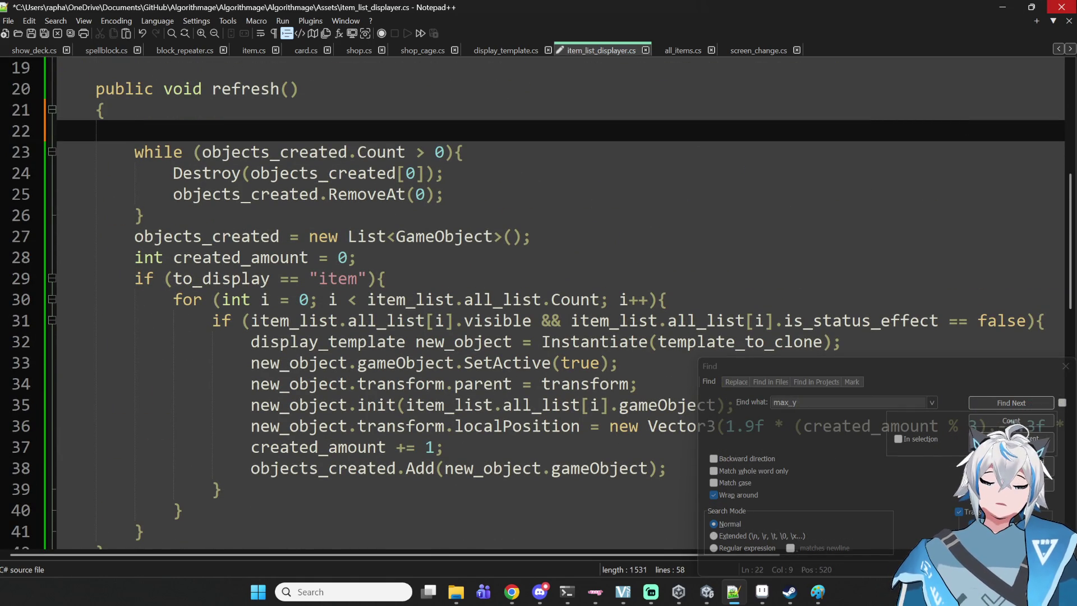
key("Up")
key("Up")
key("Up")
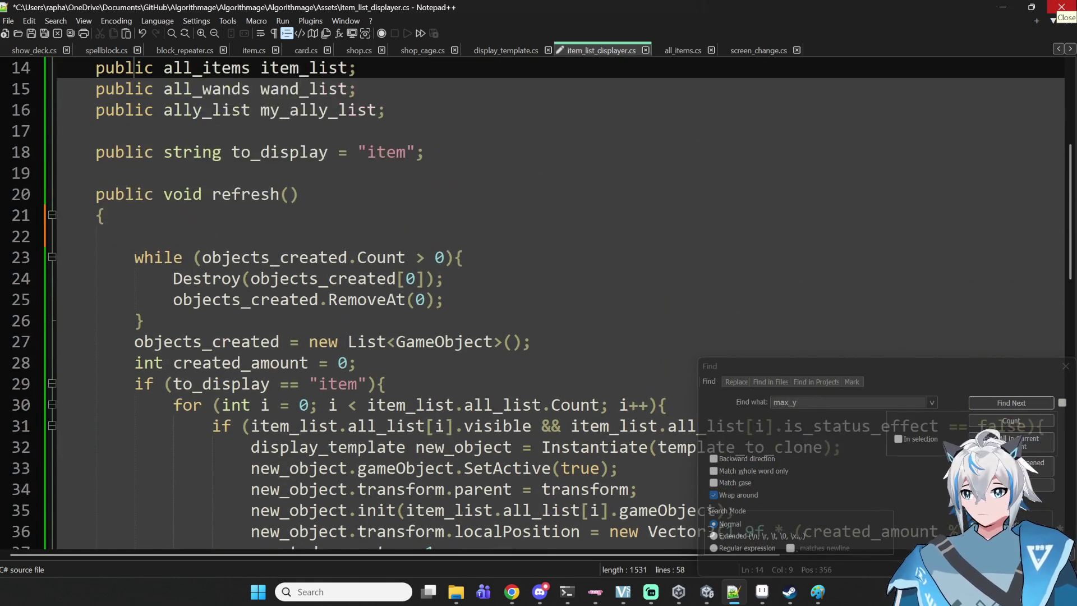
key("Up")
key("Up")
key("Up")
key("Down")
key("Down")
key("Down")
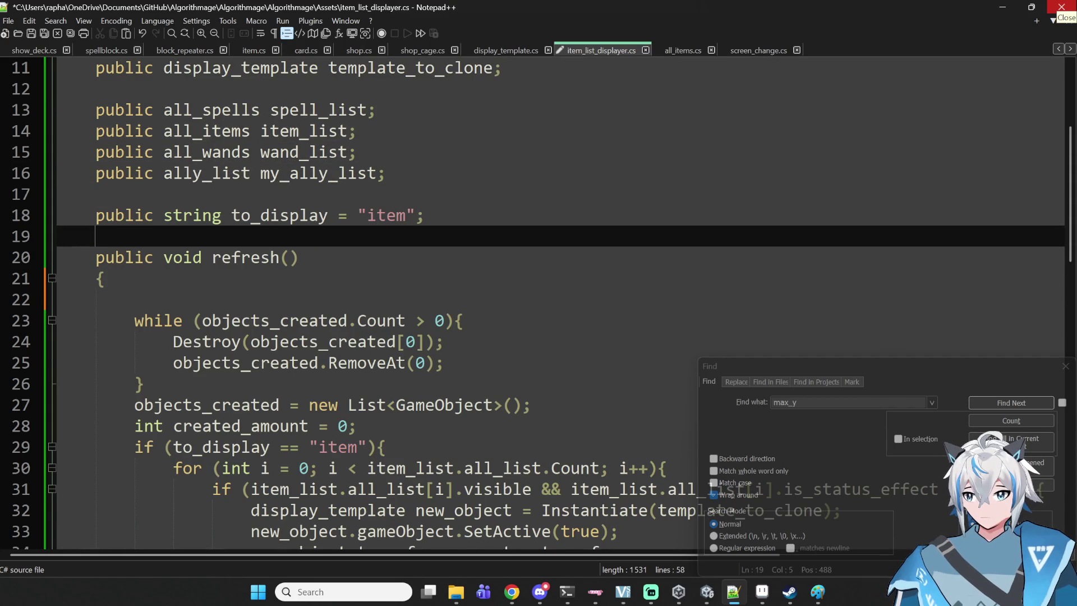
key("Return")
key("Return")
key("Up")
key("Up")
key("Down")
key("Up")
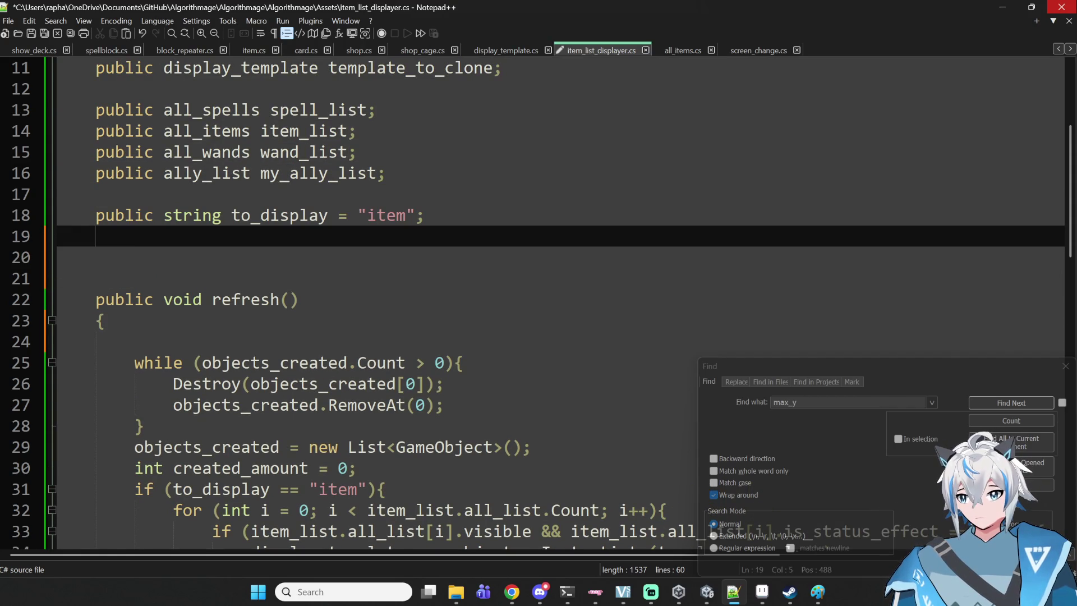
- Declare 'public Vector3 original_position;' on the new line below to_display
key("Return")
type("o")
key("BackSpace")
type("public Vector3(")
key("BackSpace")
type("origfi")
key("BackSpace")
key("BackSpace")
type("inal_position;")
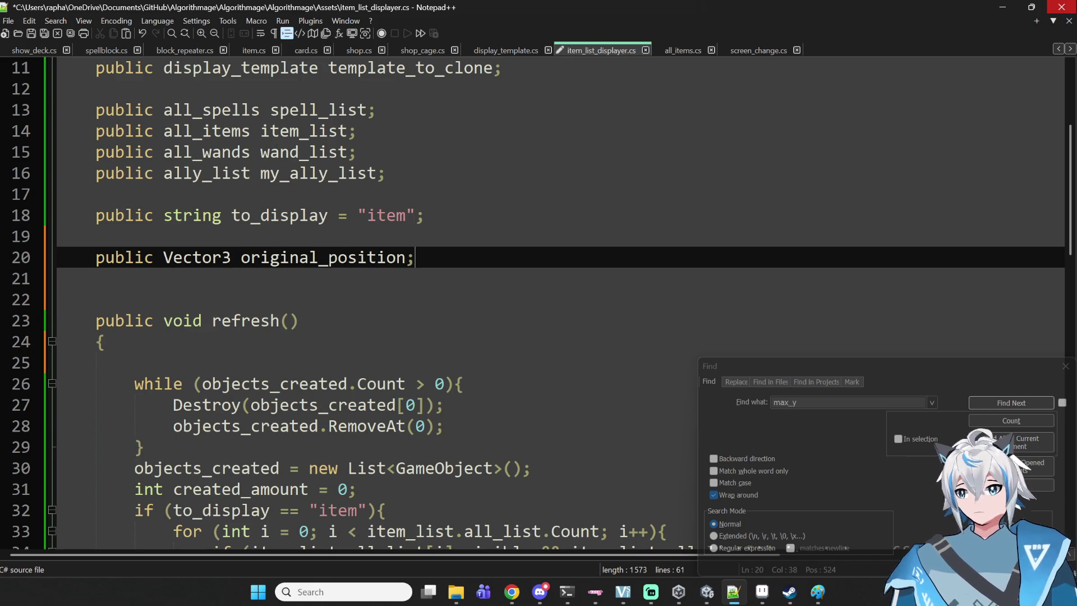
- In Start, add 'original_position = transform.localPosition;' above the refresh call
double_click(351, 251)
key("ctrl+c")
scroll(351, 250, "down", 10)
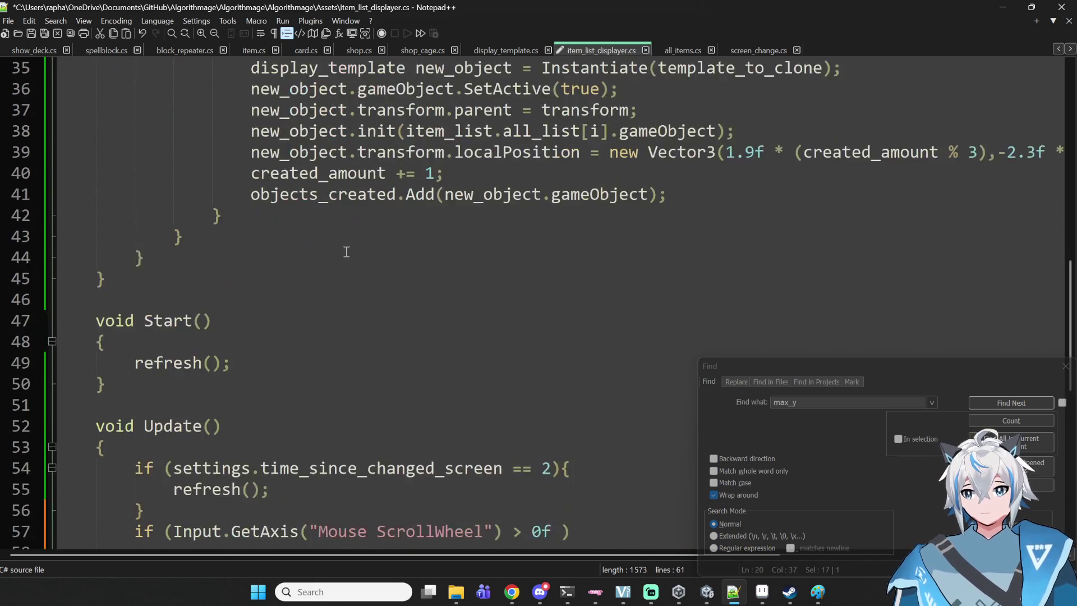
left_click(286, 240)
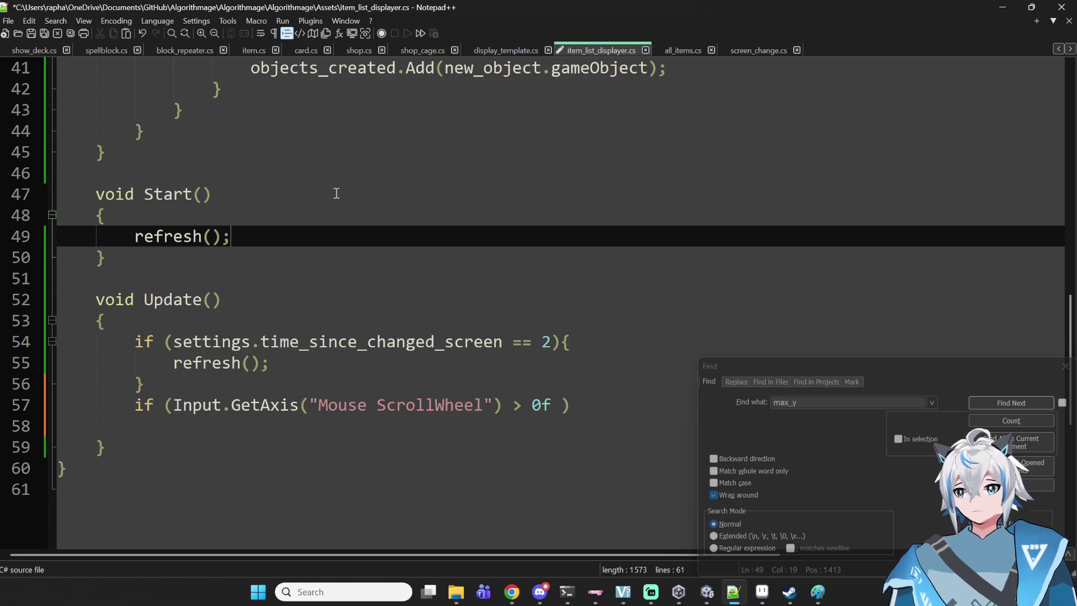
key("Home")
key("Return")
key("Up")
key("ctrl+v")
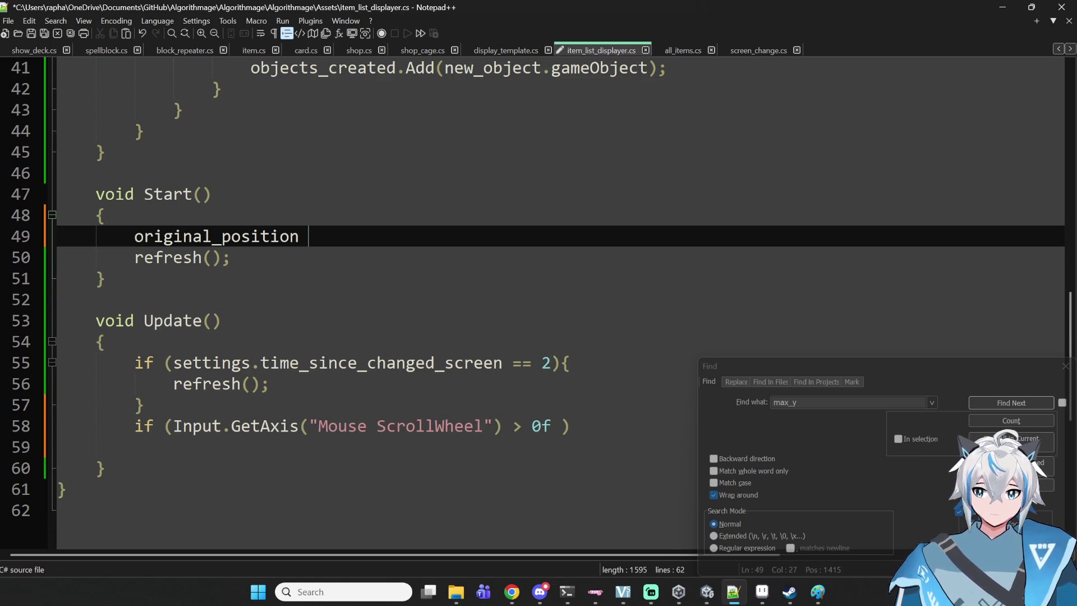
type("= transform.loc")
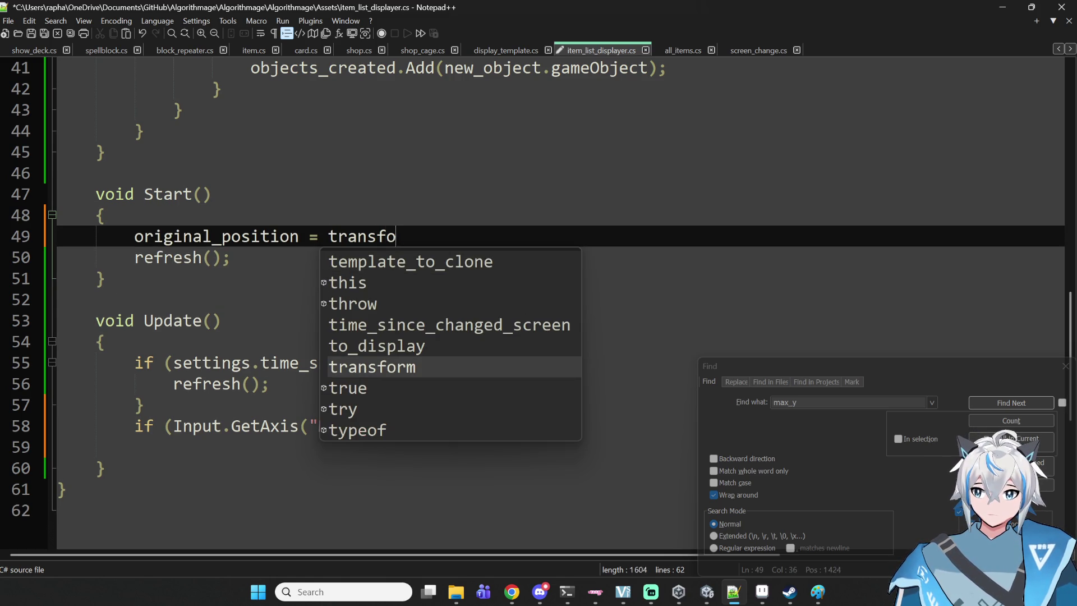
key("Return")
type(";")
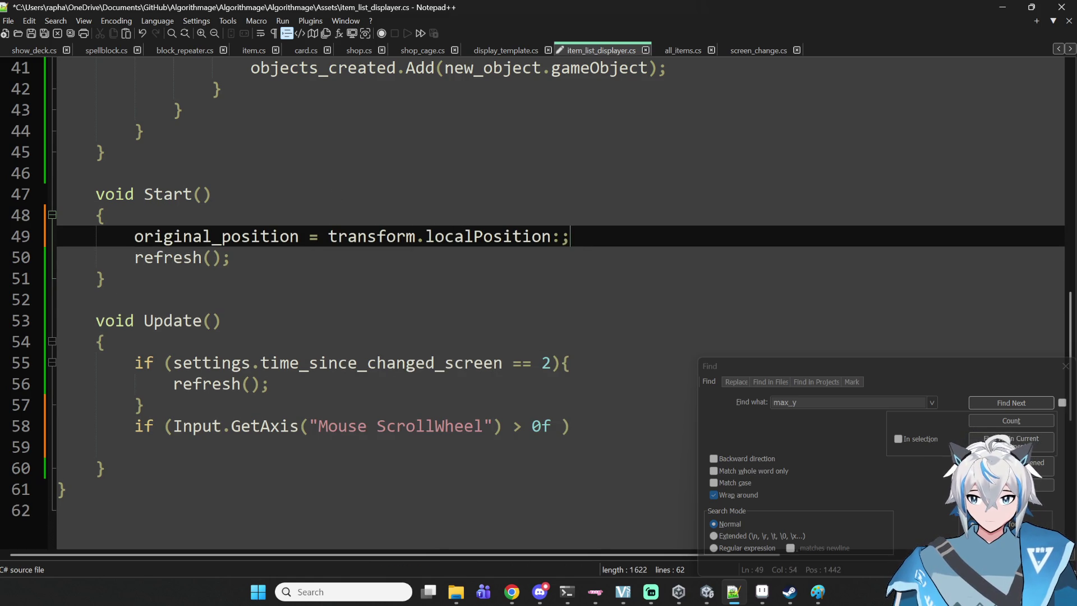
- Begin refresh with 'transform.localPosition = original_position;' and save the script
scroll(522, 218, "up", 11)
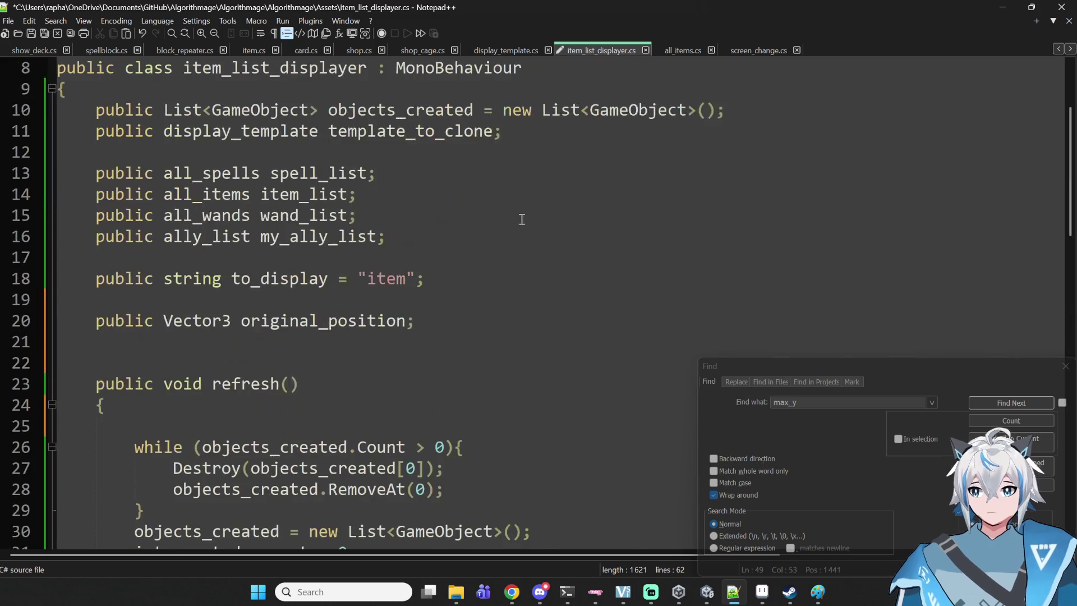
double_click(372, 324)
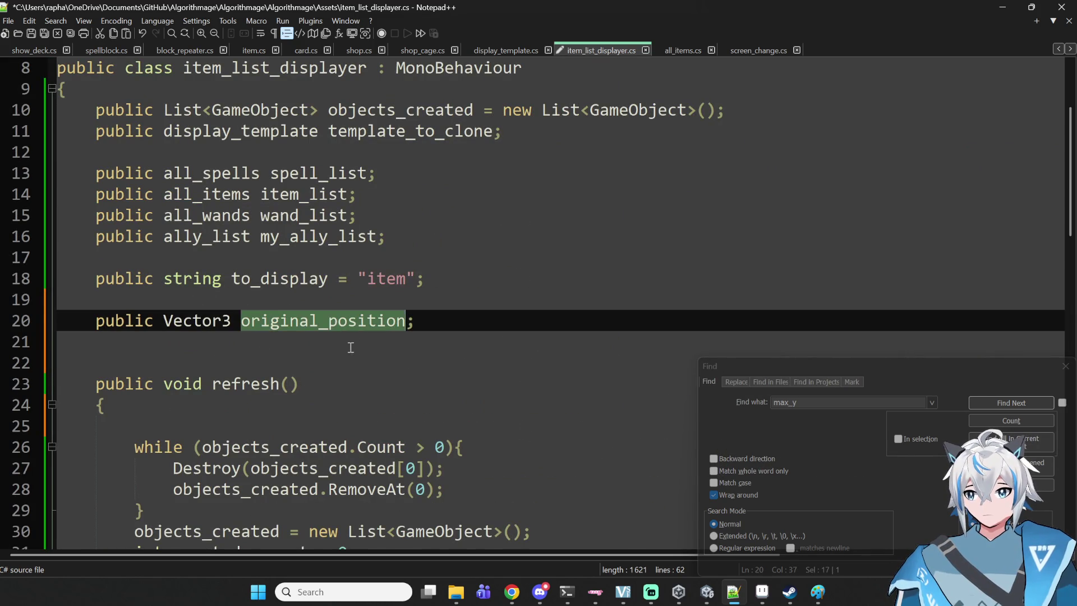
scroll(348, 336, "down", 1)
left_click(341, 384)
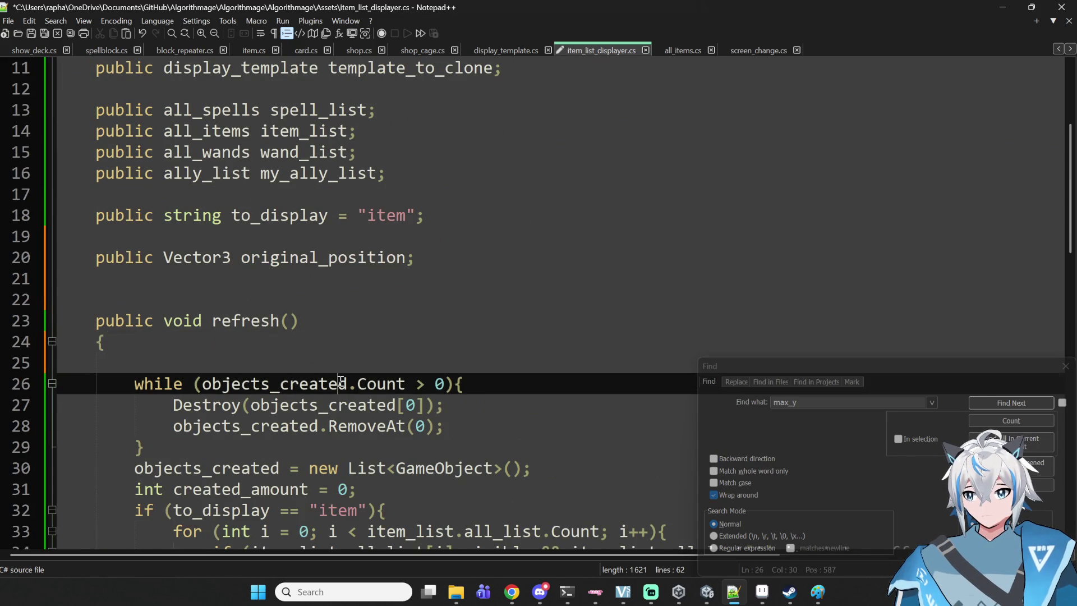
left_click(423, 363)
type("transform.")
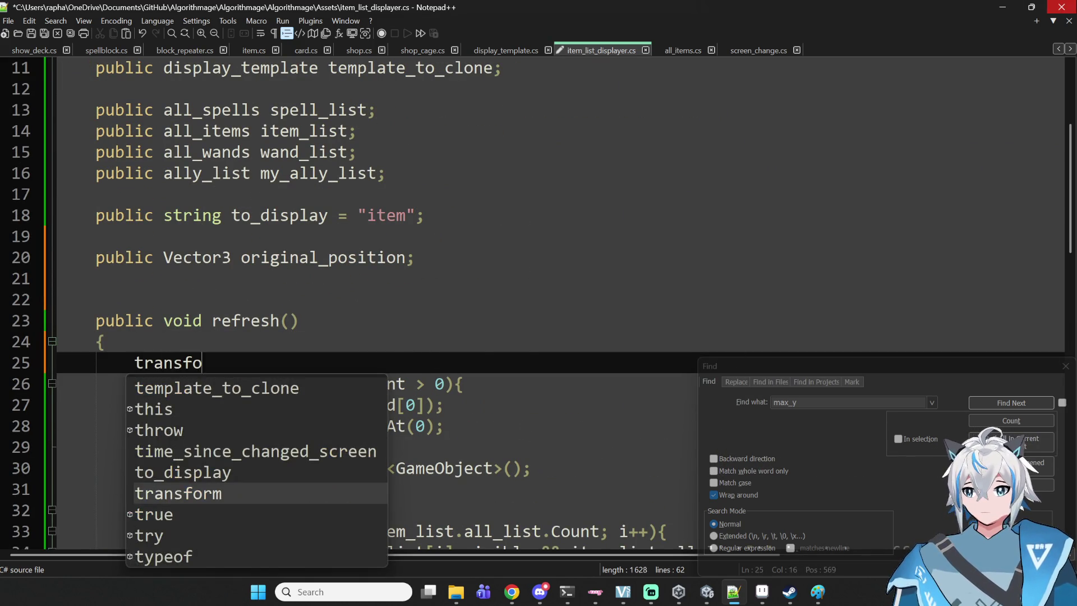
type("localPo")
key("BackSpace")
key("BackSpace")
type("o")
key("Tab")
type("= or")
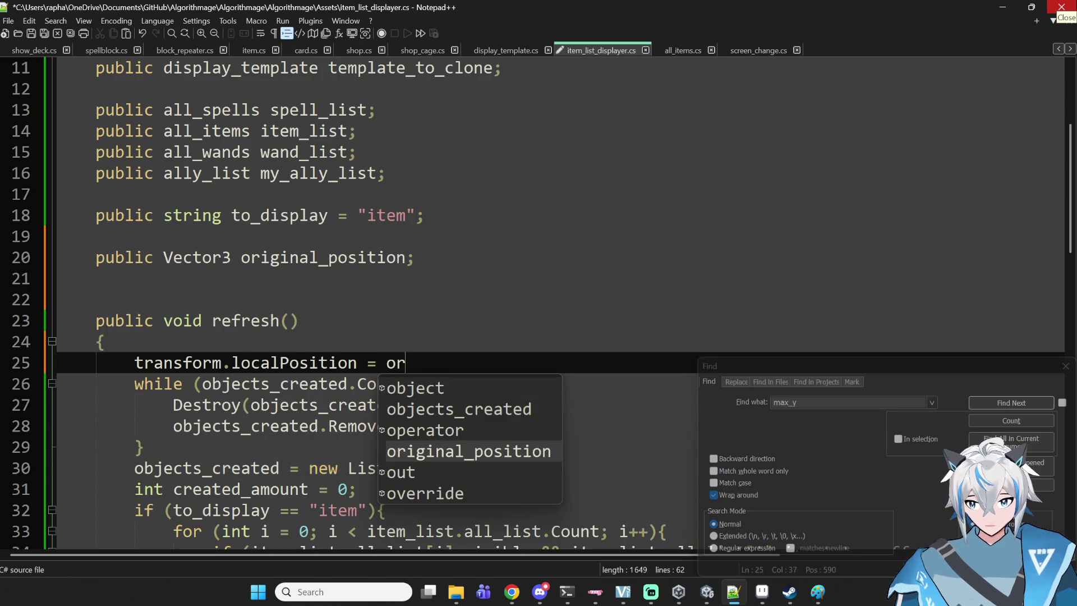
key("Tab")
type(";")
key("ctrl+s")
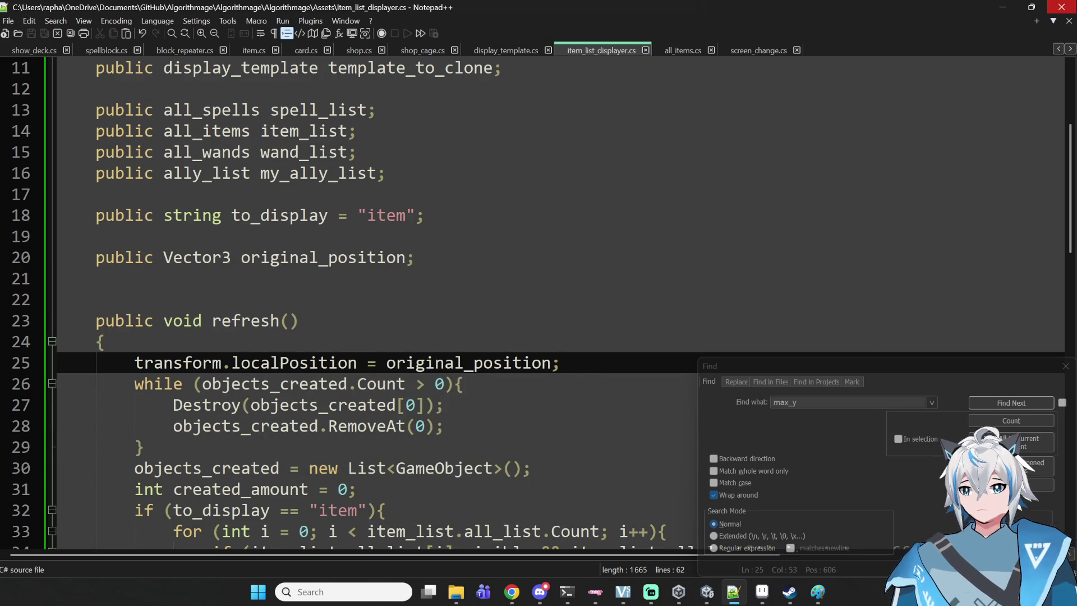
- Move to the end of the scroll-wheel-up condition in Update
scroll(91, 331, "down", 4)
scroll(293, 280, "down", 6)
left_click(347, 462)
left_click(450, 429)
left_click(561, 447)
left_click(578, 426)
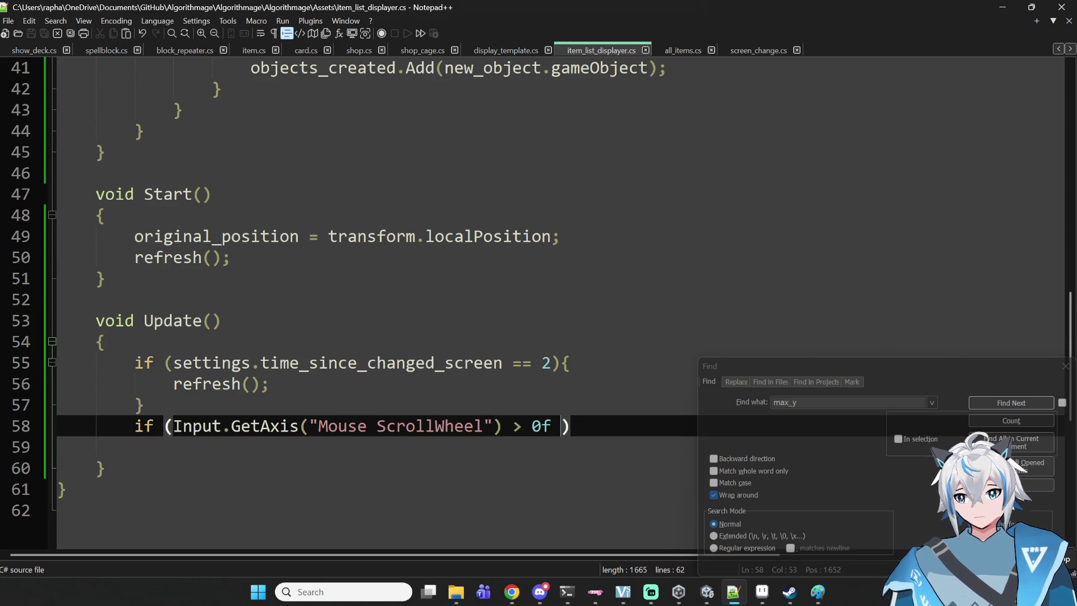
- Give the scroll-up condition a braced body and add an empty else-if branch below it
key("BackSpace")
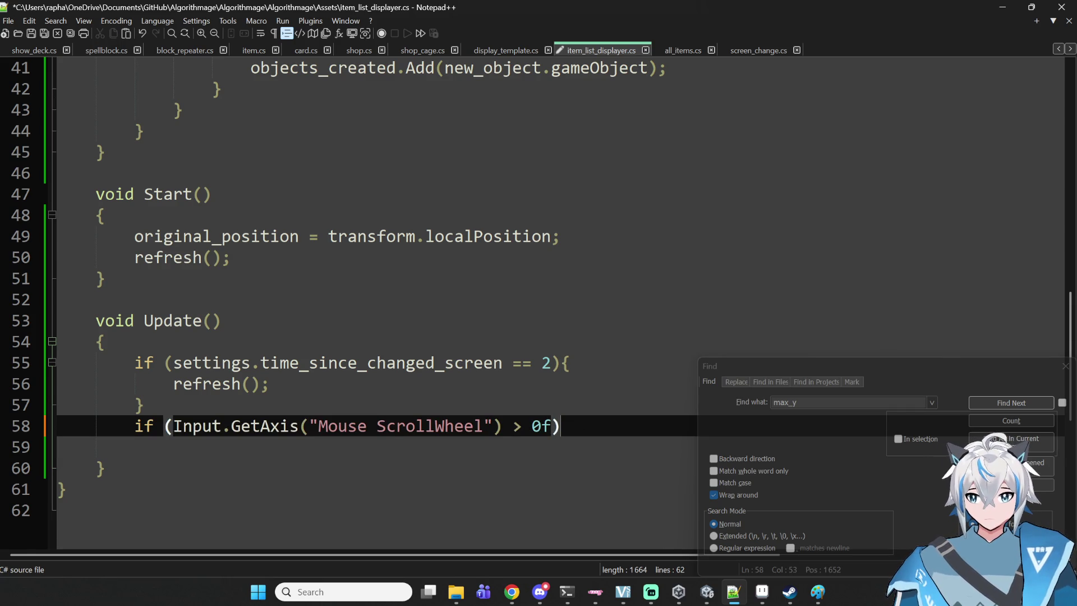
type("{")
key("Return")
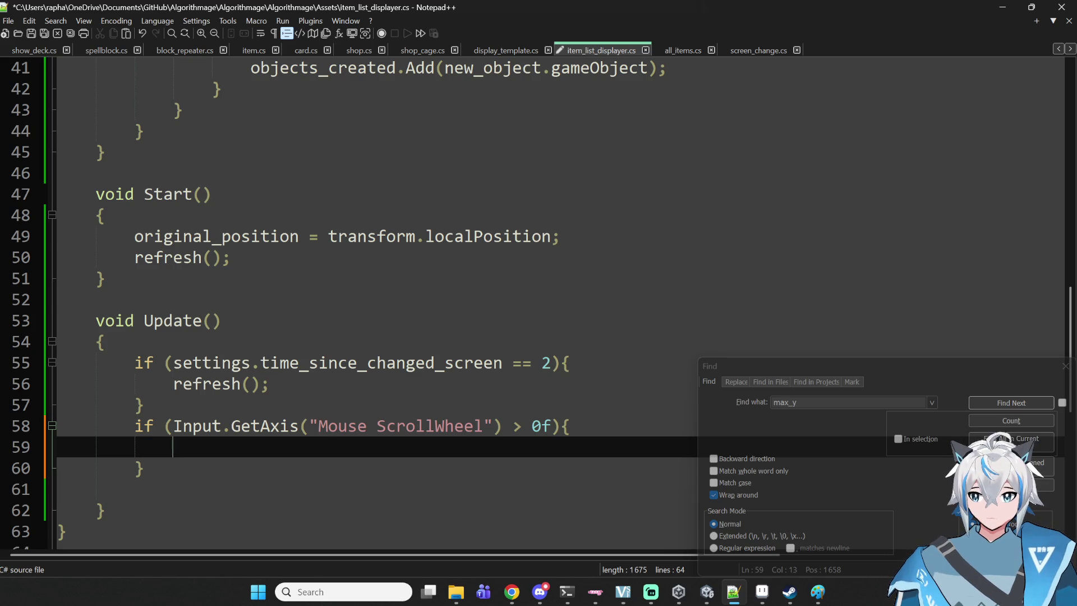
left_click(143, 468)
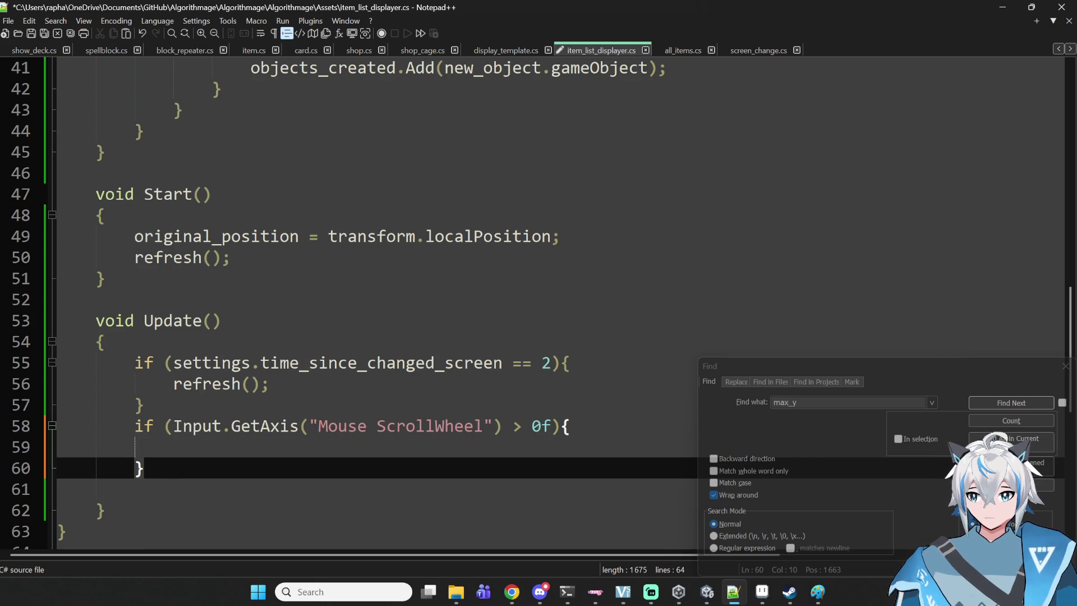
key("Return")
type("else if (=")
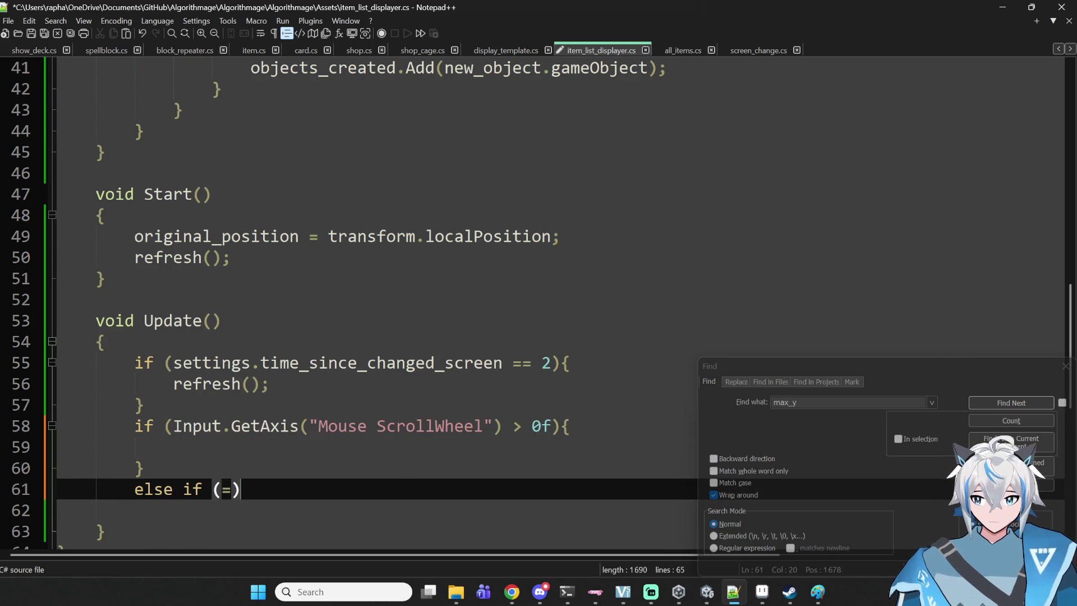
type("){")
key("Return")
key("Return")
type("}")
key("Up")
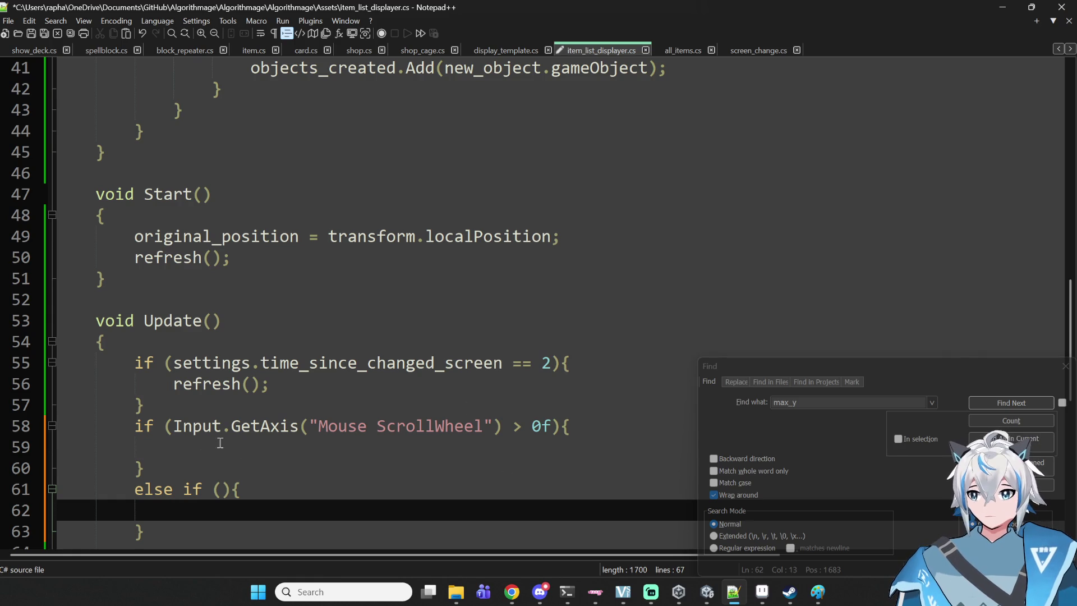
- Fill the else-if with the same Mouse ScrollWheel condition, changed to < 0f
left_click_drag(167, 426, 549, 433)
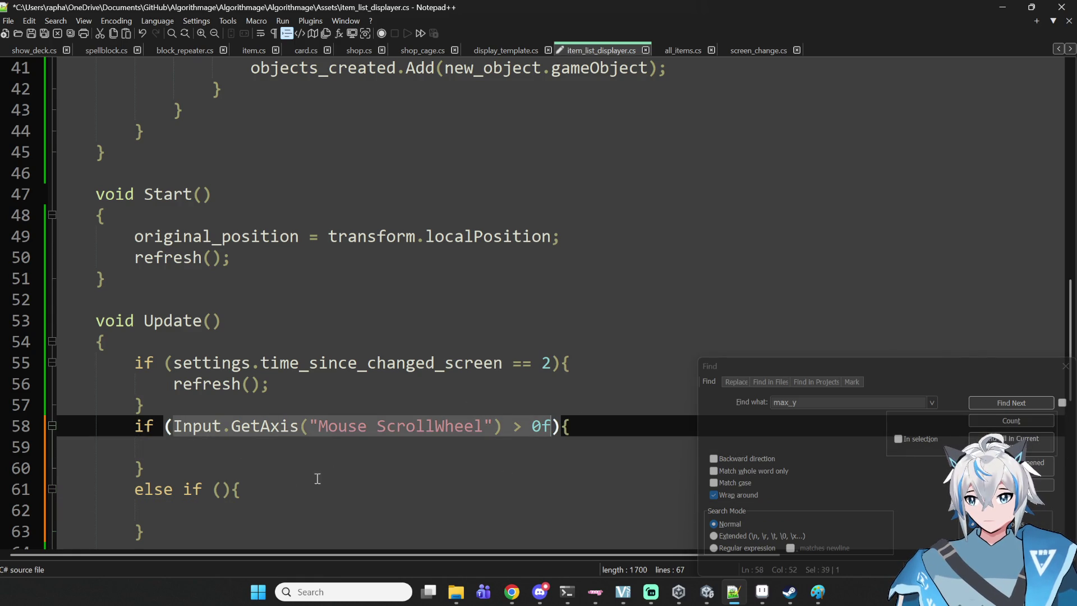
key("ctrl+c")
left_click(222, 489)
key("ctrl+v")
key("Left")
key("Left")
key("Left")
key("BackSpace")
type("<")
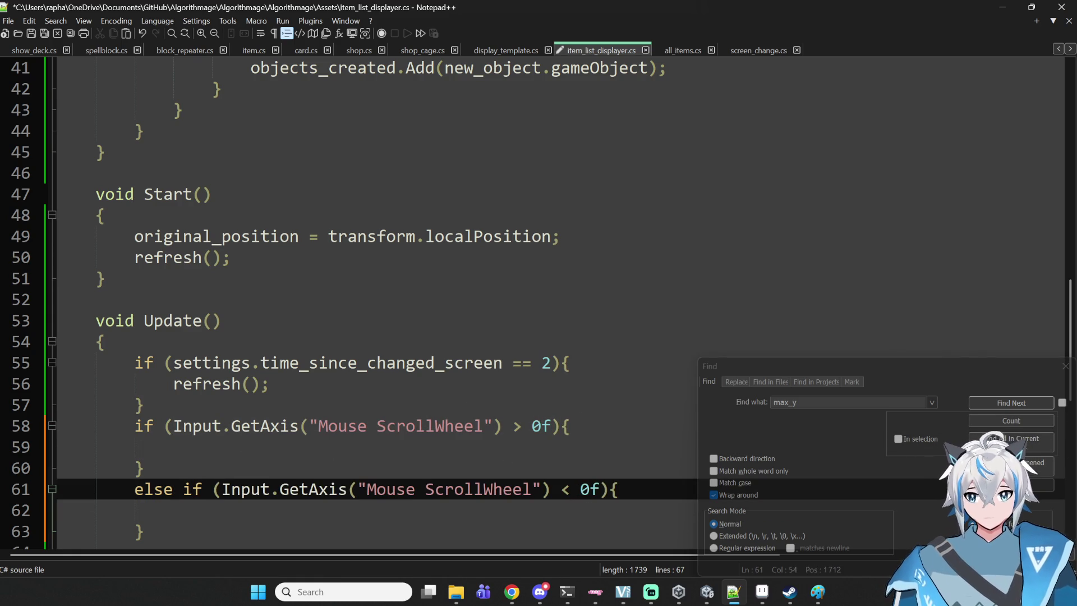
- Review refresh() and Start(), then begin an if statement in the scroll-down branch
left_click(173, 510)
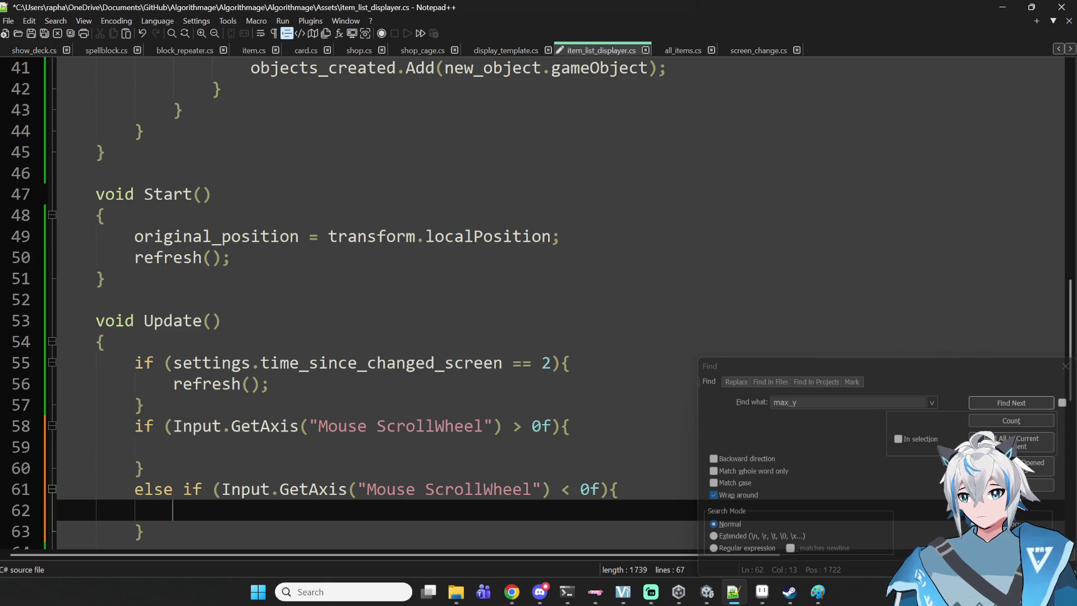
left_click(172, 447)
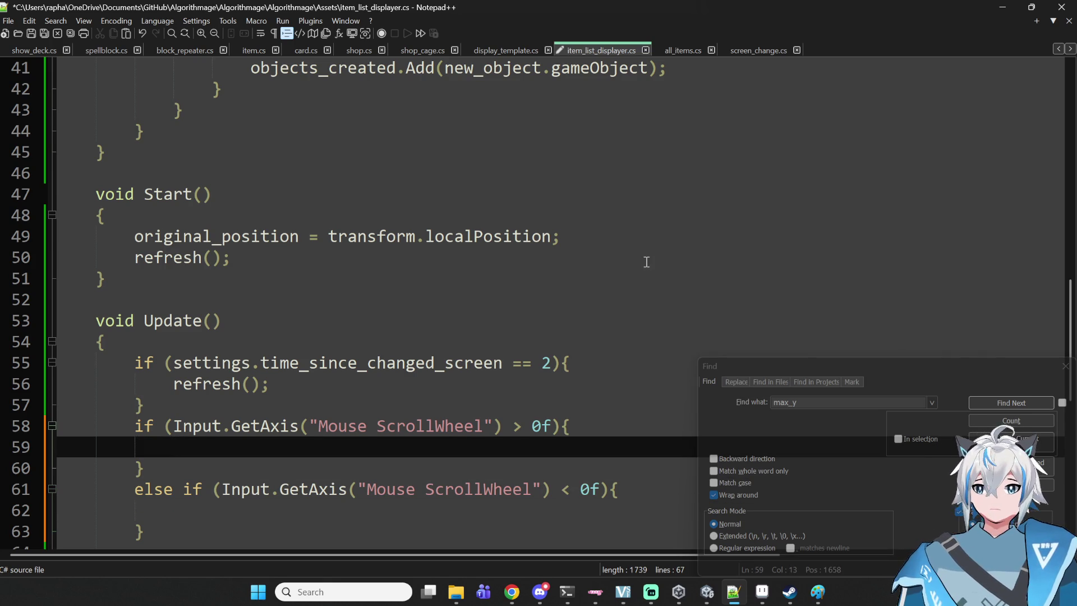
scroll(647, 262, "down", 3)
left_click(368, 317)
scroll(387, 311, "up", 16)
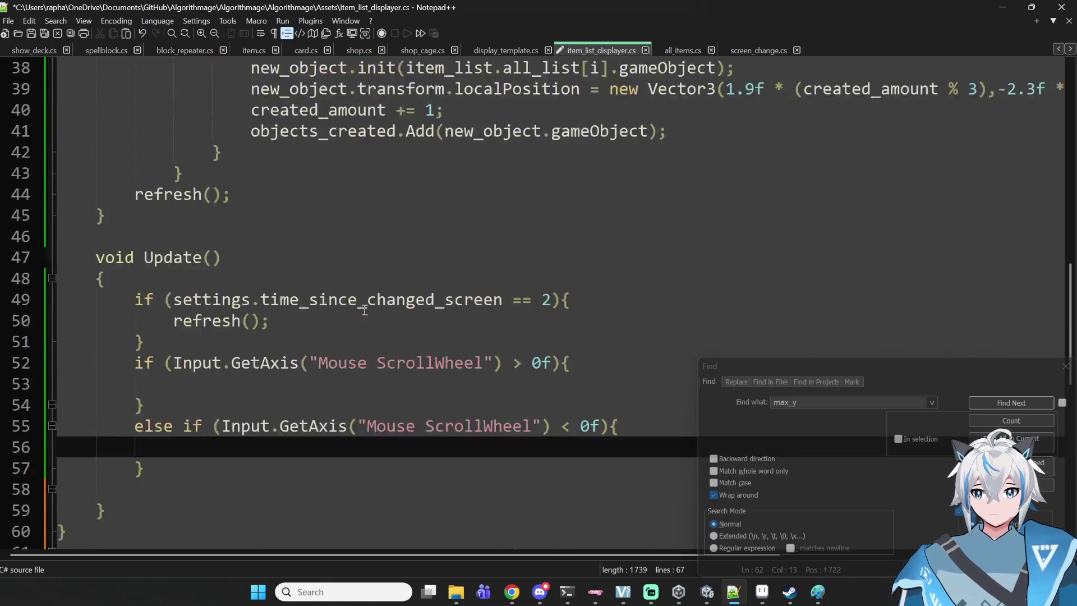
scroll(401, 300, "down", 10)
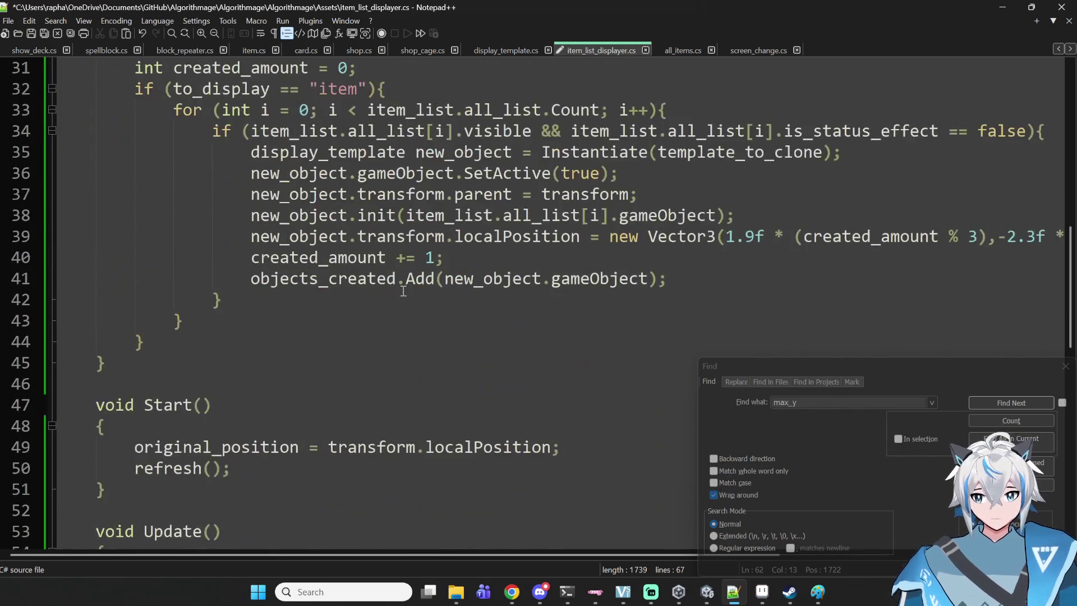
scroll(403, 292, "down", 3)
scroll(402, 289, "up", 4)
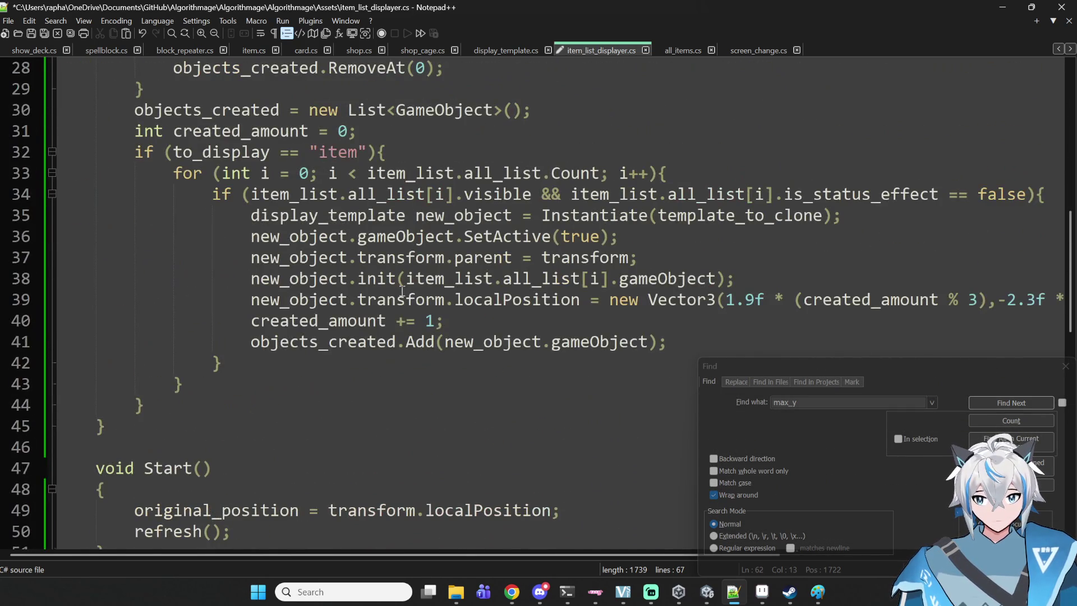
scroll(402, 291, "up", 4)
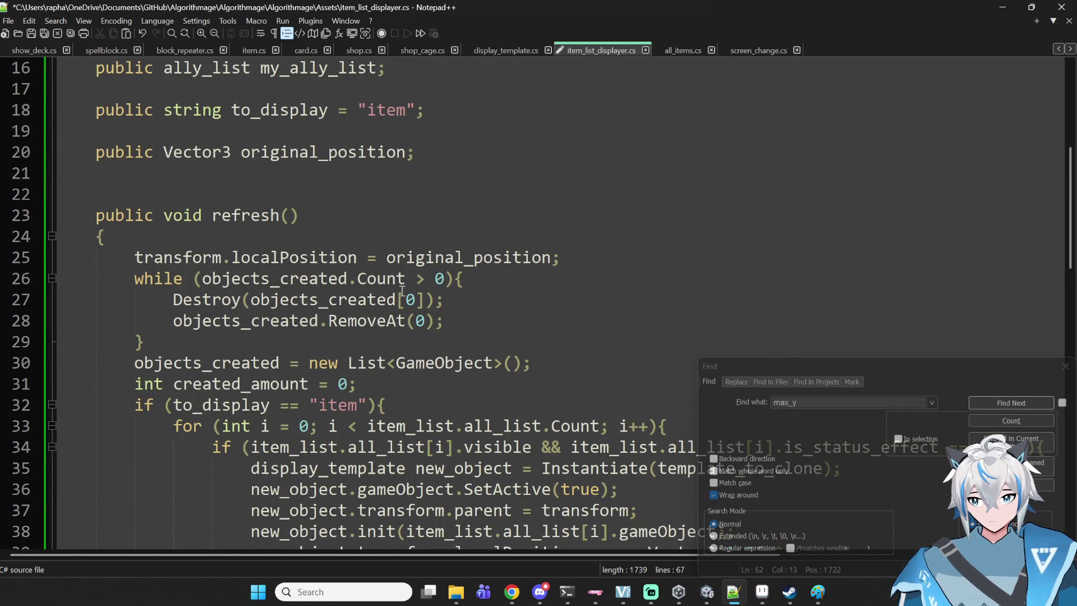
type("if ")
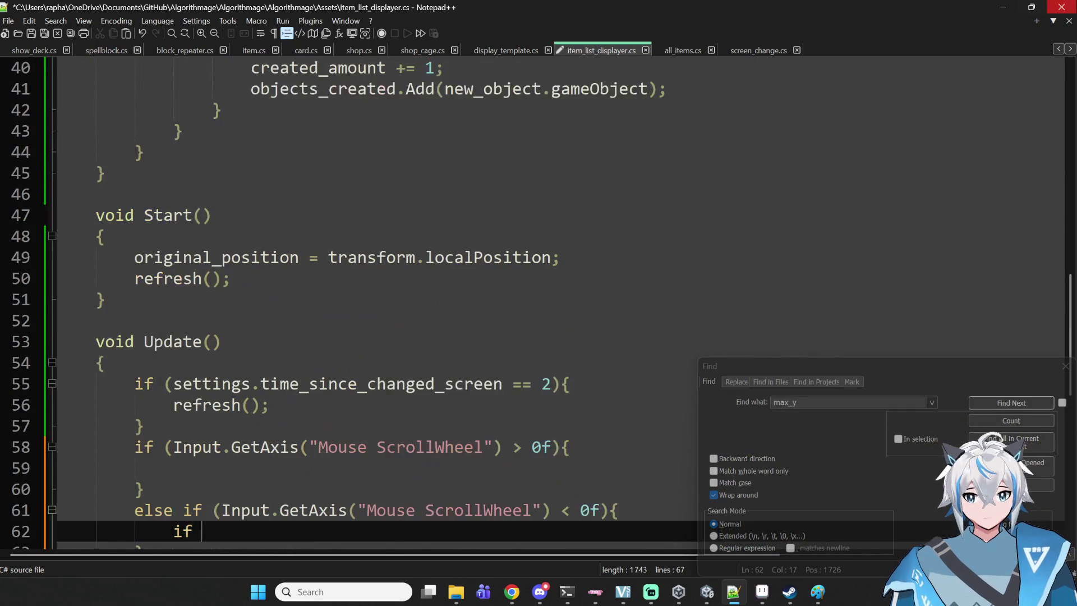
type("()transofrm.")
- Write the inner condition 'if (transform.localPosition.y > original_position.y){'
key("BackSpace")
key("BackSpace")
key("BackSpace")
key("BackSpace")
key("BackSpace")
type("form.local")
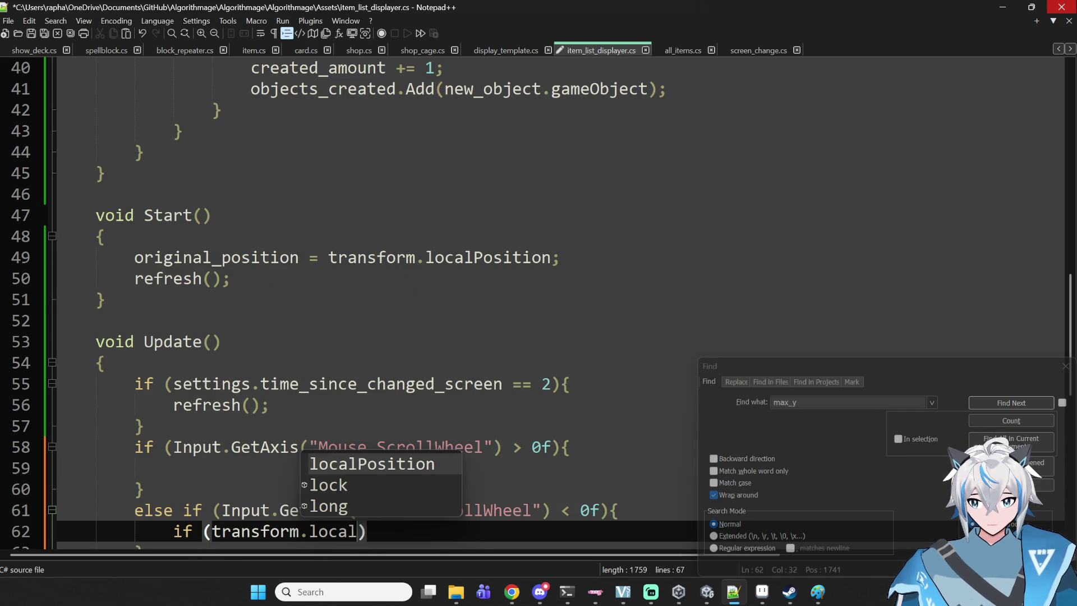
key("Return")
type(".y")
key("BackSpace")
type("y <")
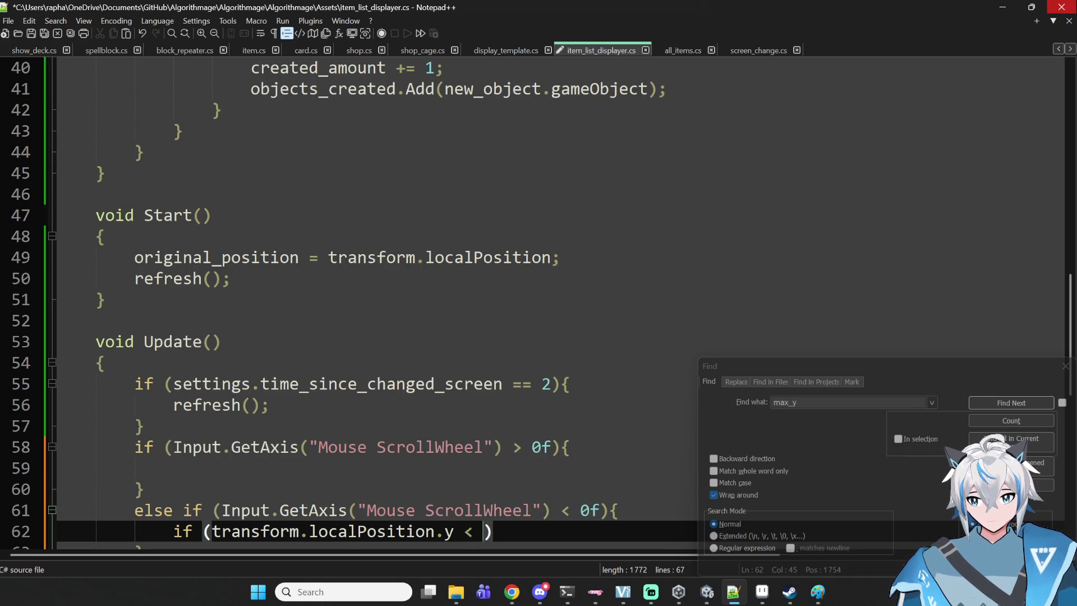
key("BackSpace")
key("BackSpace")
type("> ")
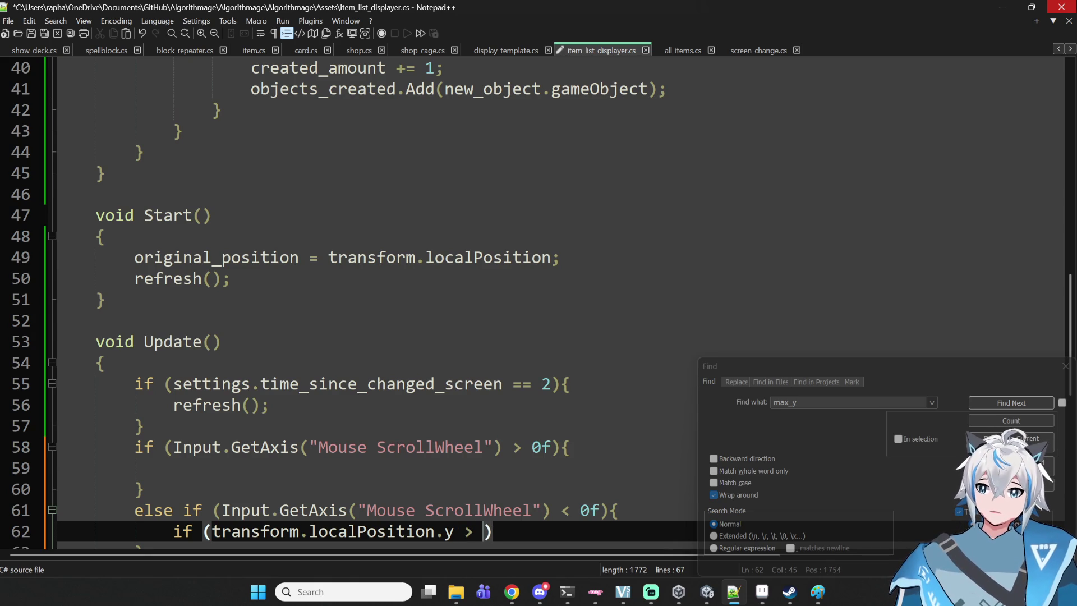
type("orig")
key("Tab")
type(".y){")
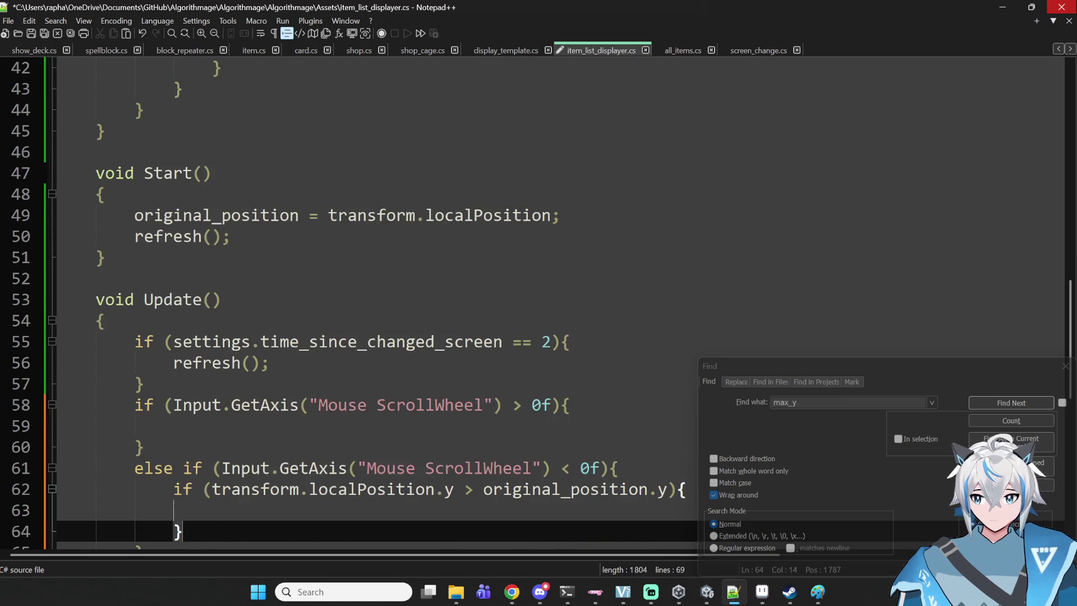
key("Return")
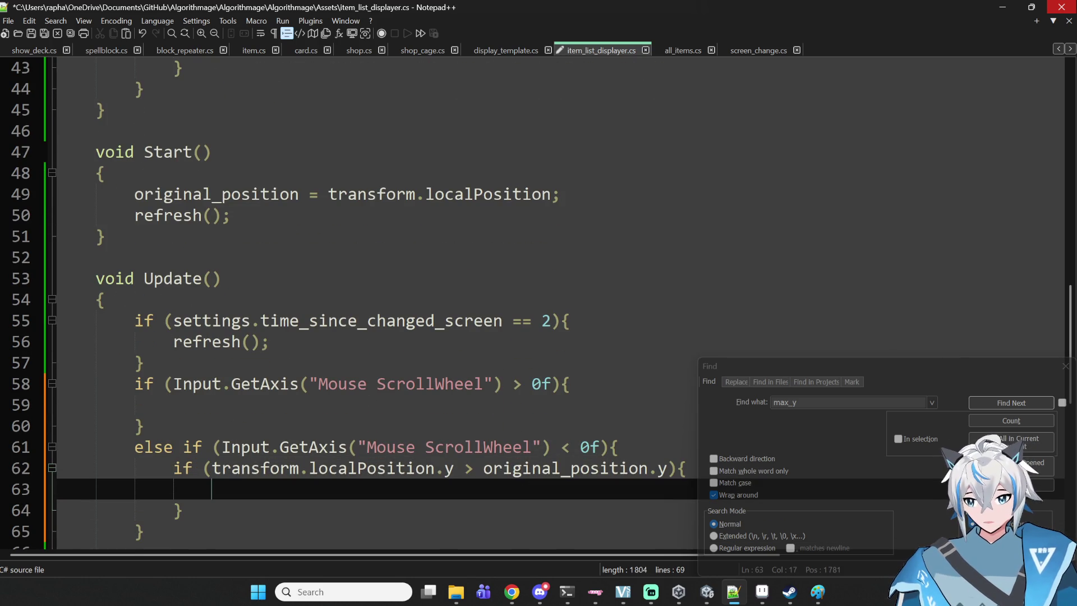
- Inside it, set localPosition to new Vector3(x, y - 0.2f, z) from the current position
scroll(415, 379, "down", 3)
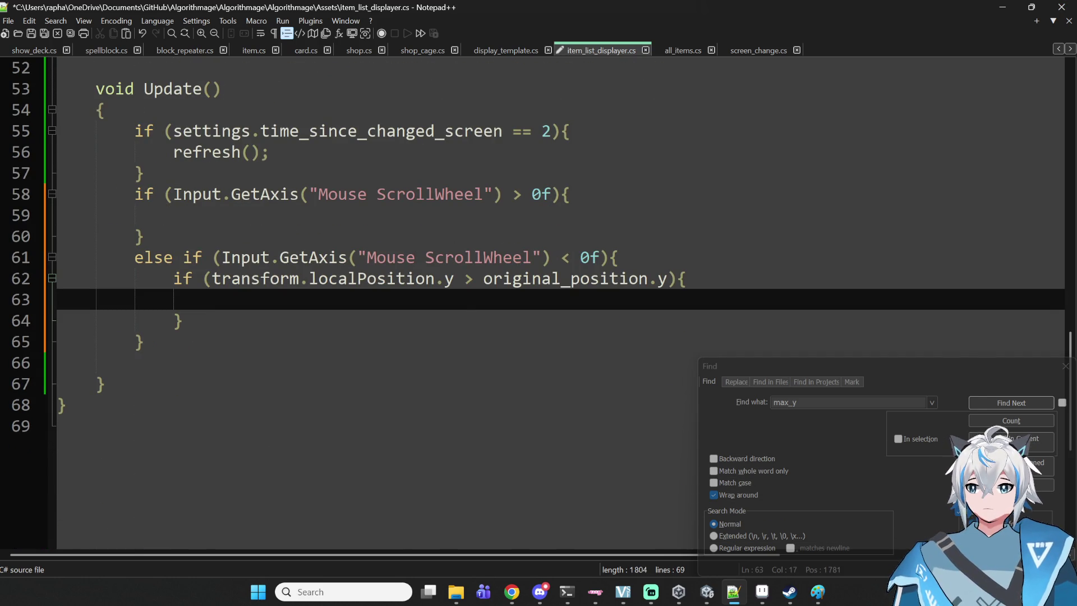
type("transform.local")
key("Tab")
type("y")
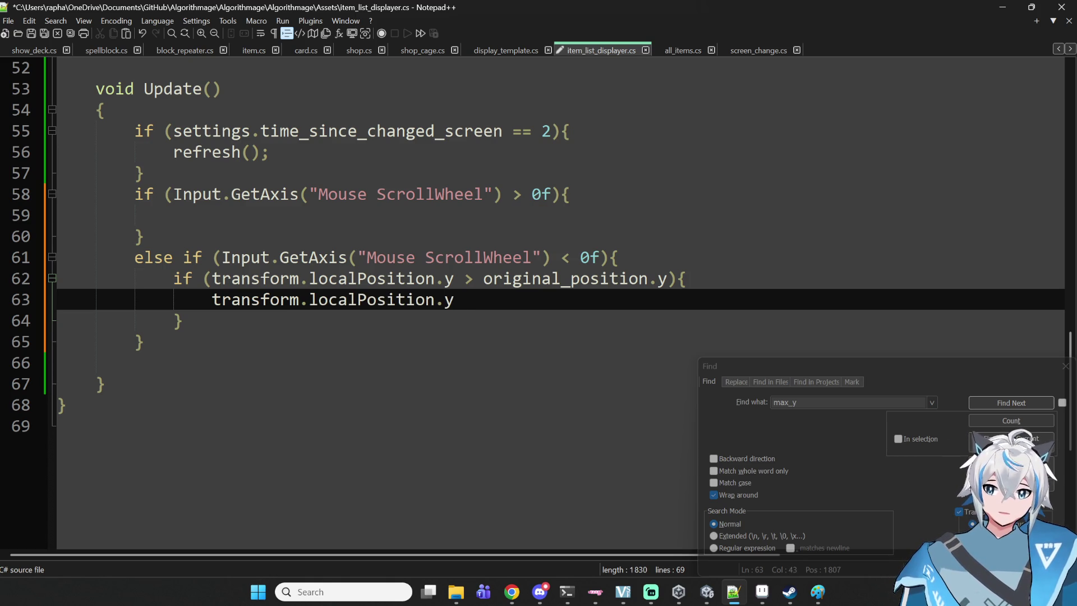
key("BackSpace")
key("BackSpace")
key("BackSpace")
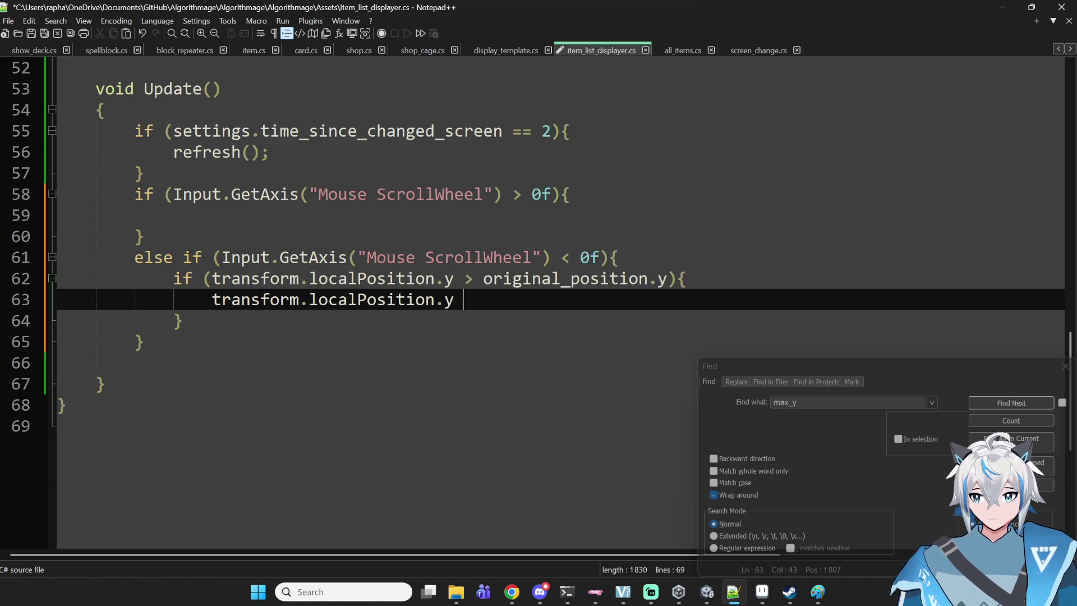
type("=new Vec")
key("BackSpace")
type("tor")
key("BackSpace")
key("BackSpace")
key("BackSpace")
type("ctro")
key("BackSpace")
key("BackSpace")
type("or3(trean")
key("BackSpace")
key("BackSpace")
key("BackSpace")
type("ansform.")
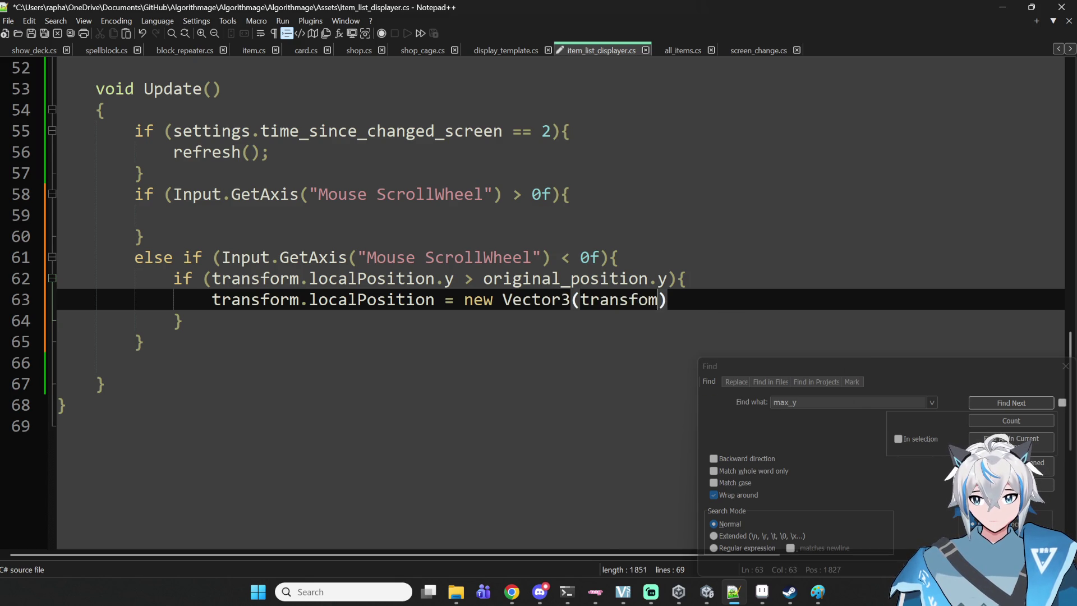
type("lcoa")
key("BackSpace")
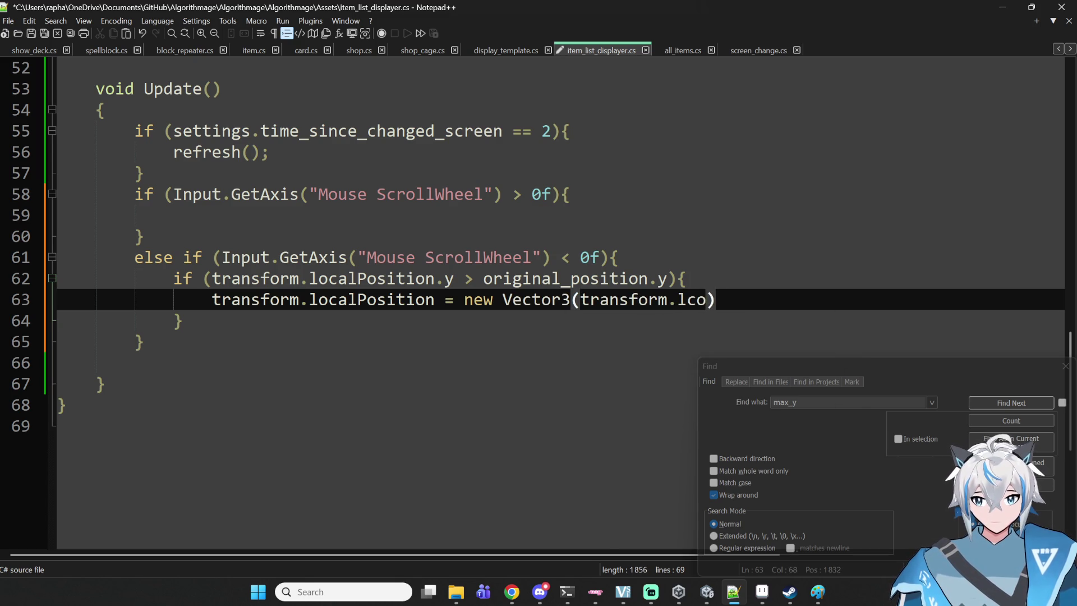
key("BackSpace")
key("BackSpace")
type("ocal")
key("Return")
type(".x, transform")
key("Escape")
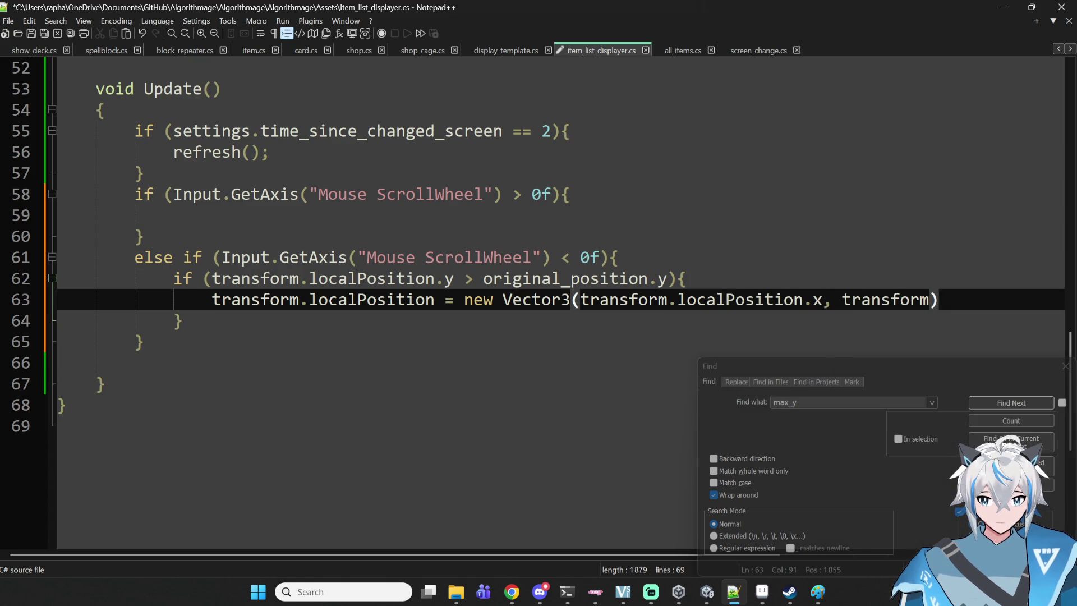
type(".lo")
key("Return")
type(".y")
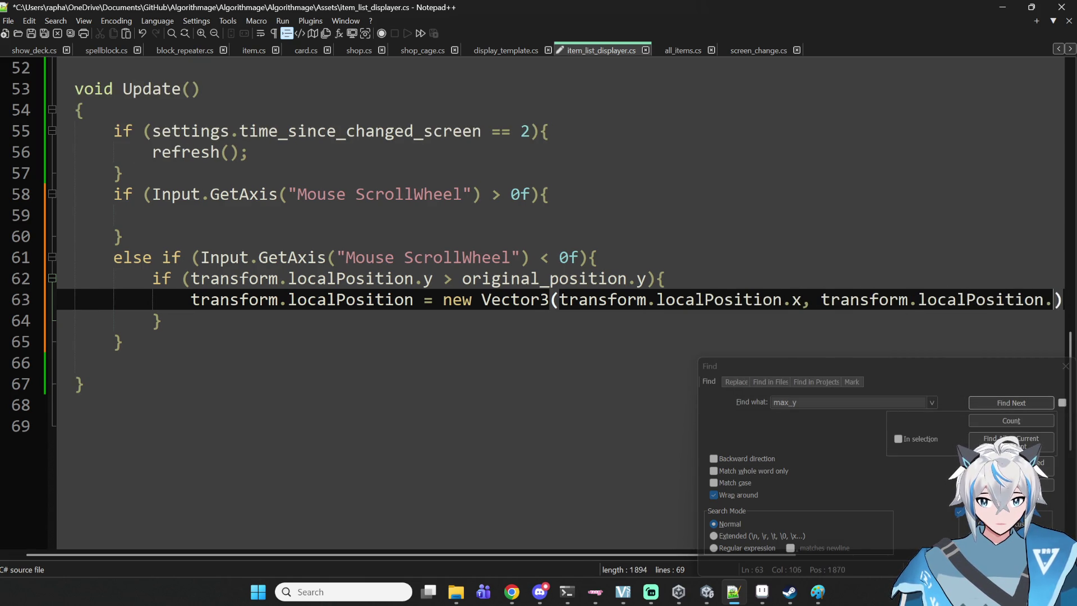
type(" - 0")
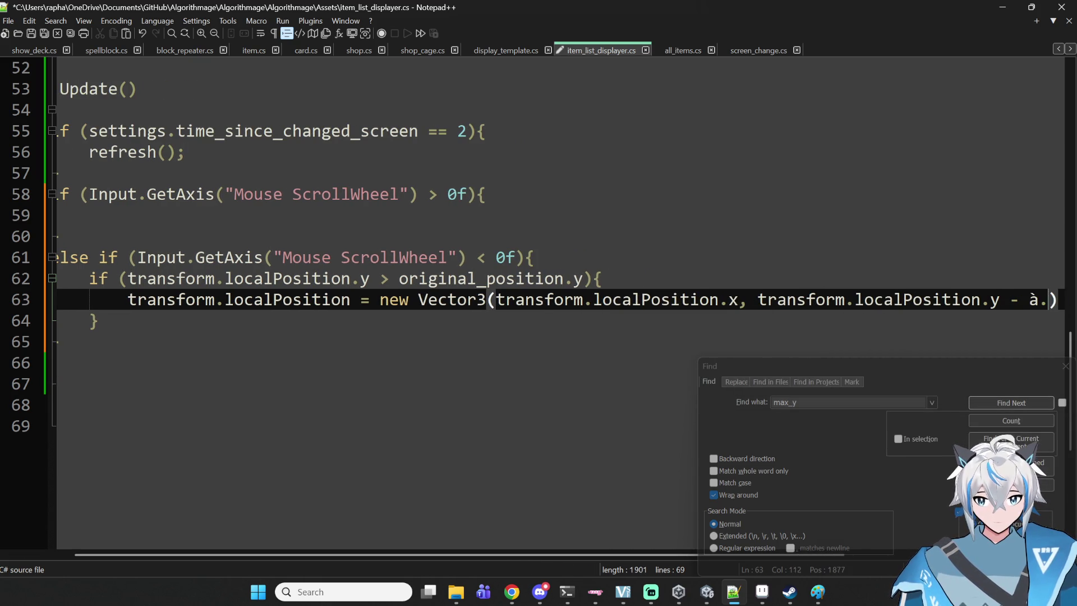
type(".2f")
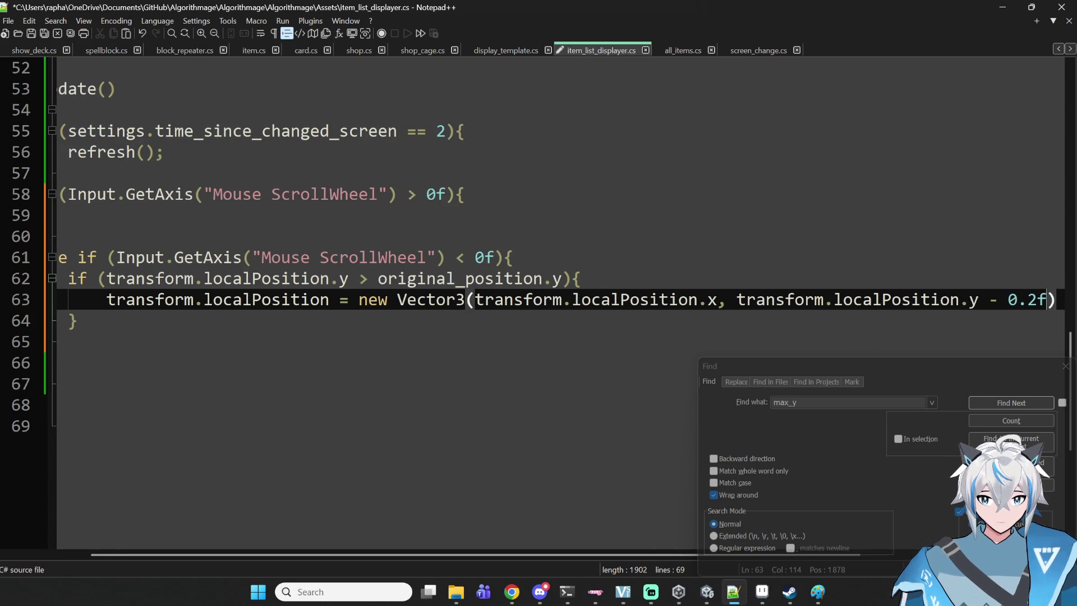
type(", ")
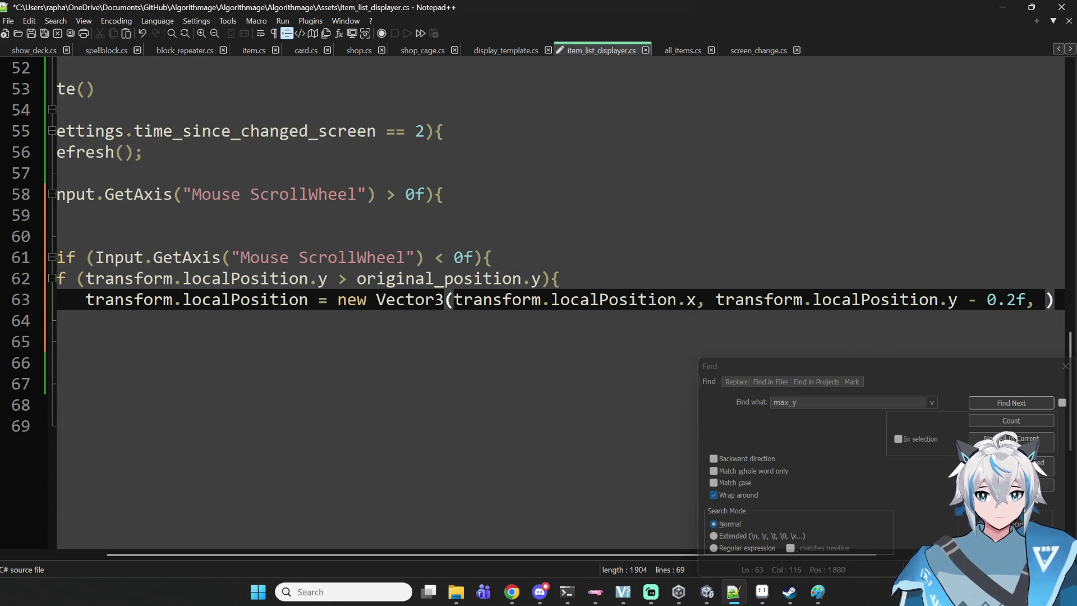
type("transf")
type(".localPosition.")
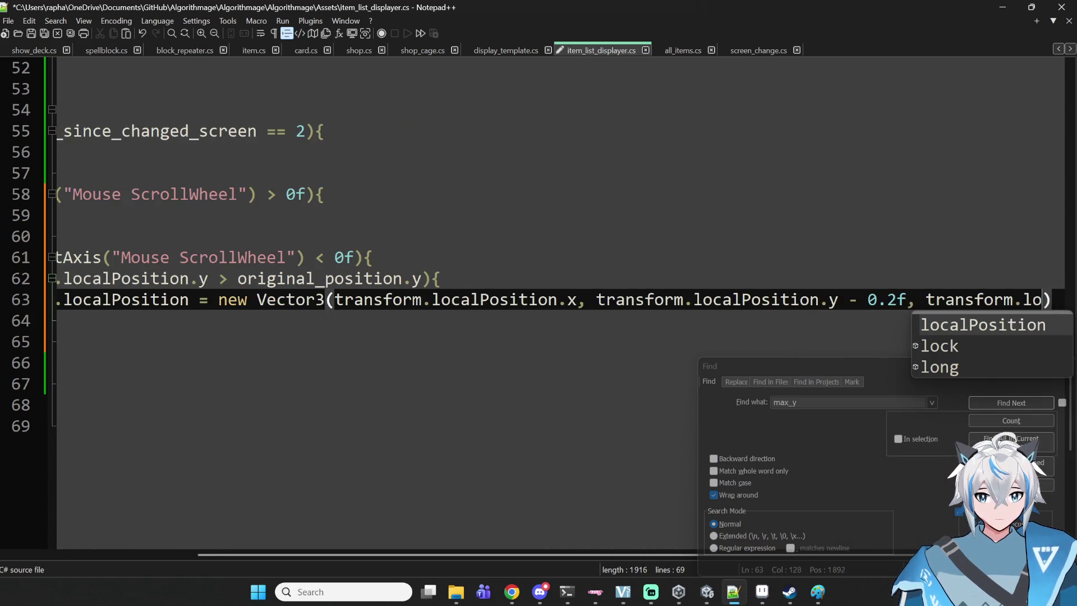
type("z)")
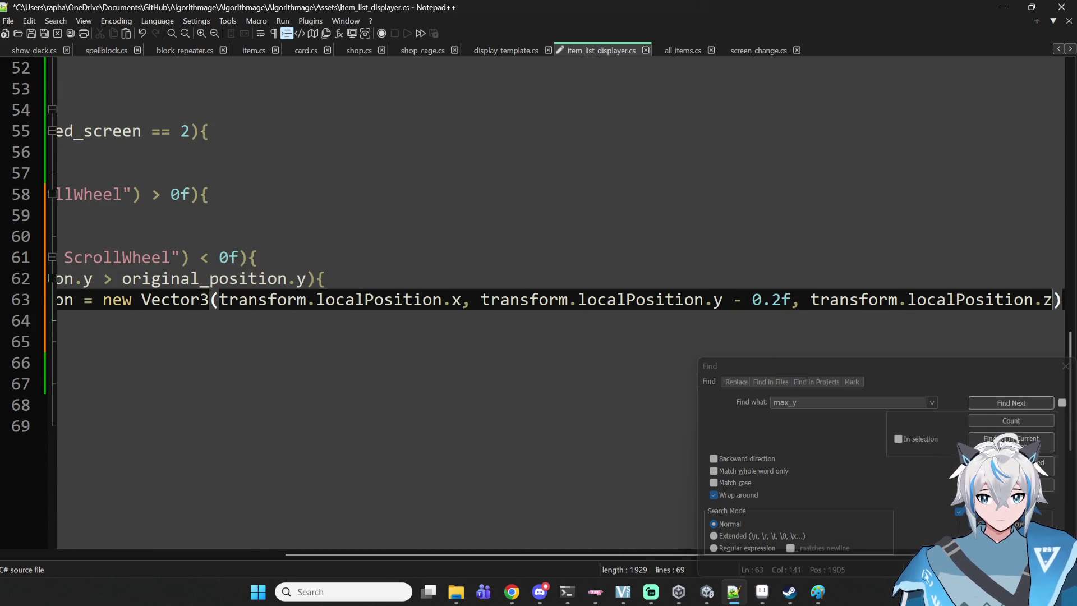
type(";")
key("shift+Left")
key("shift+Left")
key("shift+Left")
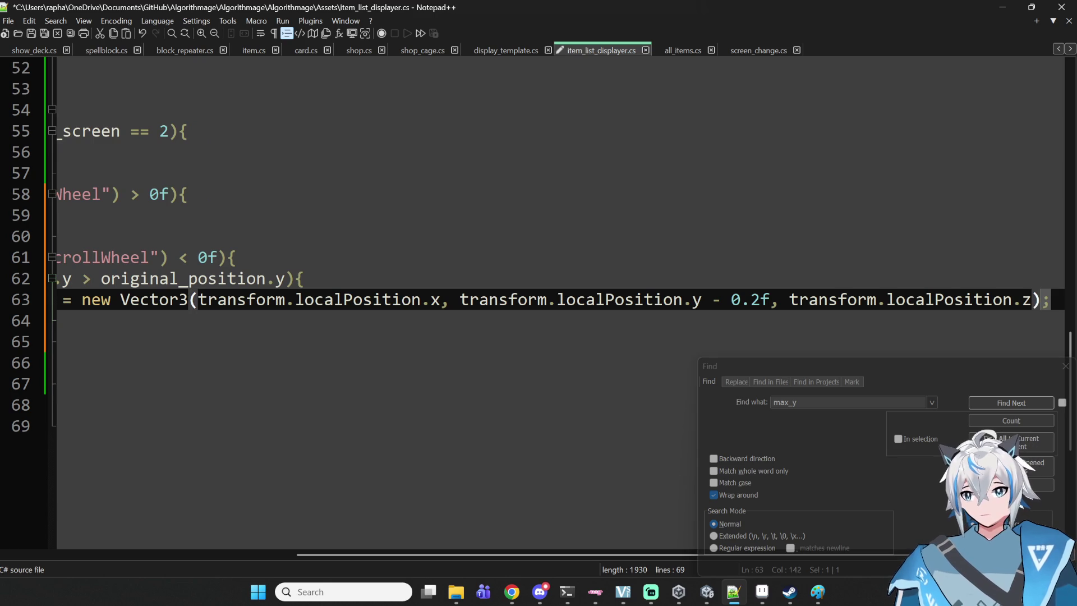
key("shift+Up")
- Copy the position-check if block and paste it into the scroll-wheel-up branch
key("shift+Left")
key("shift+Left")
key("shift+Left")
left_click(112, 299)
key("Home")
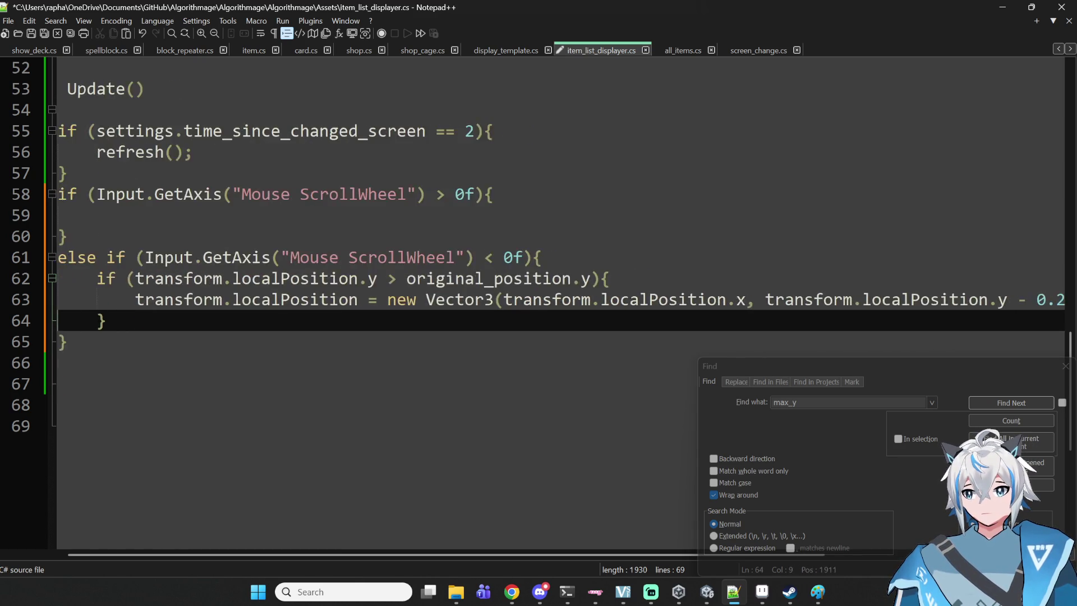
key("Down")
key("shift+Up")
key("shift+Up")
key("shift+Home")
key("ctrl+c")
key("Up")
key("Up")
key("Up")
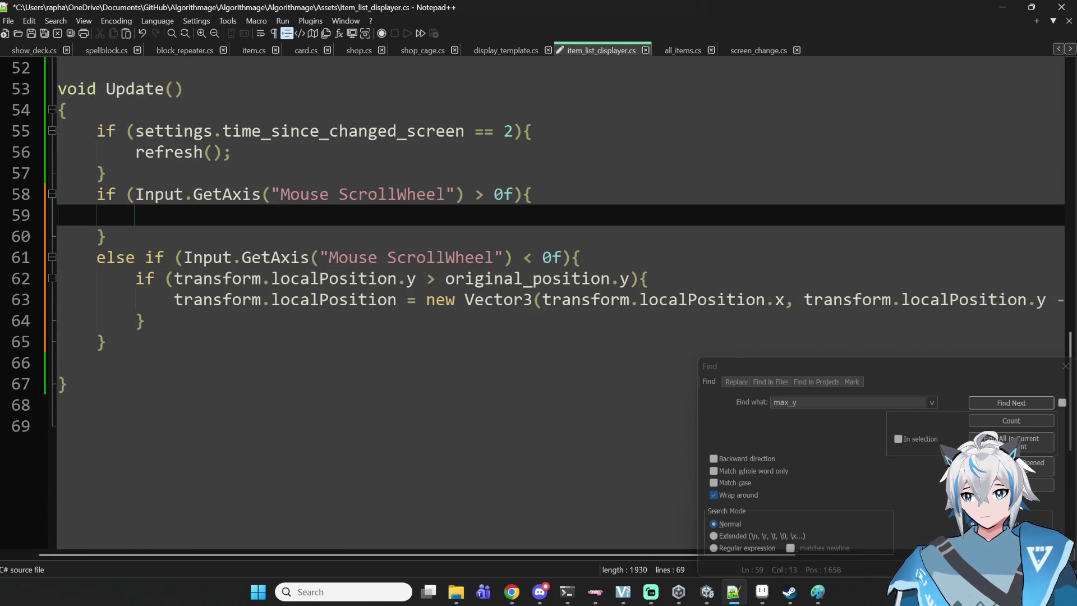
key("ctrl+v")
key("Up")
key("End")
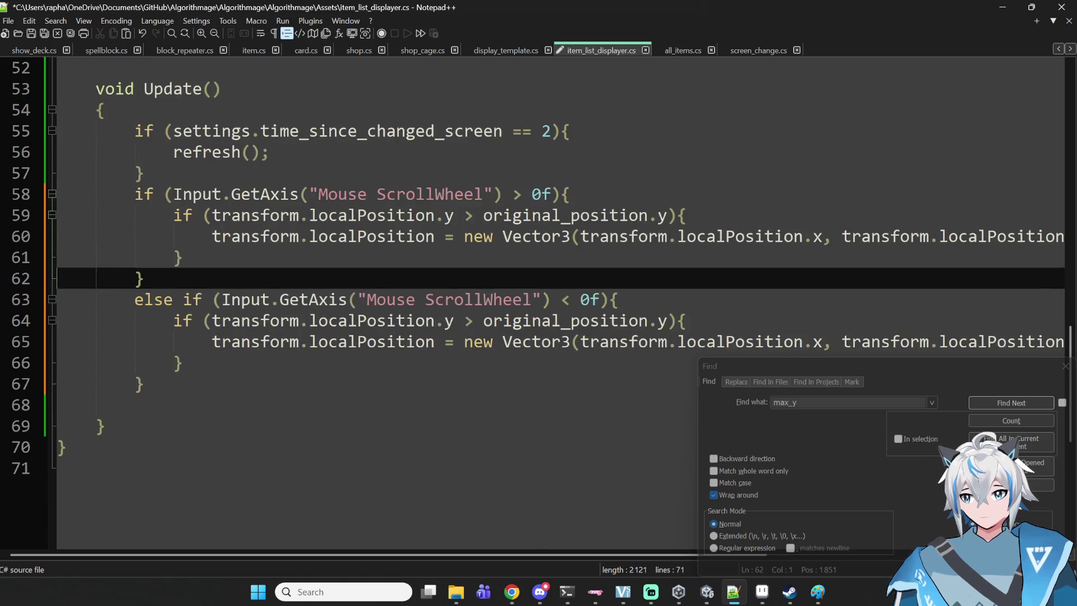
- Check the pasted localPosition line on line 60 of the scroll-up branch
key("Up")
key("Down")
key("ctrl+Left")
key("ctrl+Left")
key("ctrl+Left")
key("Left")
key("ctrl+Left")
key("ctrl+Left")
key("ctrl+Left")
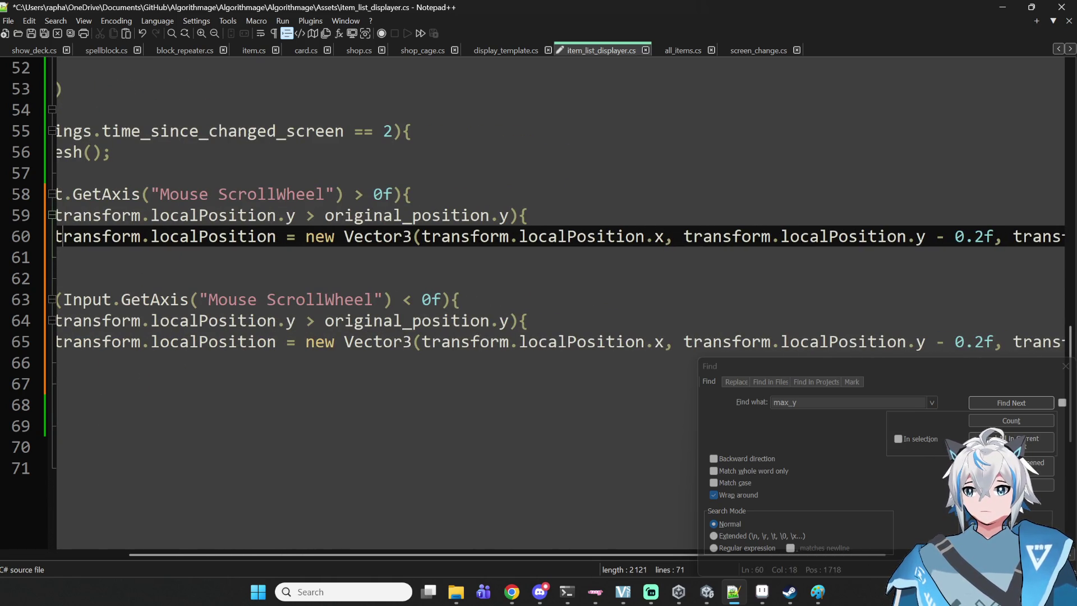
mouse_move(372, 560)
left_mouse_down()
mouse_move(290, 560)
mouse_move(306, 555)
left_mouse_up()
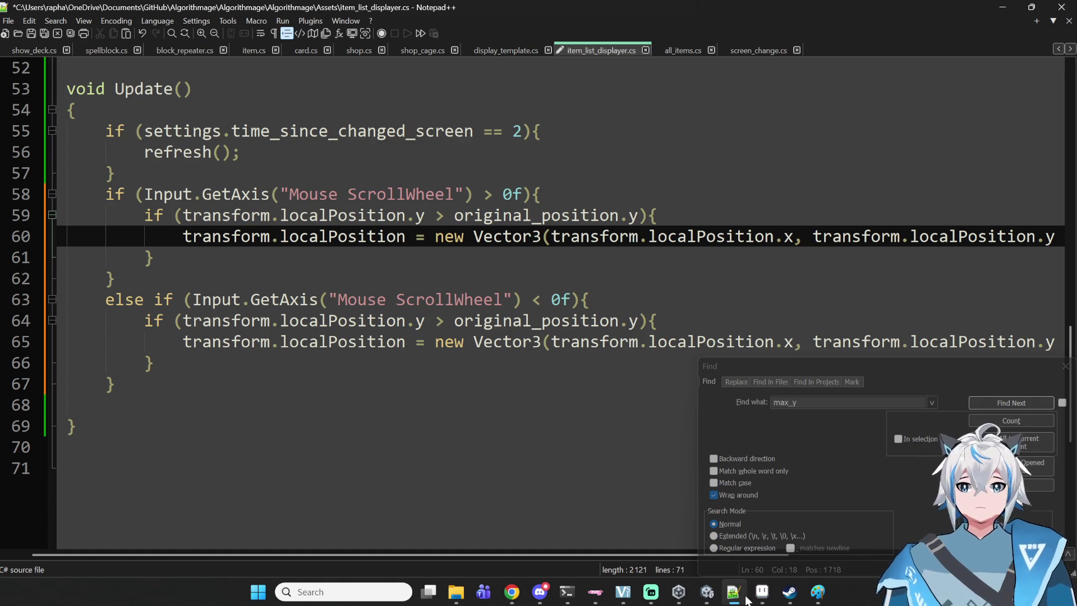
scroll(603, 280, "up", 8)
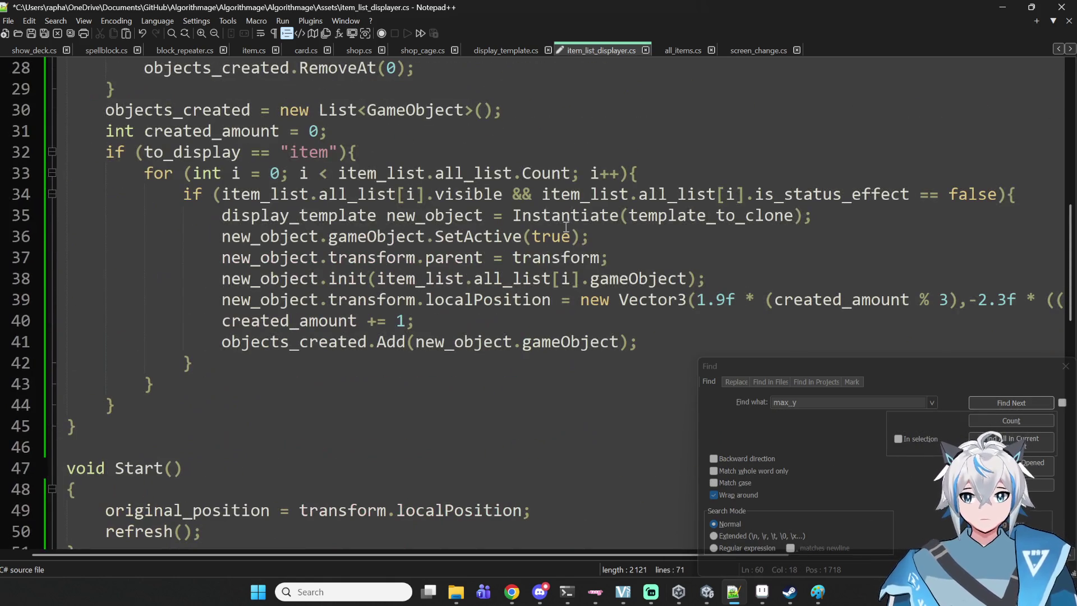
- Select the 1.9f and -2.3f spacing factors on line 39 of the refresh loop
mouse_move(550, 557)
left_mouse_down()
mouse_move(729, 553)
mouse_move(833, 525)
mouse_move(713, 515)
mouse_move(745, 512)
left_mouse_up()
left_click_drag(438, 303, 515, 304)
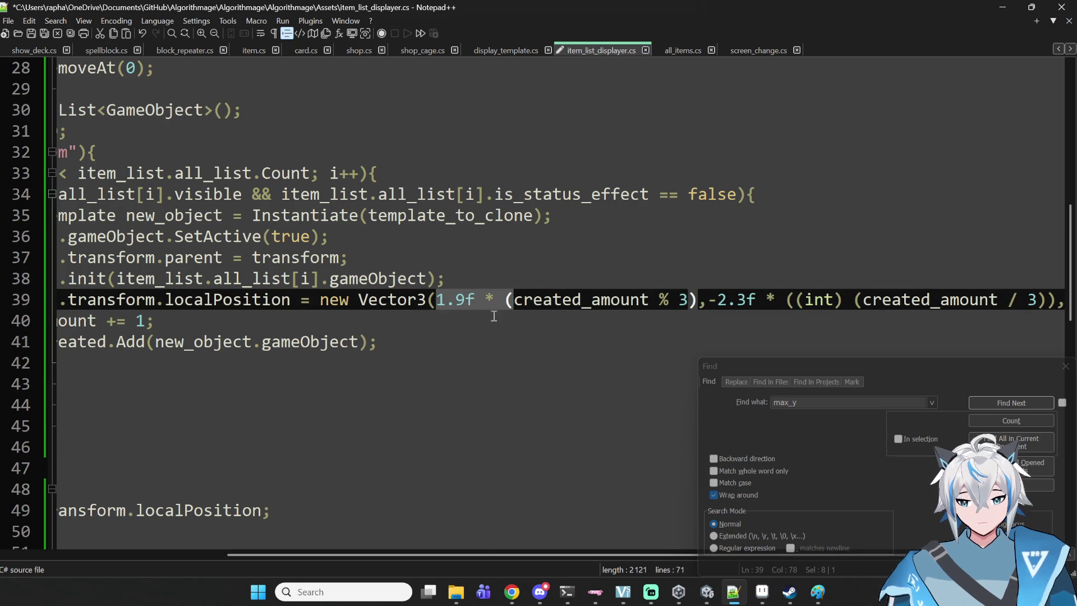
left_click(476, 303)
left_click_drag(437, 303, 504, 315)
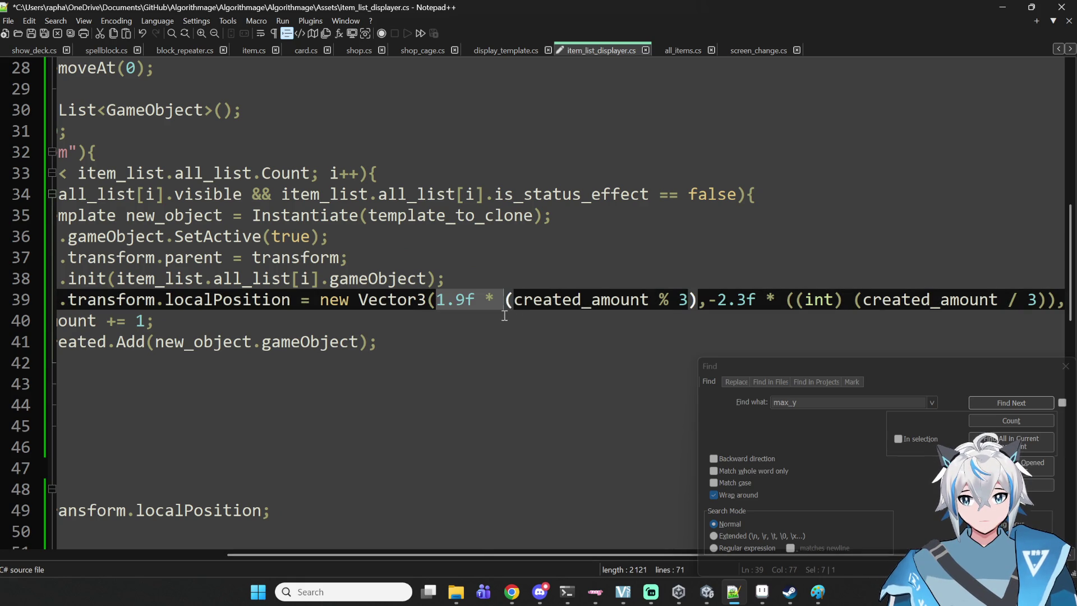
mouse_move(766, 303)
left_mouse_down()
mouse_move(695, 302)
mouse_move(707, 302)
left_mouse_up()
left_click(600, 340)
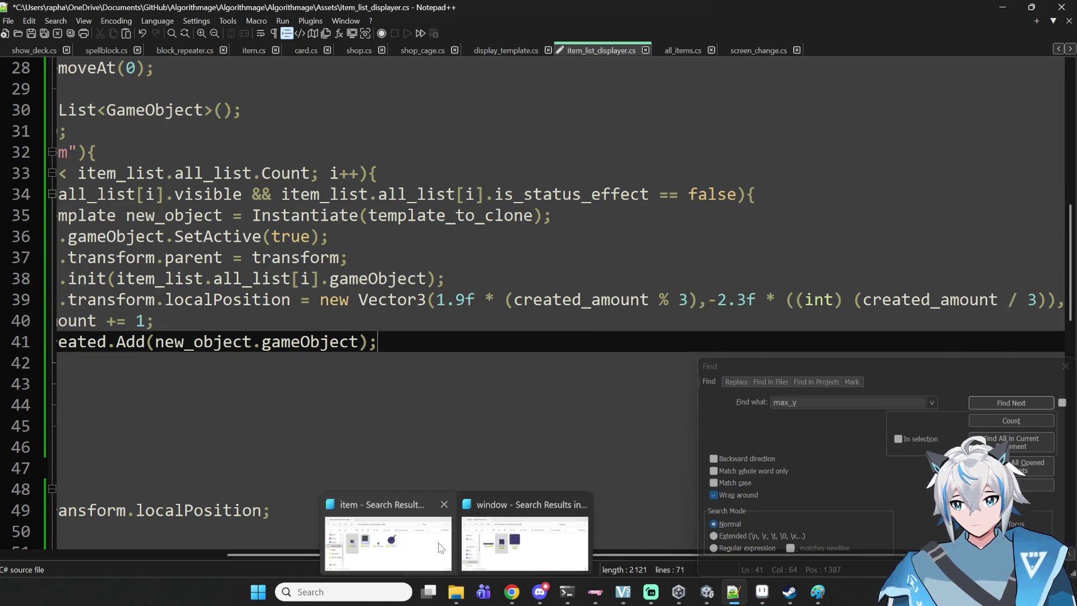
- Scroll down to the Update() method's scroll-wheel comparison on line 59
mouse_move(618, 555)
left_mouse_down()
mouse_move(363, 559)
mouse_move(463, 545)
left_mouse_up()
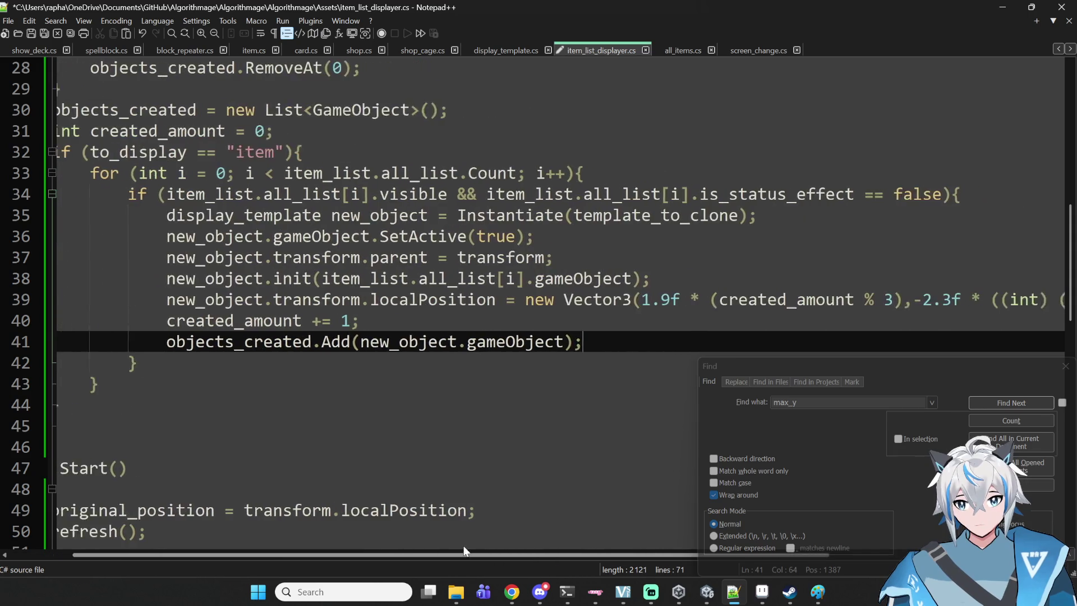
scroll(420, 443, "down", 6)
left_click(514, 382)
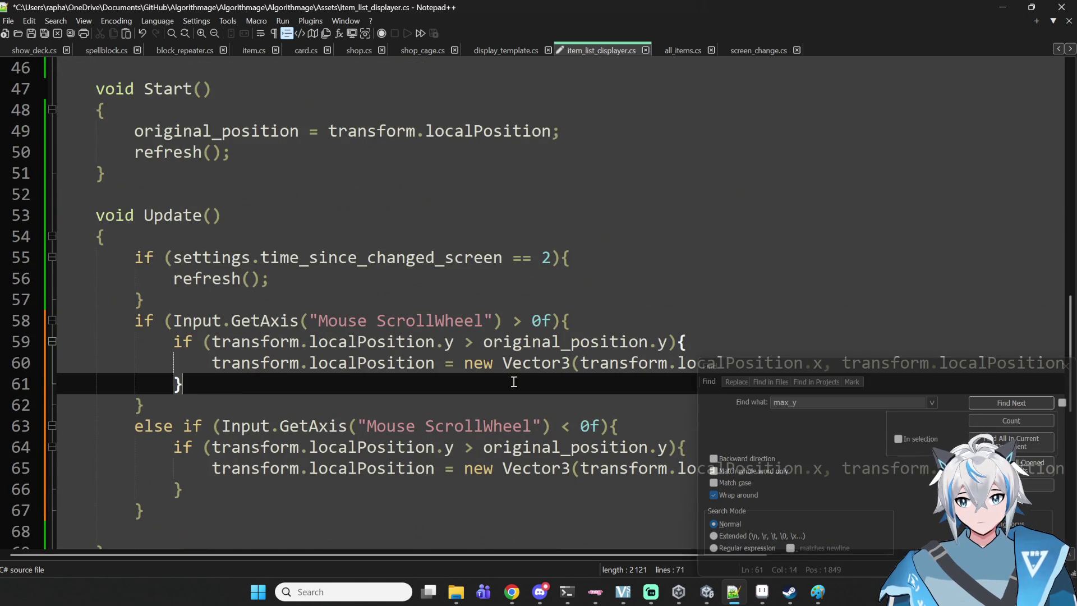
scroll(257, 385, "down", 3)
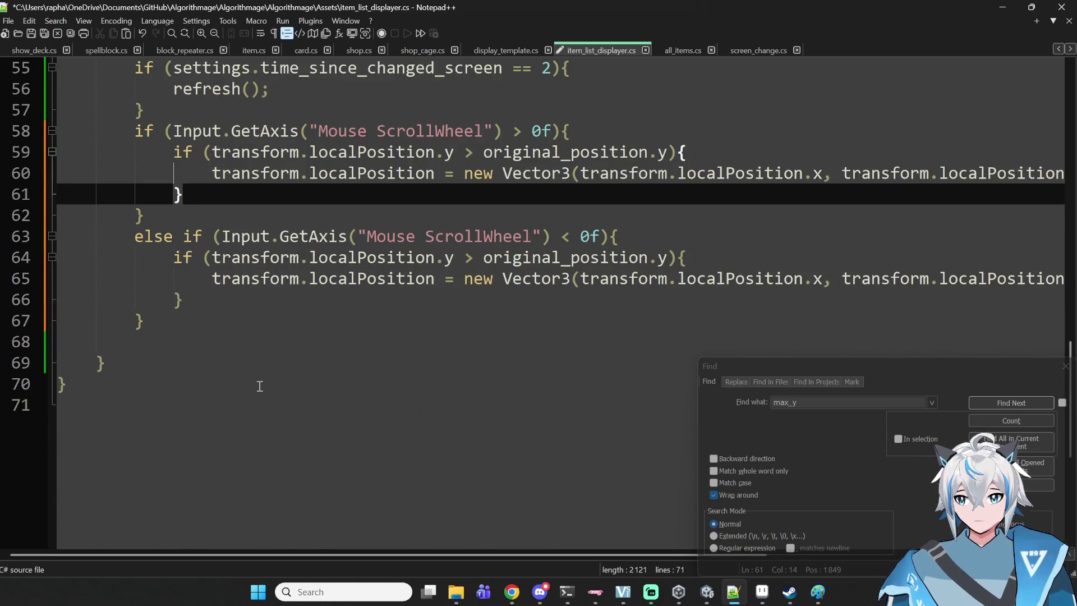
scroll(257, 384, "up", 1)
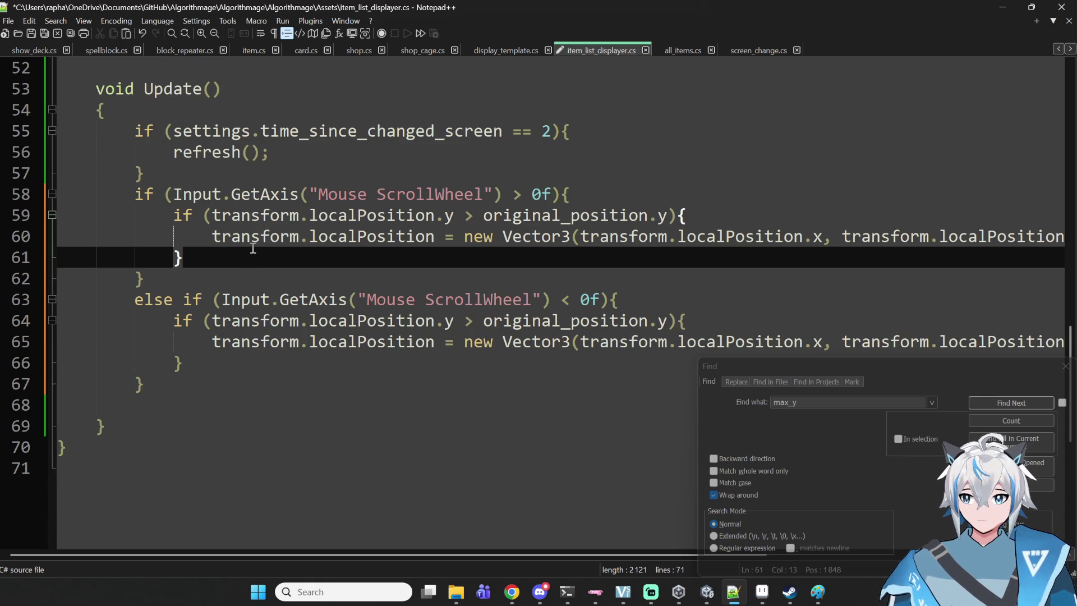
left_click(473, 220)
- Change the '>' in line 59's scroll-wheel condition to '<'
left_click_drag(473, 222, 284, 219)
left_click(360, 235)
left_click(379, 223)
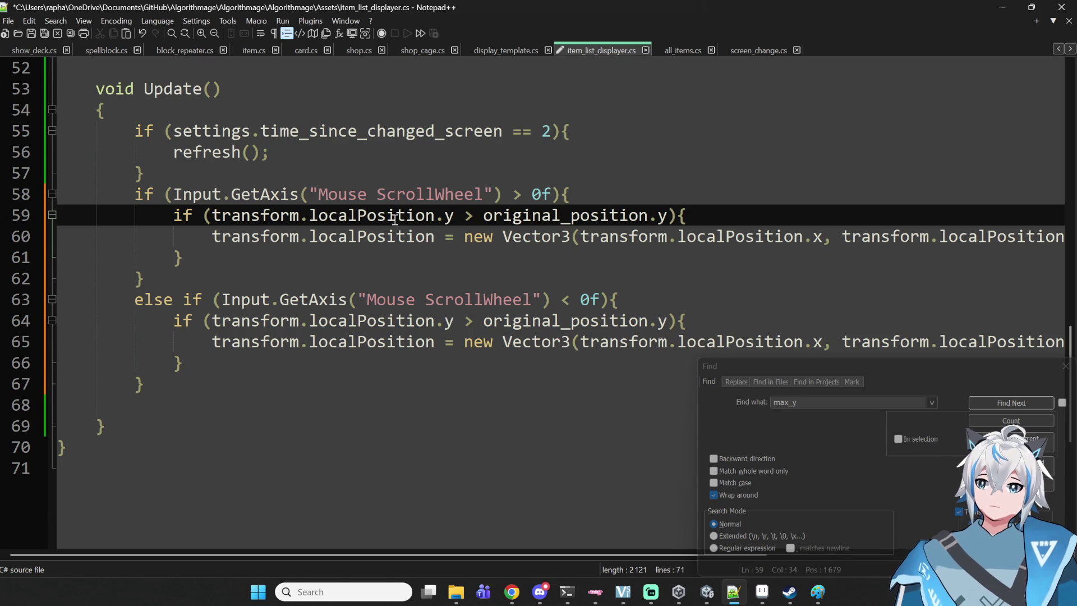
double_click(230, 214)
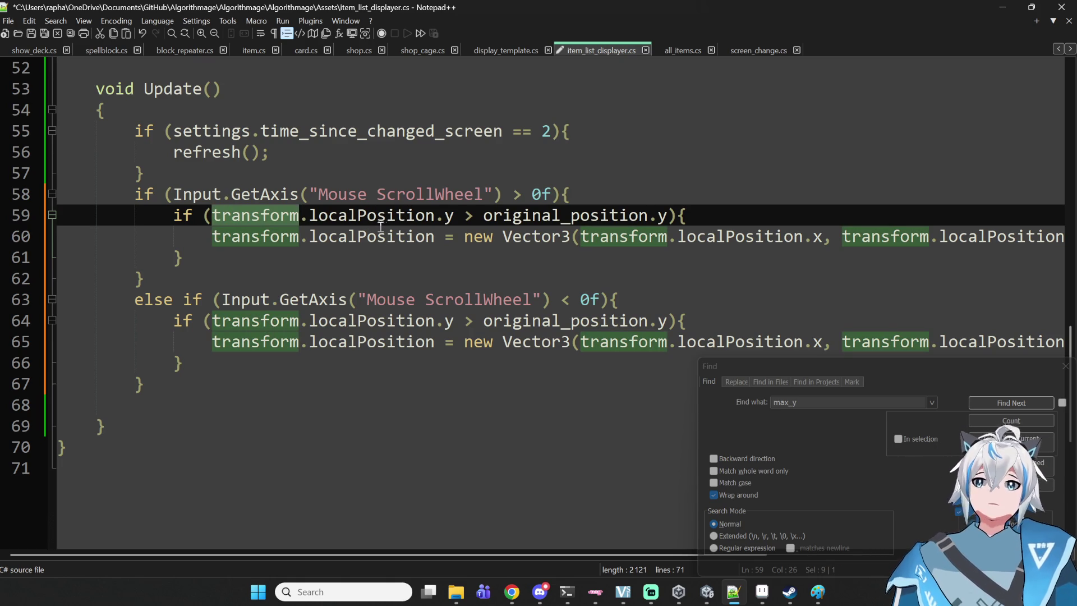
left_click(482, 222)
key("BackSpace")
type("M")
key("BackSpace")
type("<")
- Replace original_position.y with 0.0f in line 59's condition
key("Delete")
key("Right")
key("Right")
key("shift+Left")
key("shift+Left")
key("shift+Left")
key("shift+Left")
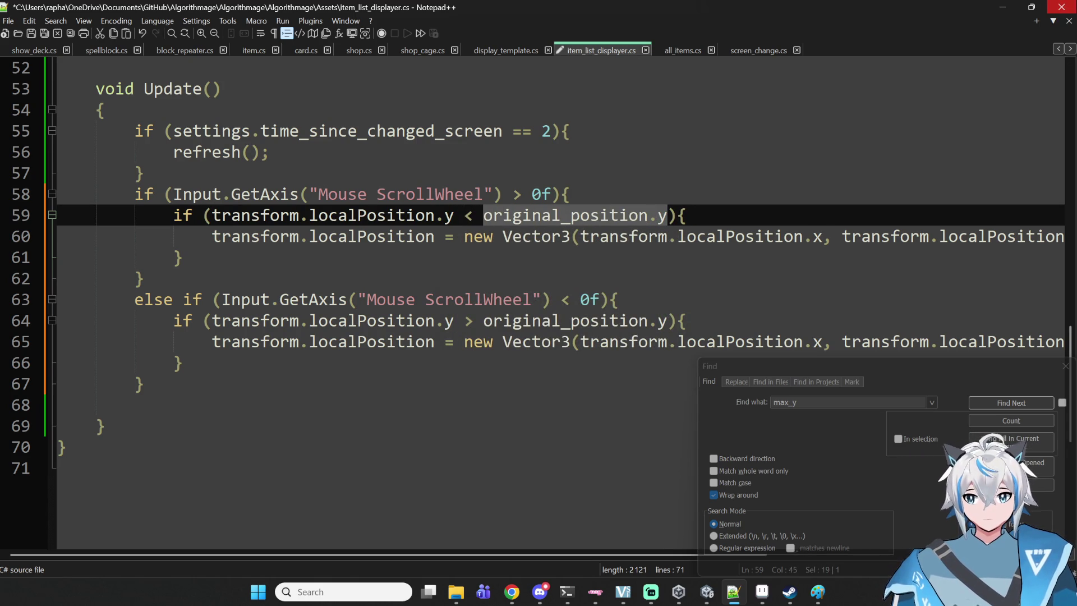
type("0.0f")
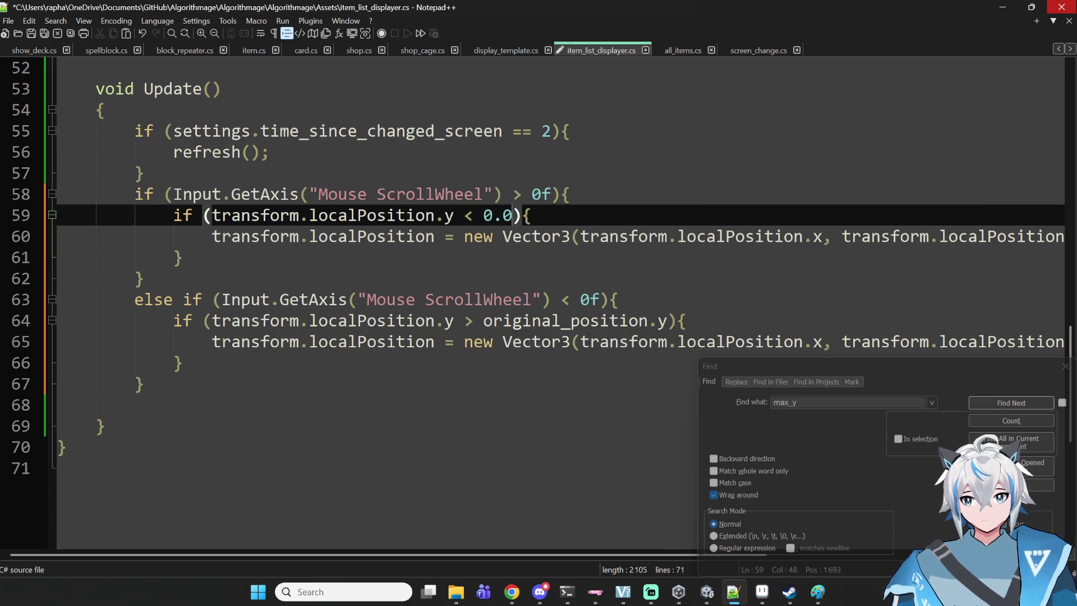
left_click(502, 216)
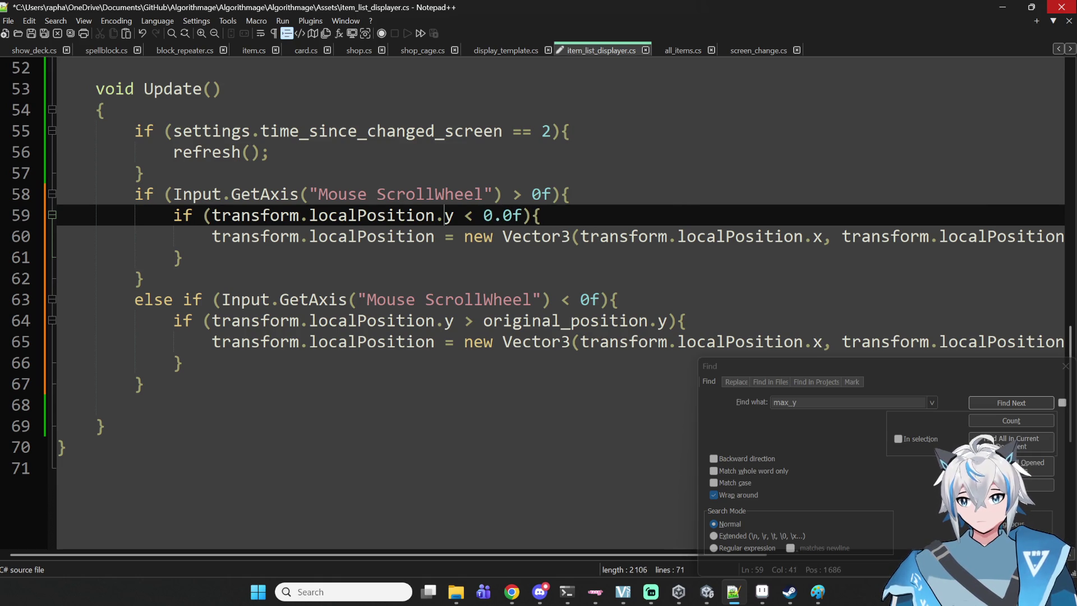
- Resume YouTube Music in Chrome by answering Yes to 'Continue watching?', then return to Notepad++
left_click(512, 591)
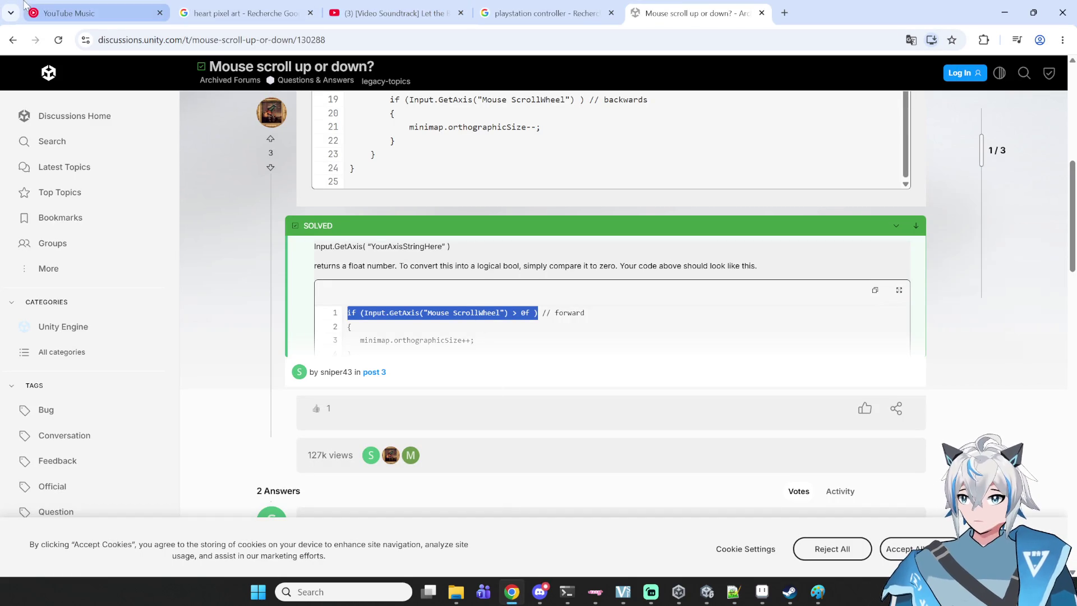
left_click(432, 13)
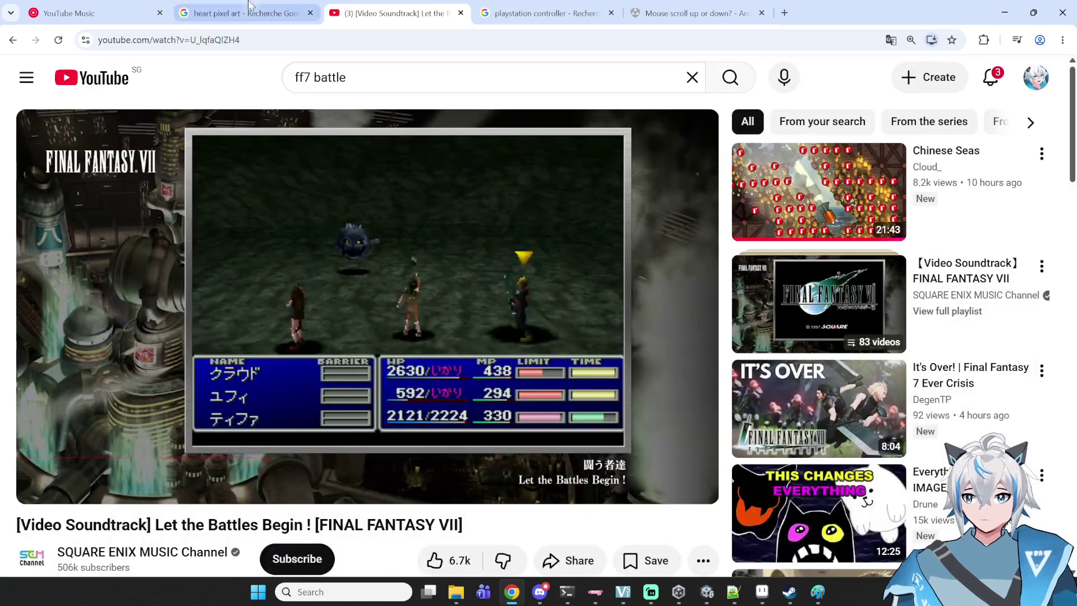
left_click(241, 13)
left_click(90, 12)
left_click(631, 344)
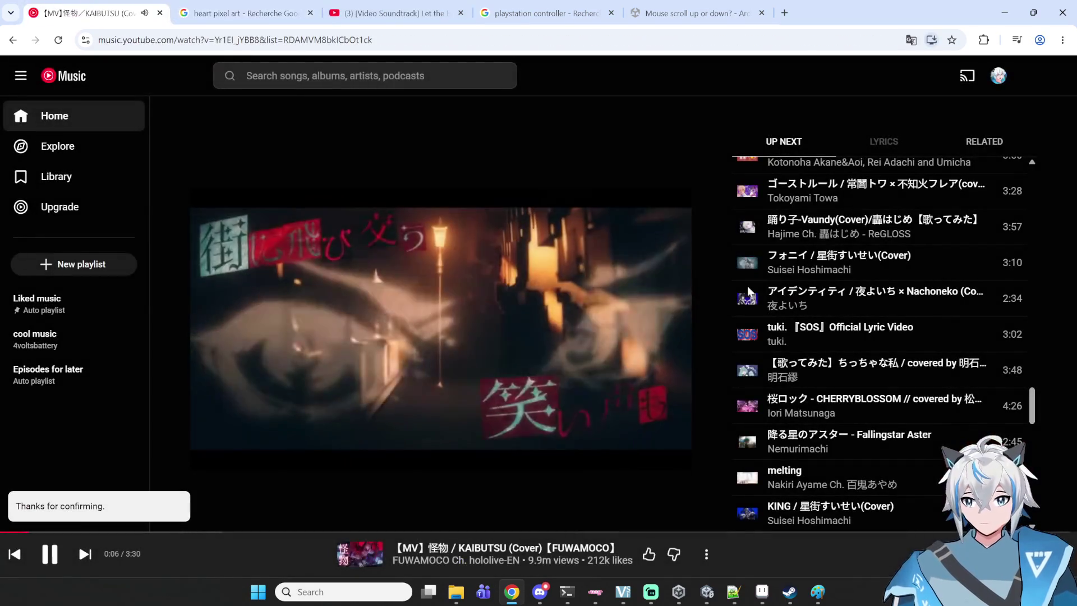
key("alt+Tab")
- Make line 59 check objects_created[objects_created.Count - 1].position.y
left_click(455, 217)
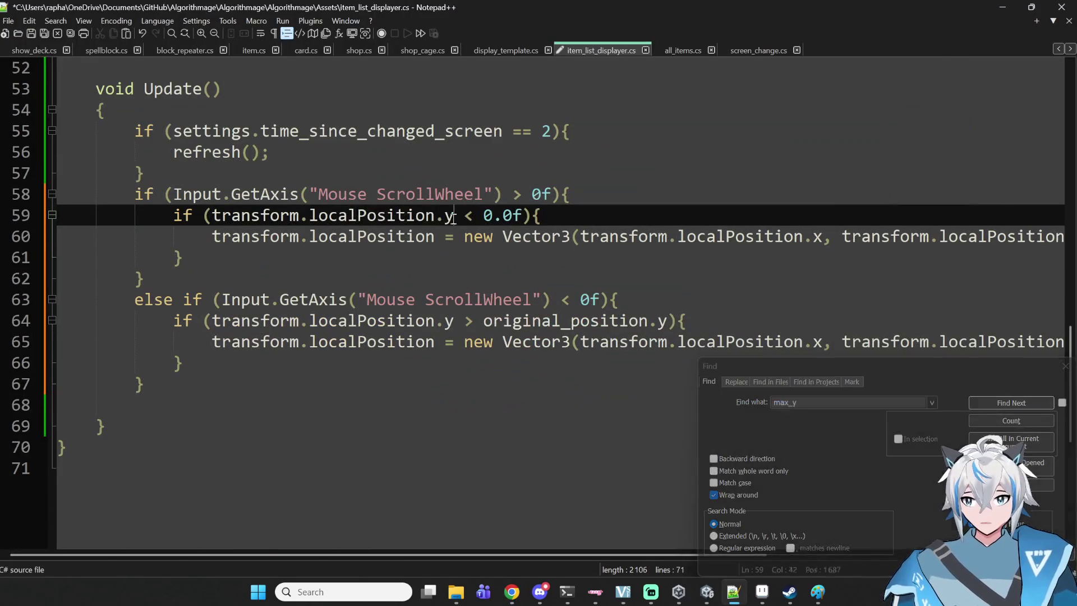
double_click(332, 217)
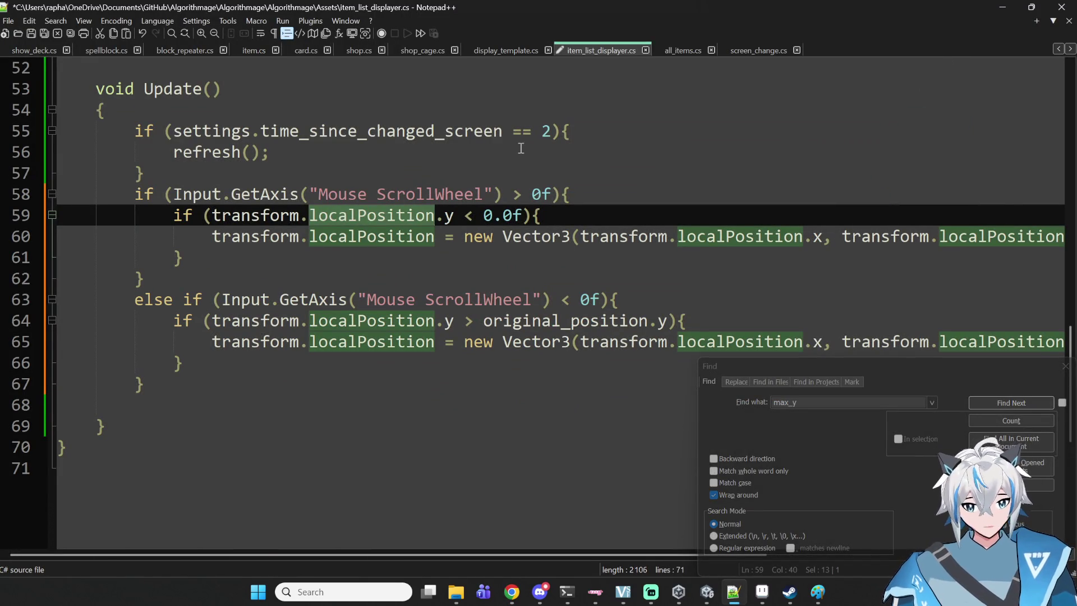
type("position")
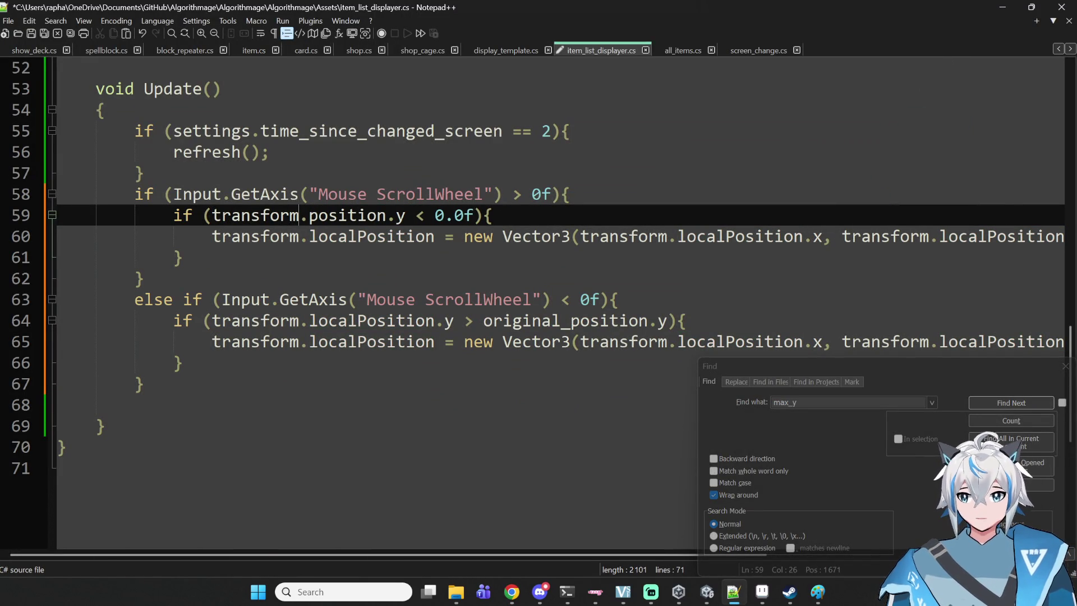
scroll(527, 158, "up", 12)
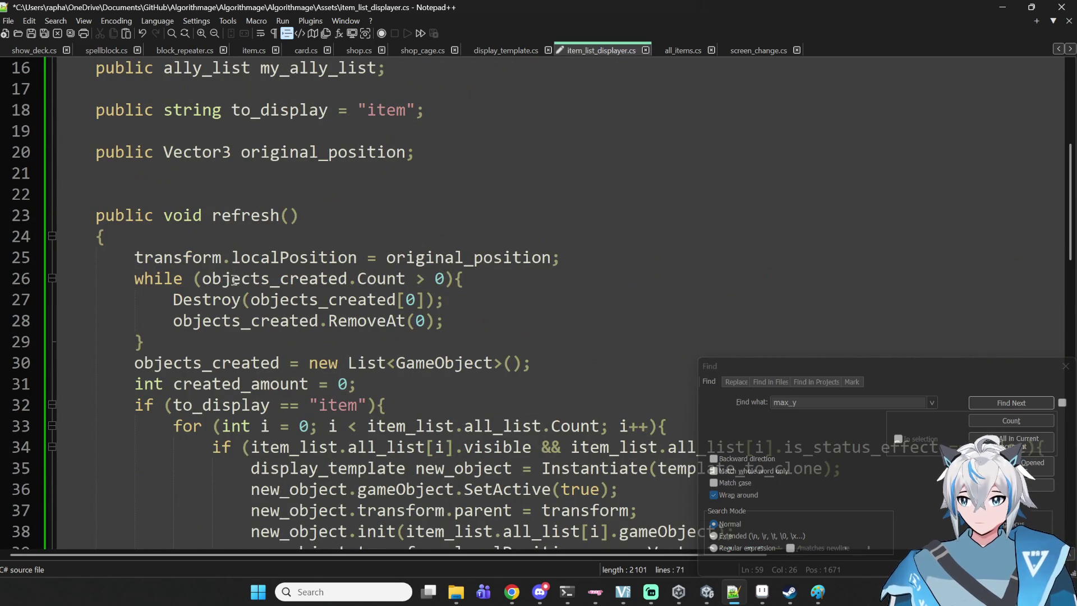
scroll(235, 281, "down", 13)
key("BackSpace")
key("BackSpace")
key("BackSpace")
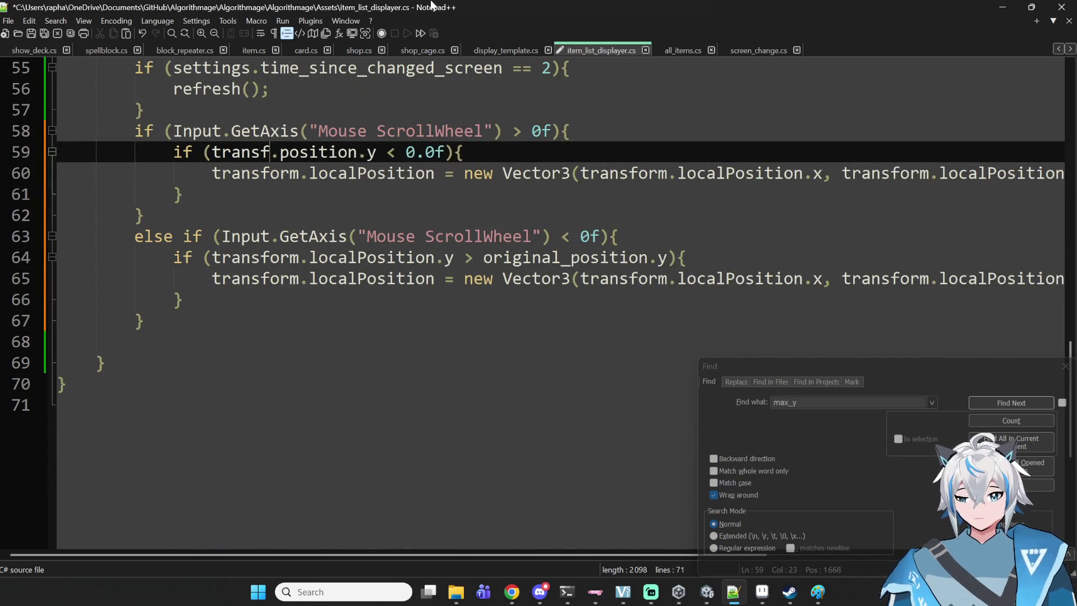
type("objectd")
key("BackSpace")
type("s_created")
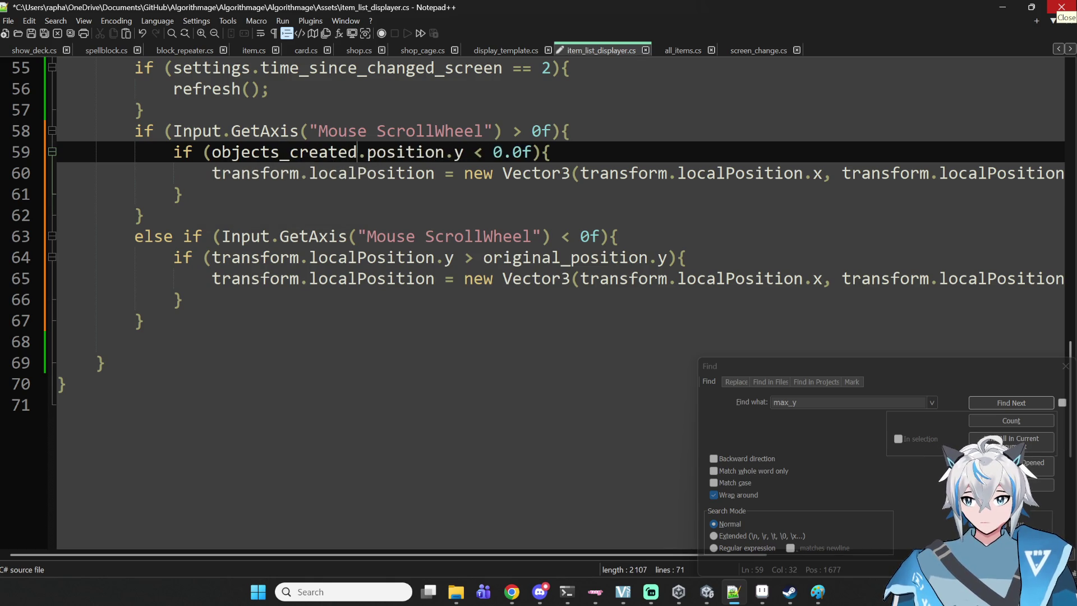
type("[")
type("objects")
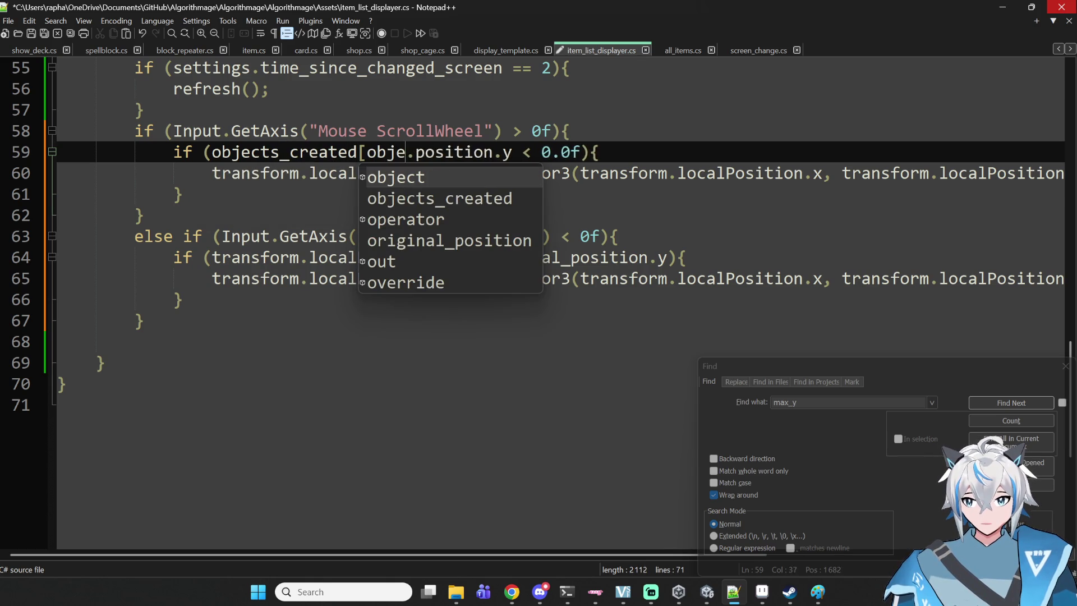
key("Return")
type(".Count")
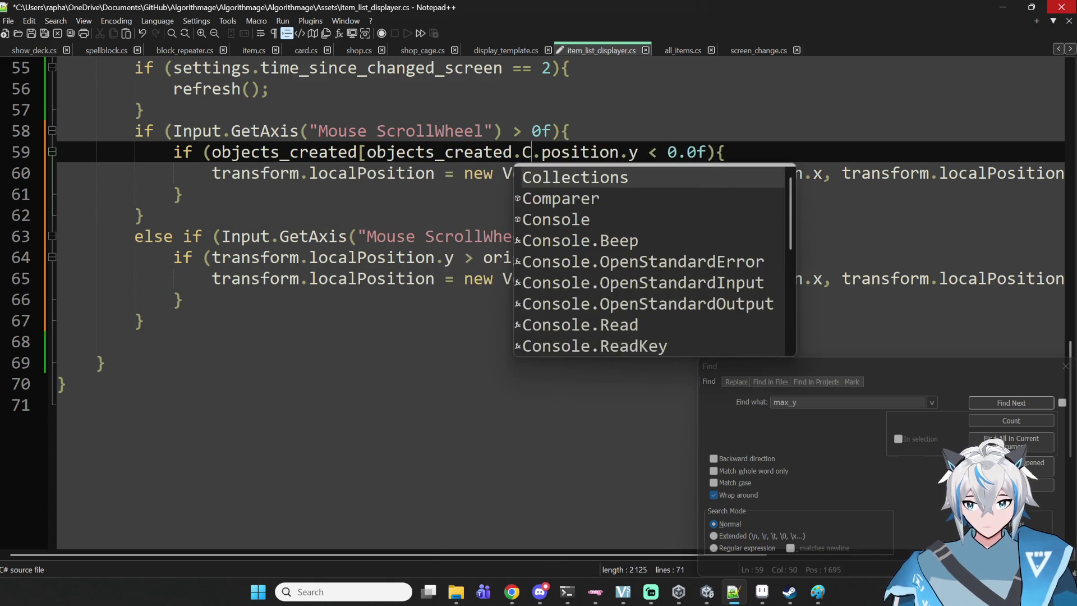
type(" - 1]")
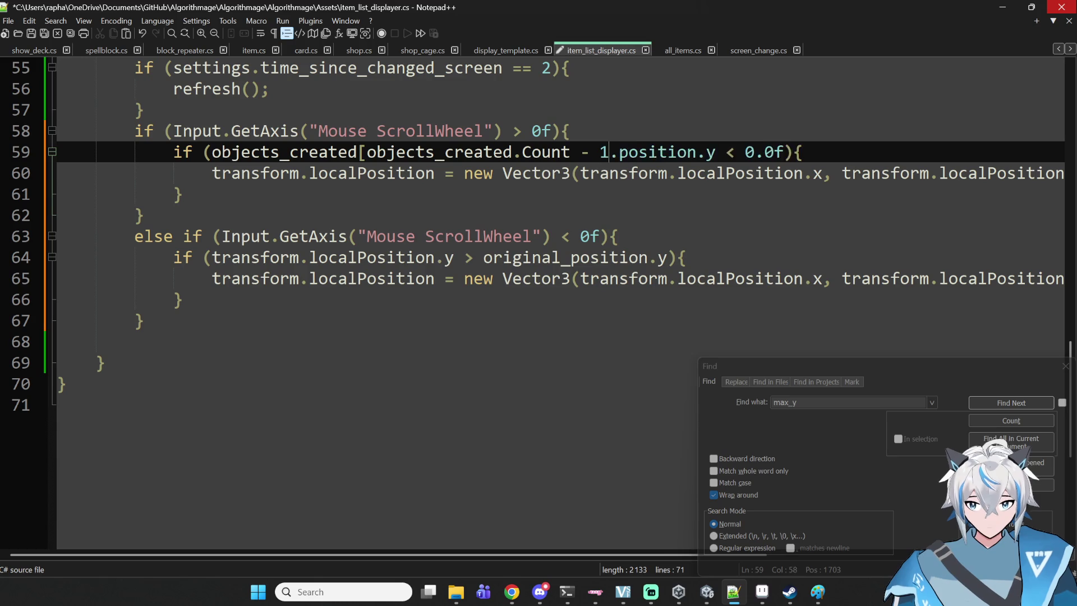
- Review the second scroll-wheel check on lines 63-64 and save the script
left_click(628, 152)
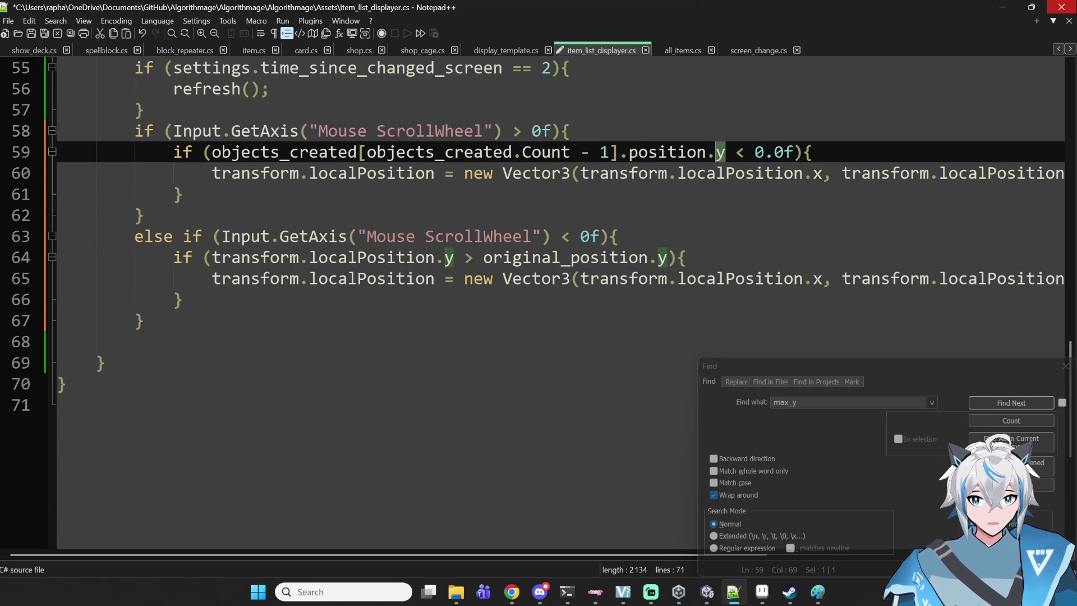
left_click(715, 152)
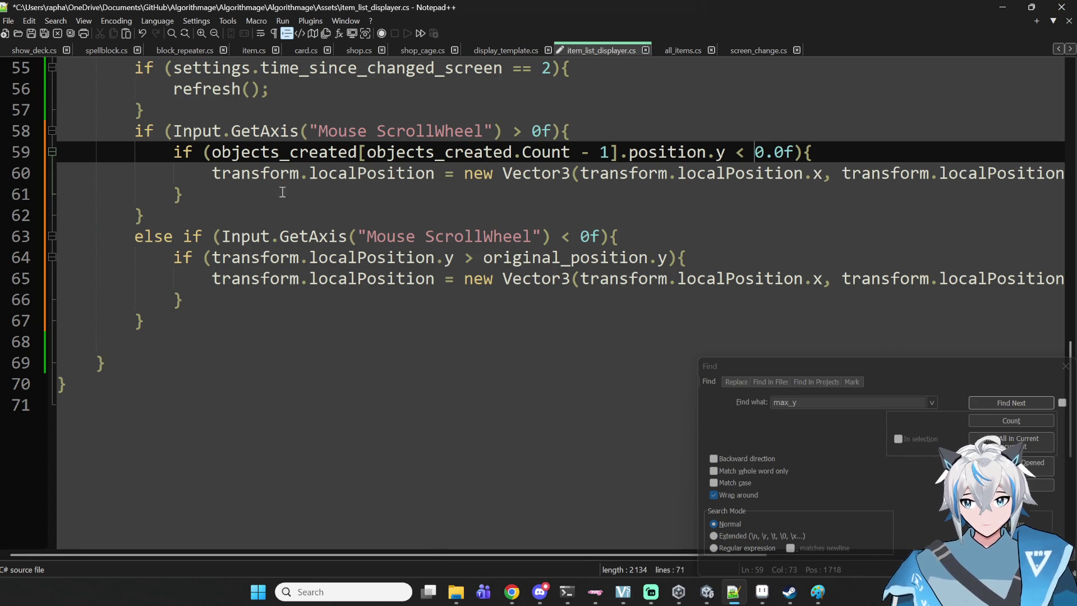
left_click(477, 184)
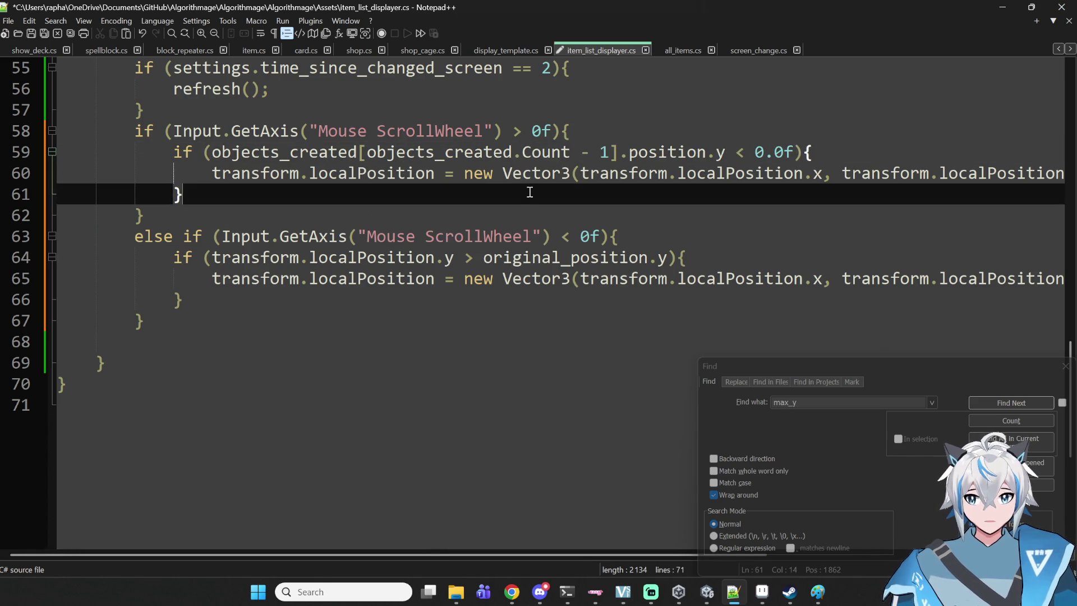
double_click(575, 257)
double_click(372, 258)
key("Home")
key("Up")
key("Up")
key("Up")
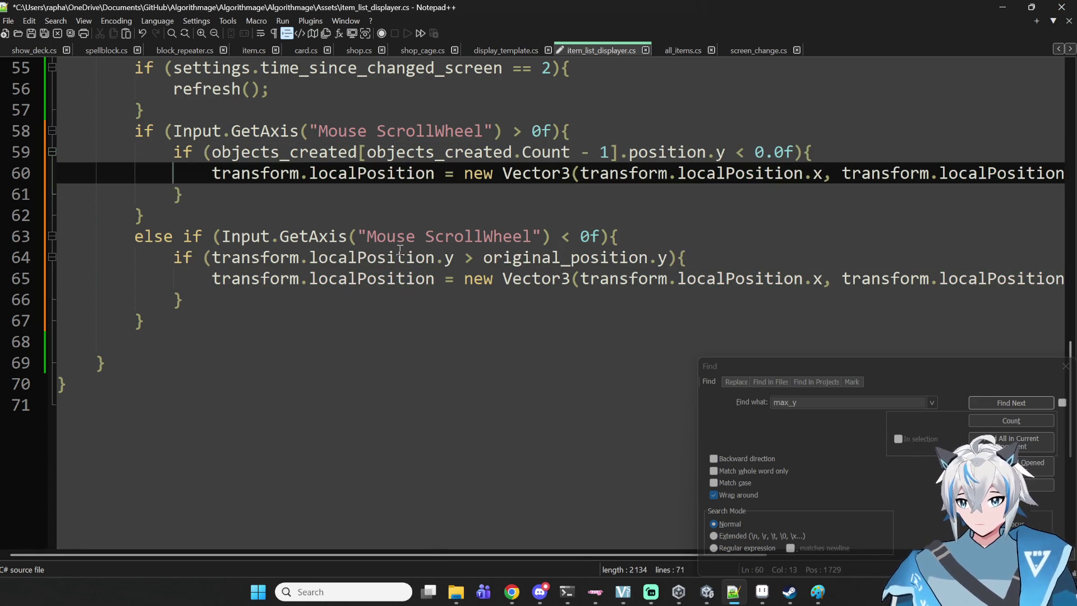
left_click(433, 240)
key("ctrl+s")
- Switch to Unity to compile item_list_displayer.cs
left_click_drag(527, 554, 755, 560)
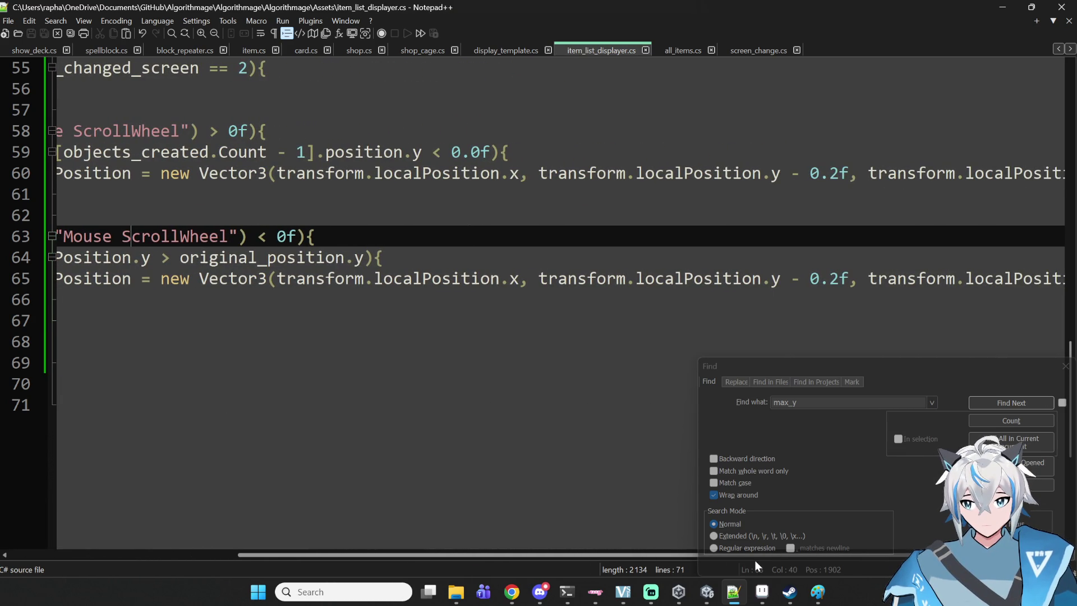
key("Up")
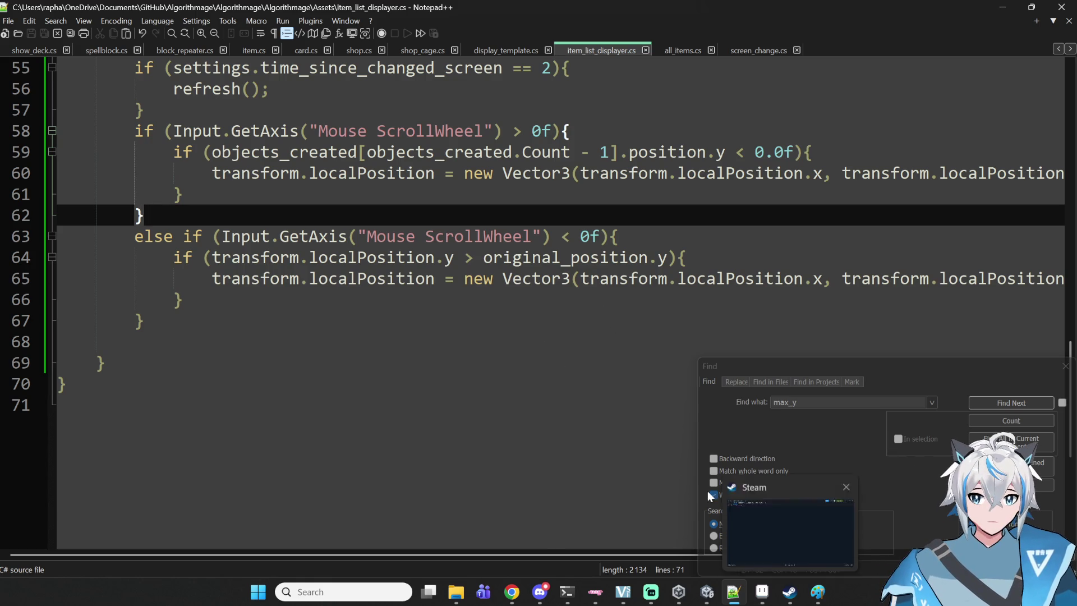
left_click(714, 596)
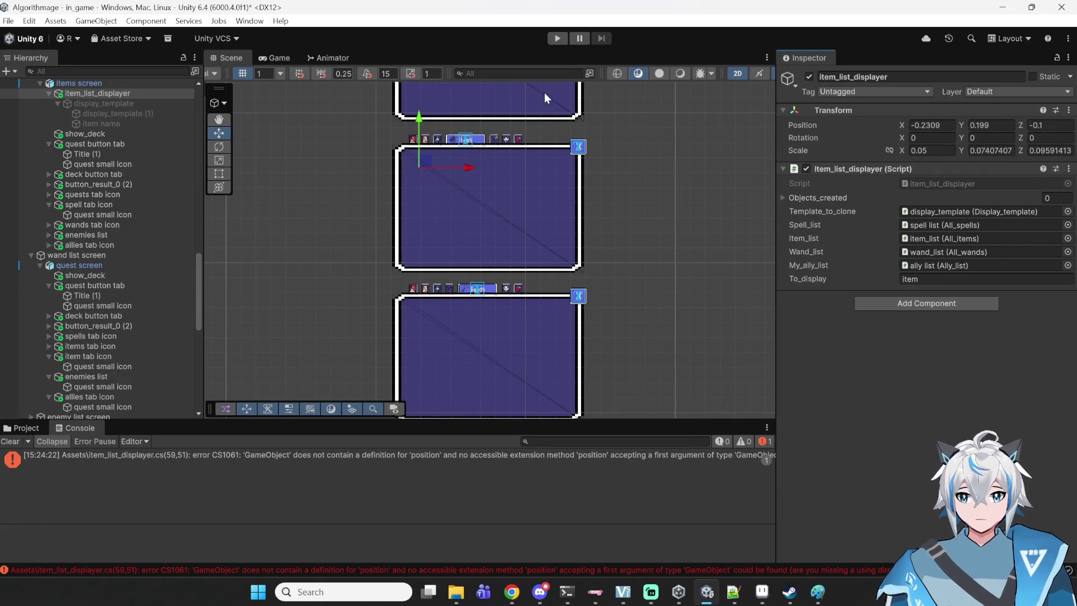
- Insert .transform before .position on line 59 to fix CS1061, save, and recompile in Unity
left_click(311, 457)
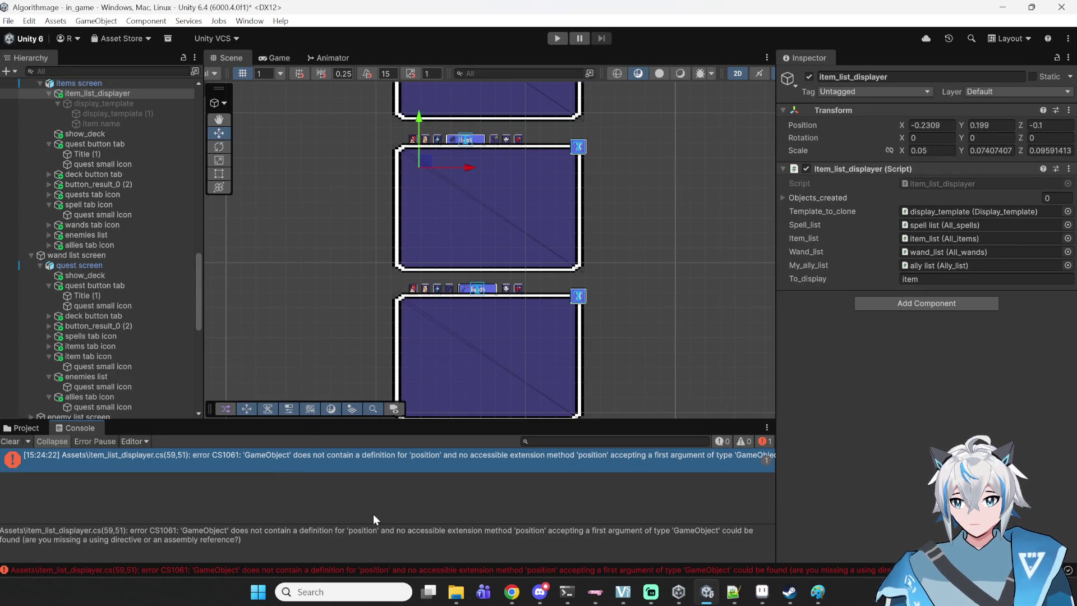
left_click(734, 592)
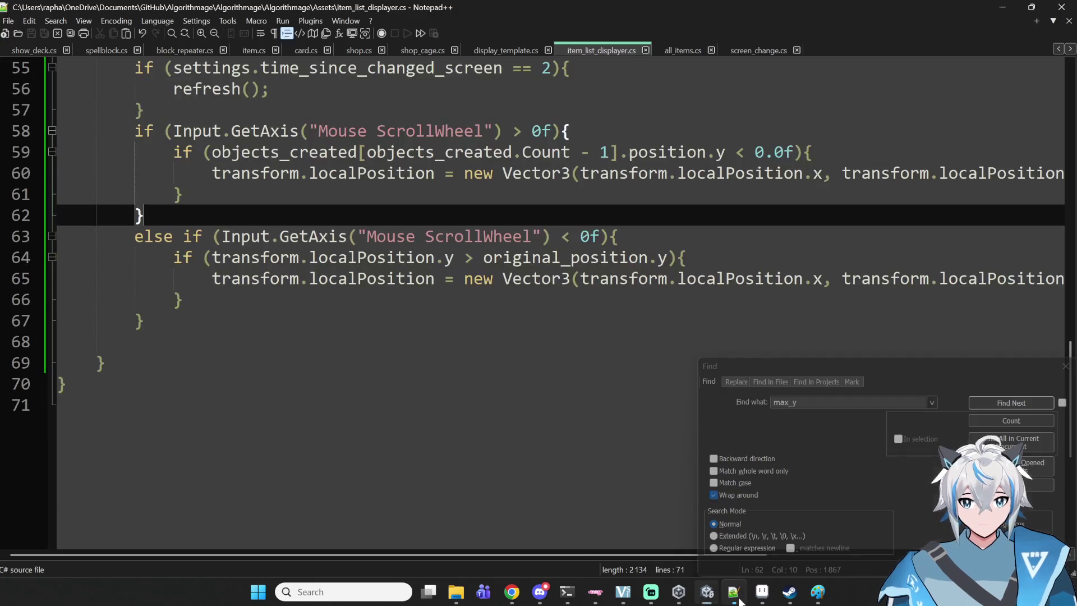
left_click(618, 152)
type(".transform")
key("ctrl+s")
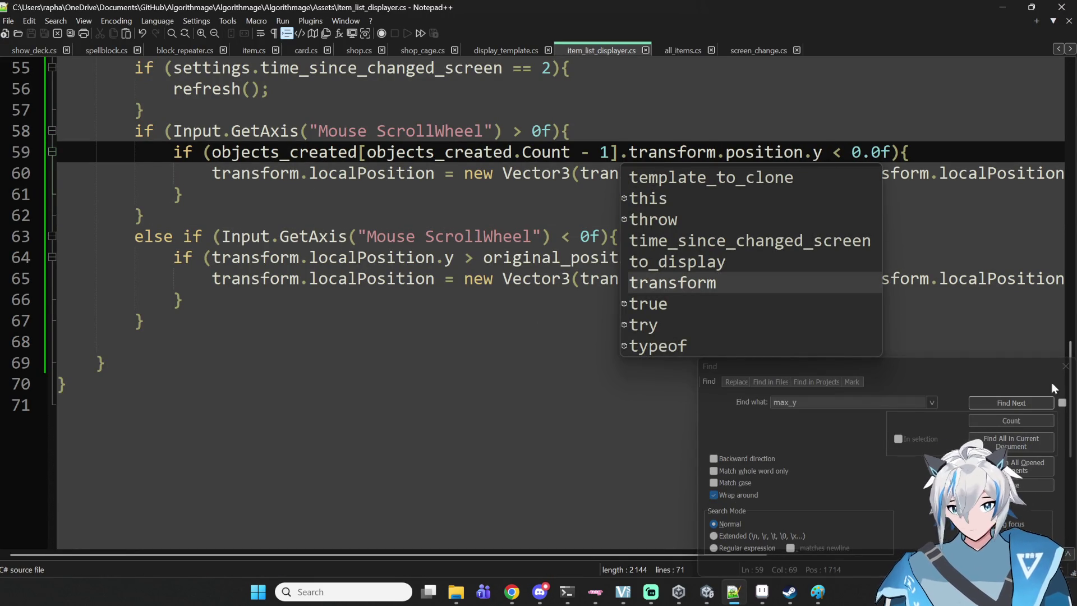
left_click(584, 435)
left_click(700, 599)
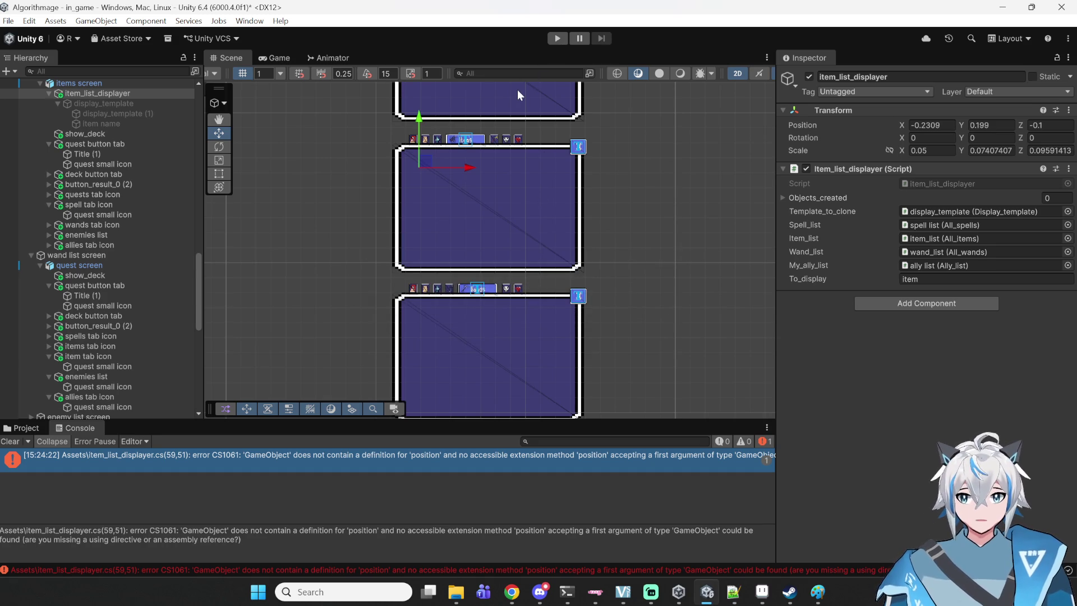
left_click(556, 39)
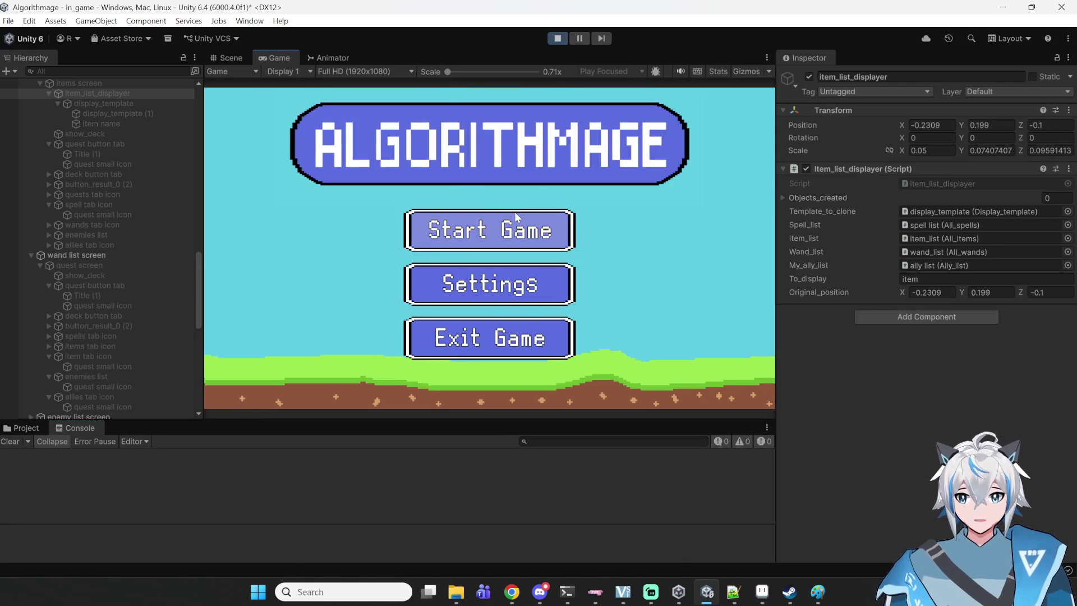
- Start the game, enter a battle, and run a spell program with a bronze repeater and fireball
left_click(515, 216)
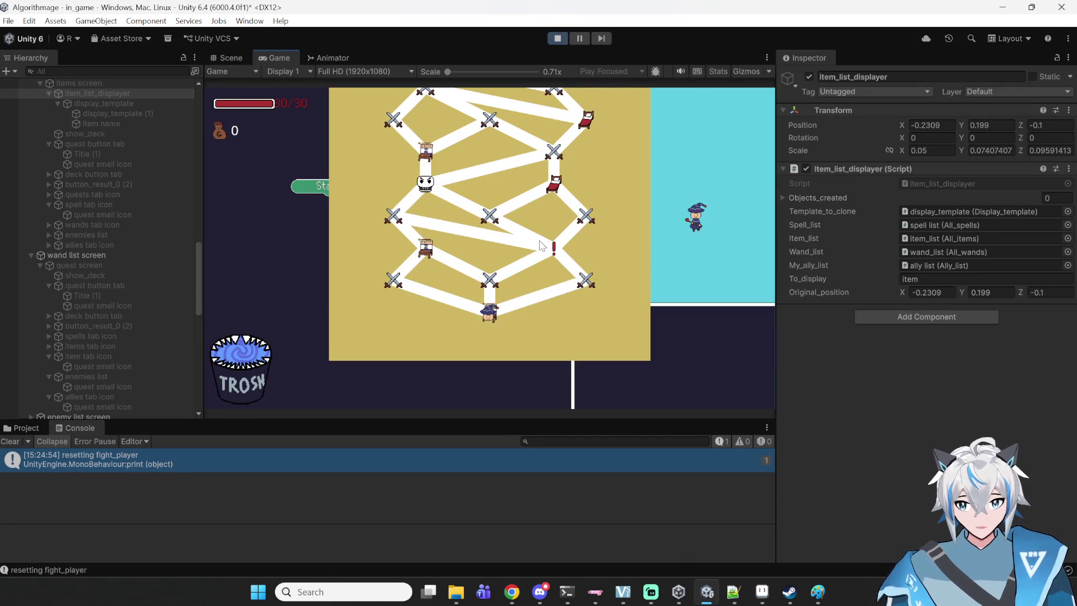
left_click(489, 279)
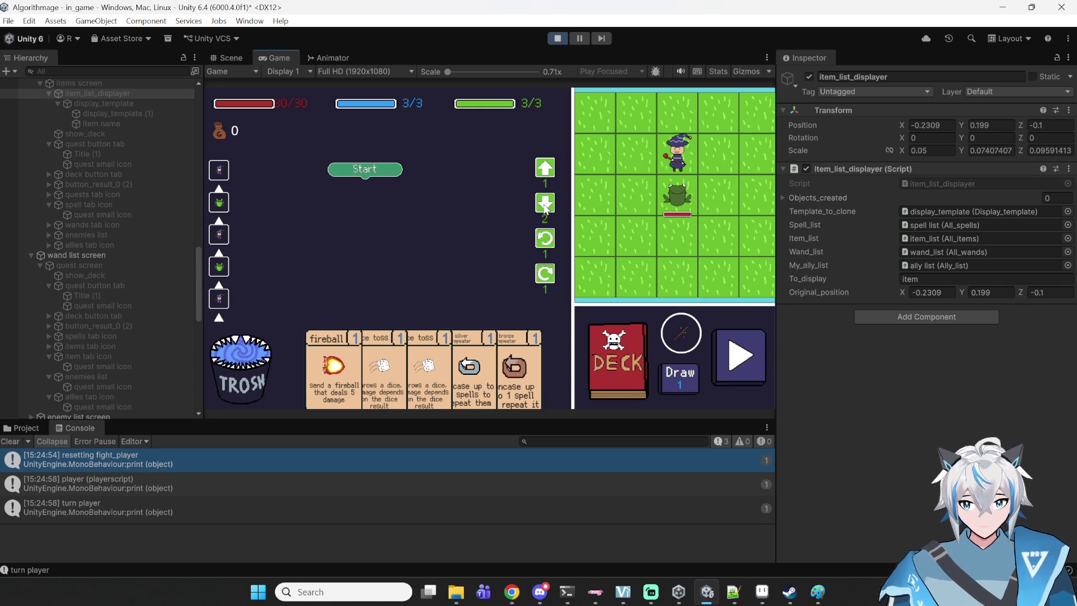
left_click_drag(548, 208, 383, 198)
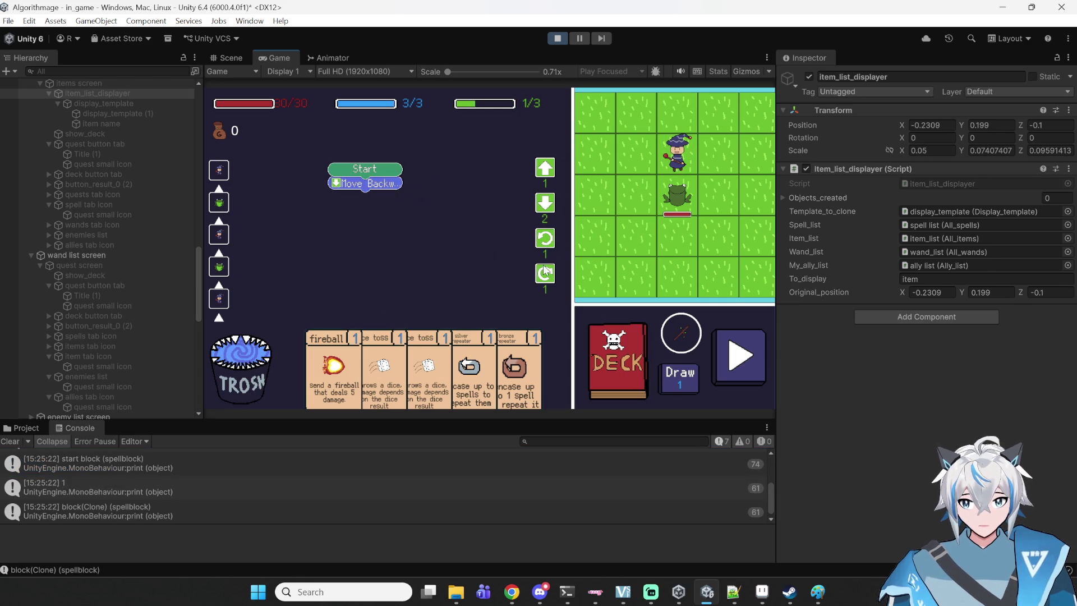
left_click(546, 245)
mouse_move(451, 249)
left_mouse_down()
mouse_move(469, 231)
mouse_move(451, 242)
mouse_move(476, 239)
left_mouse_up()
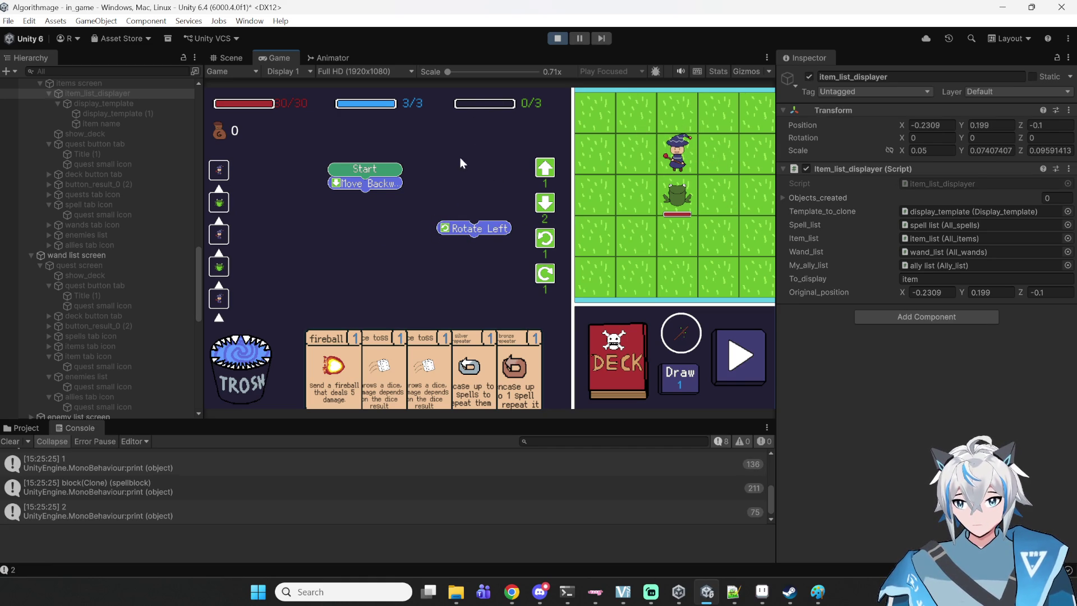
left_click_drag(457, 232, 241, 373)
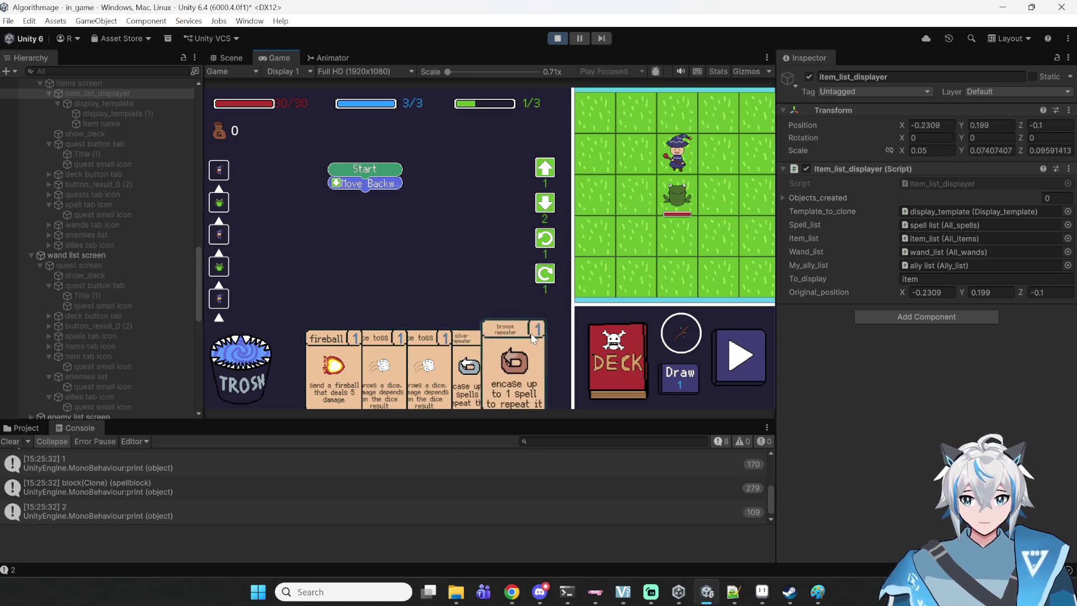
left_click_drag(512, 359, 437, 241)
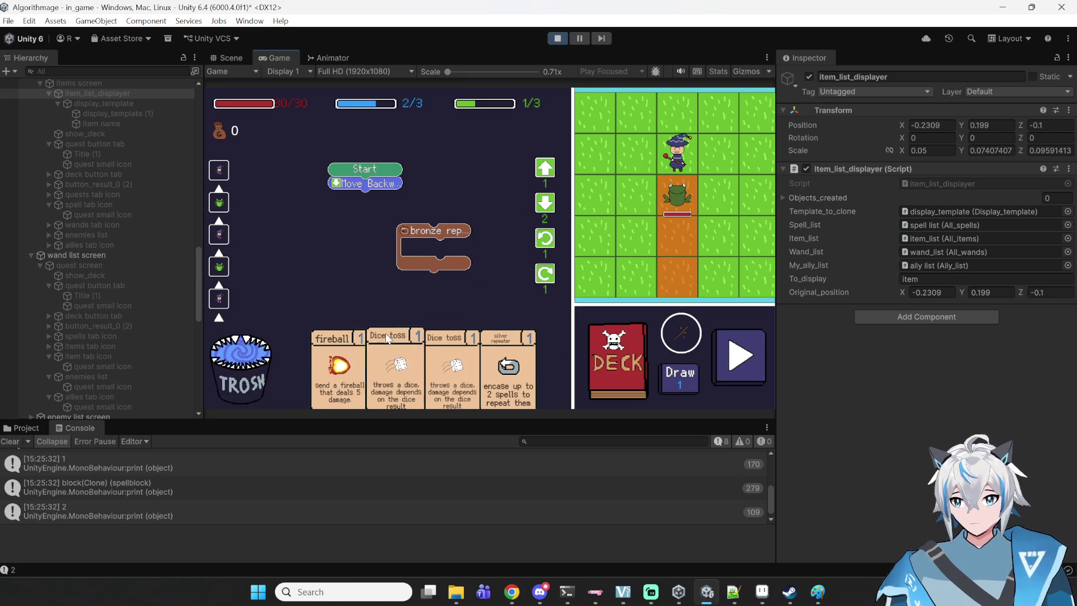
mouse_move(359, 370)
left_mouse_down()
mouse_move(350, 262)
mouse_move(396, 266)
mouse_move(374, 202)
left_mouse_up()
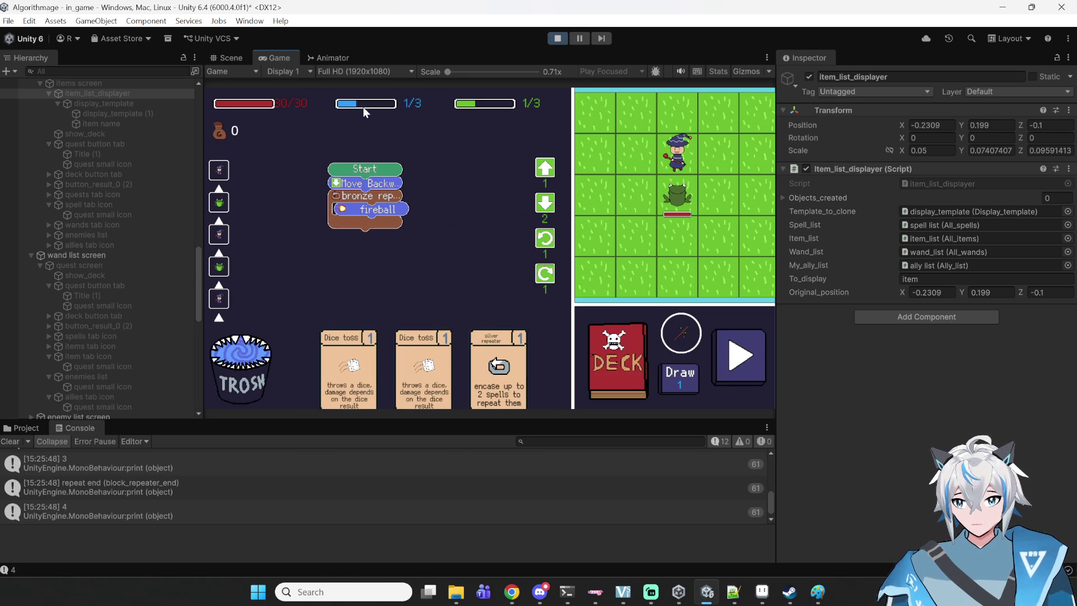
left_click(748, 376)
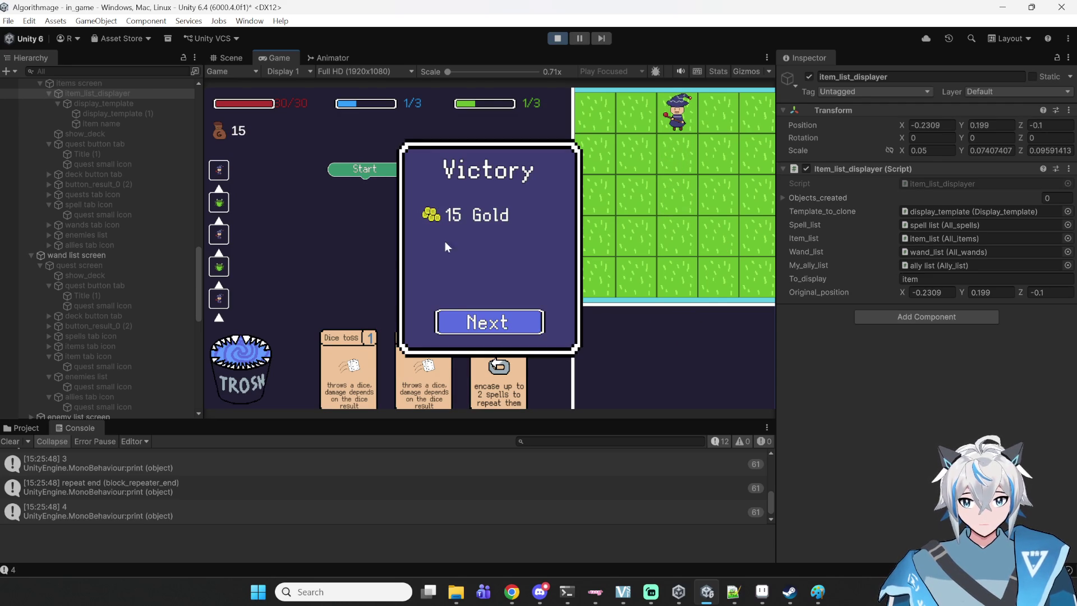
- Continue past the victory, visit and leave the Magic Shop, and enter the next battle
left_click(462, 320)
left_click(426, 280)
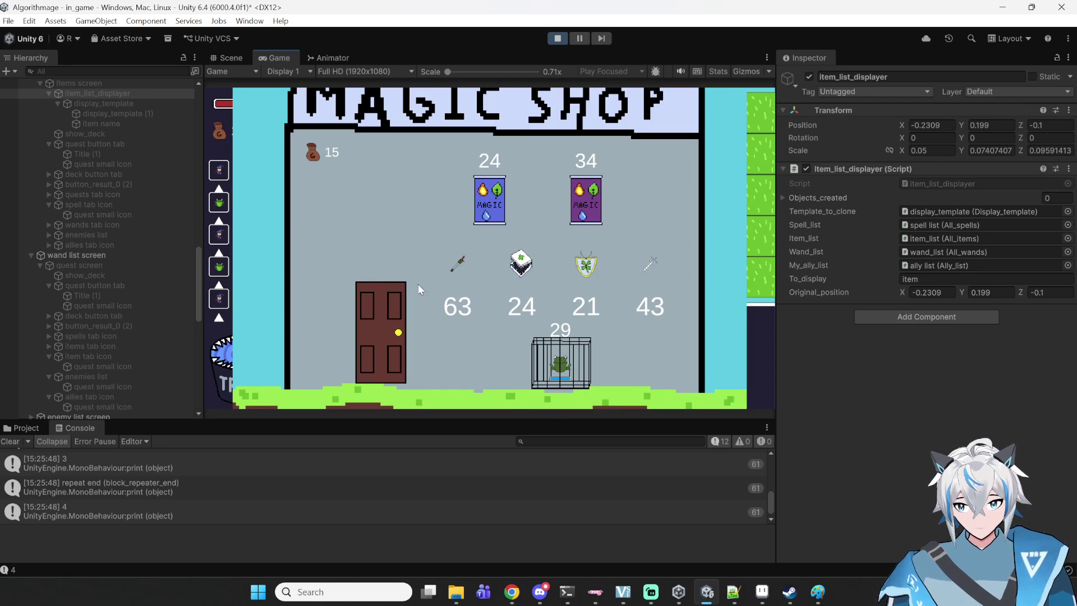
left_click(386, 347)
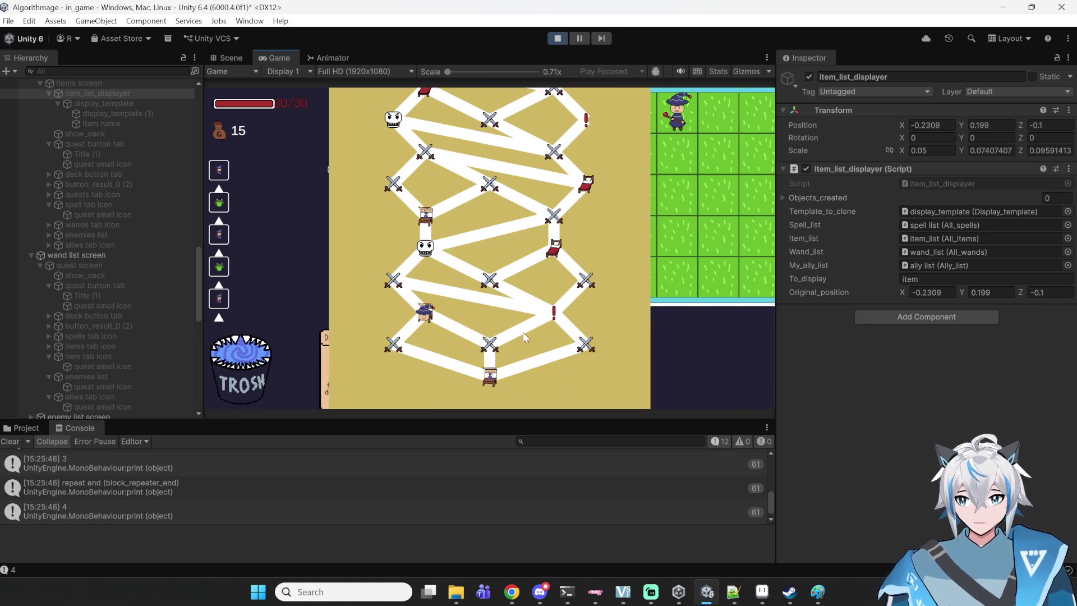
left_click(227, 58)
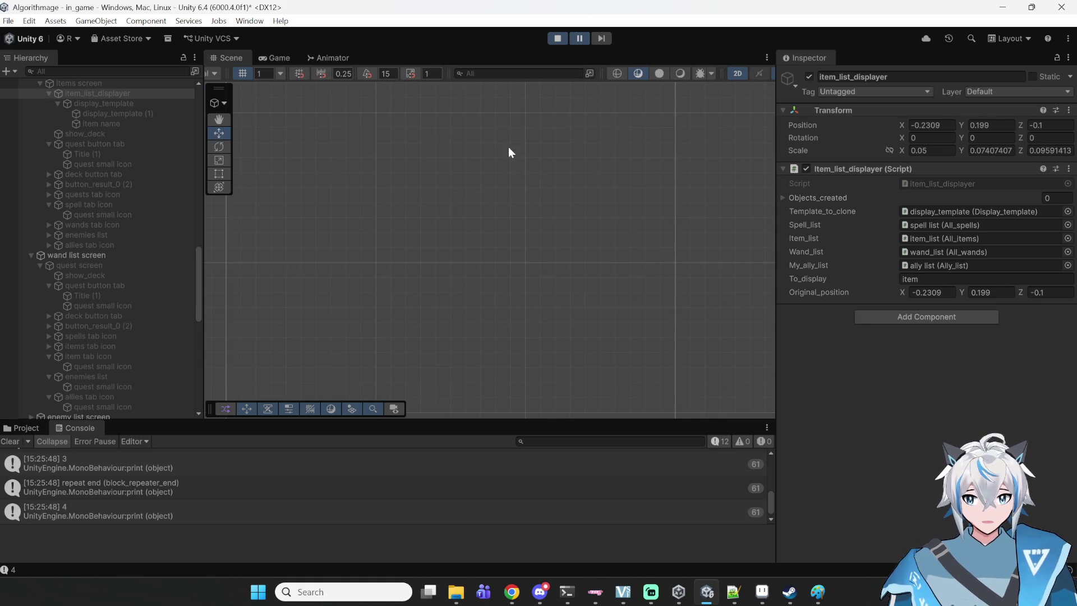
scroll(610, 176, "down", 3)
key("ctrl+2")
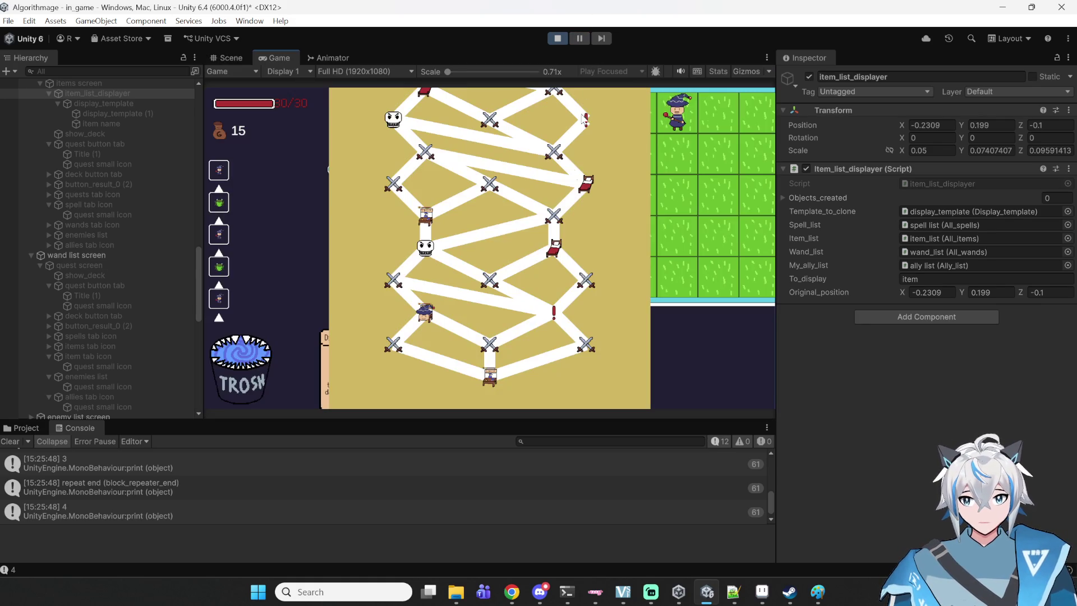
left_click(415, 306)
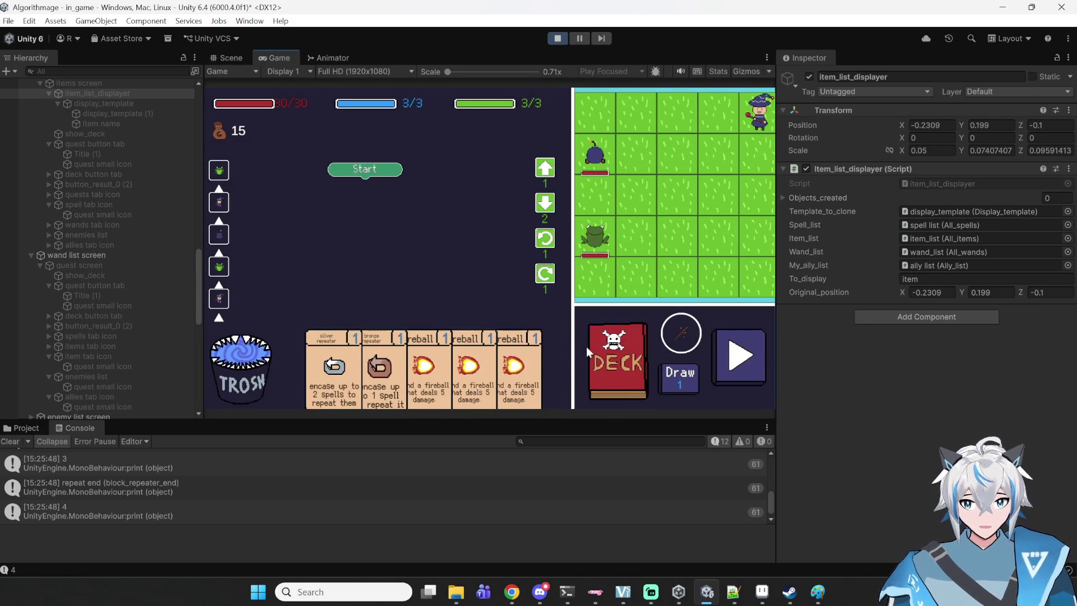
- Open the Deck panel's Items list and mouse-wheel scroll it, then stop play and return to Notepad++
left_click(607, 345)
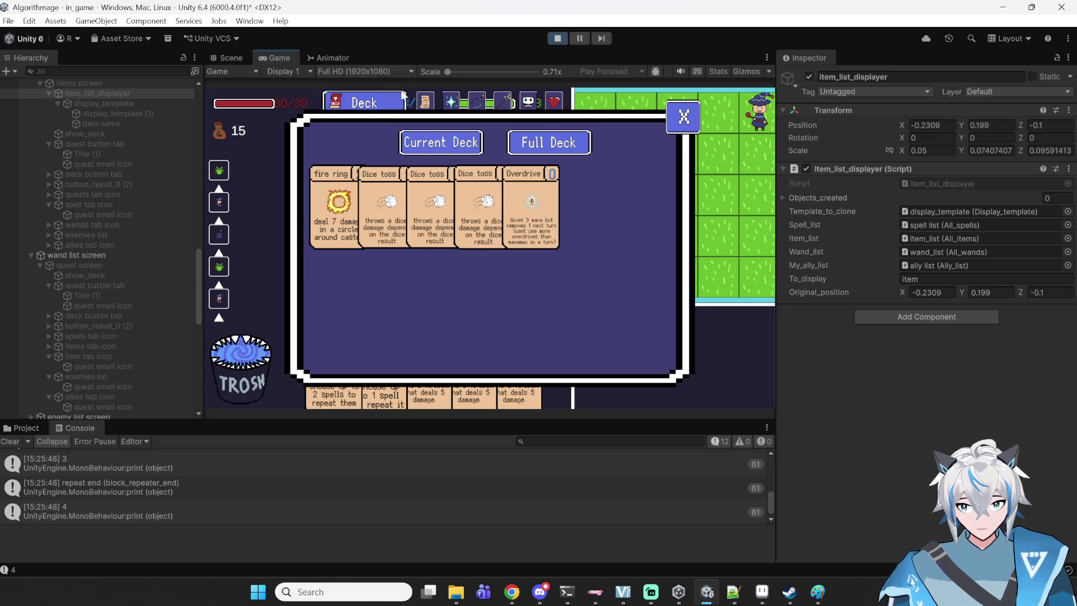
left_click(451, 102)
left_click(511, 108)
left_click(530, 108)
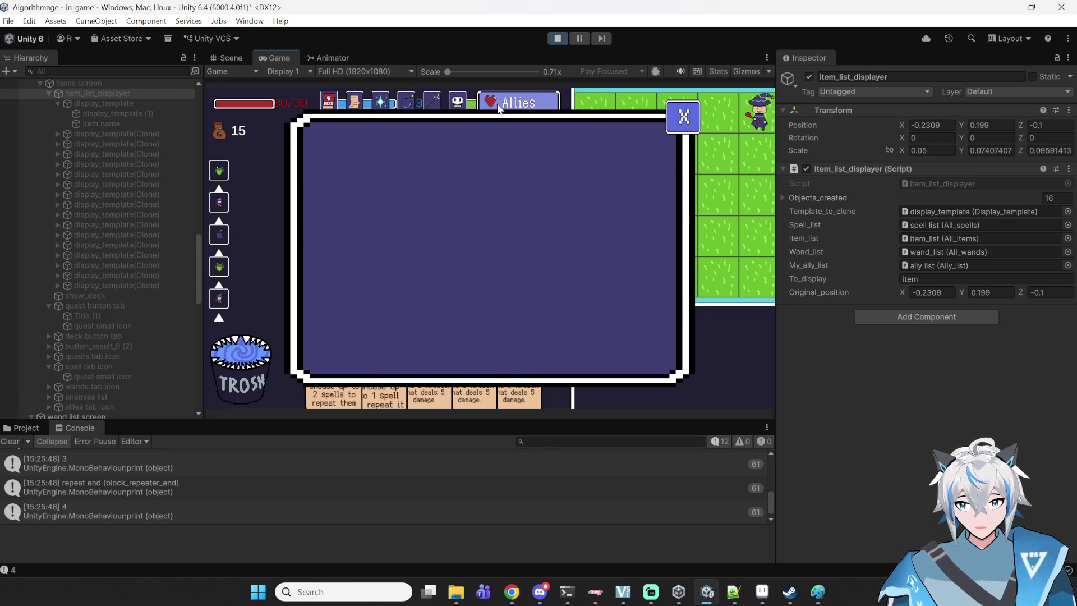
left_click(410, 101)
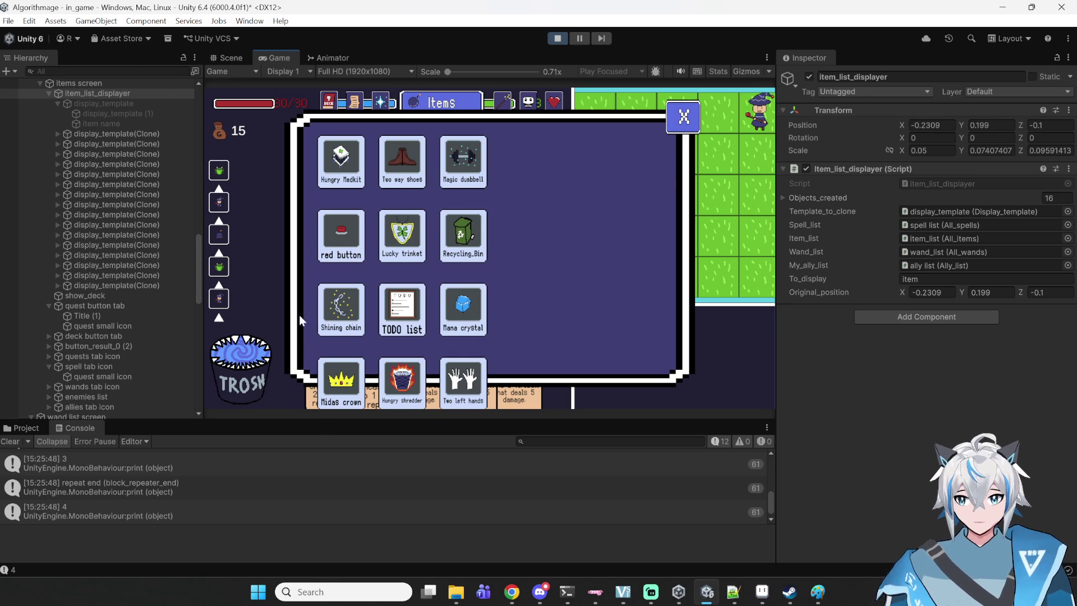
scroll(457, 213, "down", 1)
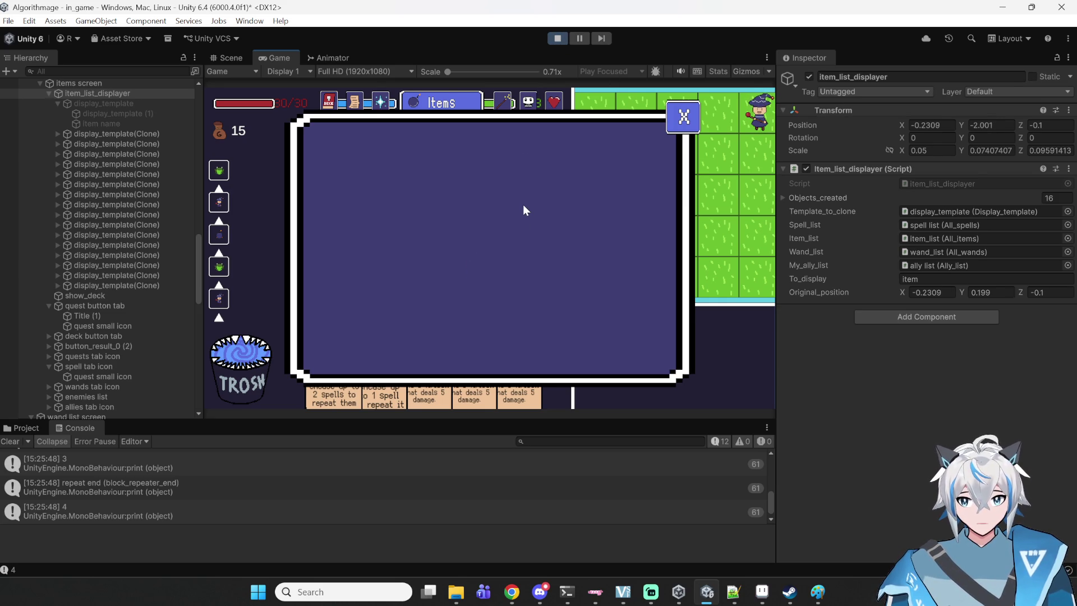
left_click(567, 39)
left_click(723, 571)
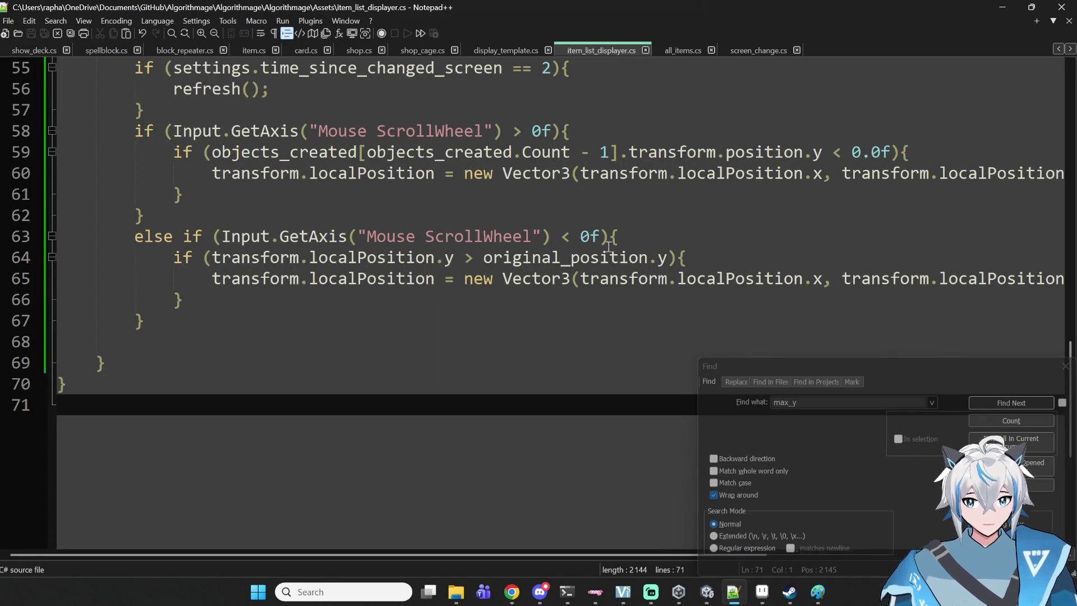
- Change the scroll step from 0.2f to 0.05f on lines 65 and 60
left_click_drag(557, 558, 844, 538)
left_click(759, 281)
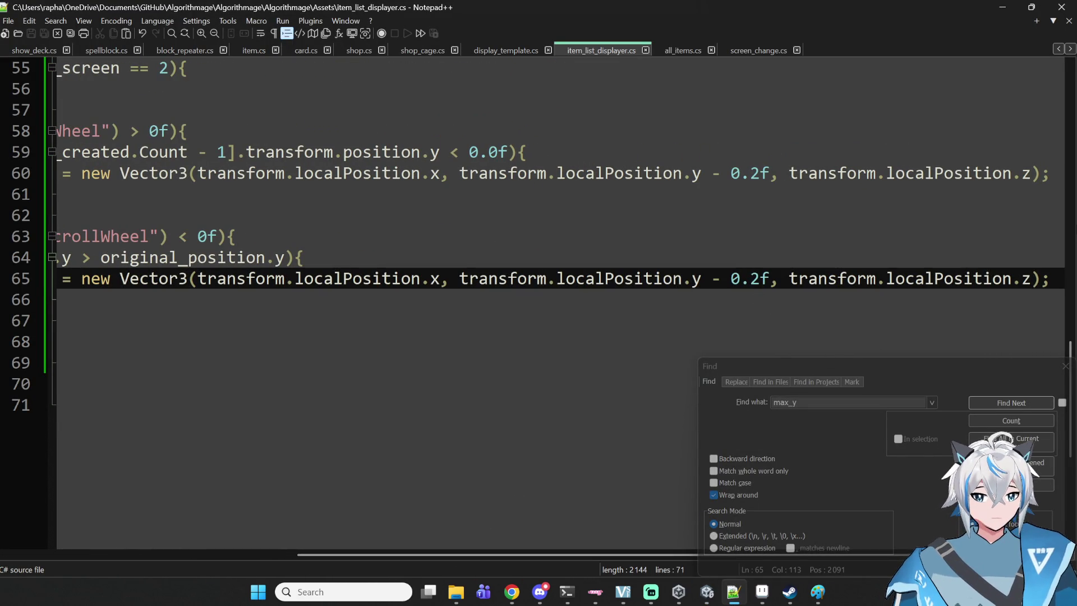
key("BackSpace")
type("05")
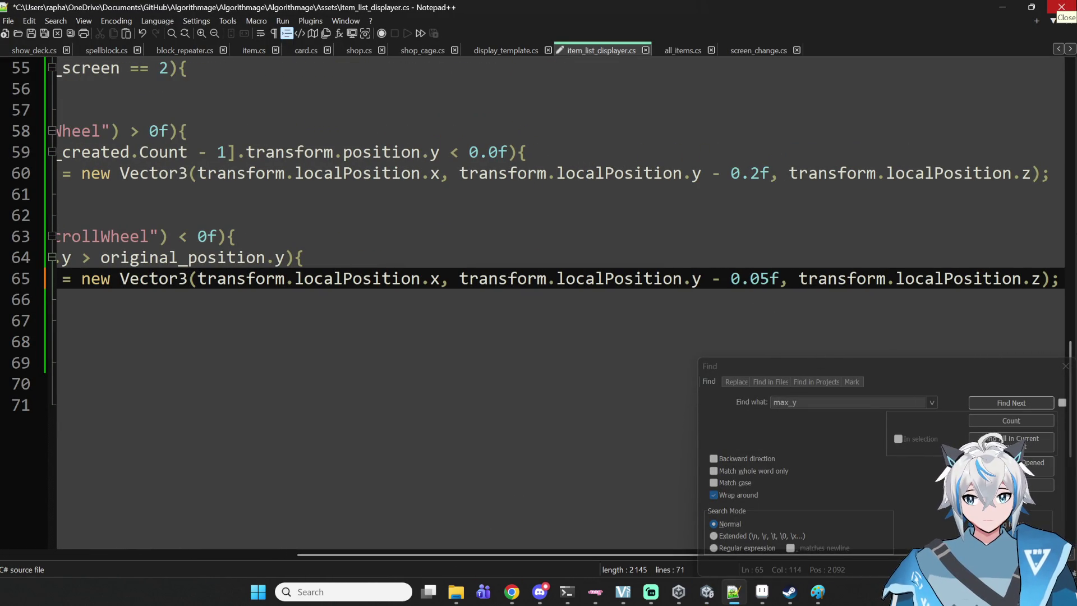
key("Up")
key("Up")
key("Up")
key("BackSpace")
type("05")
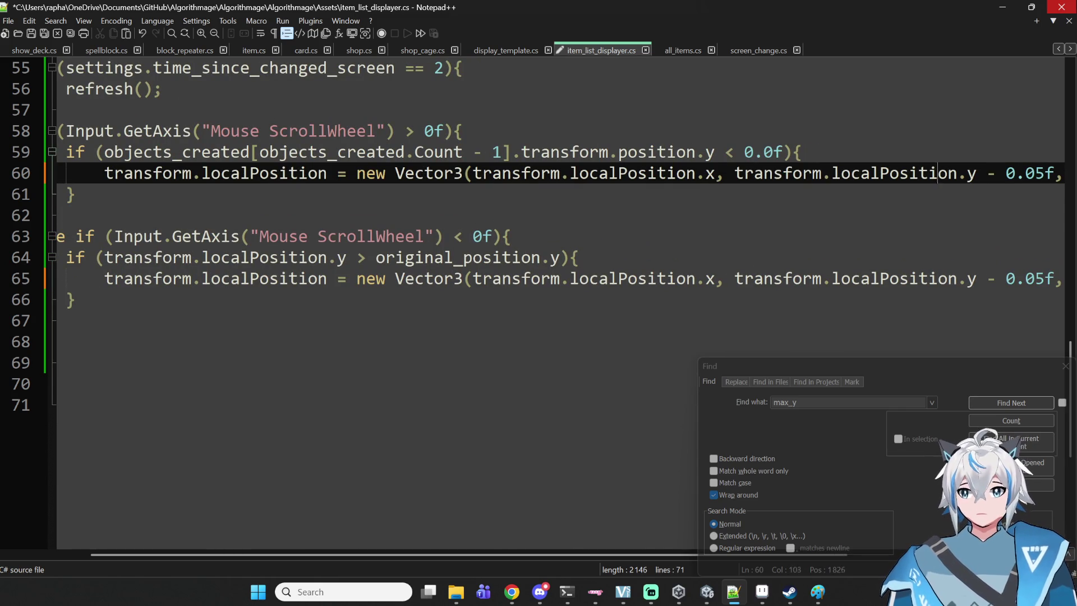
- Swap line 58's comparison to '<' and line 63's to '>', save, and switch to Unity
left_click(414, 131)
key("BackSpace")
type("<")
key("Down")
key("Down")
key("Down")
key("Down")
key("Right")
key("Right")
key("Right")
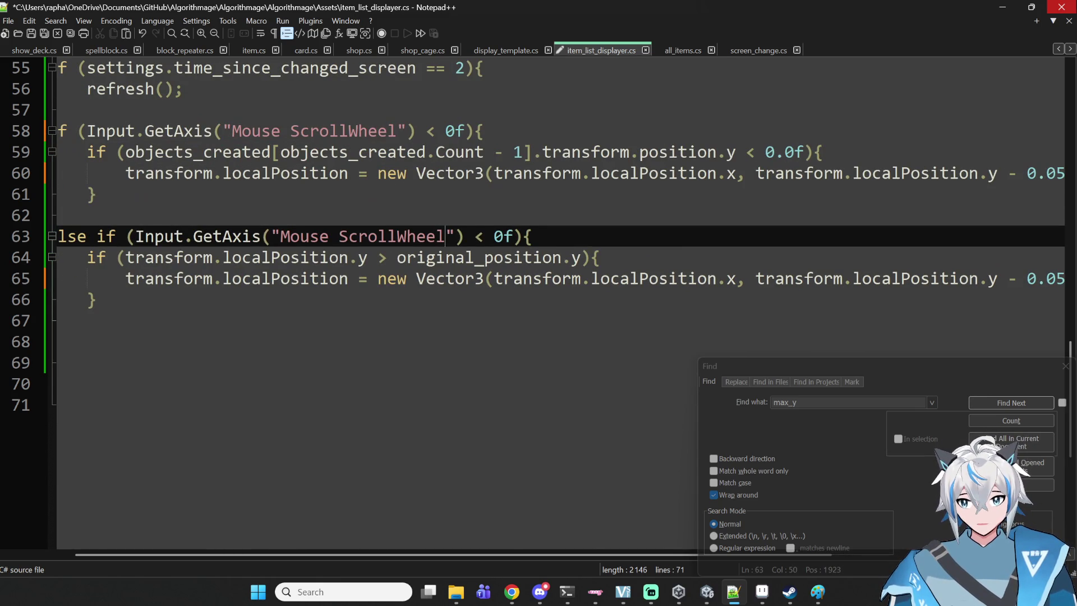
key("BackSpace")
type(">")
key("ctrl+s")
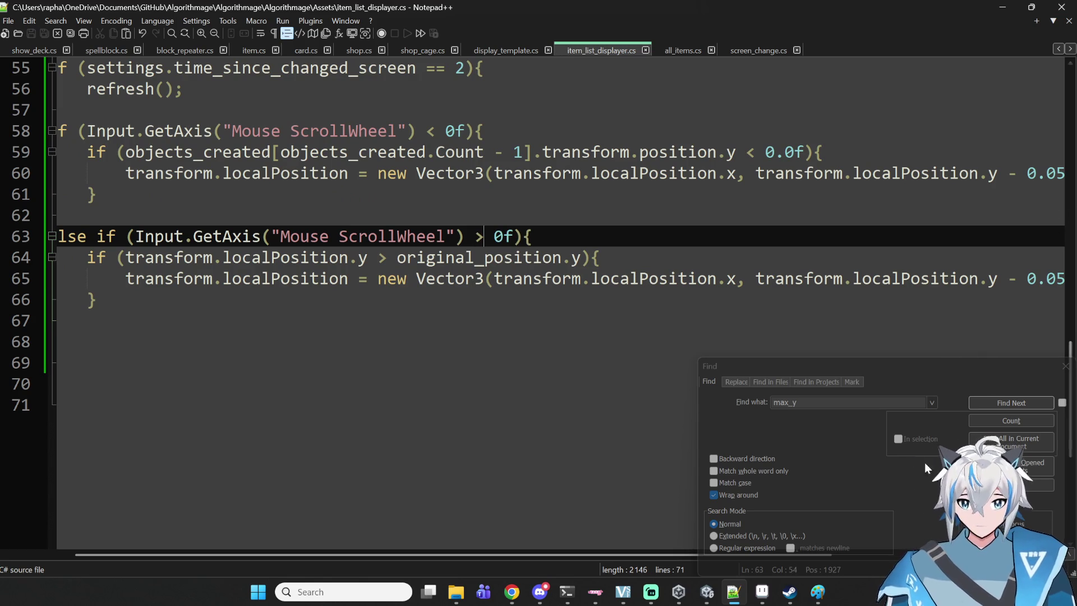
key("alt+Tab")
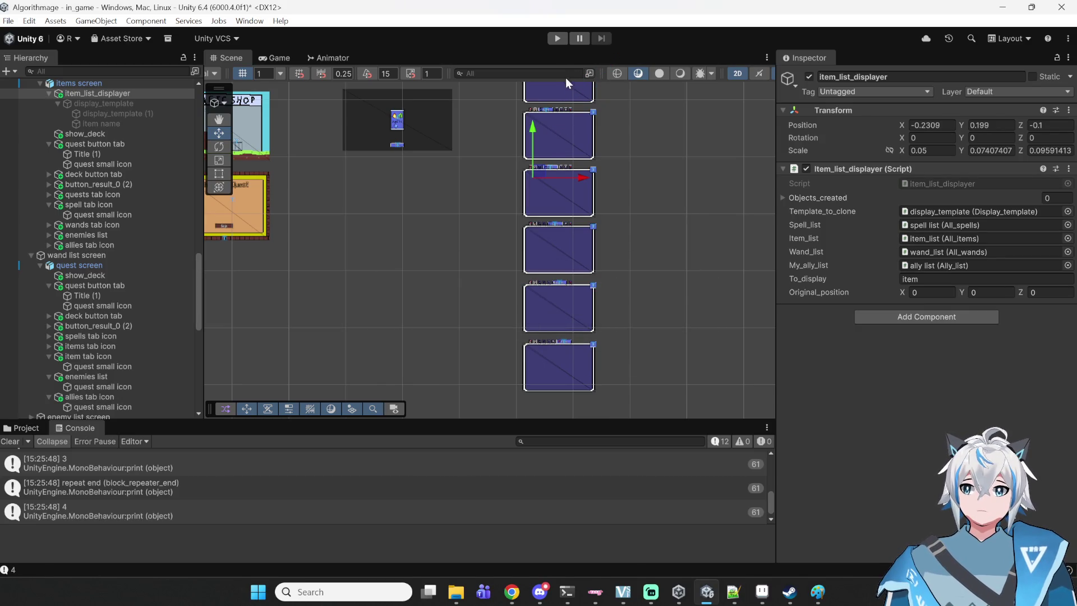
- Play-test scrolling the nine-item list in the Deck pop-up's Items tab, then stop and return to the script
left_click(562, 41)
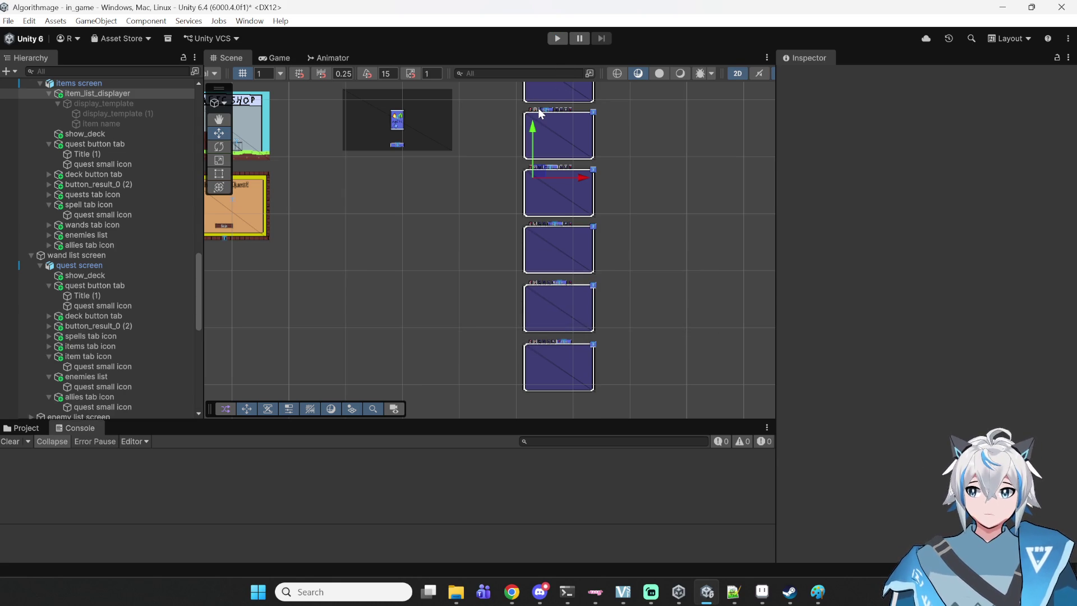
key("ctrl+p")
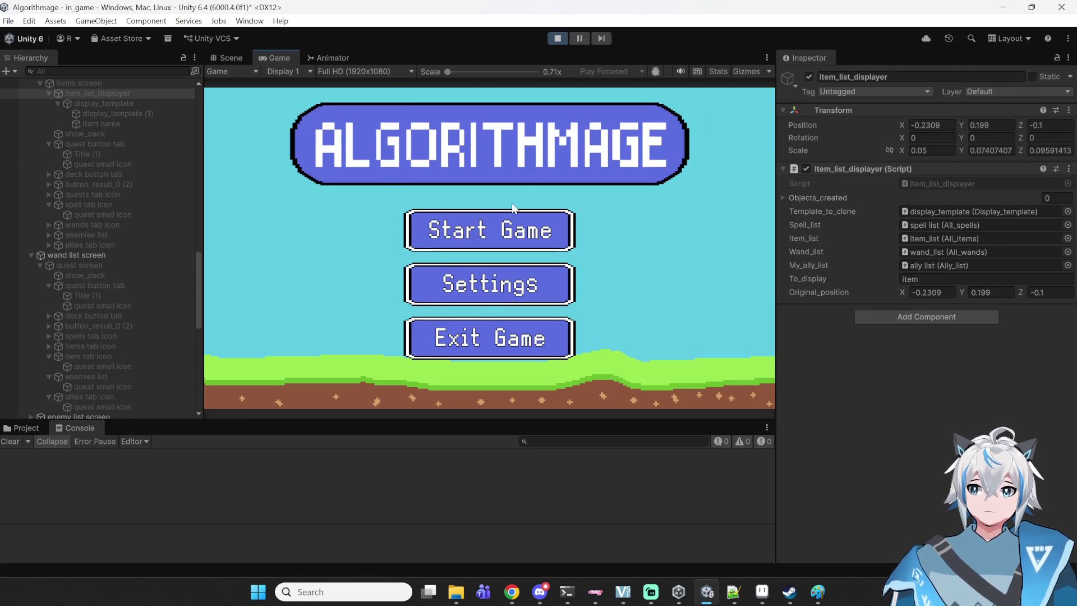
left_click(511, 214)
left_click(425, 280)
left_click(627, 365)
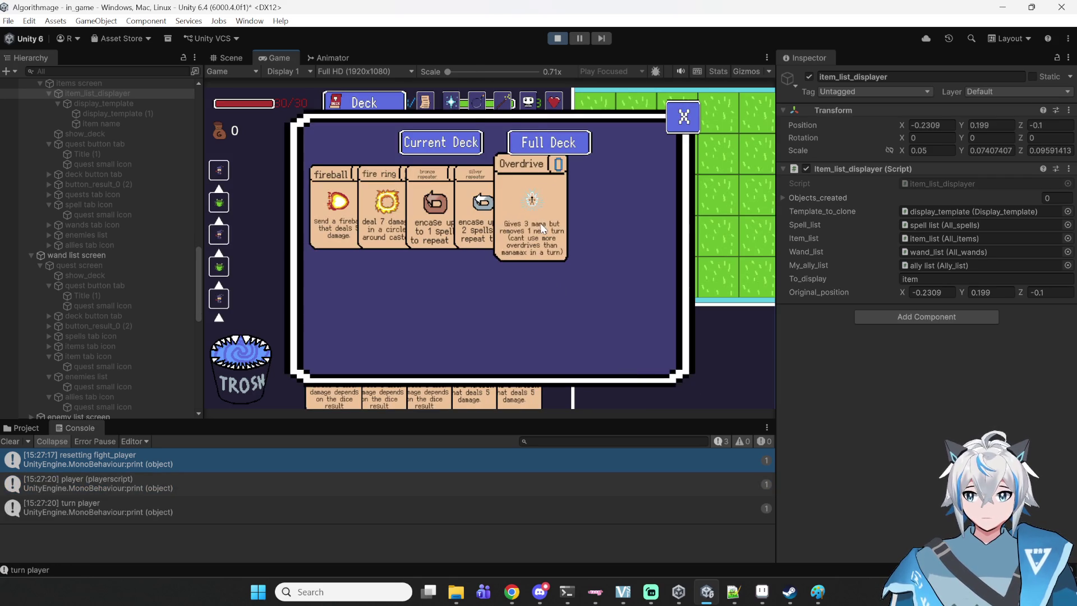
left_click(478, 104)
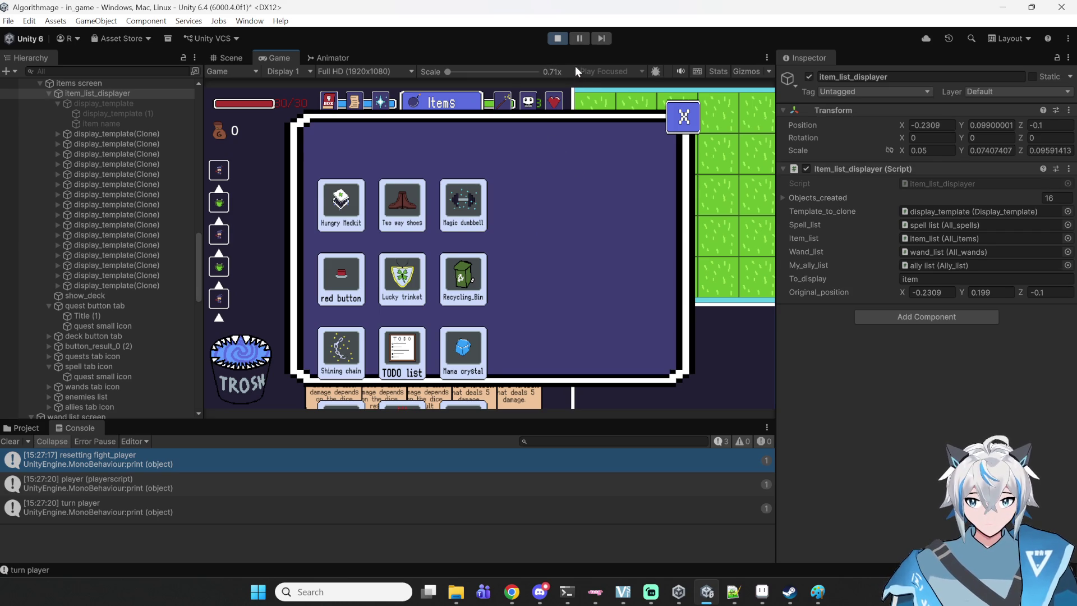
left_click(558, 38)
left_click(733, 592)
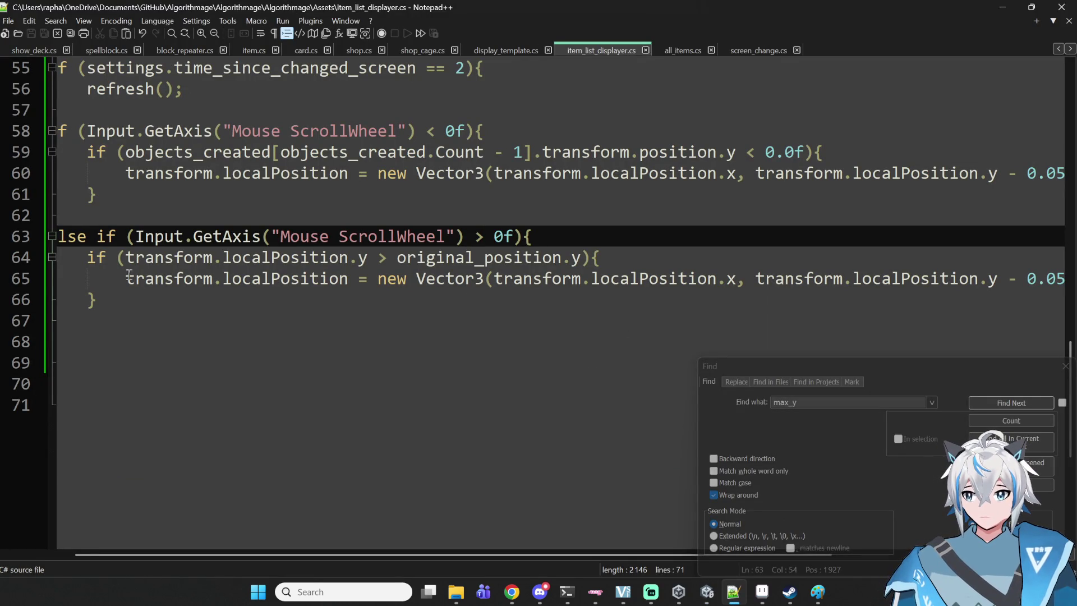
- Inspect line 64's localPosition and original_position.y condition
left_click(1031, 279)
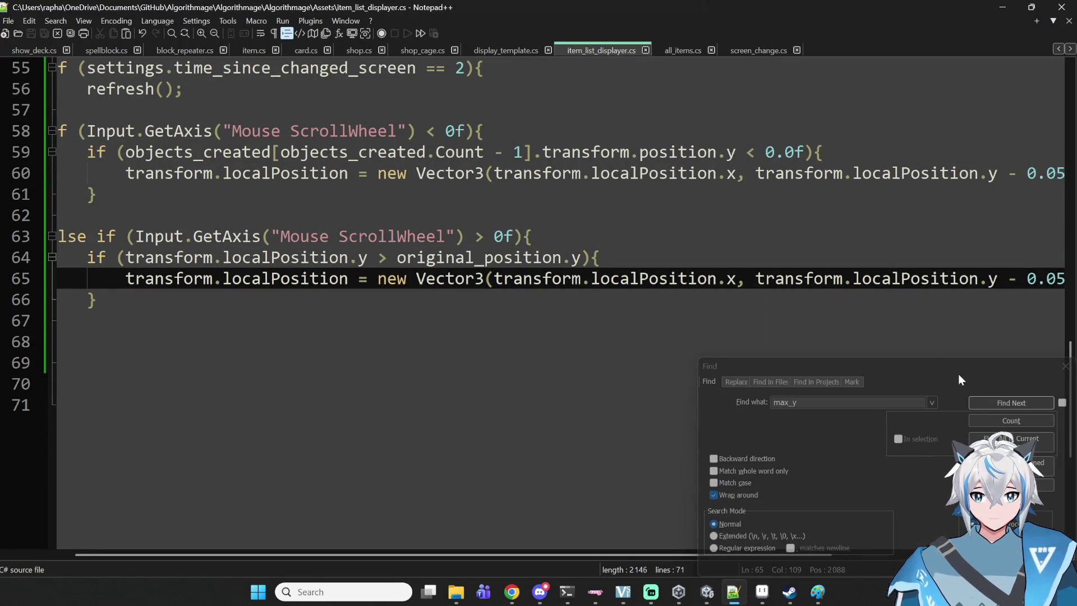
mouse_move(605, 554)
left_mouse_down()
mouse_move(869, 543)
mouse_move(499, 523)
mouse_move(654, 506)
mouse_move(884, 515)
mouse_move(736, 479)
mouse_move(597, 481)
mouse_move(670, 467)
left_mouse_up()
left_click(106, 236)
double_click(391, 257)
double_click(630, 259)
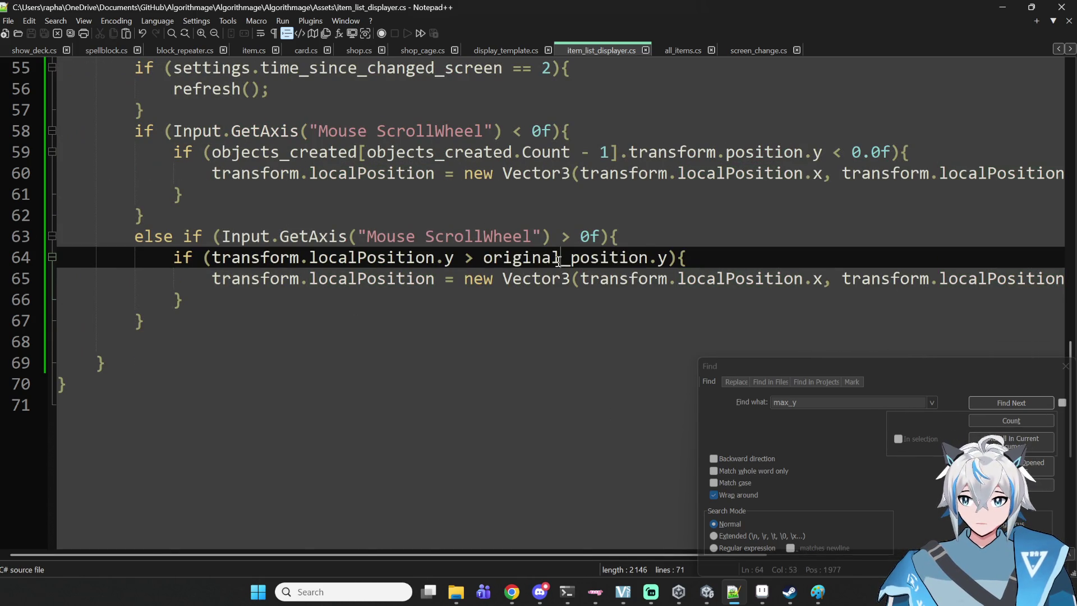
double_click(672, 258)
double_click(663, 258)
left_click_drag(628, 557, 793, 528)
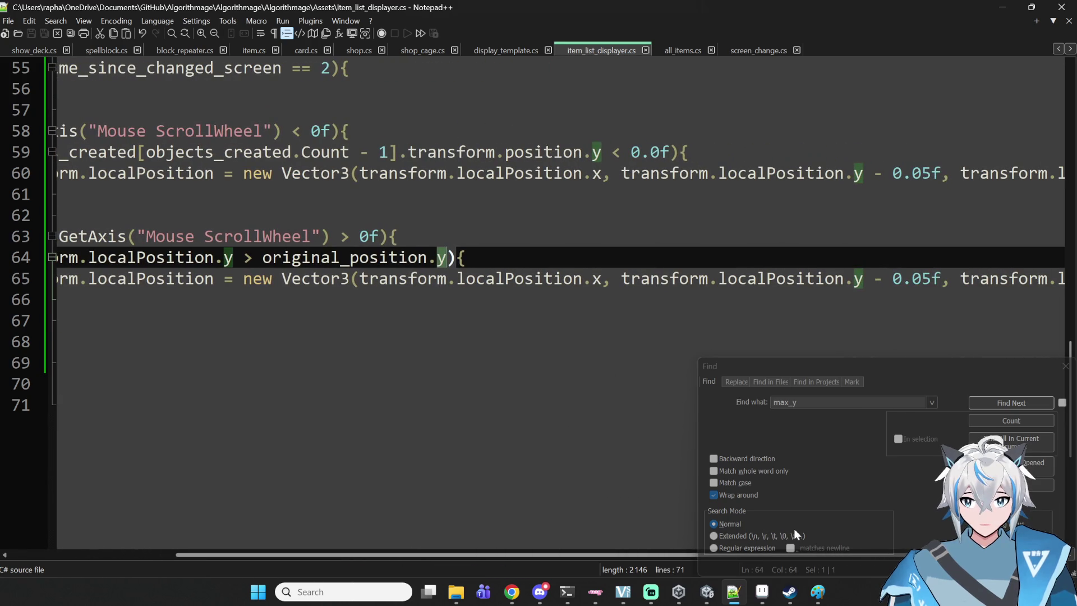
- Replace the minus with plus on line 60 so it adds 0.05f, then recompile in Unity
double_click(876, 279)
double_click(878, 172)
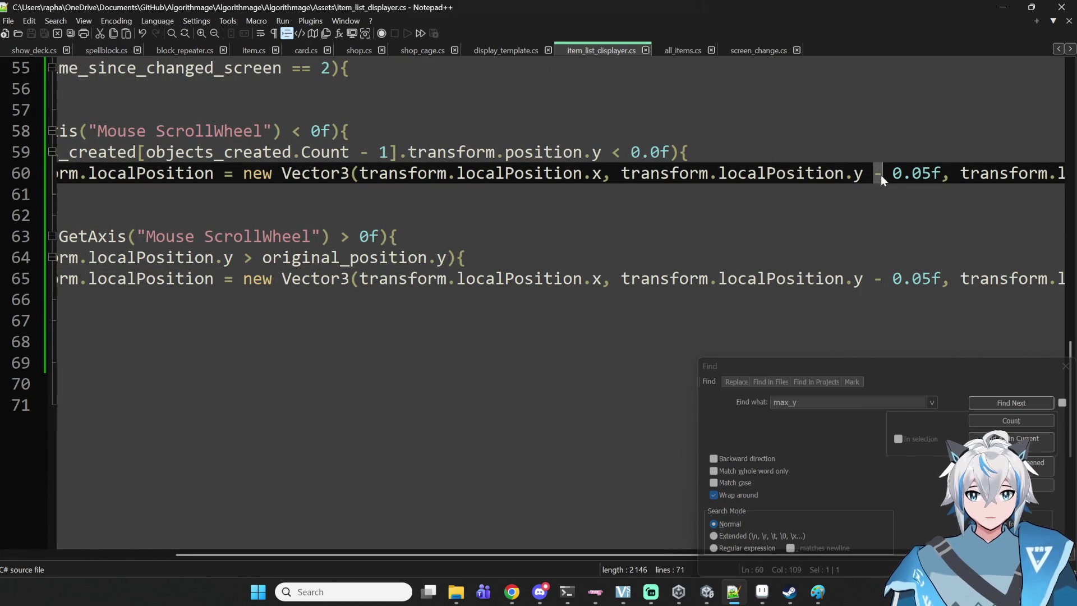
key("BackSpace")
type("+")
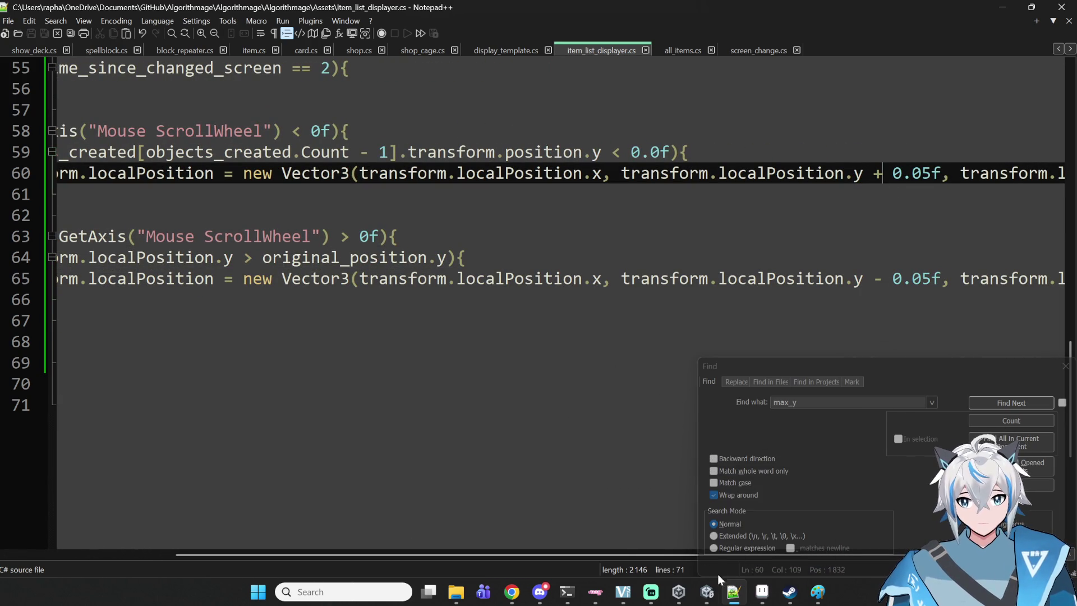
left_click(715, 594)
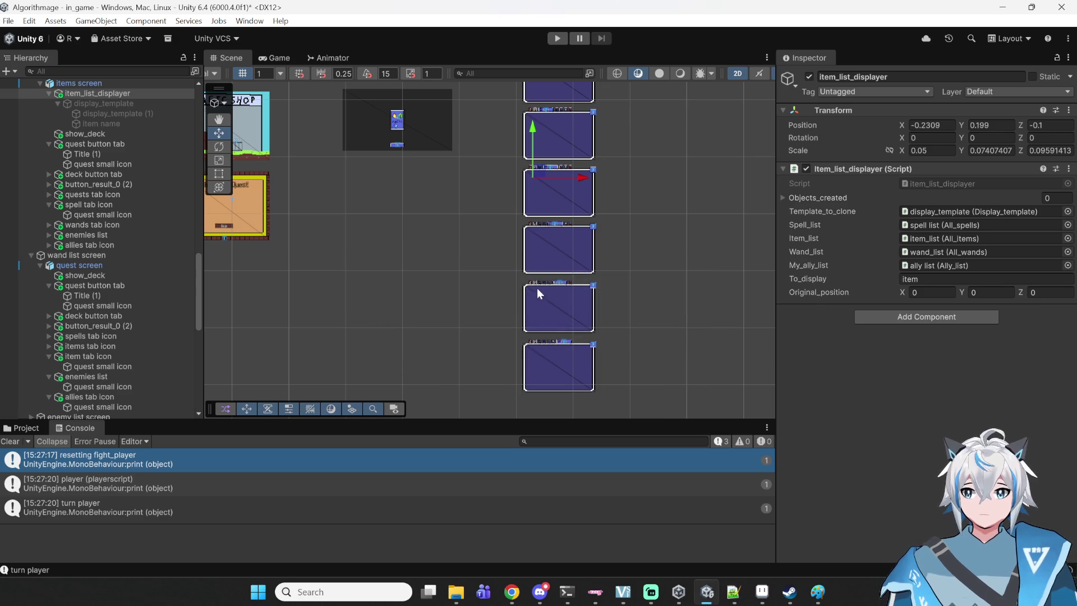
- Enter play mode, start a new game, pick a map node and open the Deck's Items list
left_click(557, 38)
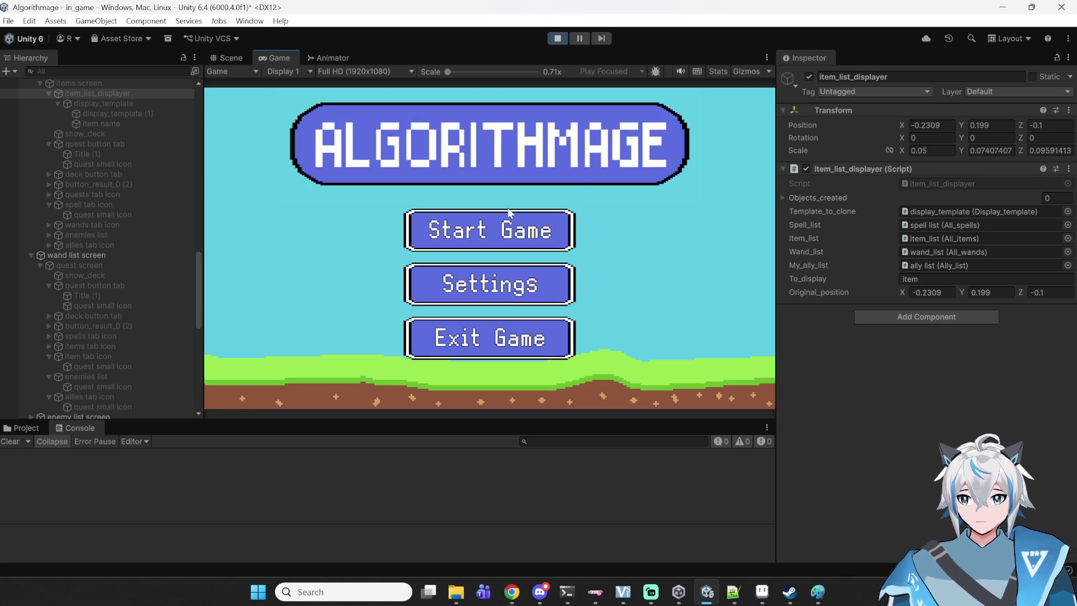
left_click(506, 223)
left_click(495, 279)
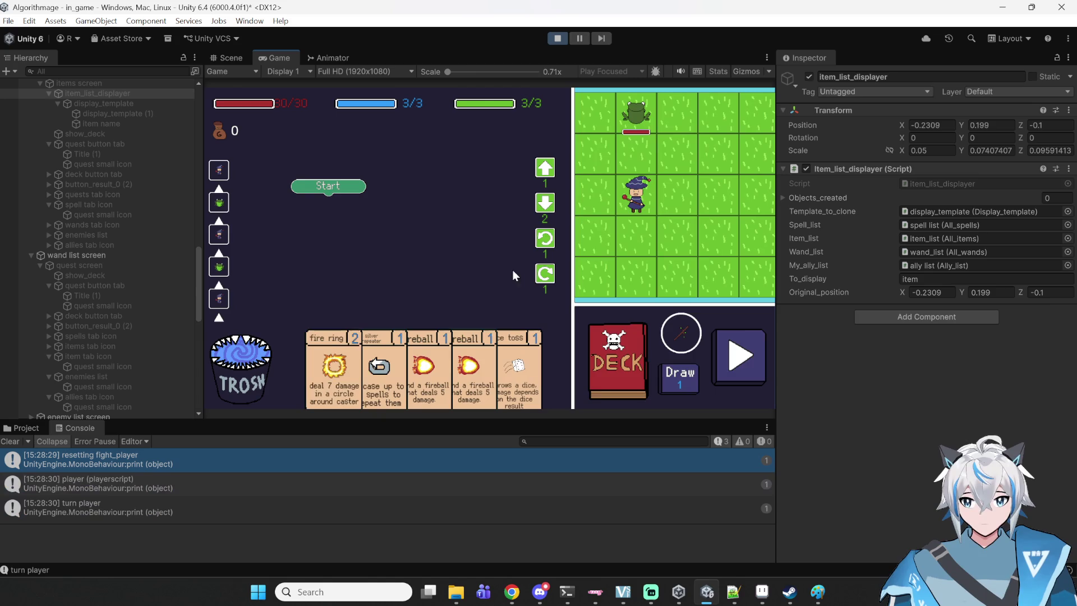
left_click(595, 389)
left_click(478, 106)
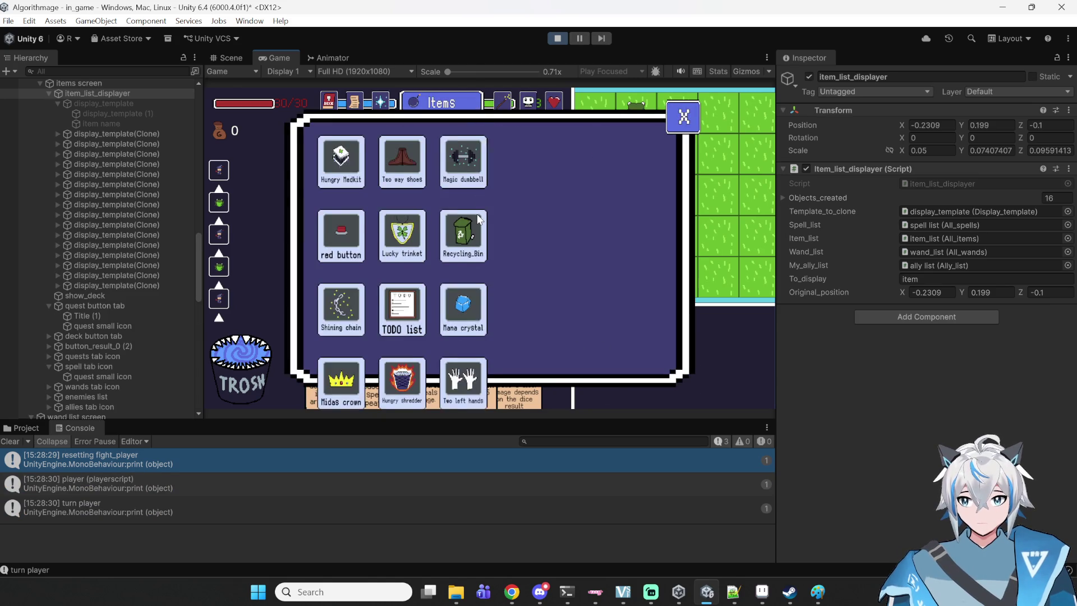
- Scroll the Items list down to Blood orb and back up to Hungry Medkit
scroll(477, 213, "down", 1)
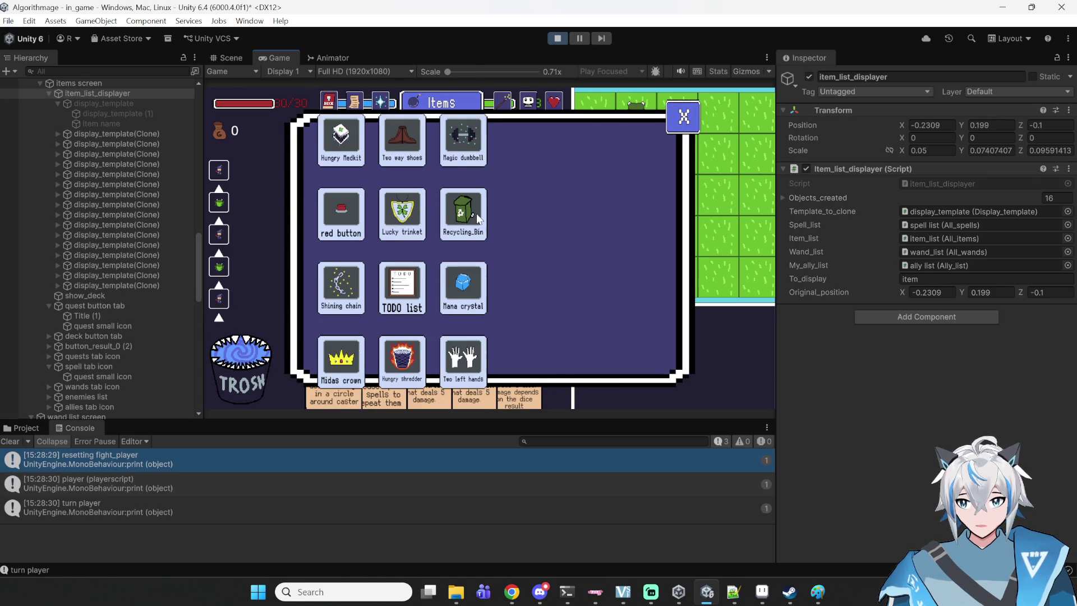
scroll(476, 213, "up", 1)
scroll(477, 215, "down", 7)
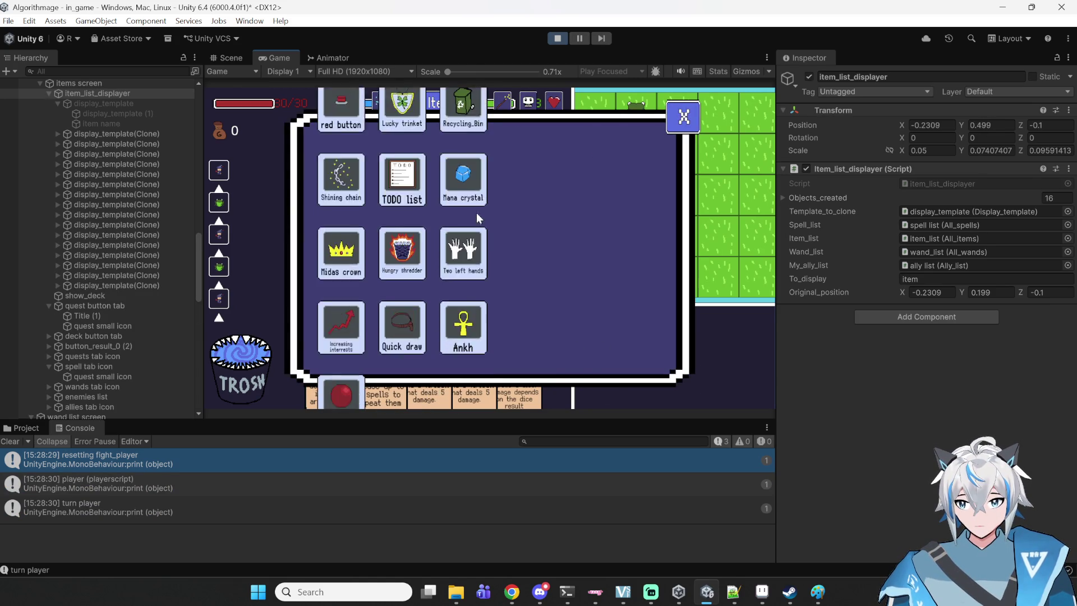
scroll(561, 217, "up", 3)
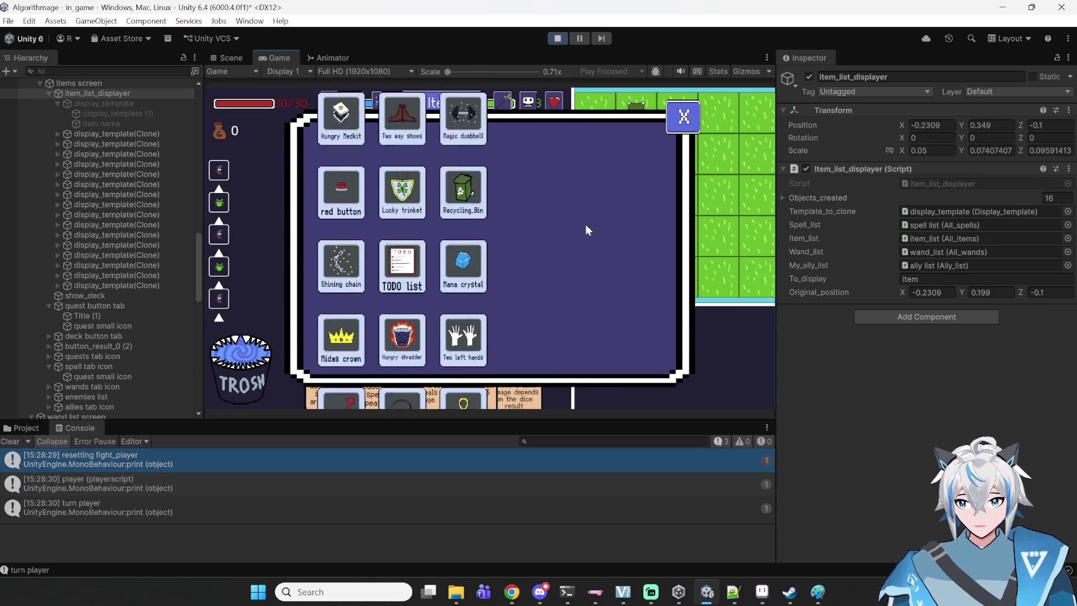
scroll(549, 219, "down", 1)
scroll(547, 207, "down", 3)
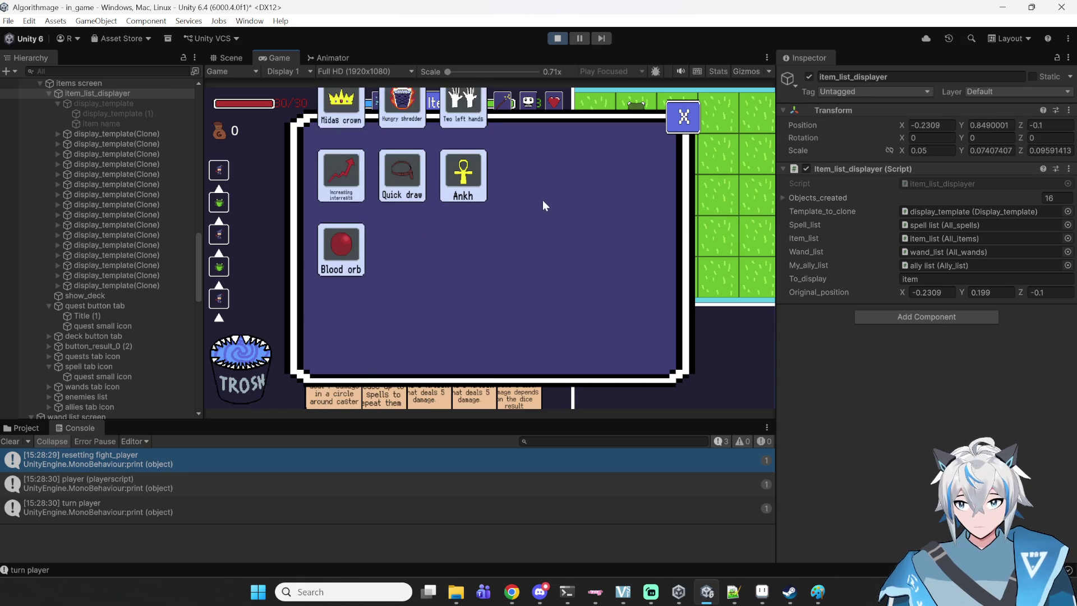
scroll(491, 215, "up", 3)
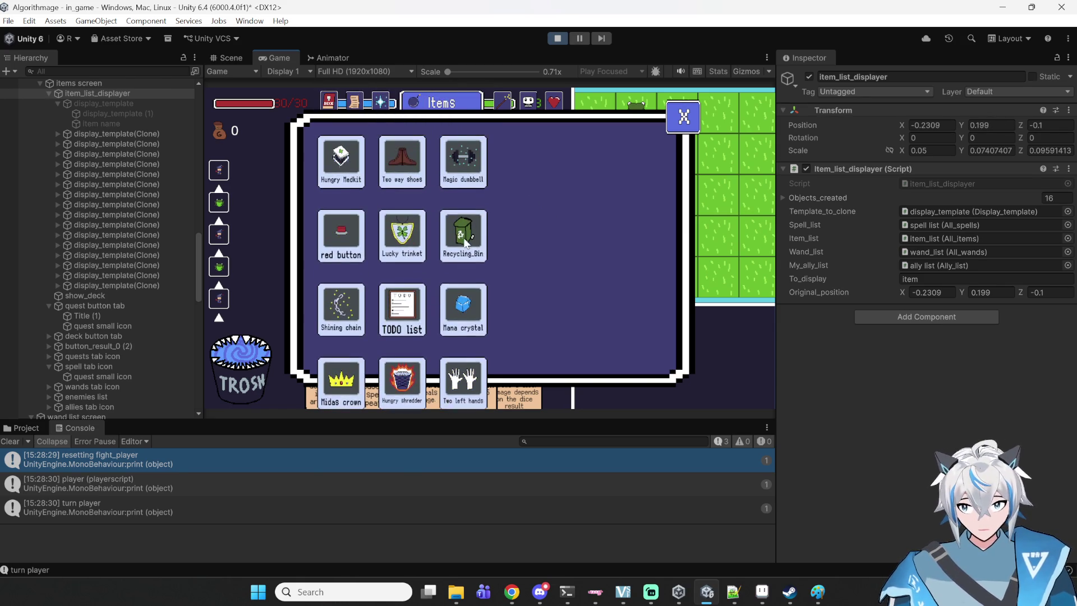
scroll(523, 220, "down", 3)
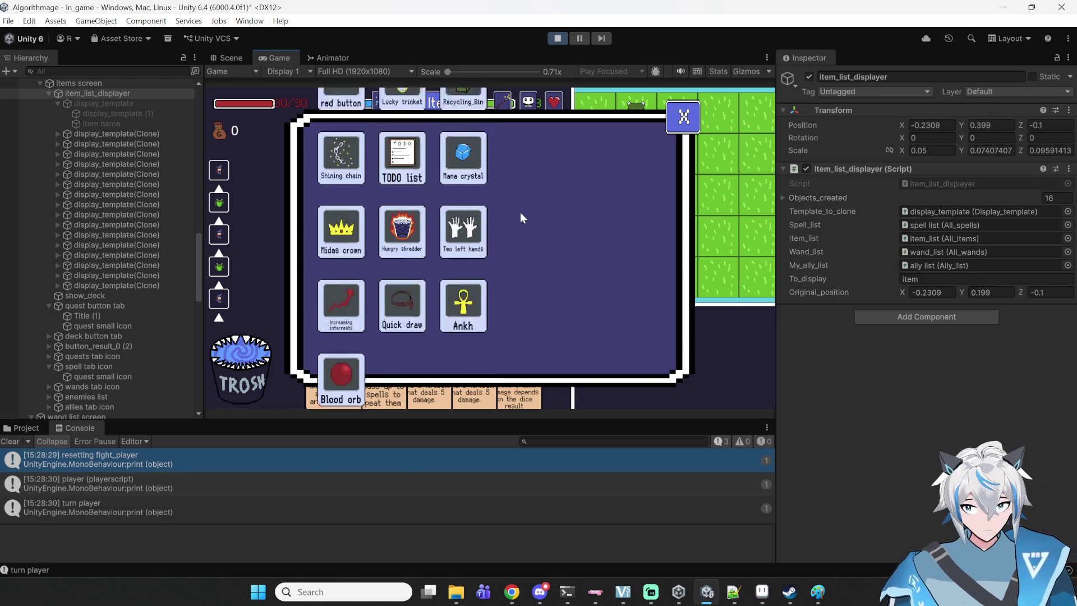
scroll(508, 197, "up", 3)
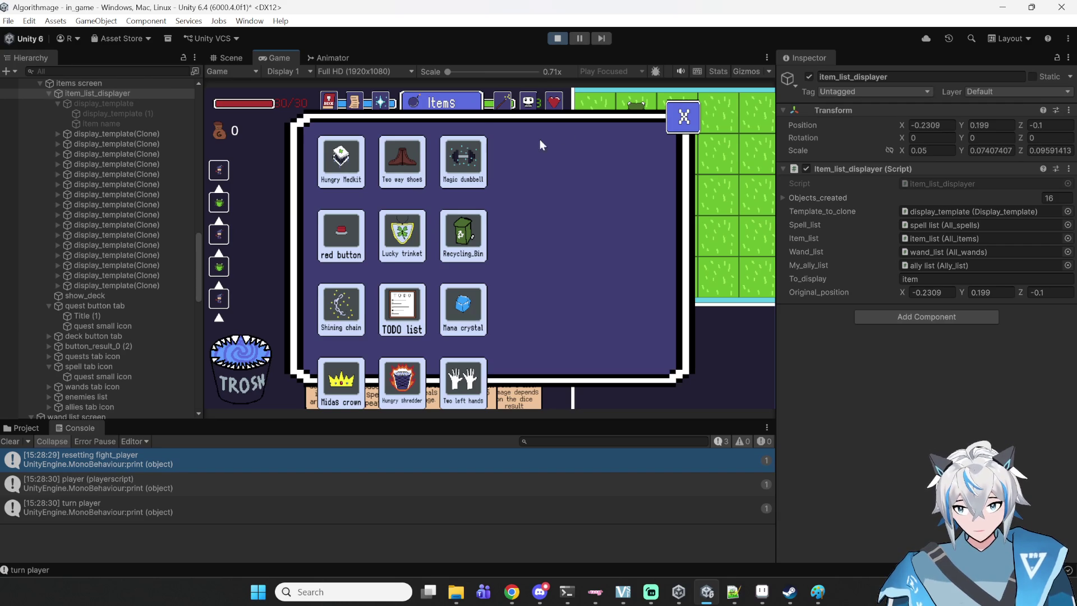
scroll(483, 145, "down", 1)
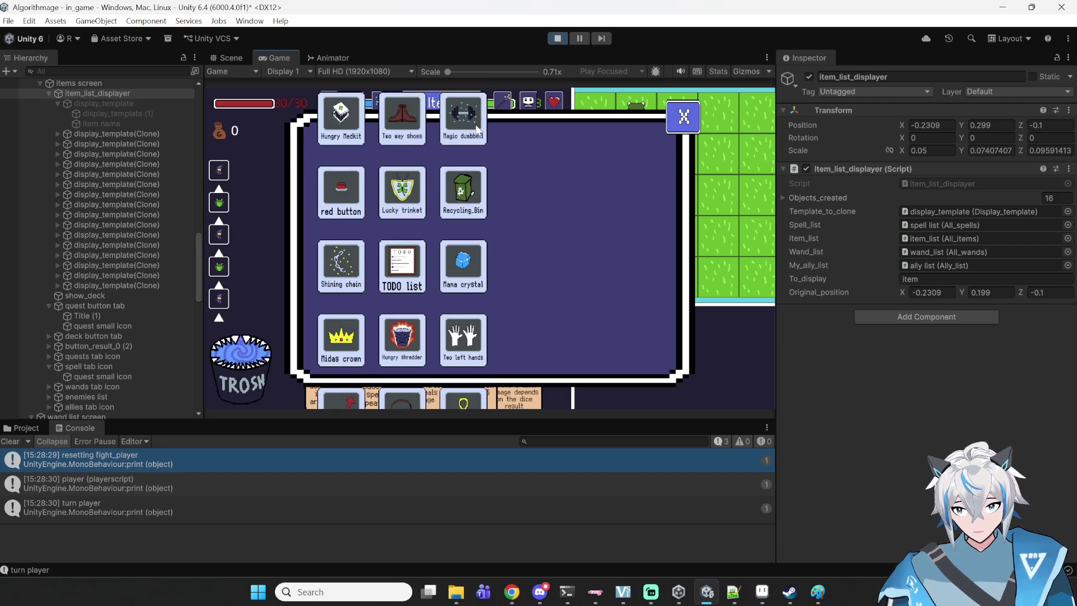
scroll(393, 146, "down", 3)
scroll(421, 202, "up", 3)
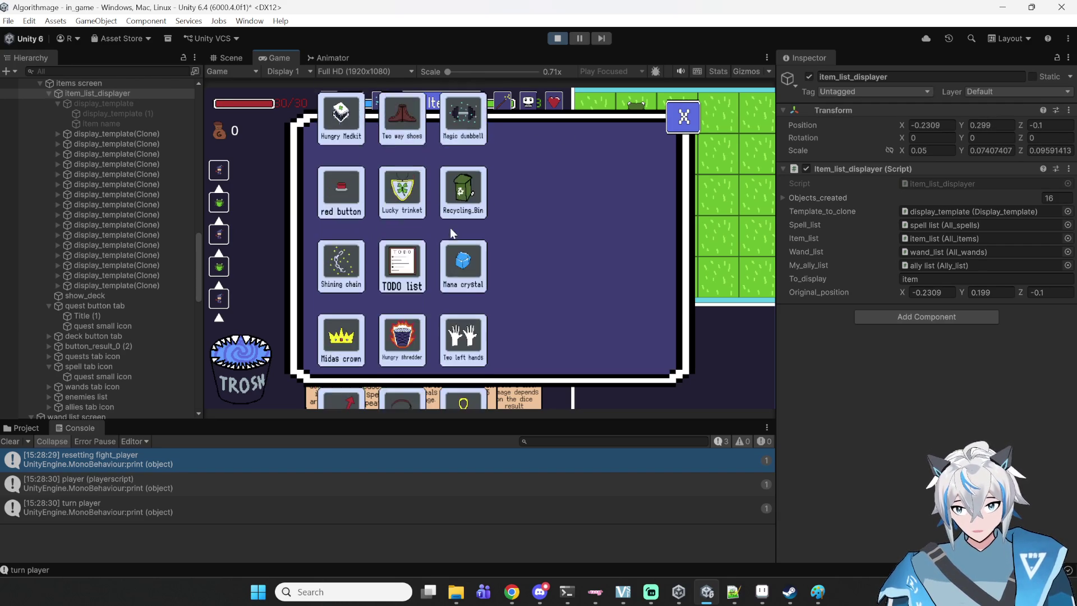
scroll(464, 243, "up", 1)
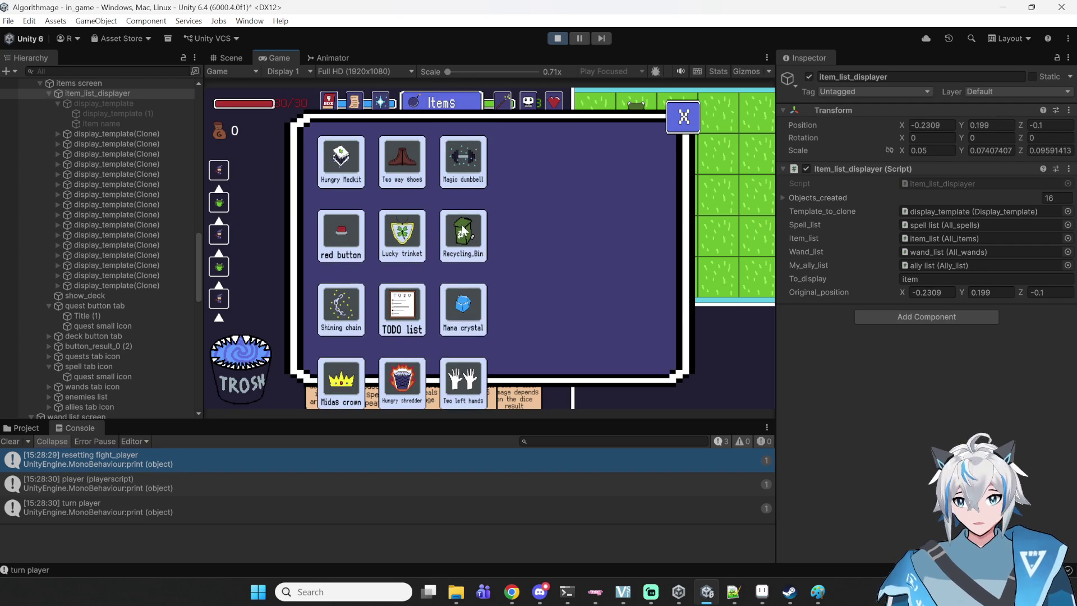
scroll(464, 230, "down", 7)
scroll(460, 202, "up", 7)
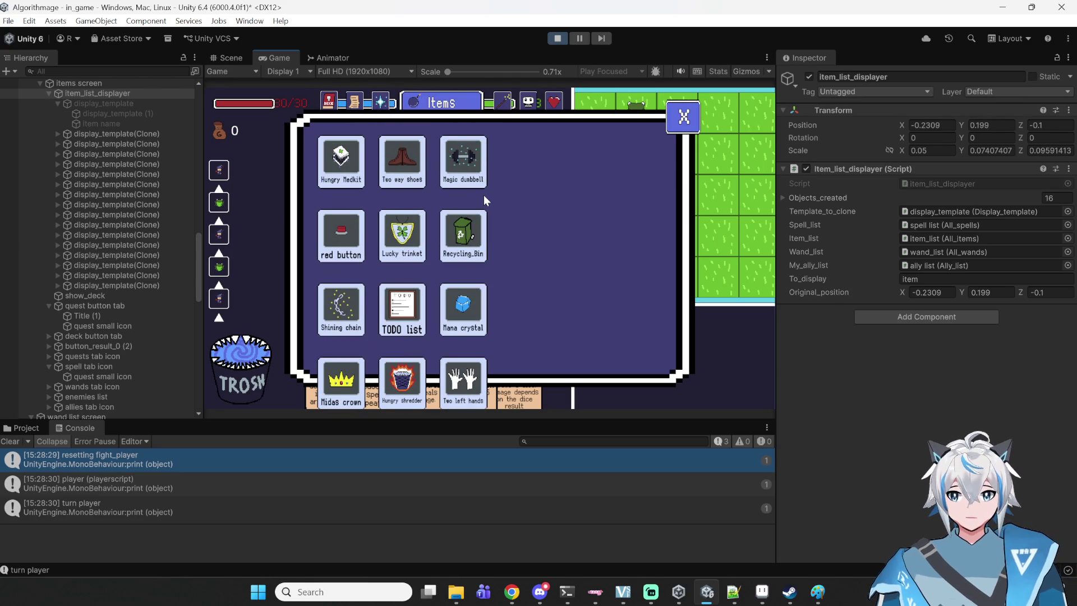
scroll(413, 301, "down", 7)
scroll(429, 264, "up", 7)
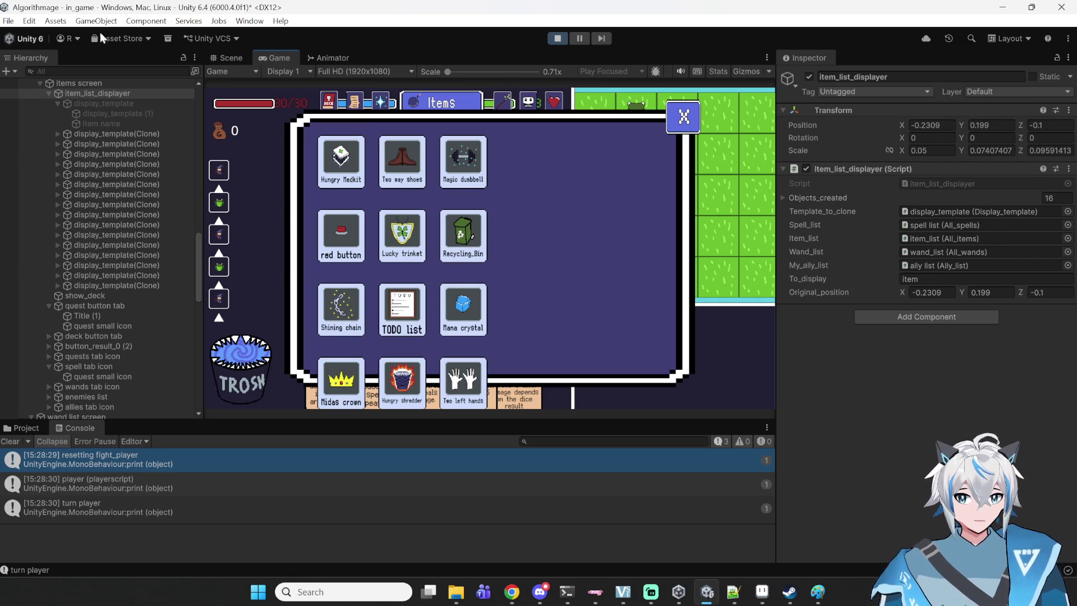
- Stop play mode and pan the Scene view over to the item list panels
left_click(550, 42)
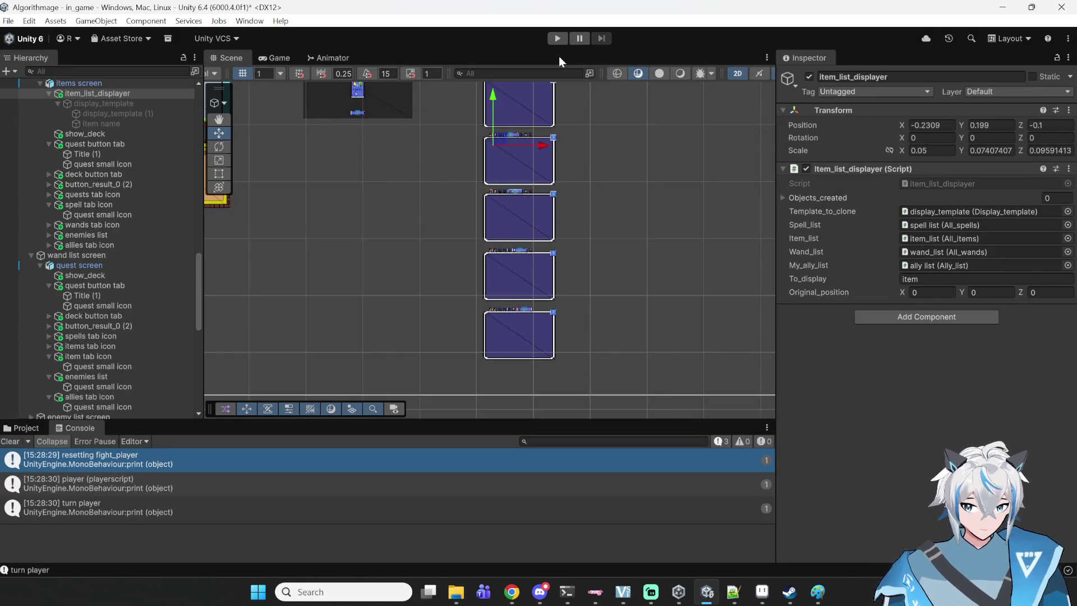
scroll(678, 250, "down", 3)
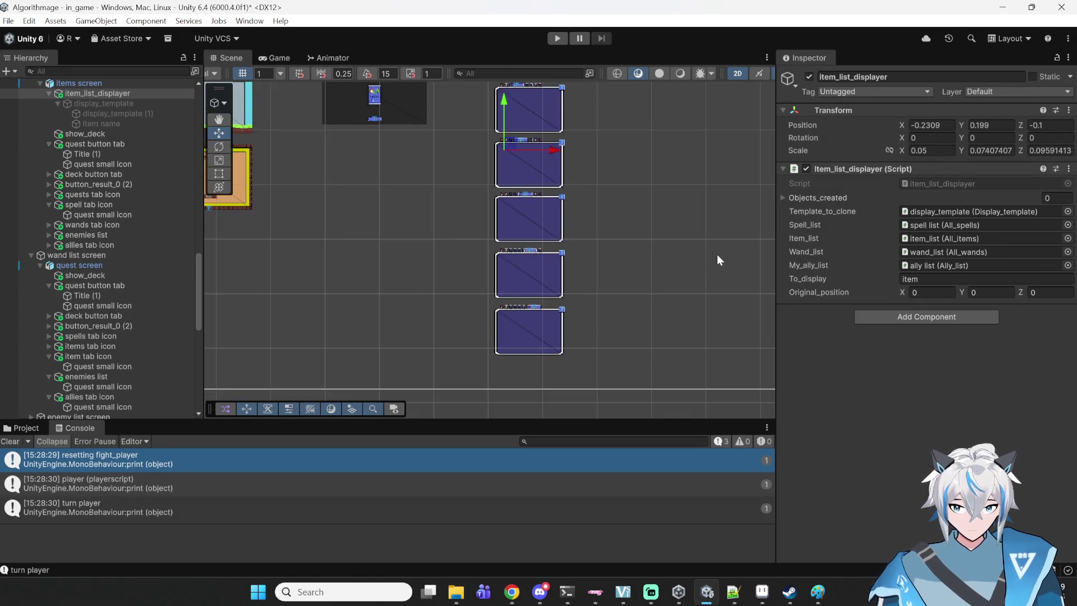
scroll(602, 196, "up", 5)
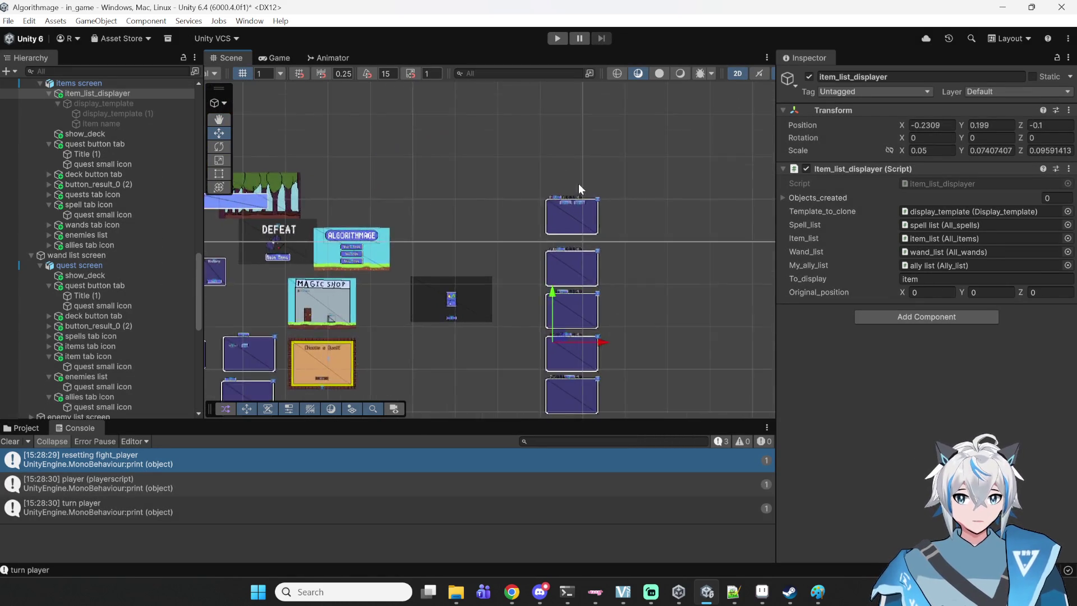
mouse_move(435, 227)
left_mouse_down()
mouse_move(676, 180)
mouse_move(699, 207)
left_mouse_up()
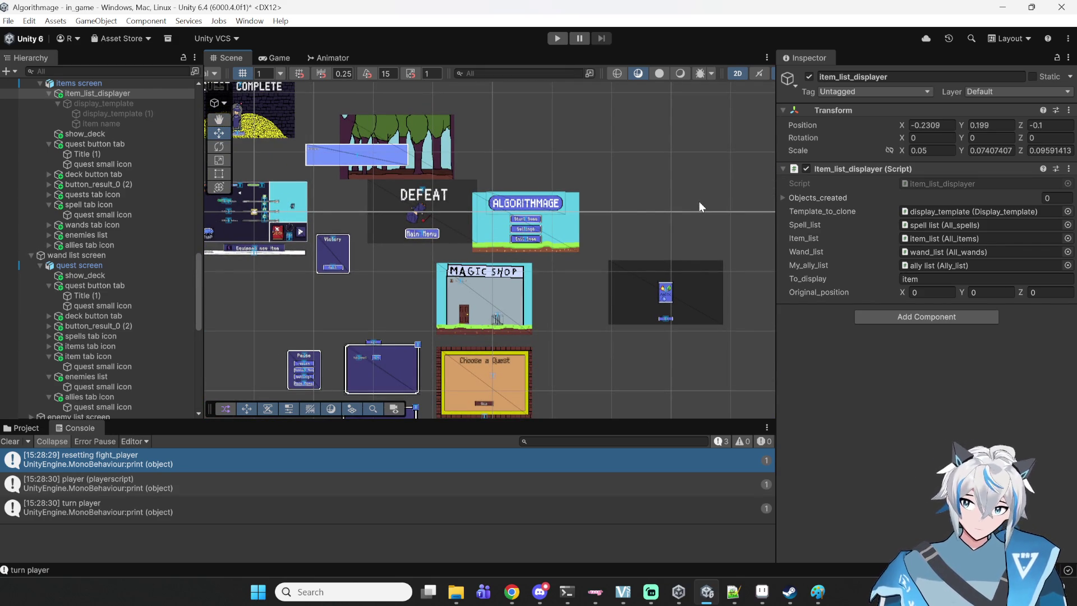
mouse_move(709, 301)
left_mouse_down()
mouse_move(641, 206)
mouse_move(457, 221)
left_mouse_up()
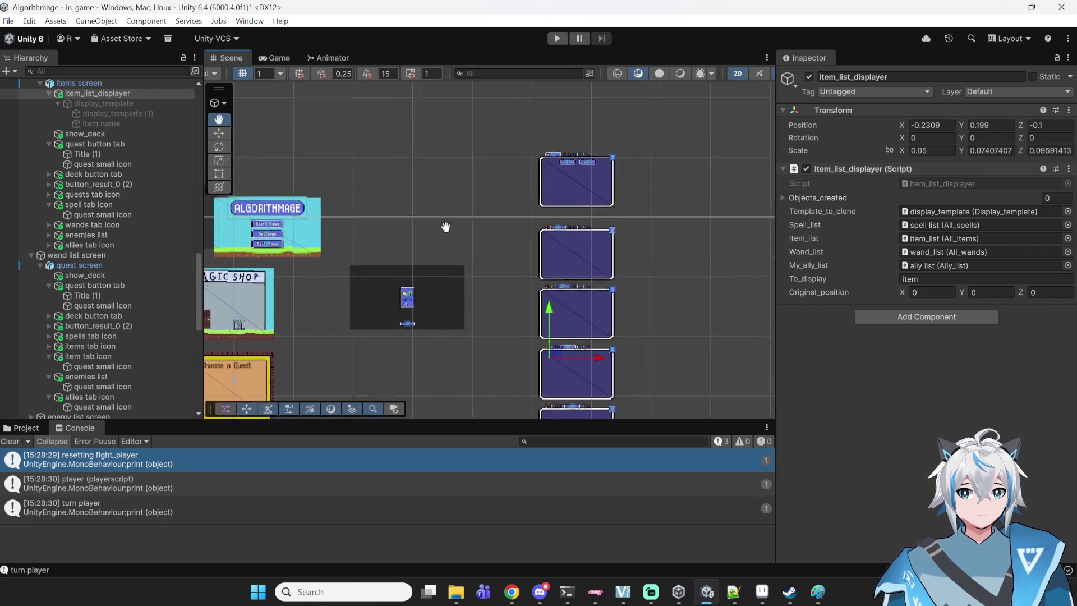
scroll(588, 221, "up", 3)
- Select the items screen panel among the overlapping panels and frame it with F
left_click(595, 209)
left_click(595, 209)
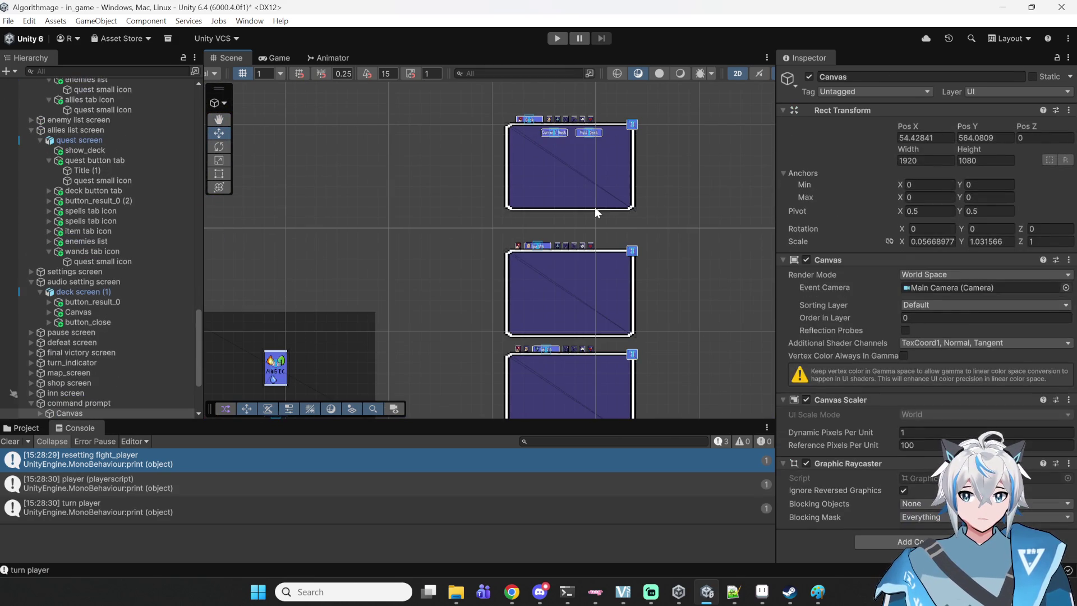
left_click(595, 208)
scroll(102, 221, "up", 10)
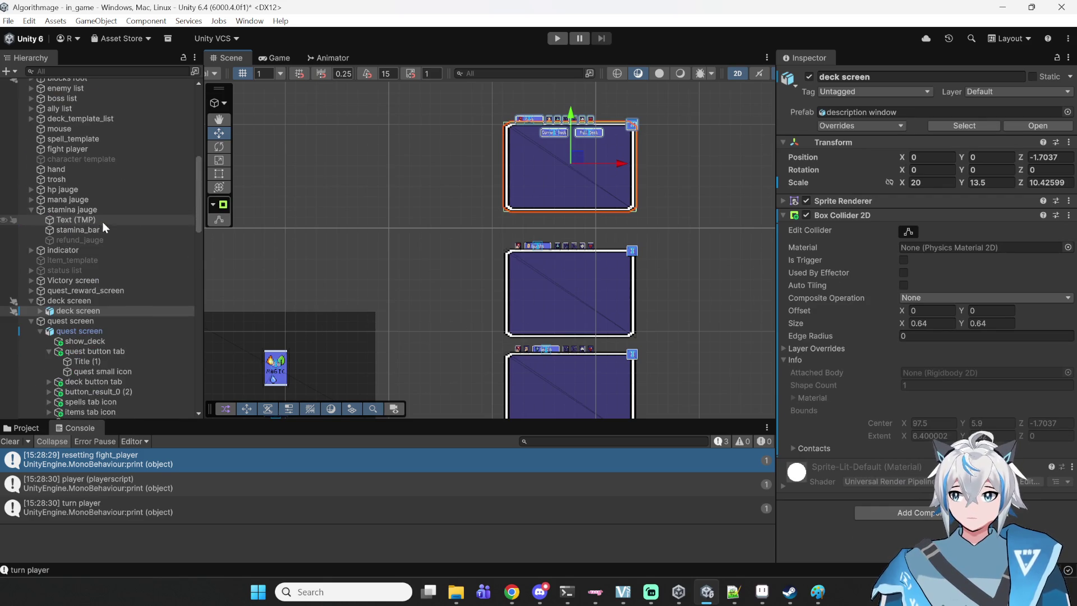
scroll(132, 314, "down", 2)
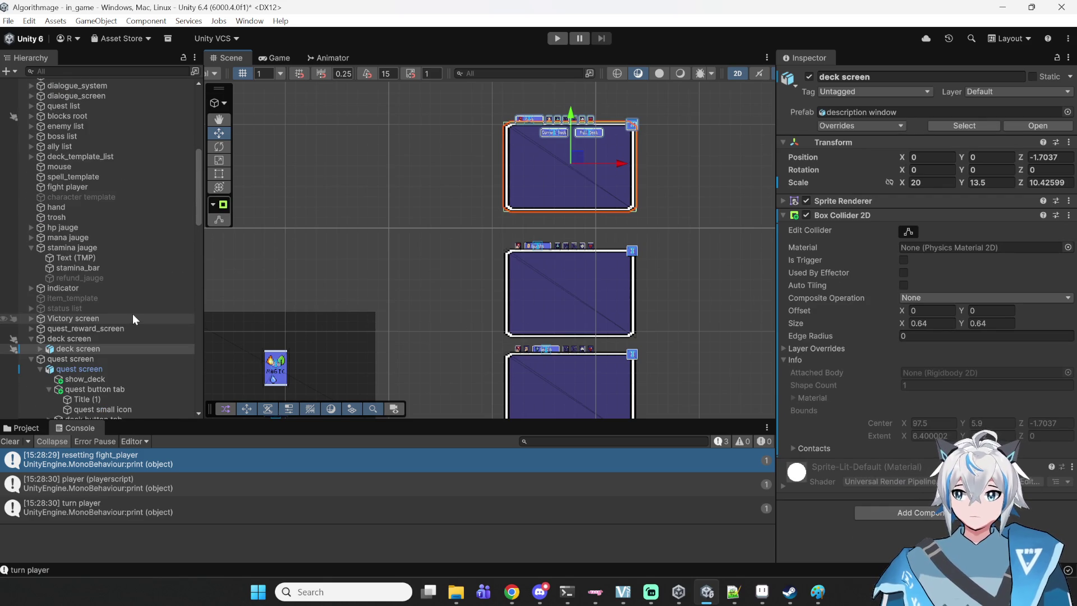
scroll(563, 194, "down", 1)
scroll(501, 292, "down", 1)
left_click(504, 290)
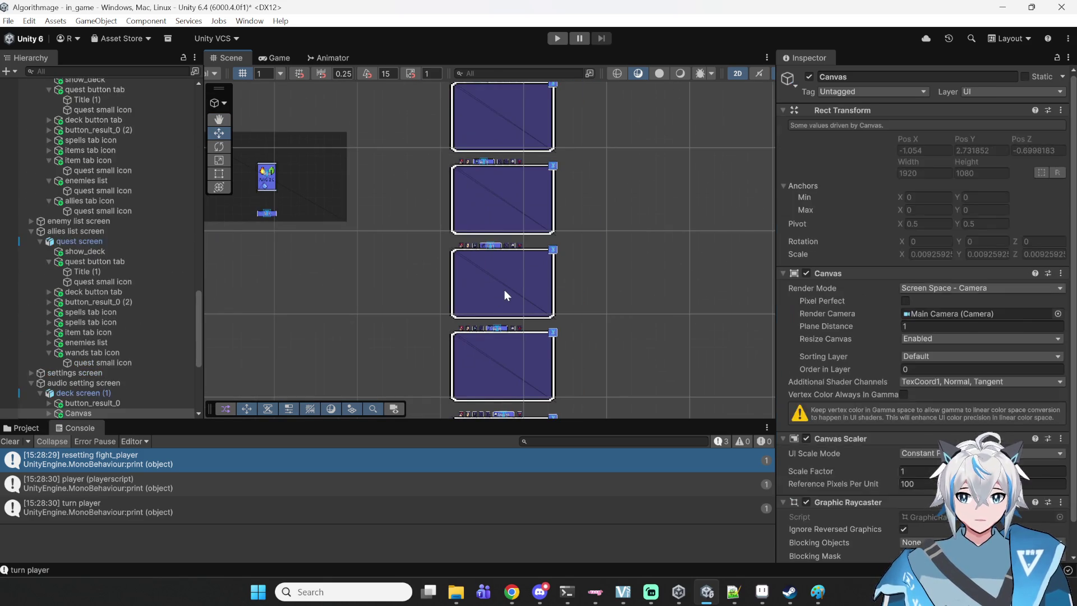
left_click(503, 290)
scroll(494, 270, "up", 3)
key("f")
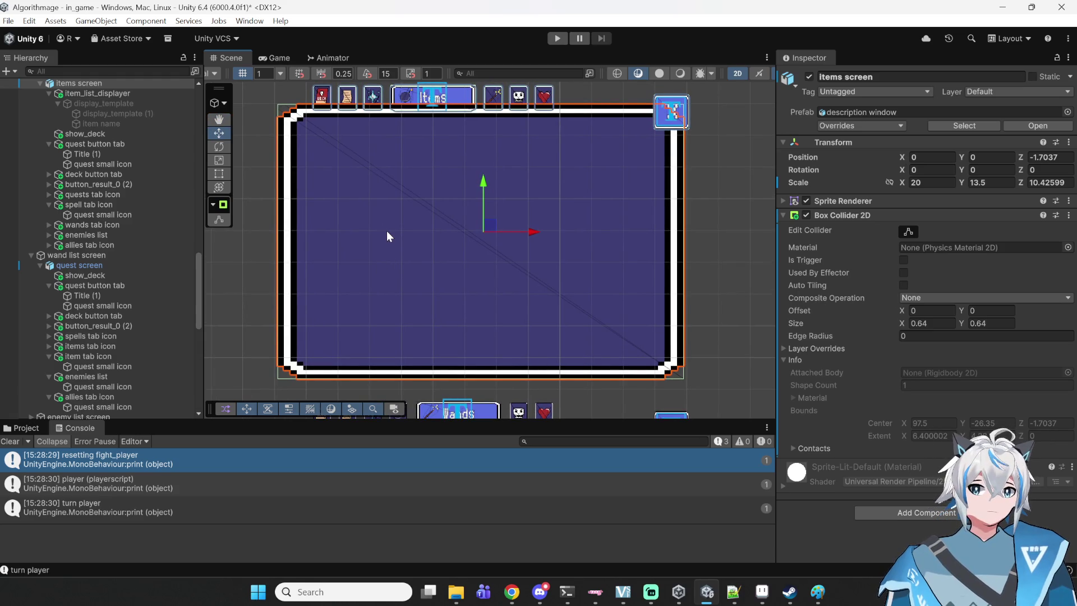
- Activate display_template and set its Sprite Renderer Mask Interaction to Visible Inside Mask
left_click(108, 95)
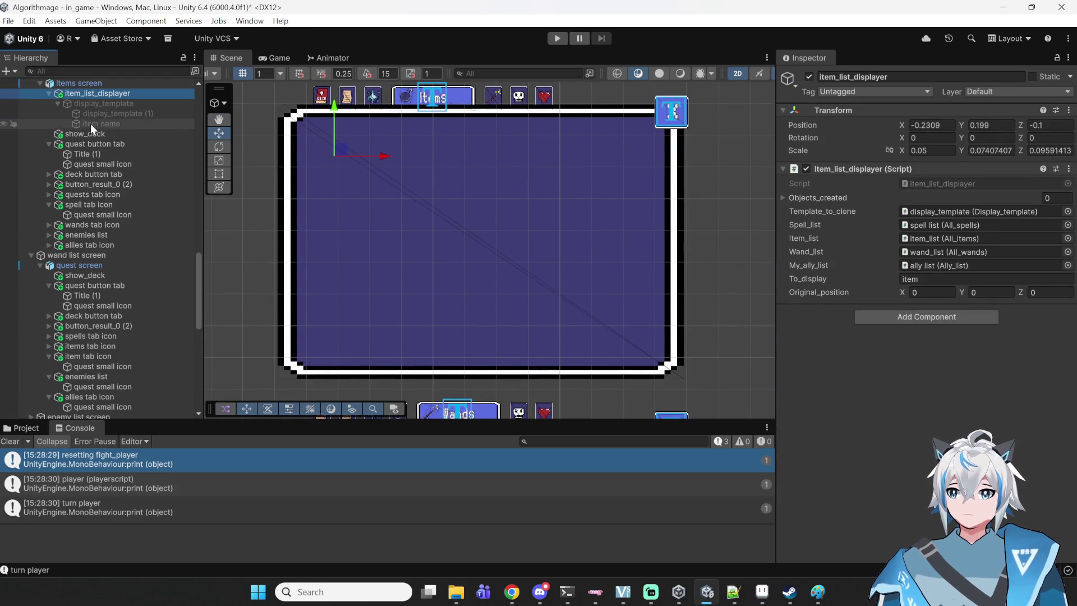
left_click(84, 103)
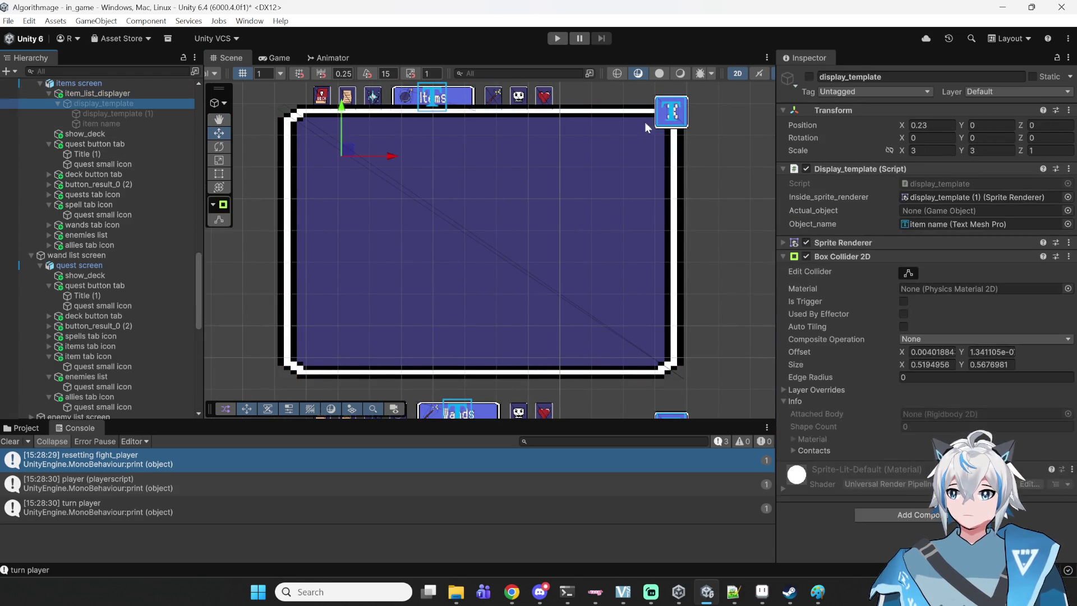
left_click(809, 76)
scroll(290, 176, "up", 3)
scroll(290, 175, "up", 2)
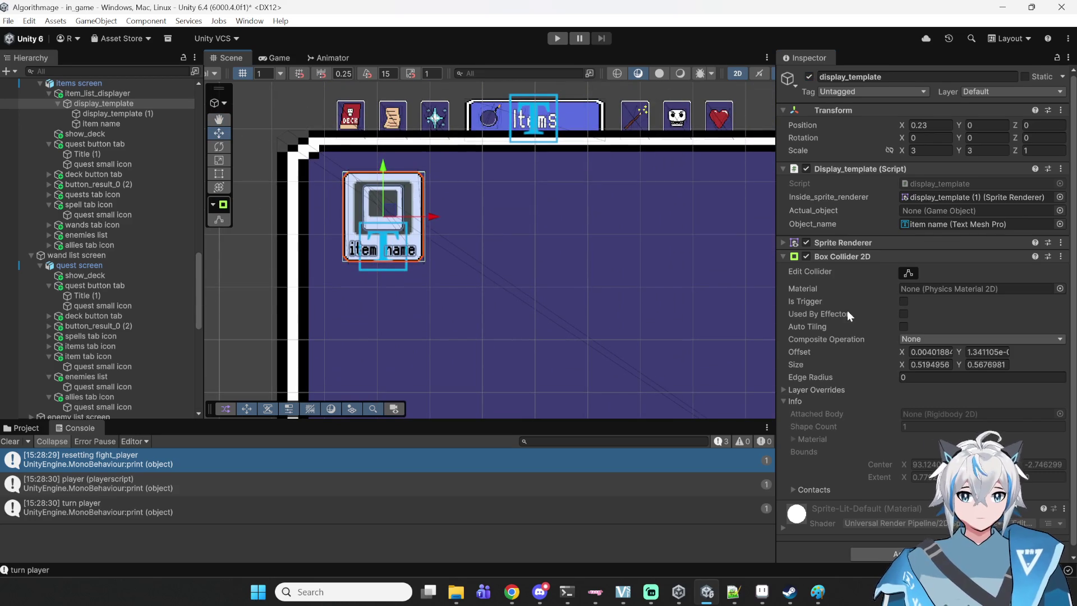
scroll(847, 311, "down", 1)
left_click(979, 236)
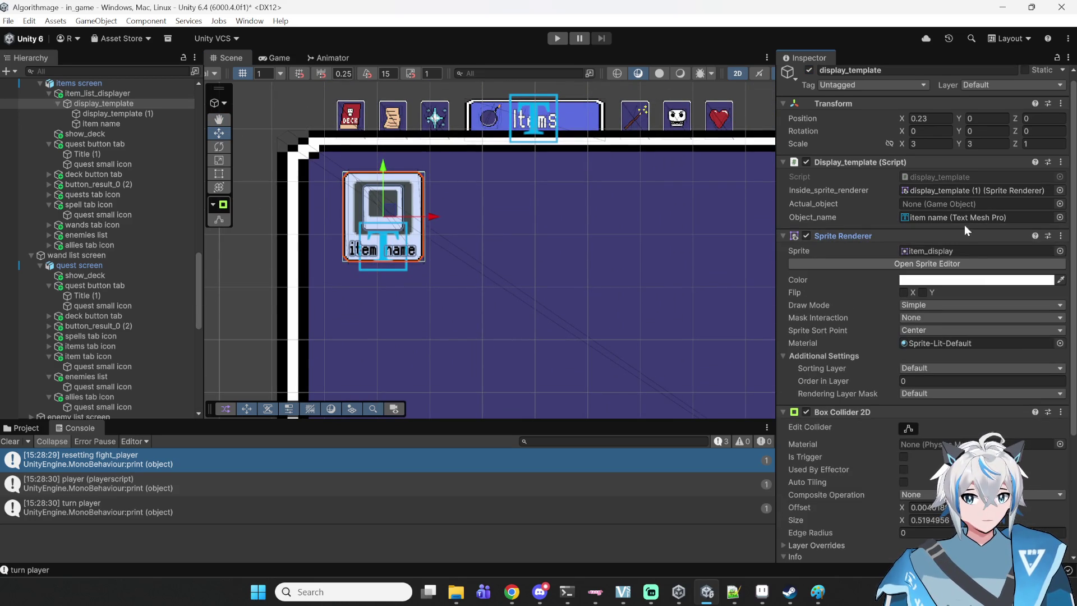
left_click(930, 317)
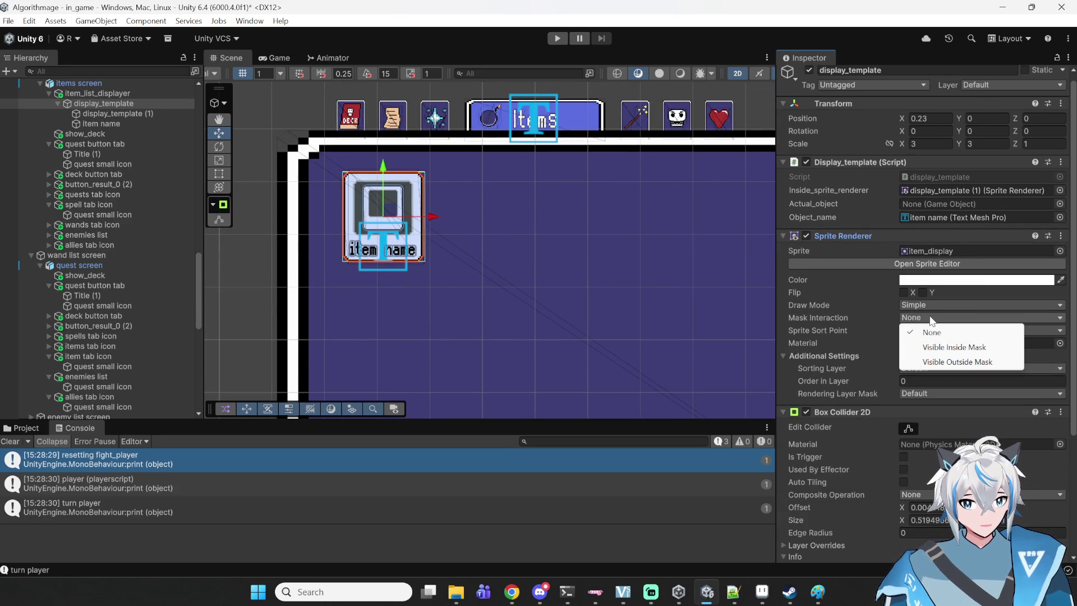
left_click(952, 347)
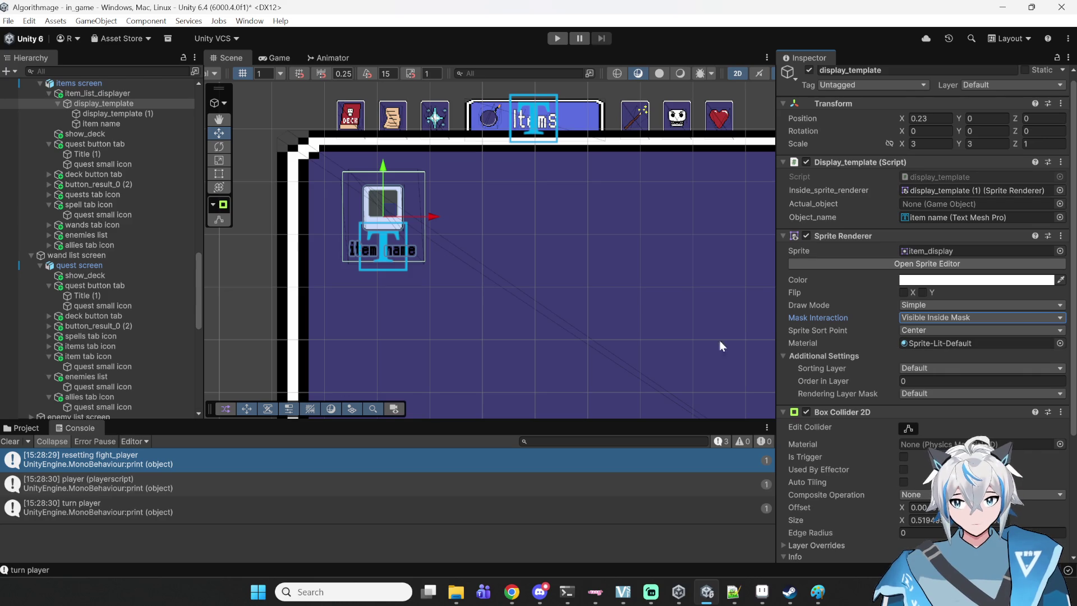
- Set display_template (1)'s Mask Interaction to Visible Inside Mask as well
left_click(116, 114)
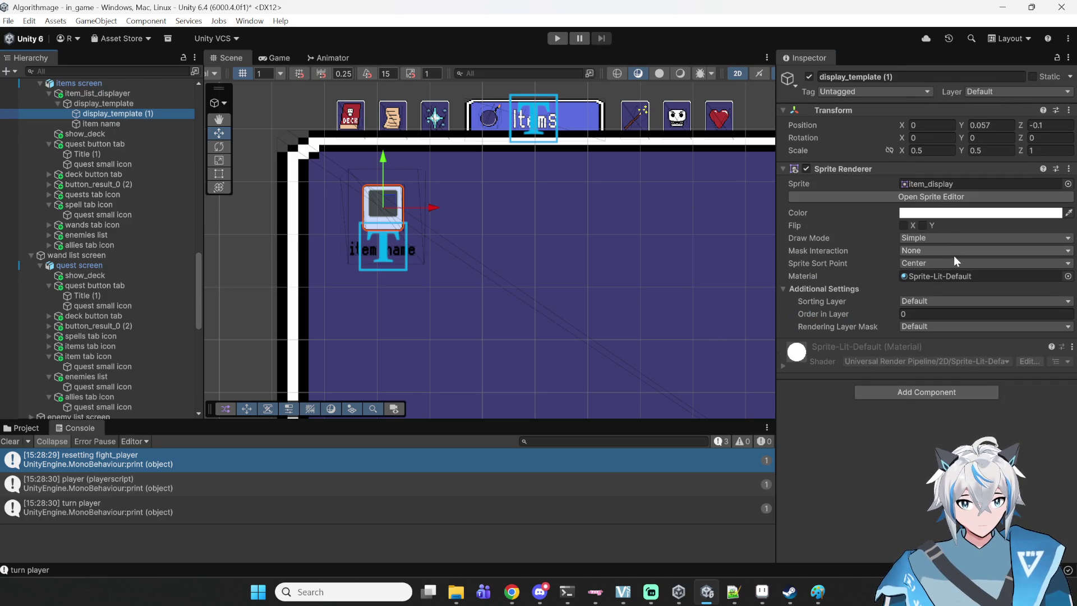
left_click(914, 253)
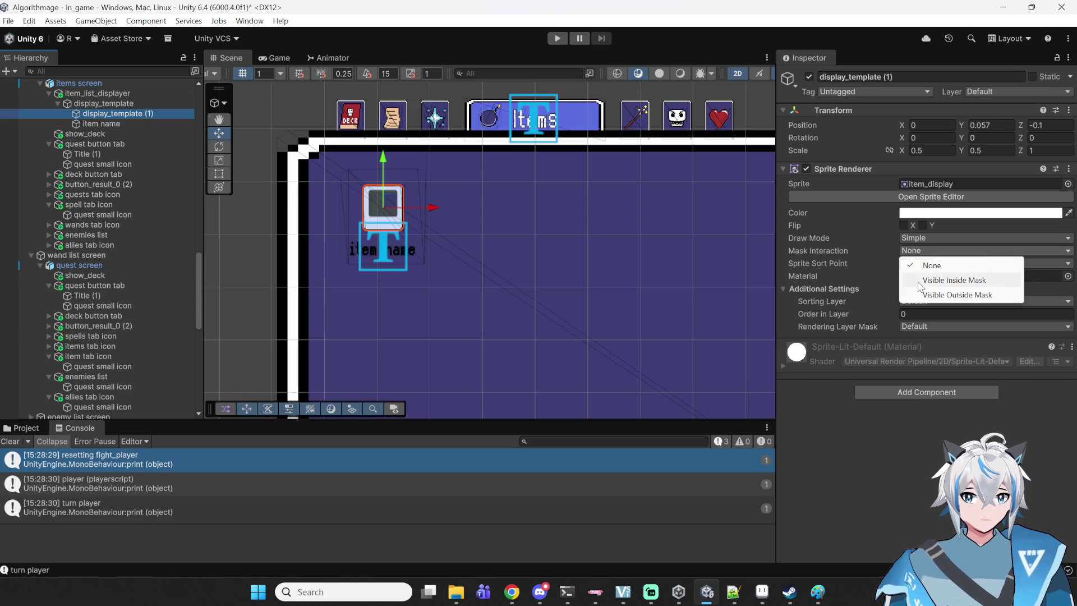
left_click(920, 280)
left_click(102, 130)
left_click(117, 123)
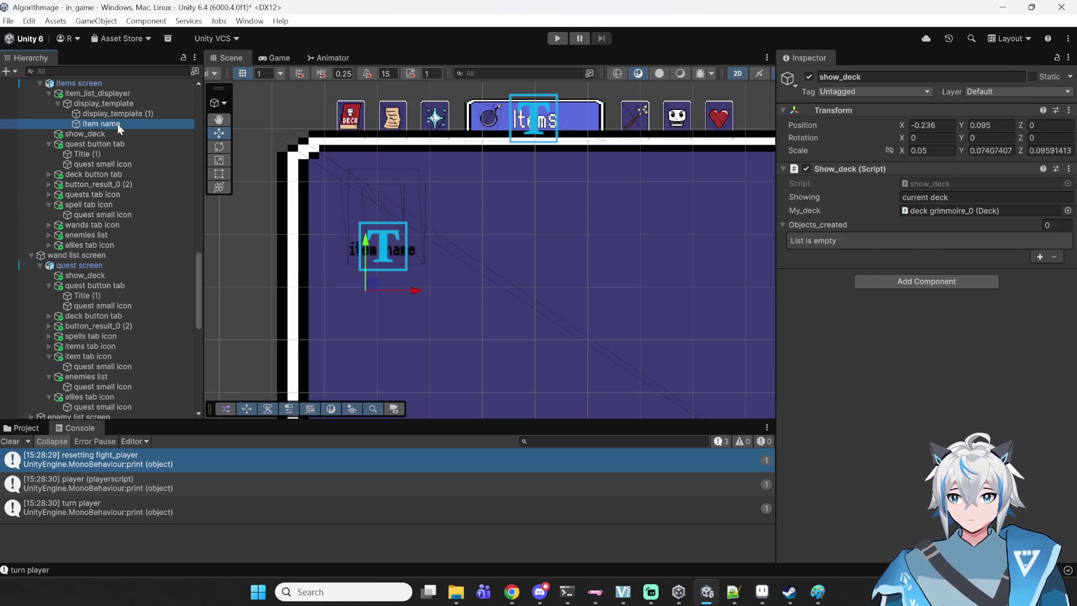
- Set the item name text's Mask Interaction to Visible Inside Mask
scroll(976, 314, "down", 5)
scroll(970, 346, "down", 5)
scroll(967, 344, "up", 3)
scroll(838, 202, "down", 10)
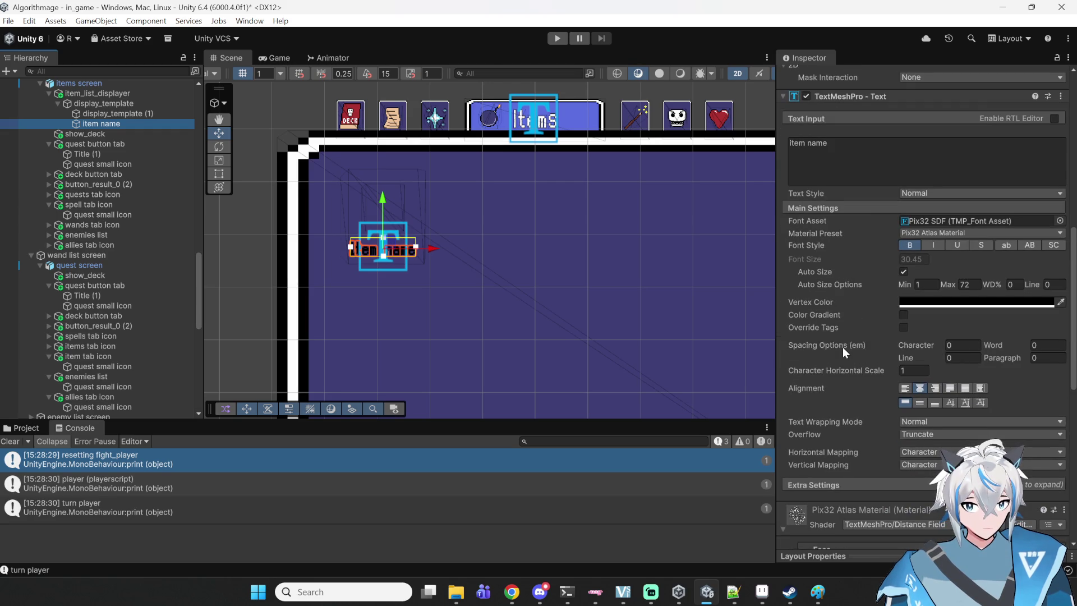
scroll(843, 347, "down", 7)
scroll(839, 344, "down", 11)
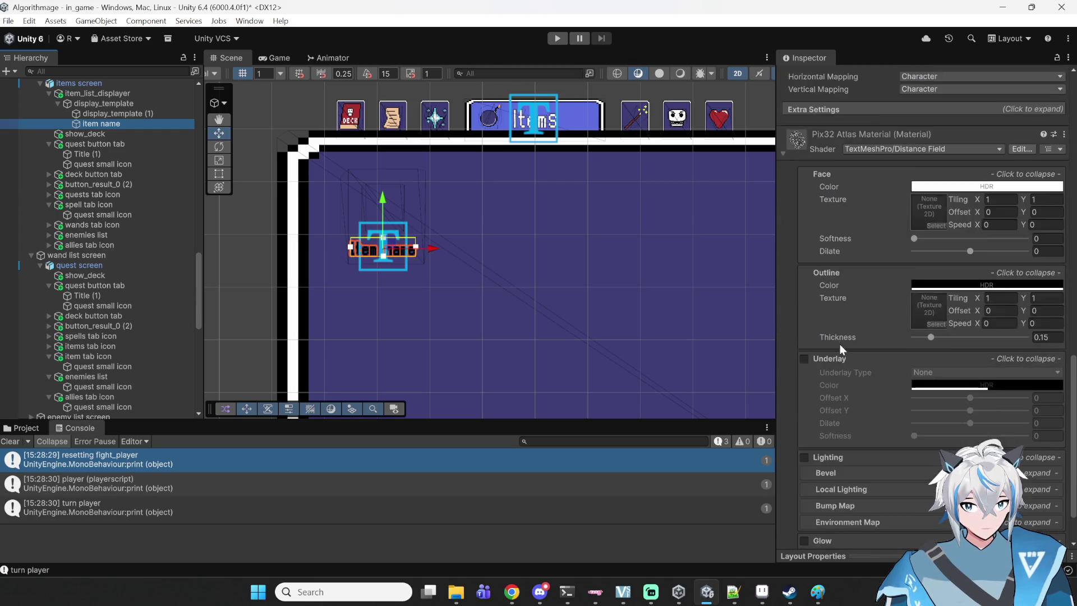
scroll(835, 338, "up", 15)
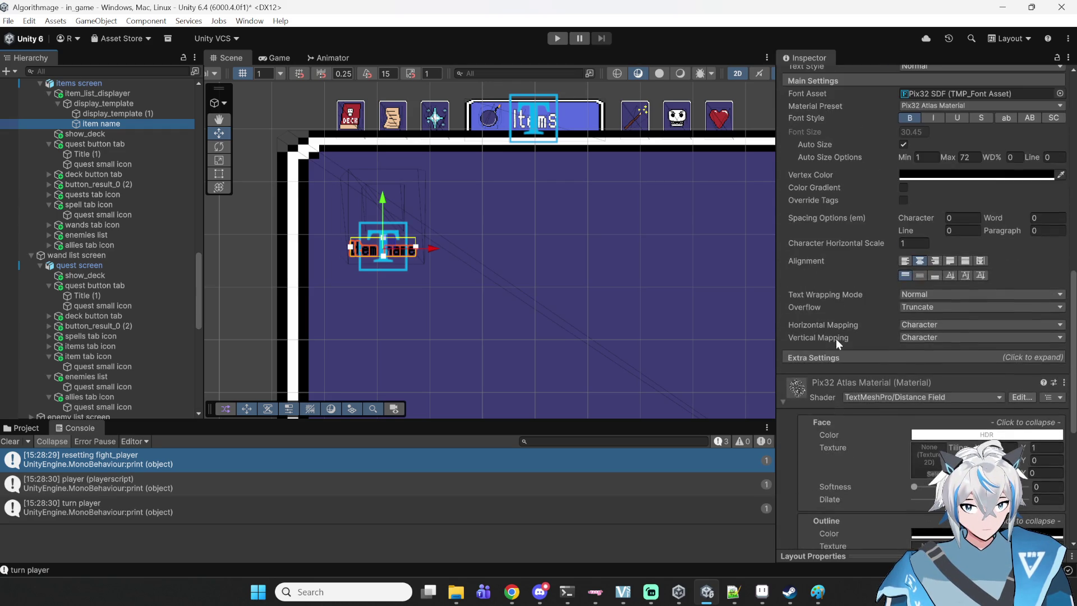
scroll(860, 343, "up", 3)
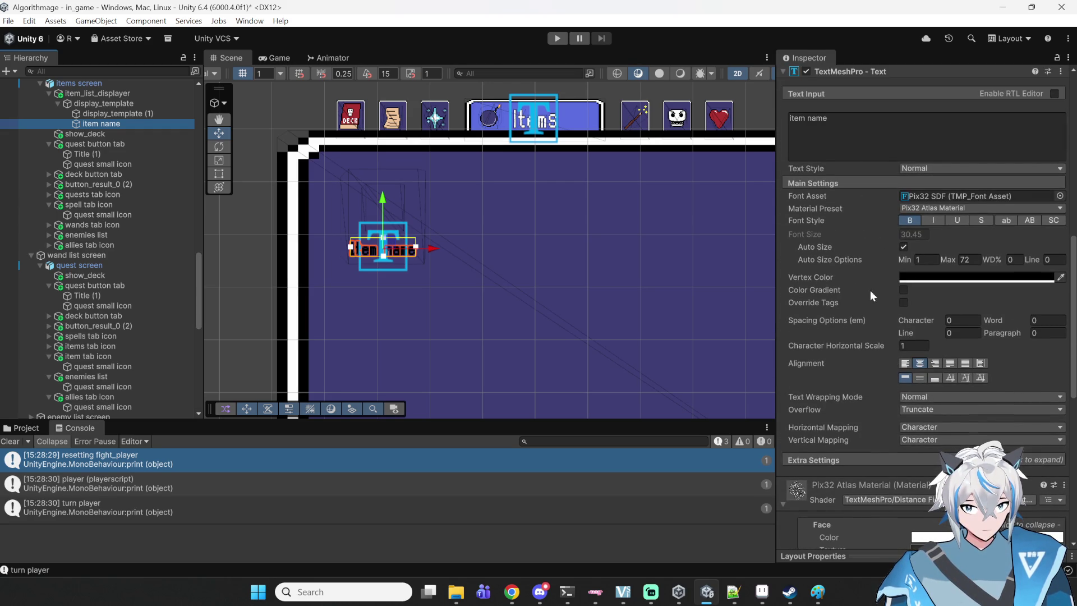
scroll(855, 257, "up", 8)
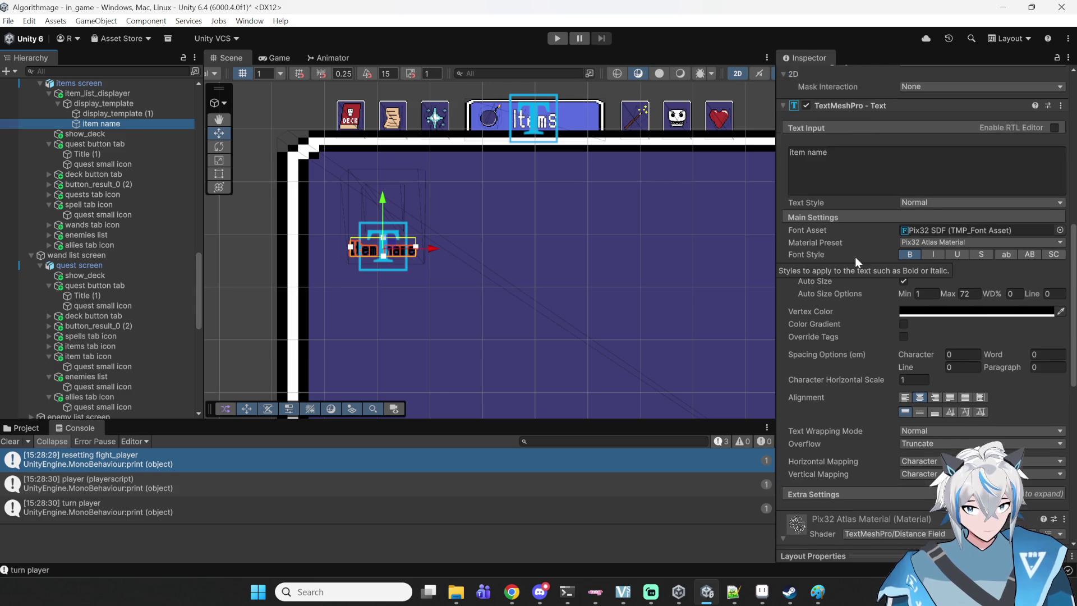
left_click(909, 224)
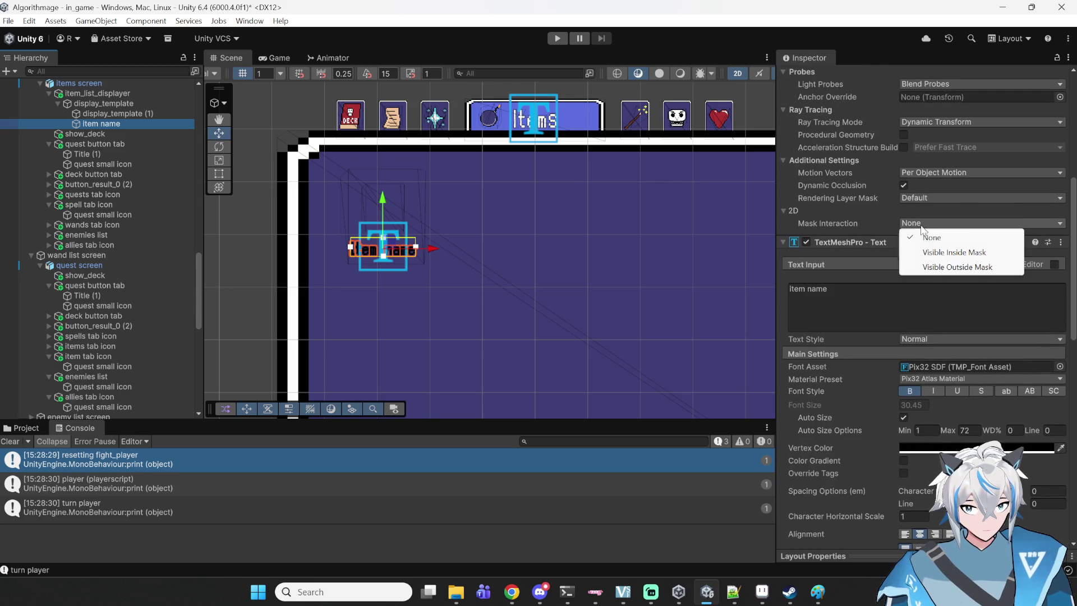
left_click(927, 252)
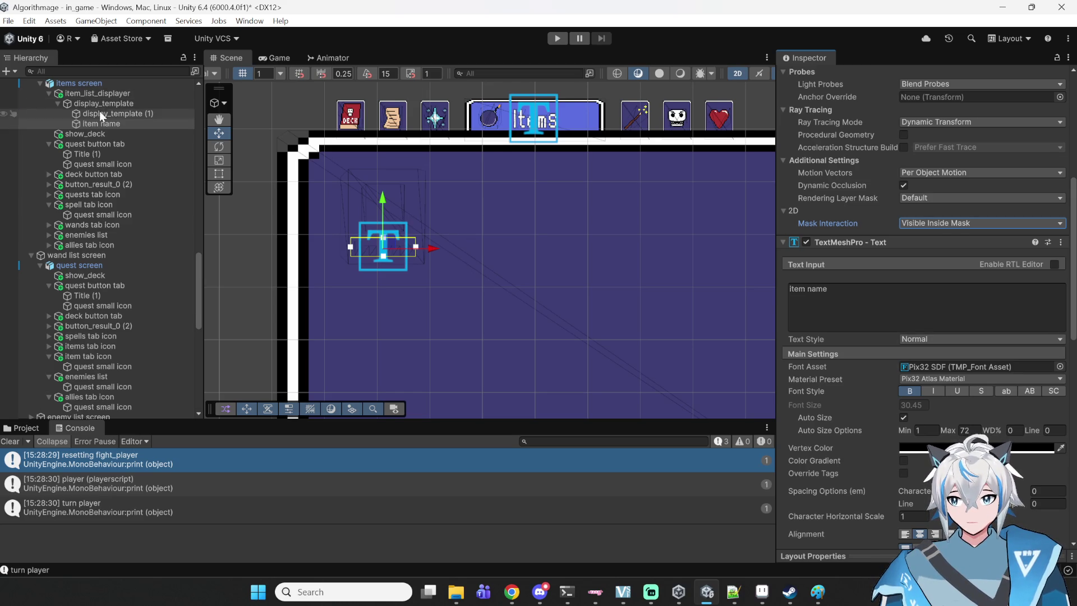
left_click(103, 94)
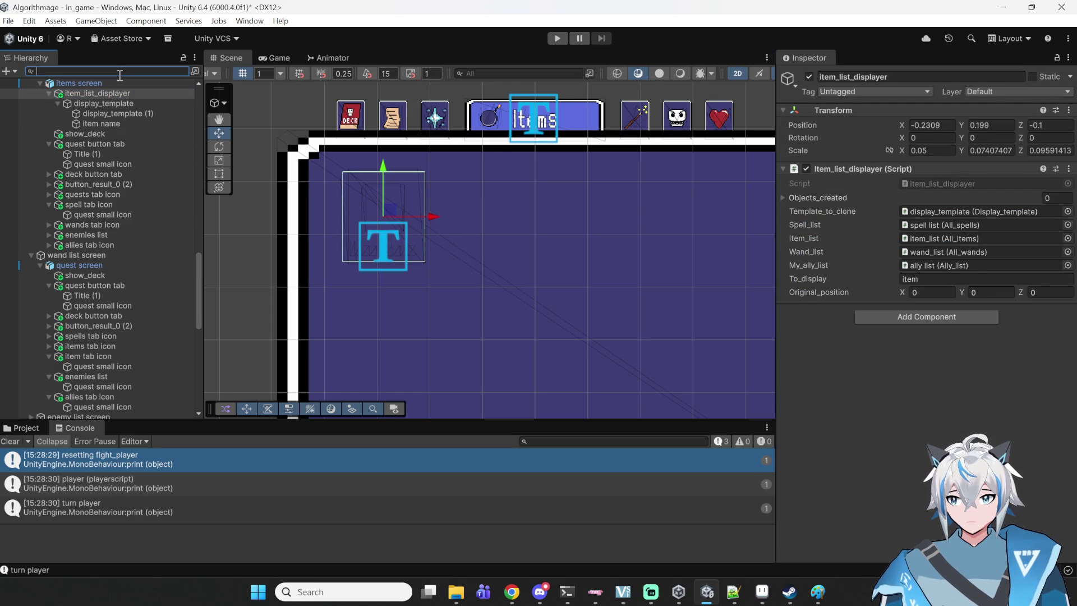
scroll(481, 191, "down", 5)
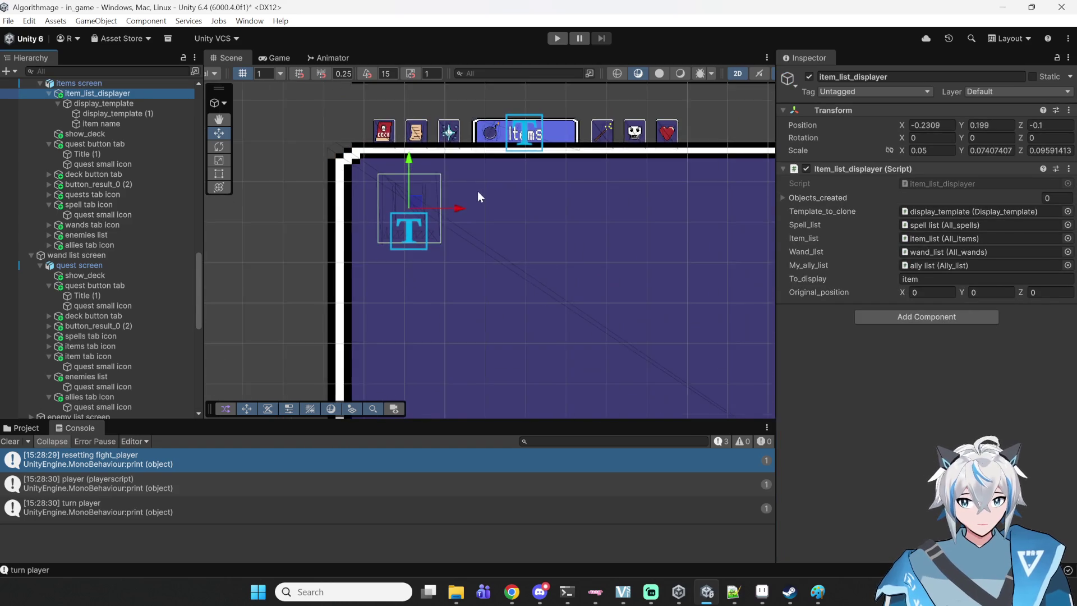
left_click(65, 82)
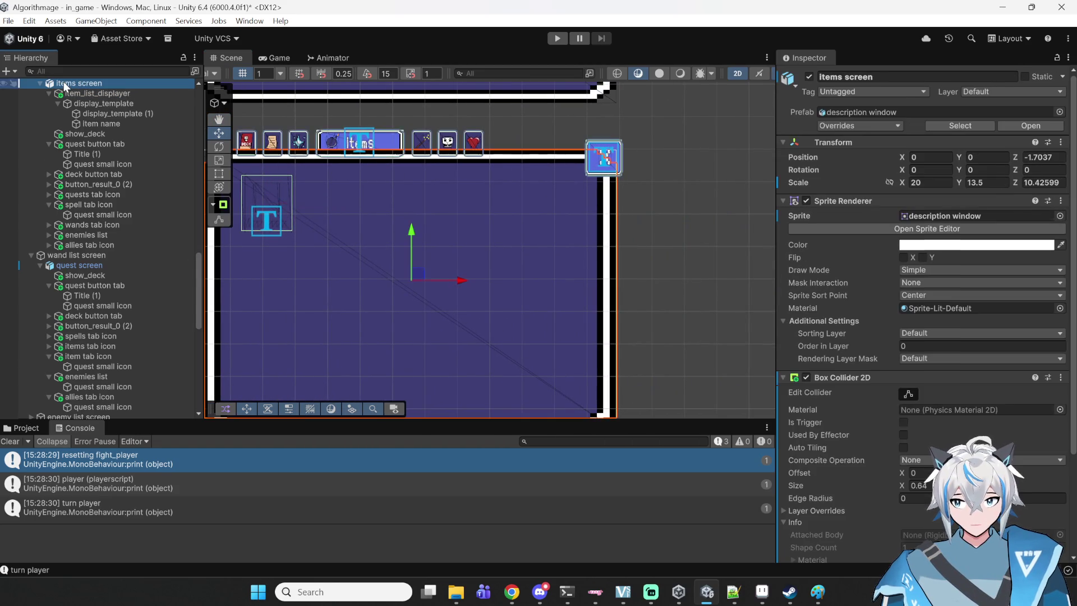
scroll(97, 156, "up", 3)
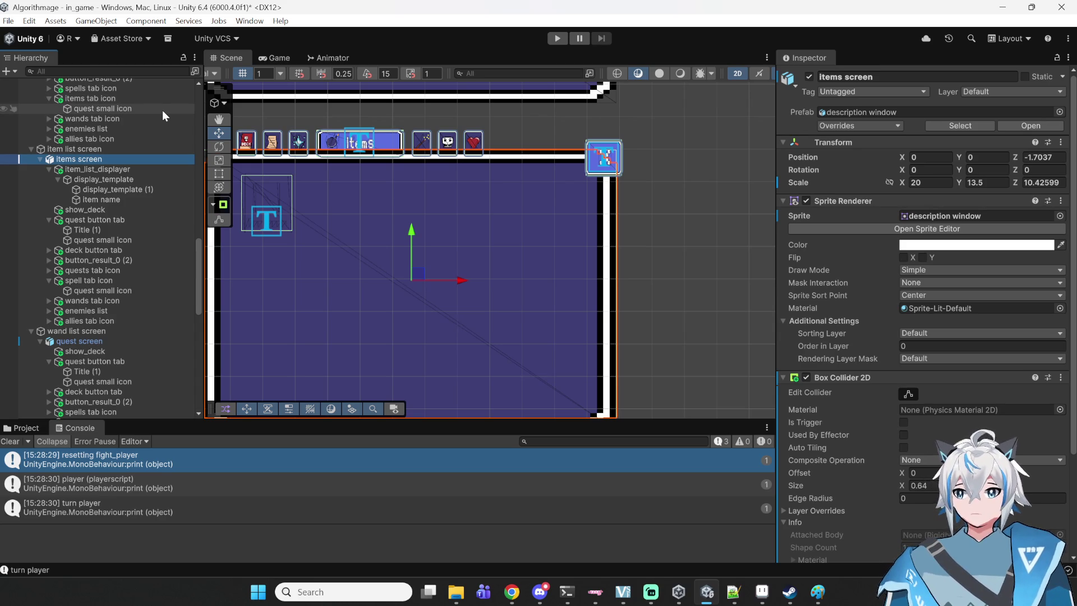
- Create a Square sprite named mask and nest it under items screen above item_list_displayer
left_click(96, 22)
mouse_move(135, 84)
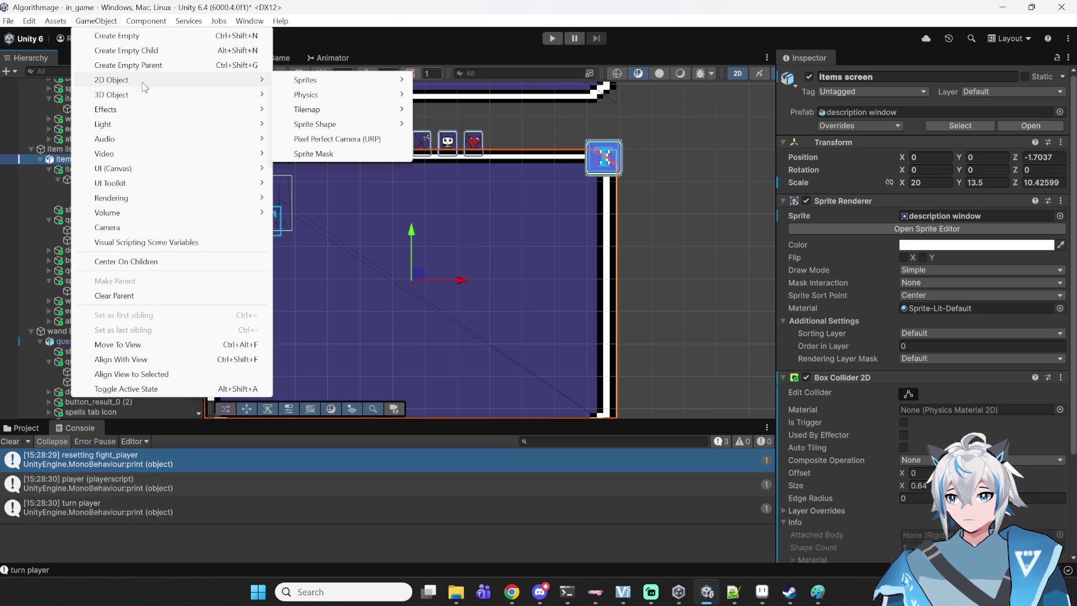
mouse_move(340, 84)
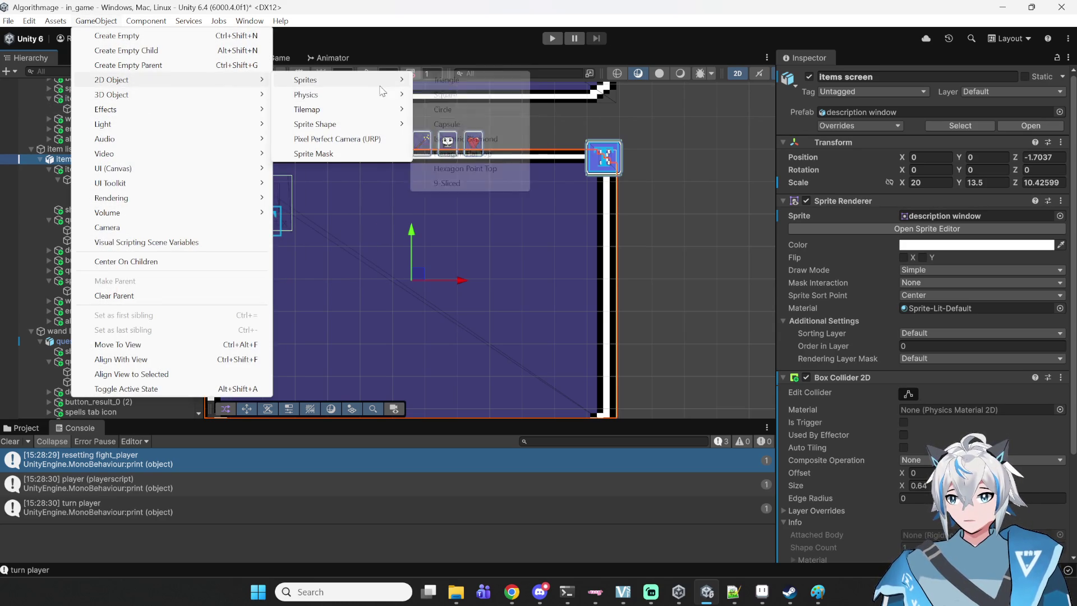
left_click(446, 94)
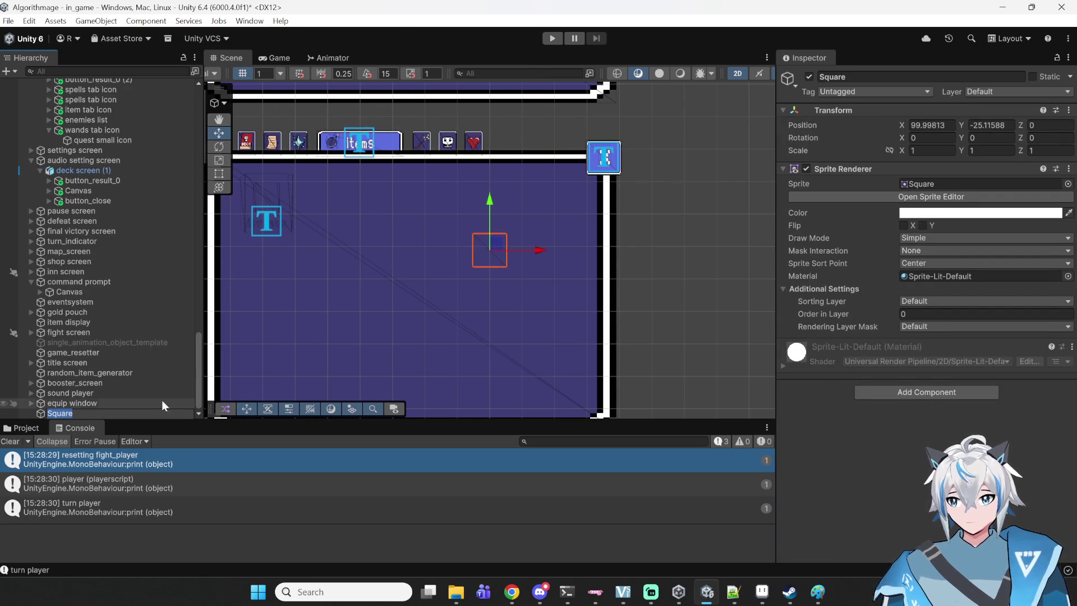
left_click(861, 77)
type("mask")
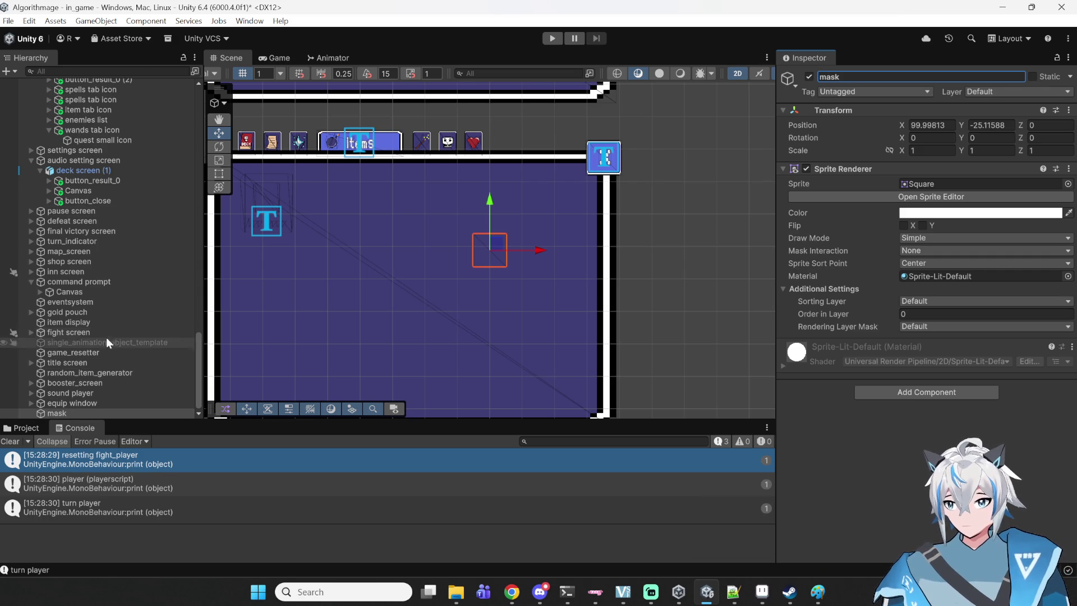
mouse_move(72, 412)
left_mouse_down()
mouse_move(85, 133)
mouse_move(119, 79)
mouse_move(118, 109)
mouse_move(93, 150)
mouse_move(115, 104)
mouse_move(113, 72)
mouse_move(112, 87)
mouse_move(123, 80)
mouse_move(115, 129)
mouse_move(97, 178)
left_mouse_up()
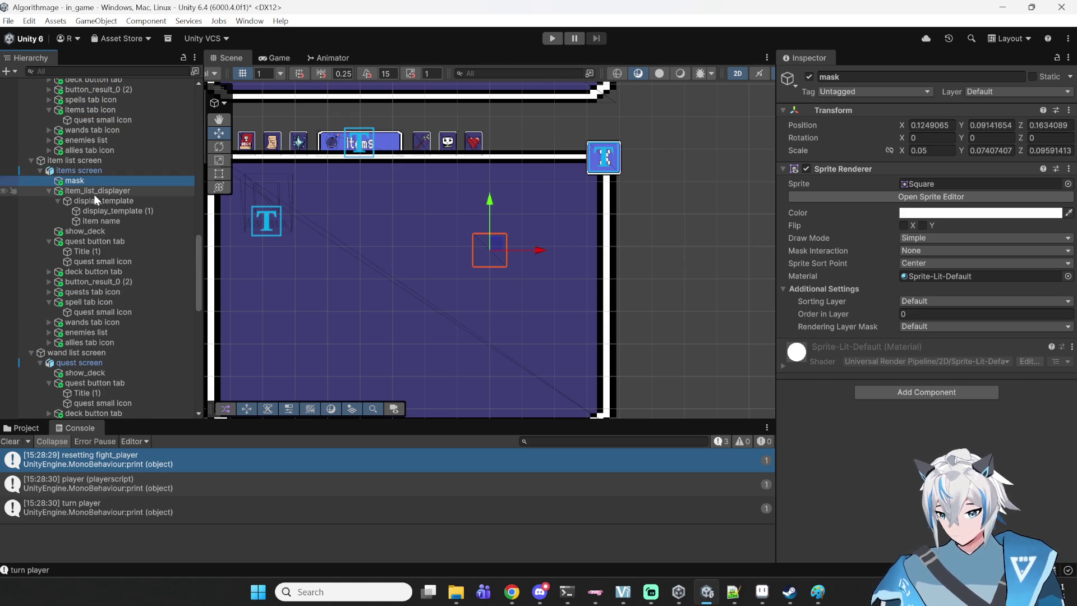
left_click(106, 191)
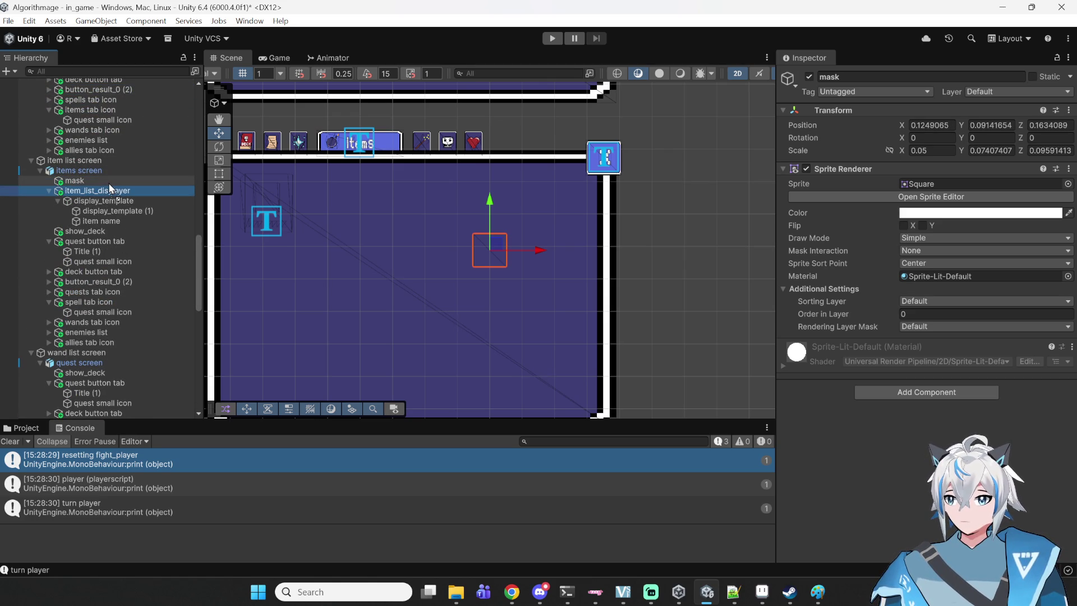
left_click_drag(109, 189, 96, 180)
left_click(96, 180)
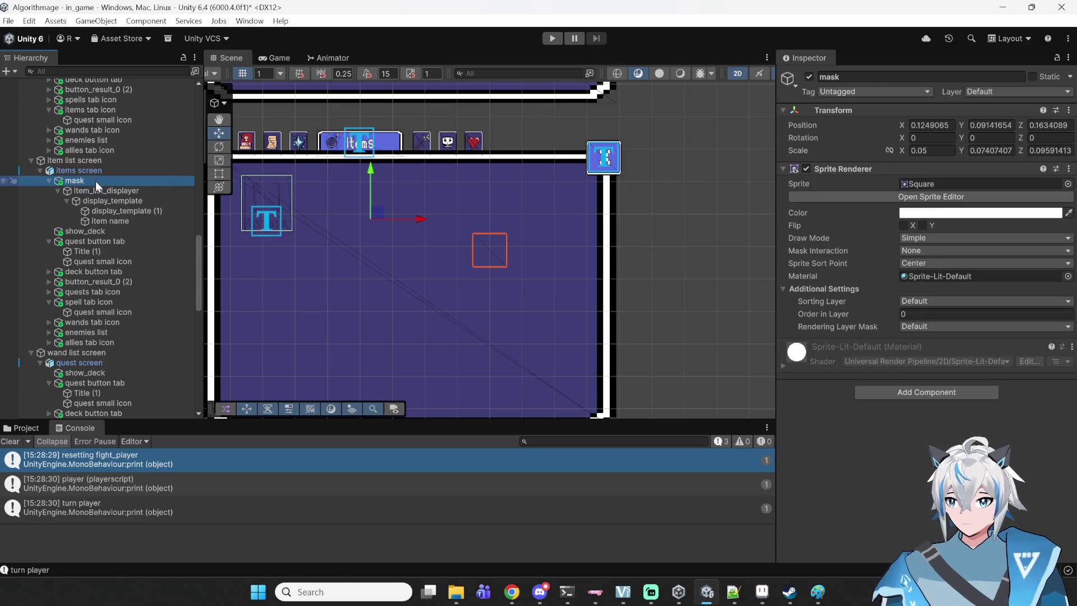
left_click(94, 191)
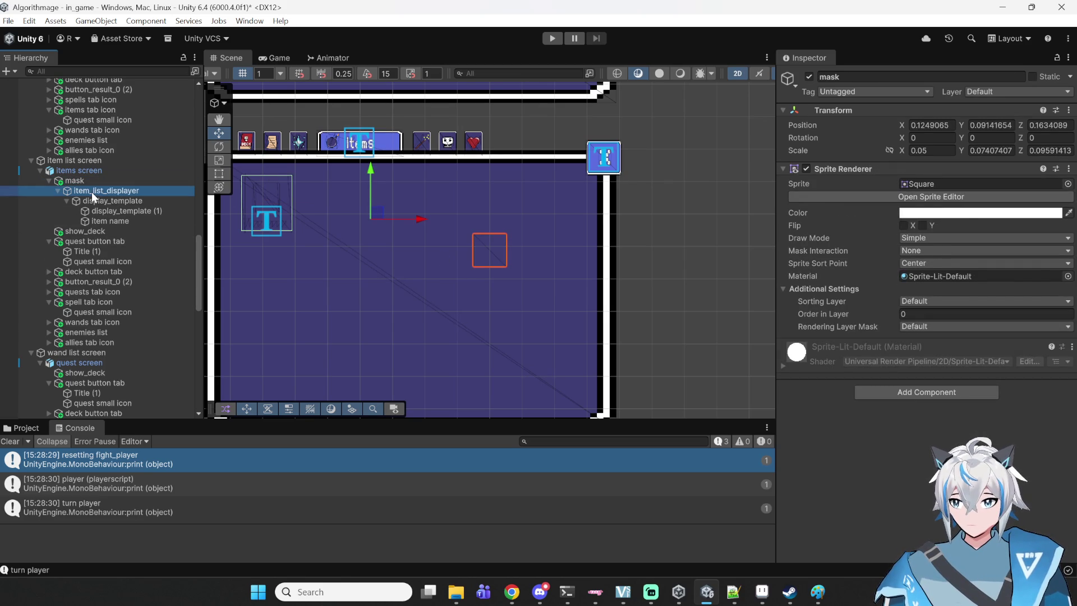
key("Up")
key("Down")
key("Up")
left_click_drag(105, 193, 109, 186)
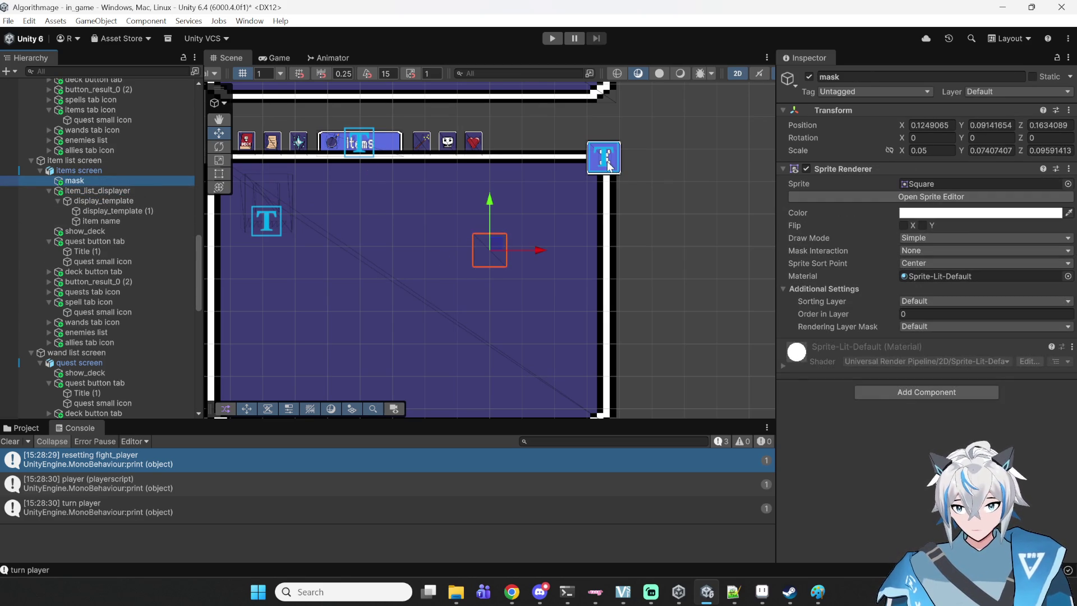
- Set the mask's position to 0, 0, -0.01
left_click(931, 125)
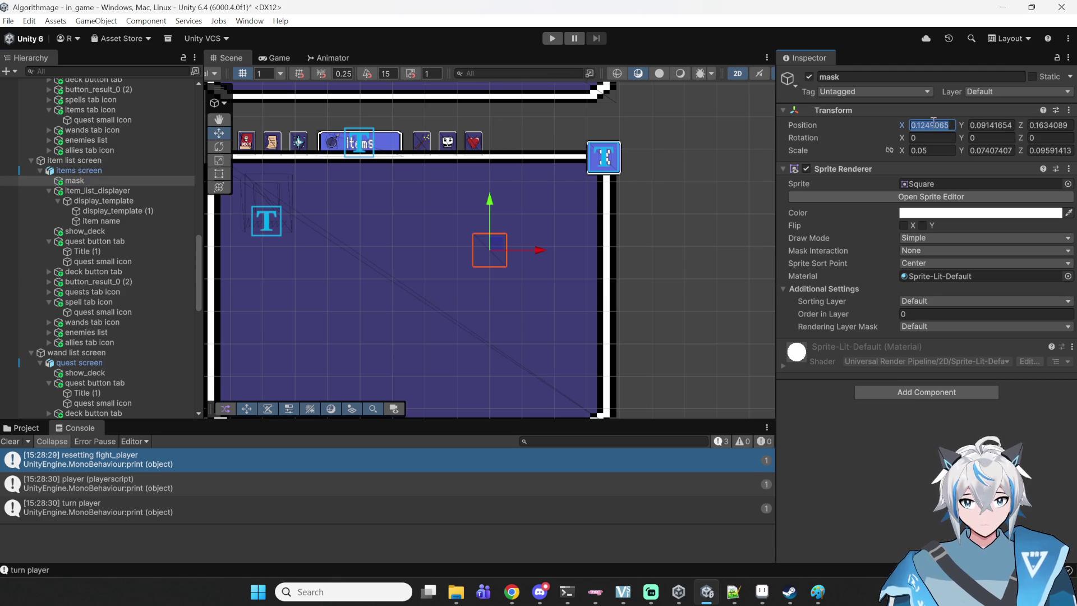
type("0")
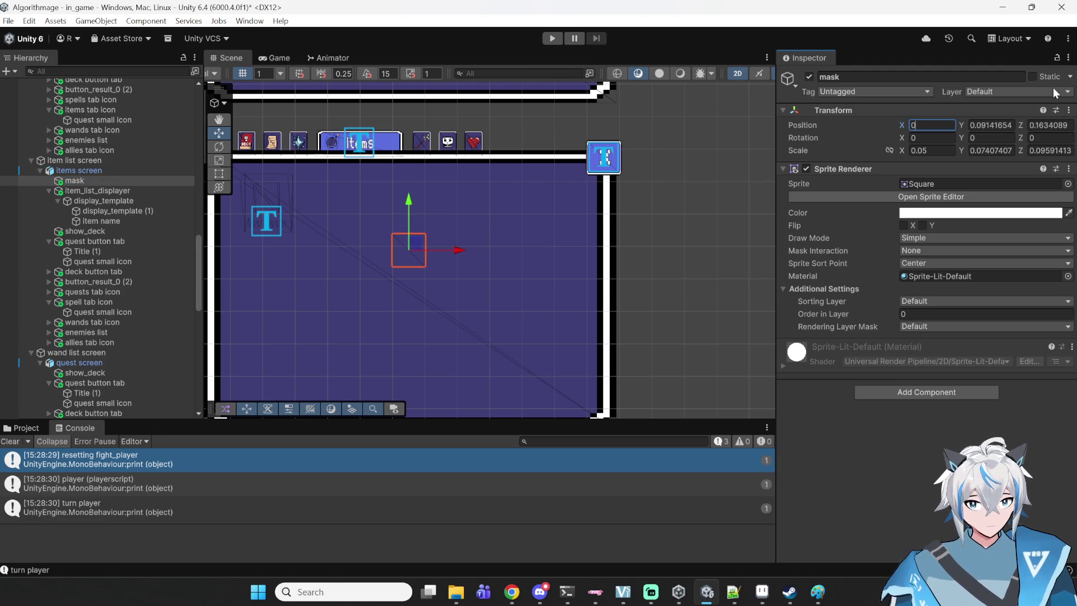
left_click(1013, 125)
type("0")
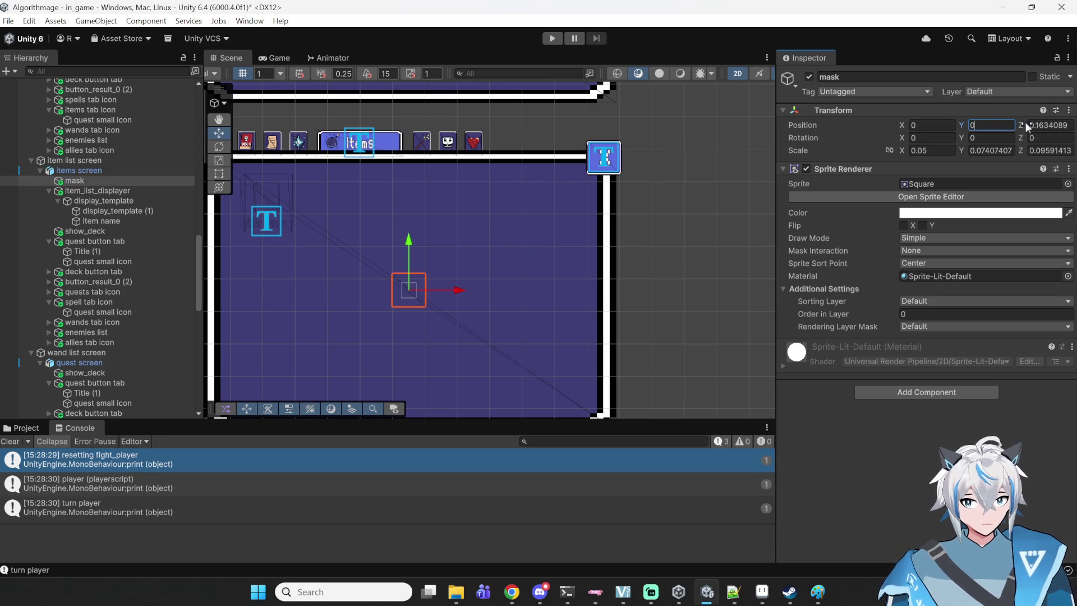
left_click(1038, 127)
type("-")
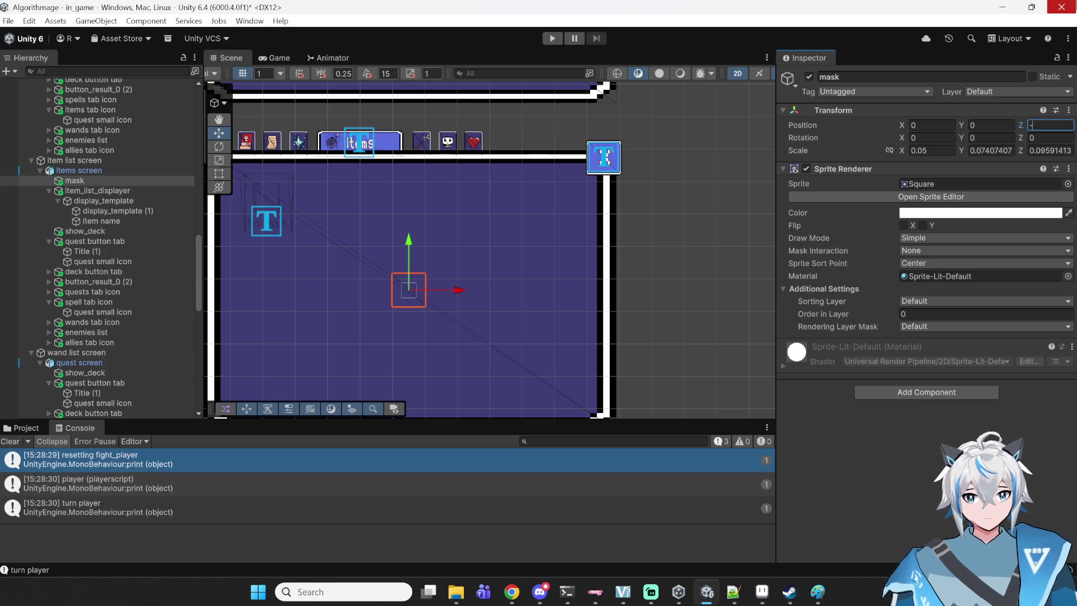
type("0.01")
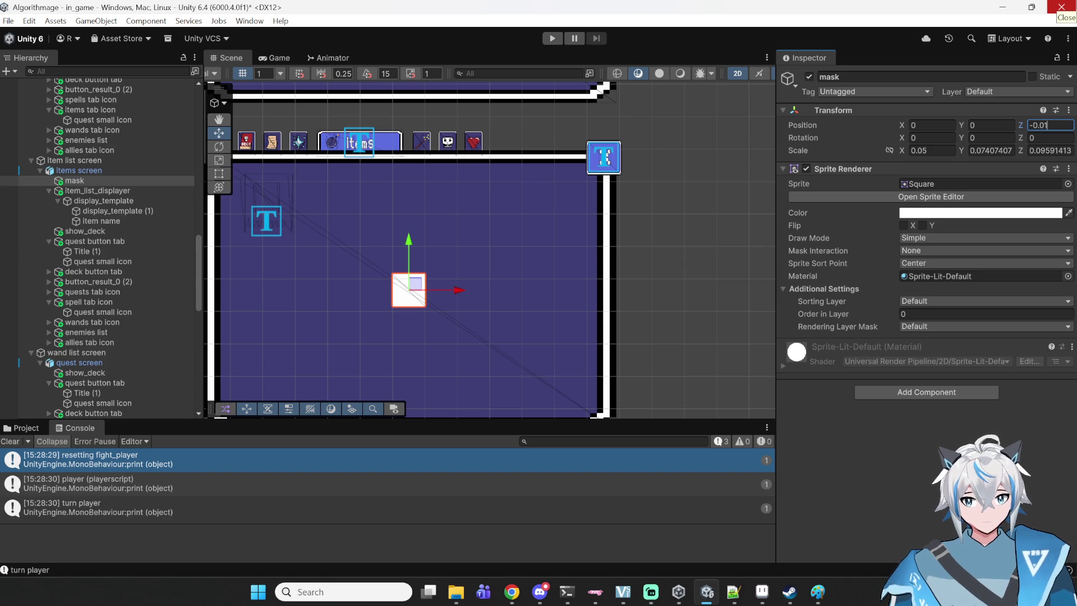
- Set the mask sprite colour's alpha to 0 so it is fully transparent
mouse_move(679, 592)
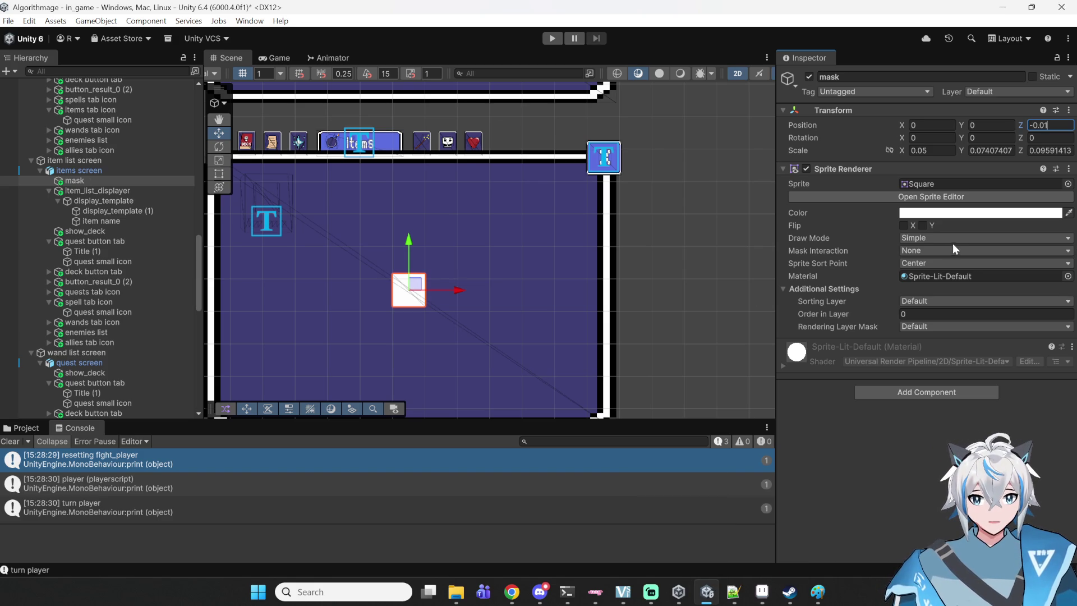
left_click(956, 214)
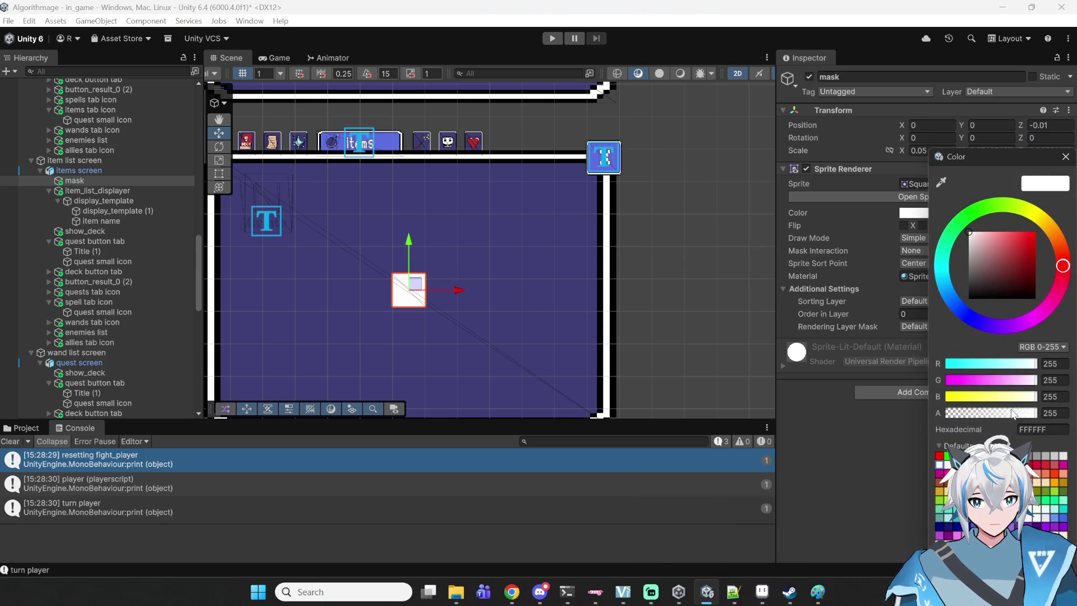
left_click(1050, 413)
type("0")
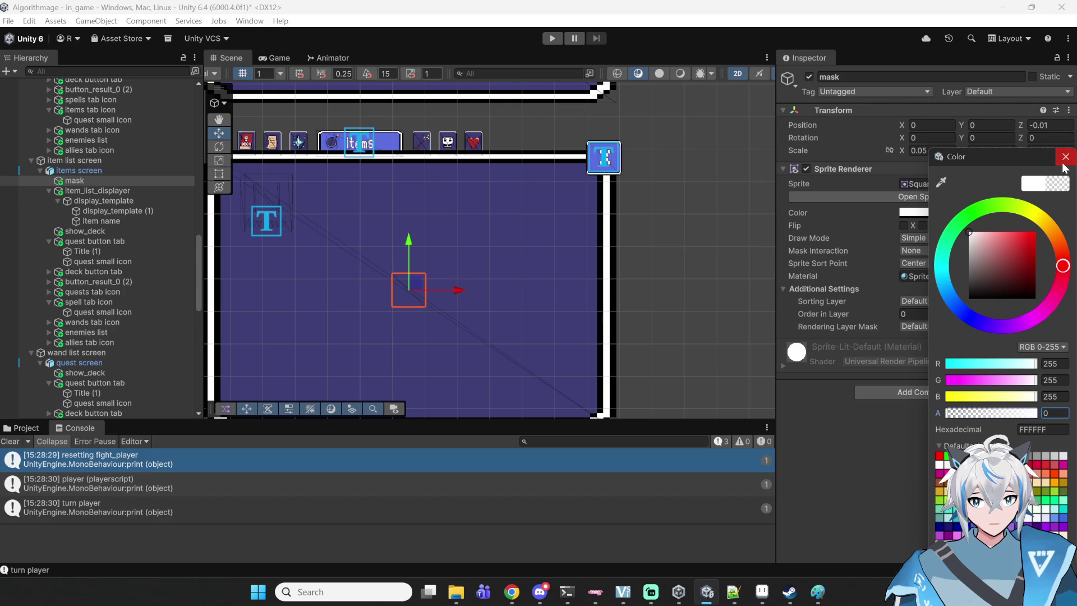
left_click(1063, 163)
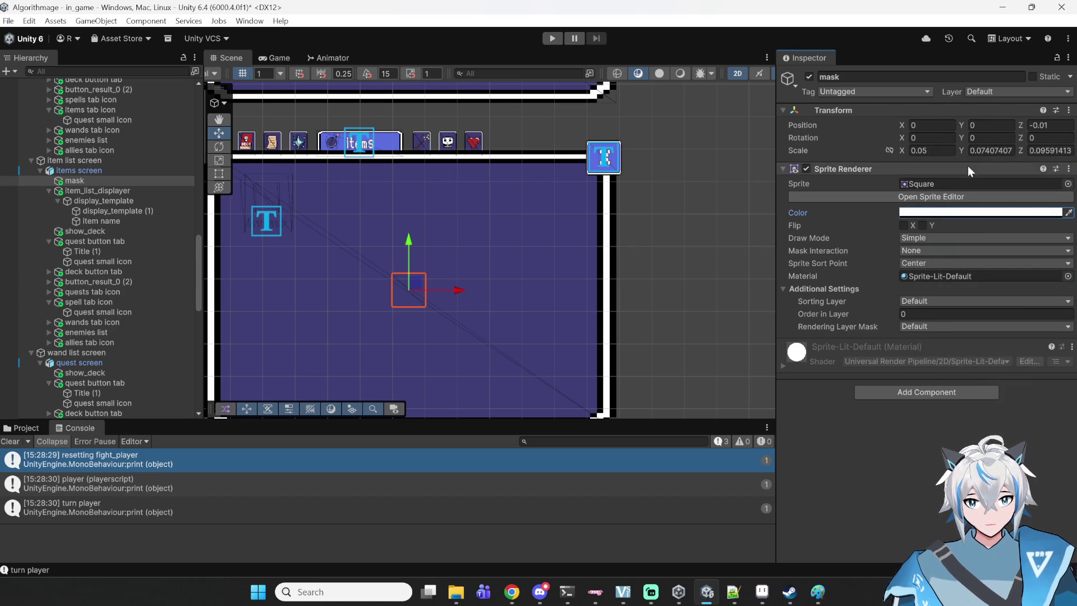
left_click(220, 160)
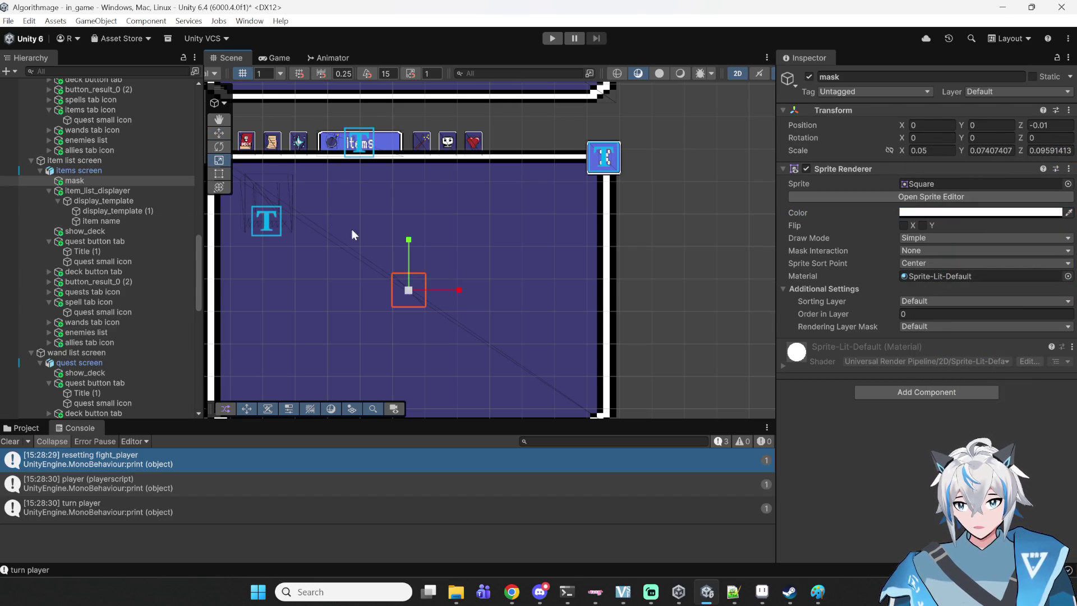
- Stretch the mask in the Scene view to roughly cover the items panel
mouse_move(460, 291)
left_mouse_down()
mouse_move(1046, 310)
mouse_move(994, 310)
left_mouse_up()
mouse_move(410, 241)
left_mouse_down()
mouse_move(409, 157)
mouse_move(416, 576)
mouse_move(418, 497)
mouse_move(422, 563)
left_mouse_up()
mouse_move(570, 398)
left_mouse_down()
mouse_move(685, 243)
mouse_move(714, 221)
left_mouse_up()
scroll(714, 221, "up", 3)
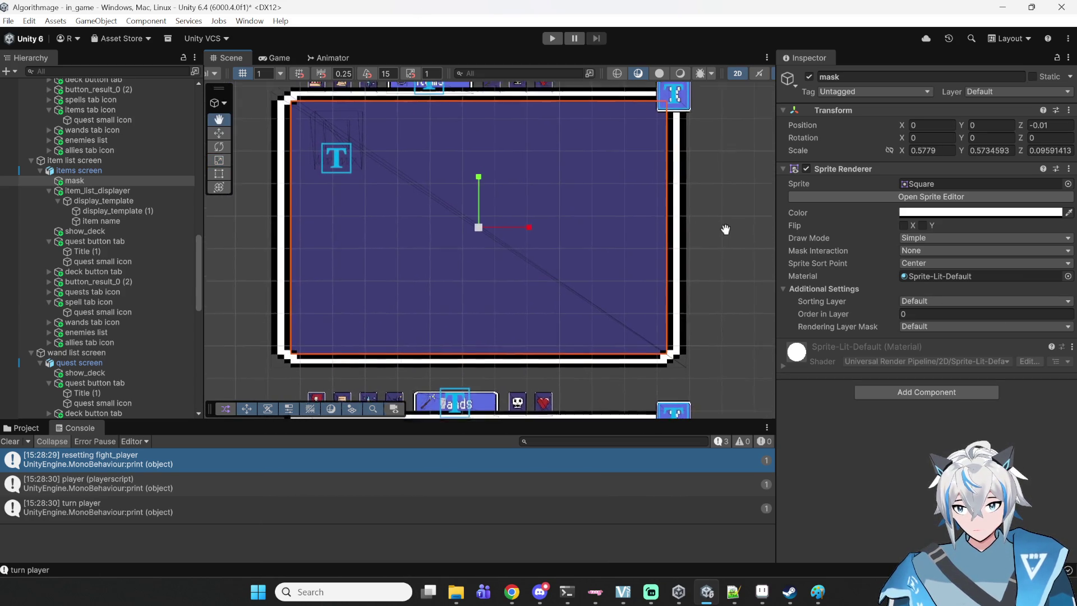
scroll(251, 354, "up", 3)
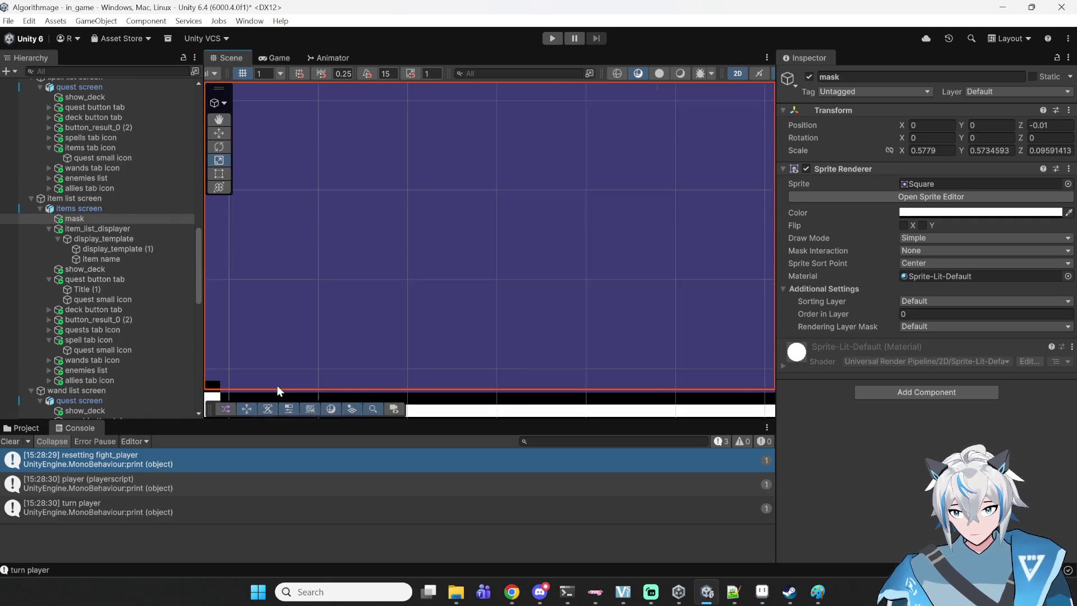
scroll(322, 352, "down", 2)
left_click_drag(368, 312, 389, 375)
scroll(435, 344, "down", 2)
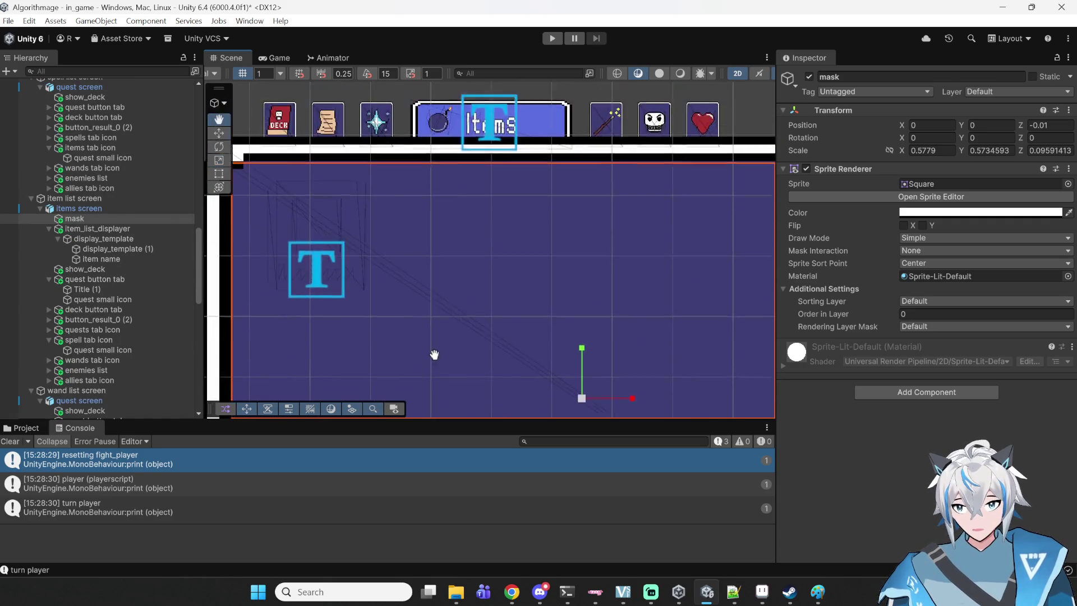
scroll(440, 338, "up", 2)
scroll(388, 183, "down", 2)
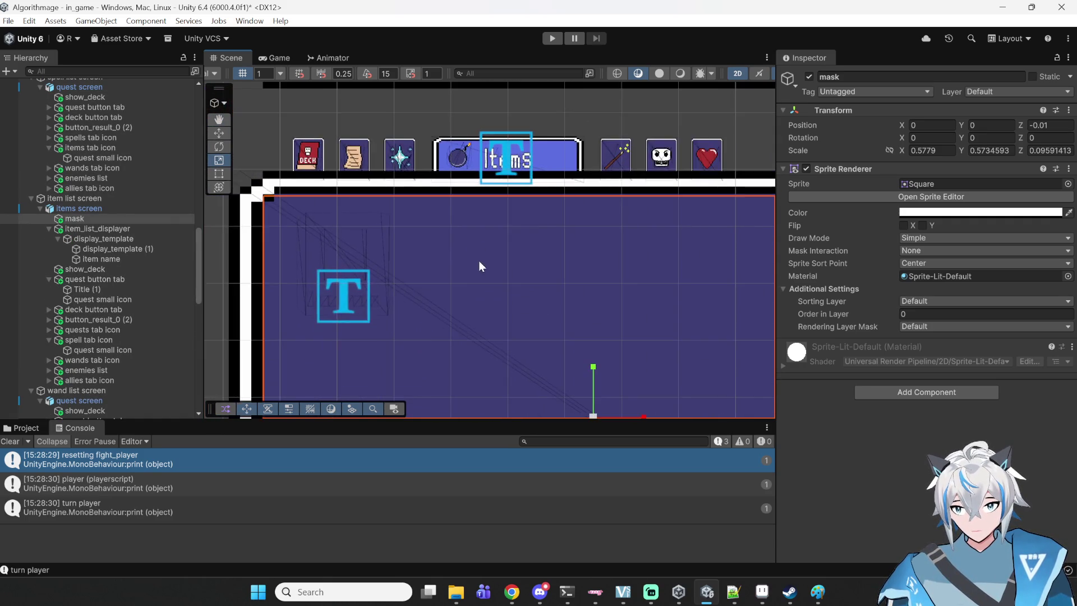
left_click_drag(576, 352, 576, 351)
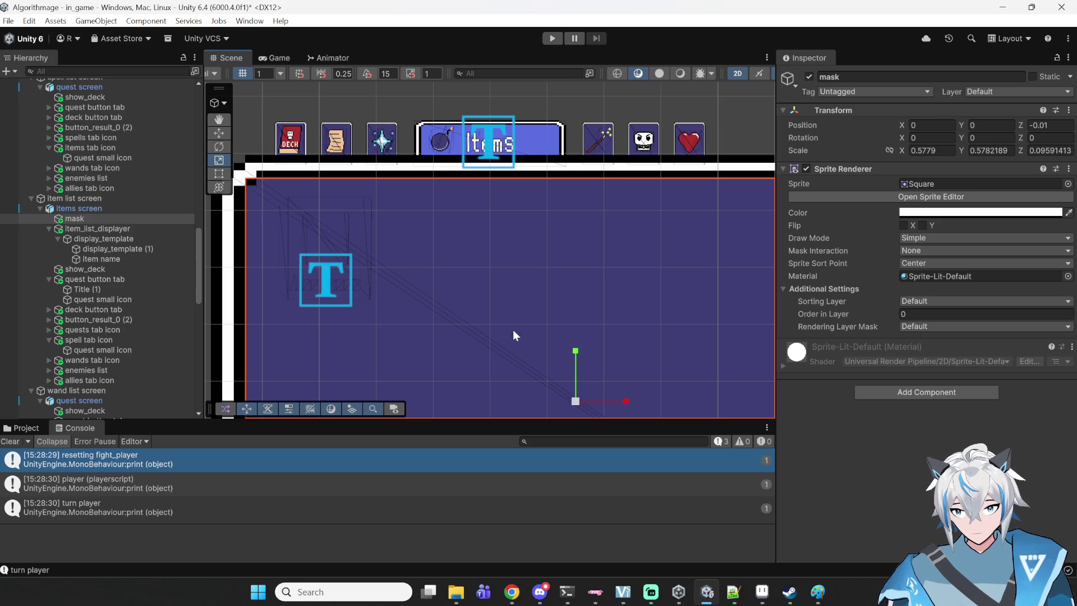
scroll(342, 180, "up", 5)
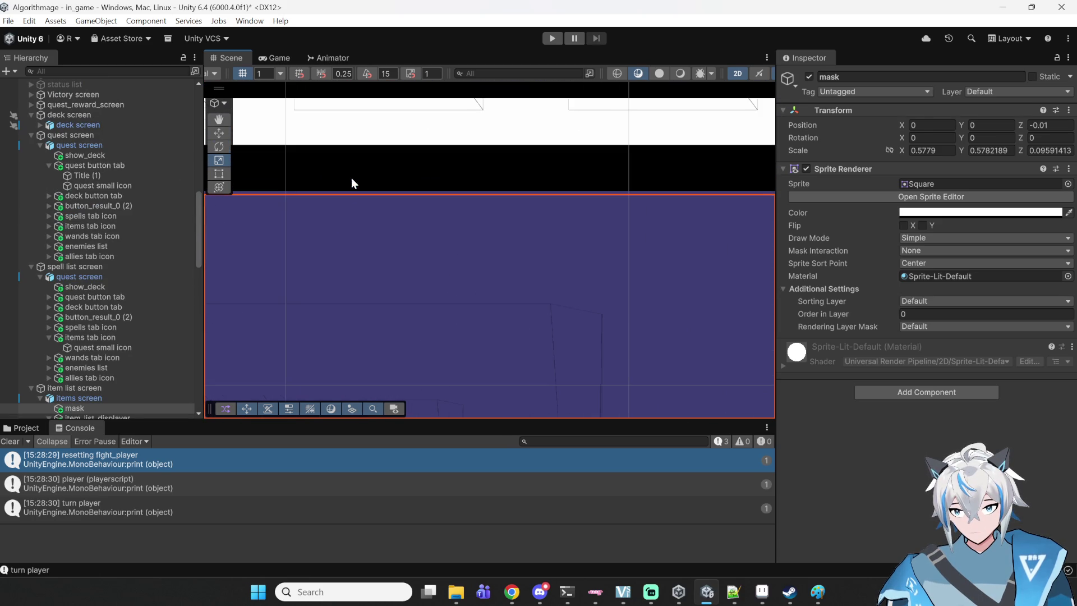
scroll(352, 178, "down", 5)
scroll(355, 191, "down", 3)
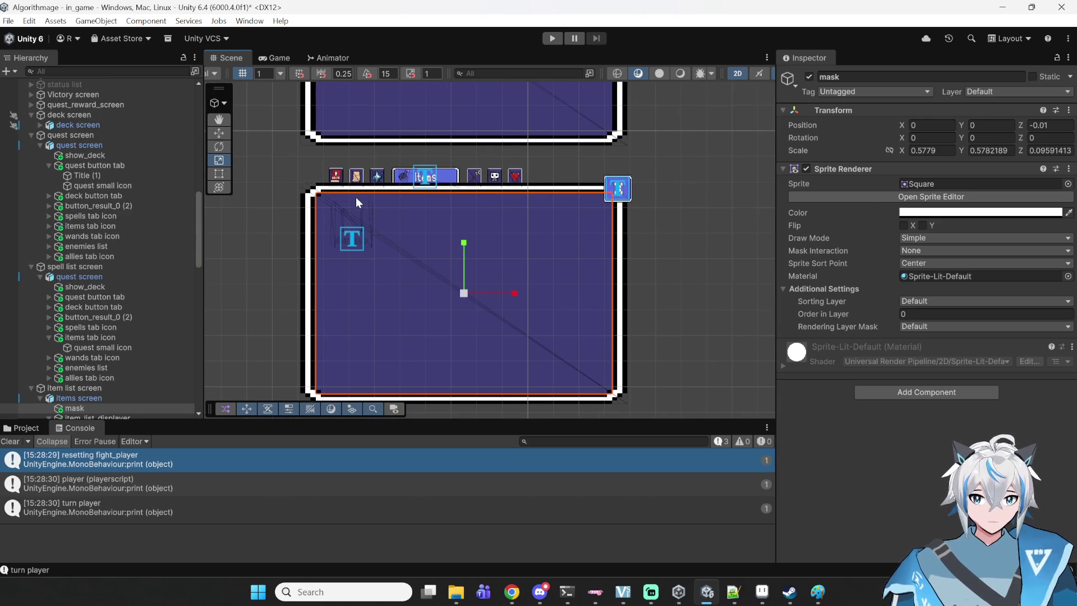
scroll(286, 245, "up", 5)
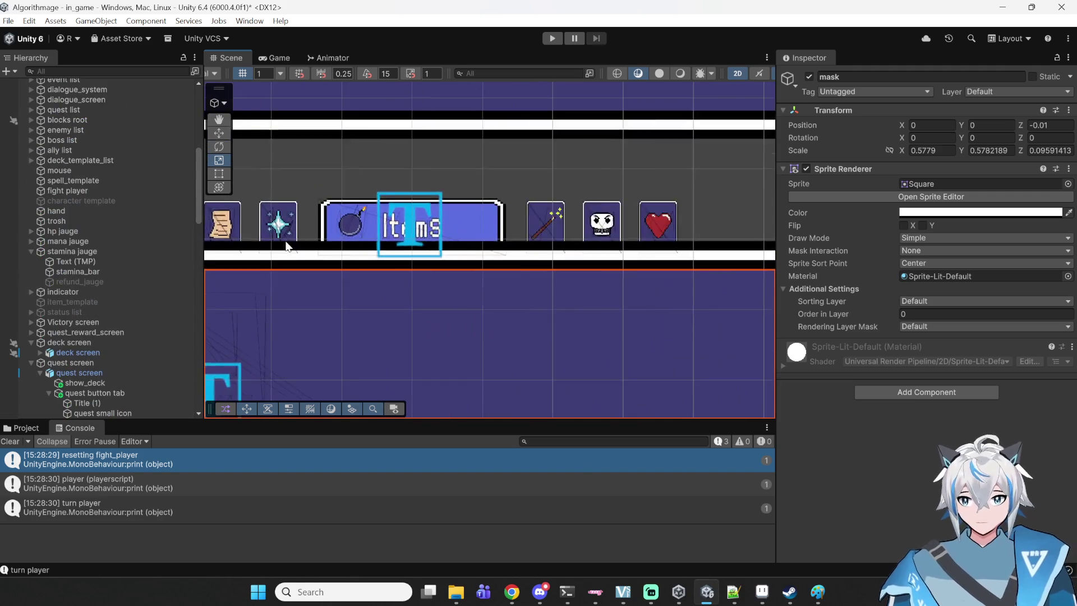
scroll(334, 270, "up", 5)
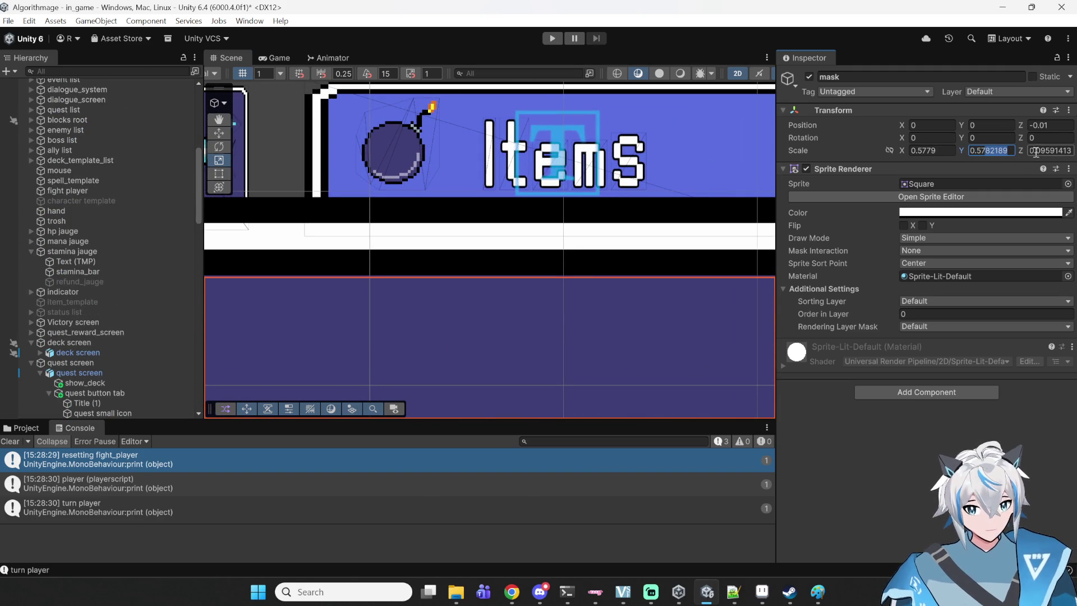
- Set the mask's Scale X and Y to exactly 0.58
type("9")
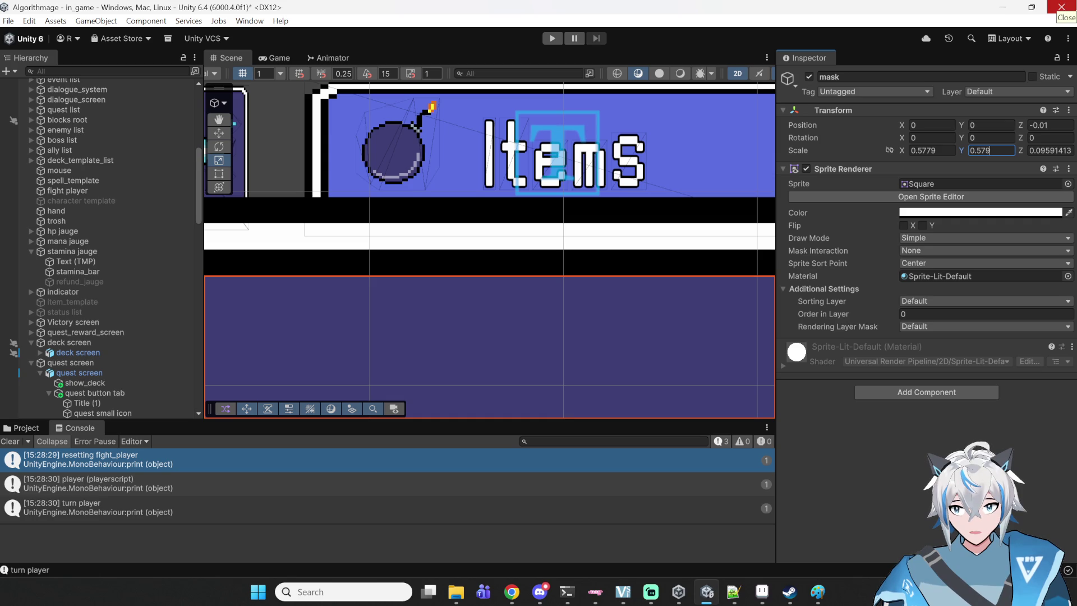
key("BackSpace")
key("BackSpace")
type("8")
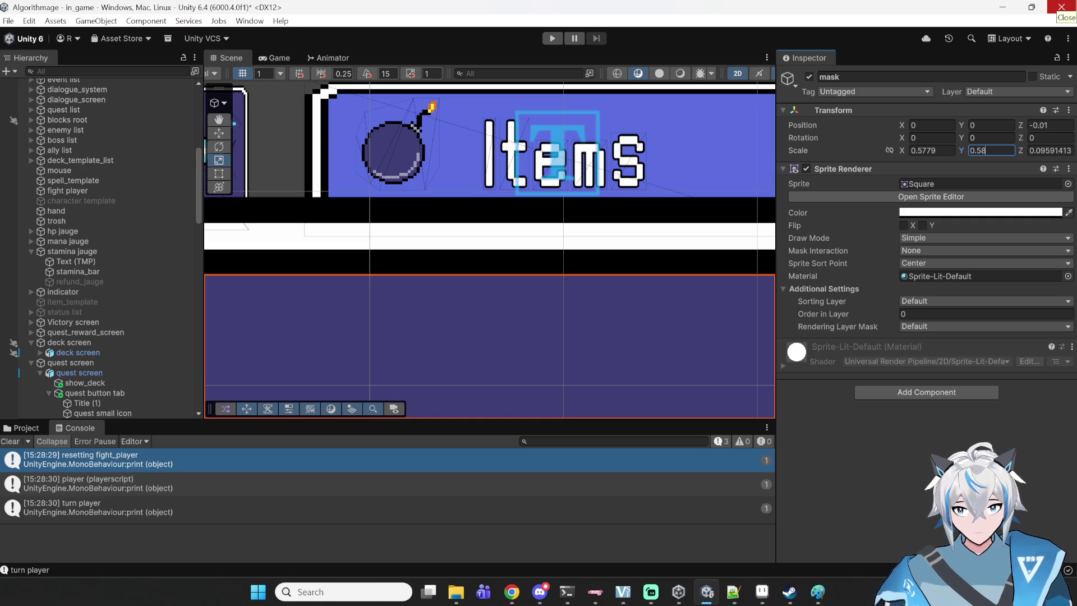
scroll(642, 180, "down", 10)
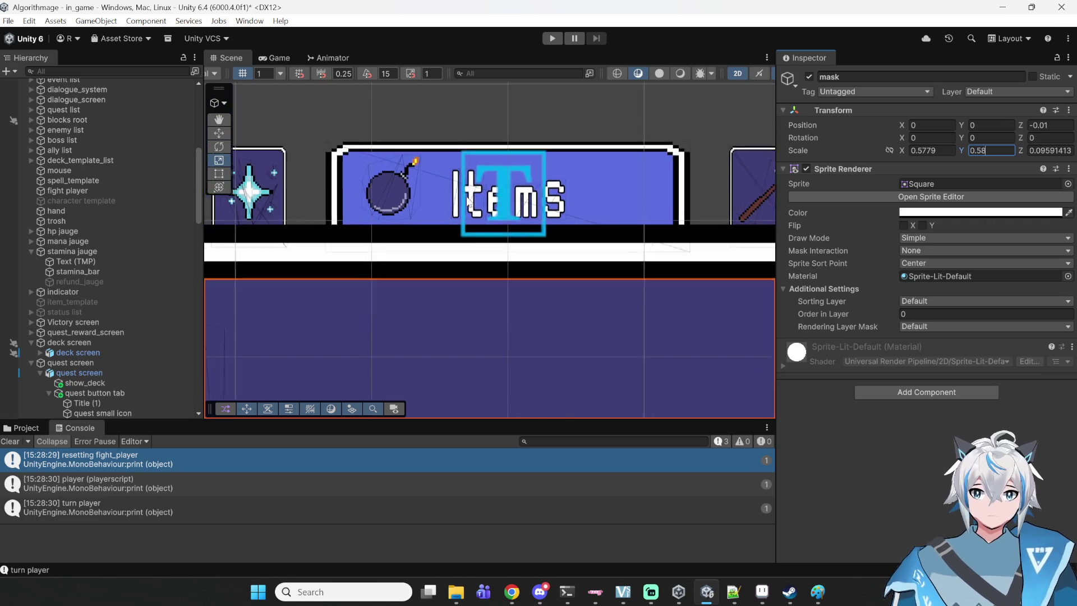
scroll(375, 268, "up", 10)
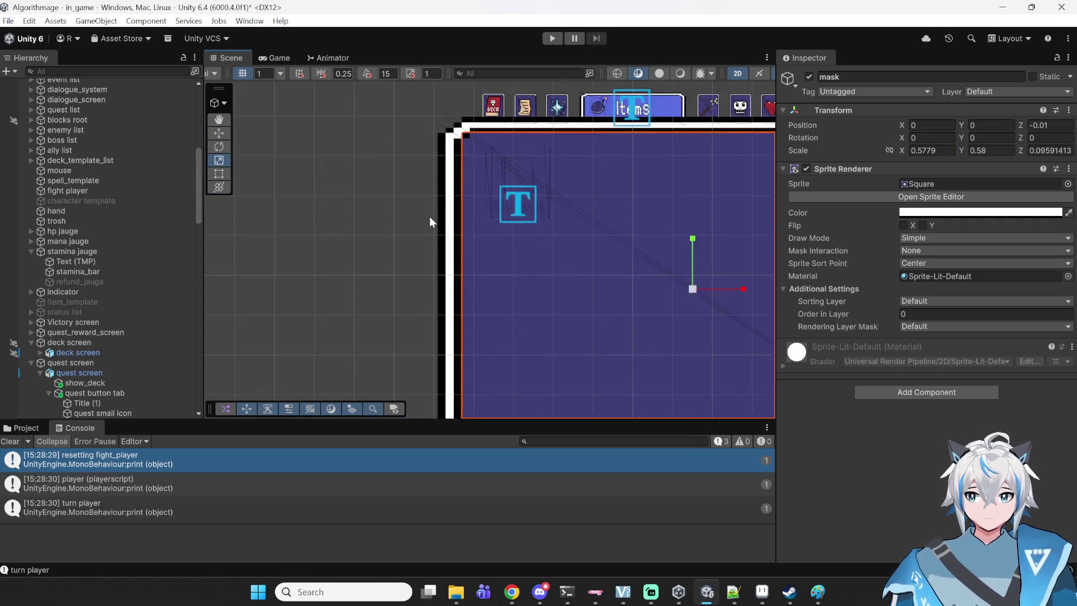
scroll(506, 244, "up", 2)
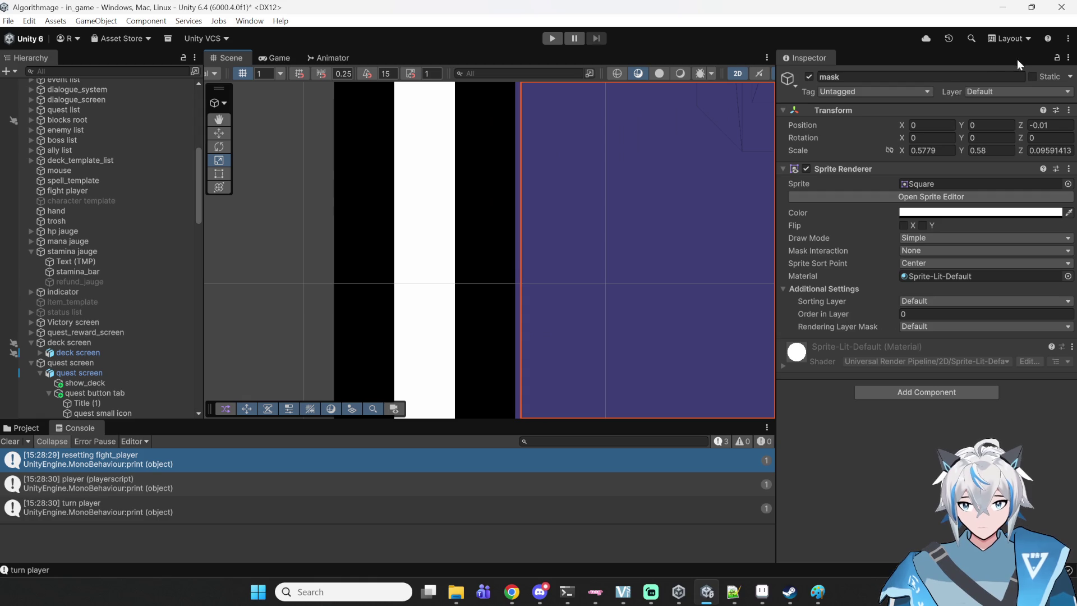
key("BackSpace")
key("BackSpace")
key("BackSpace")
type("8")
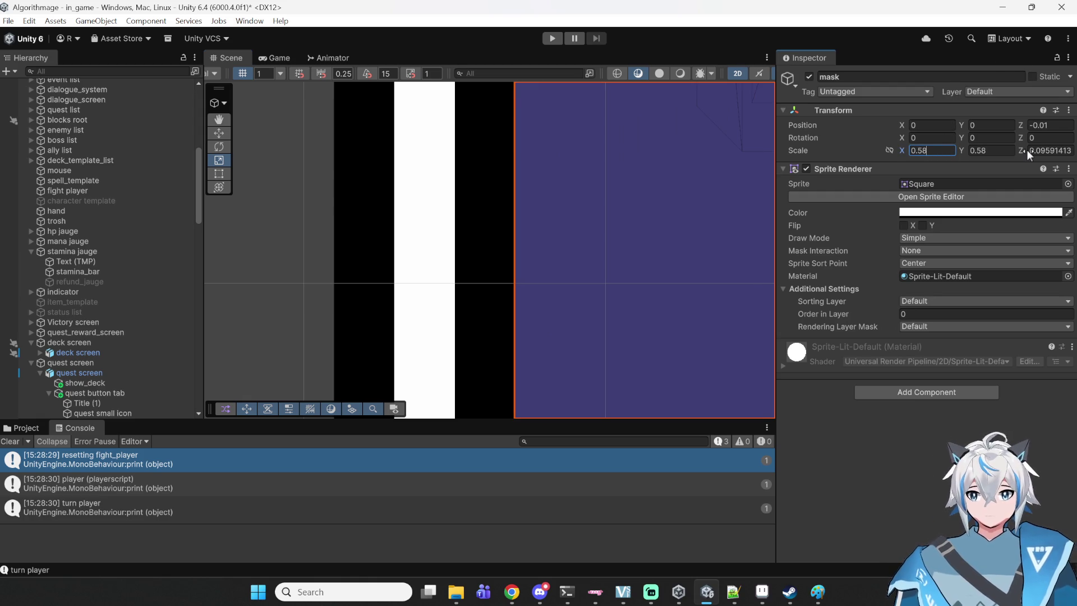
scroll(119, 240, "down", 5)
scroll(356, 231, "down", 8)
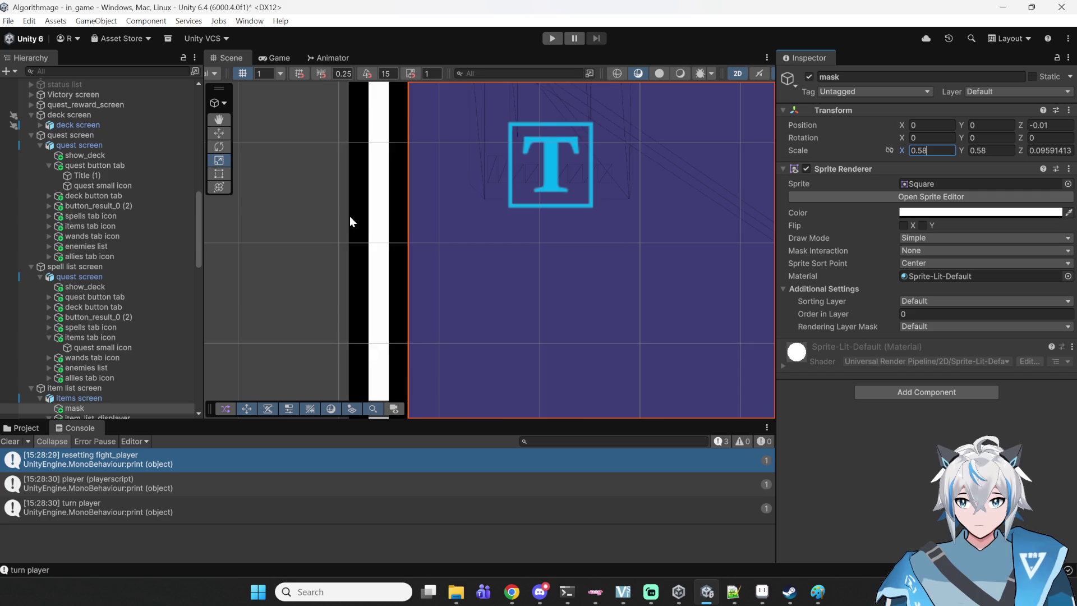
scroll(349, 217, "down", 4)
mouse_move(438, 350)
left_mouse_down()
mouse_move(315, 287)
mouse_move(260, 211)
left_mouse_up()
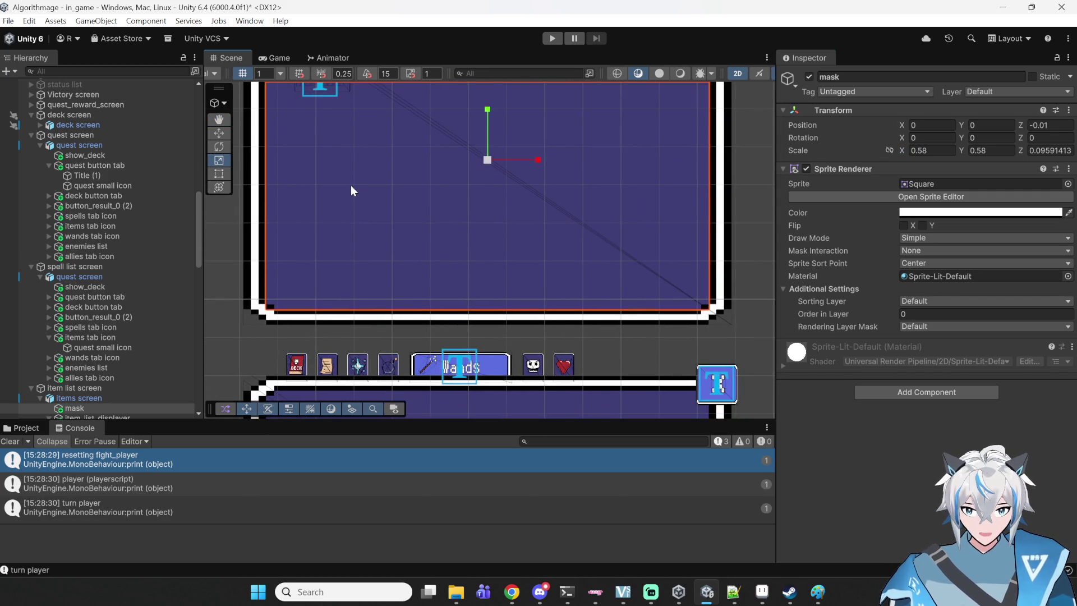
- Add a Sprite Mask to the mask with Sprite source and alpha cutoff 0
left_click(913, 396)
type("boxcol")
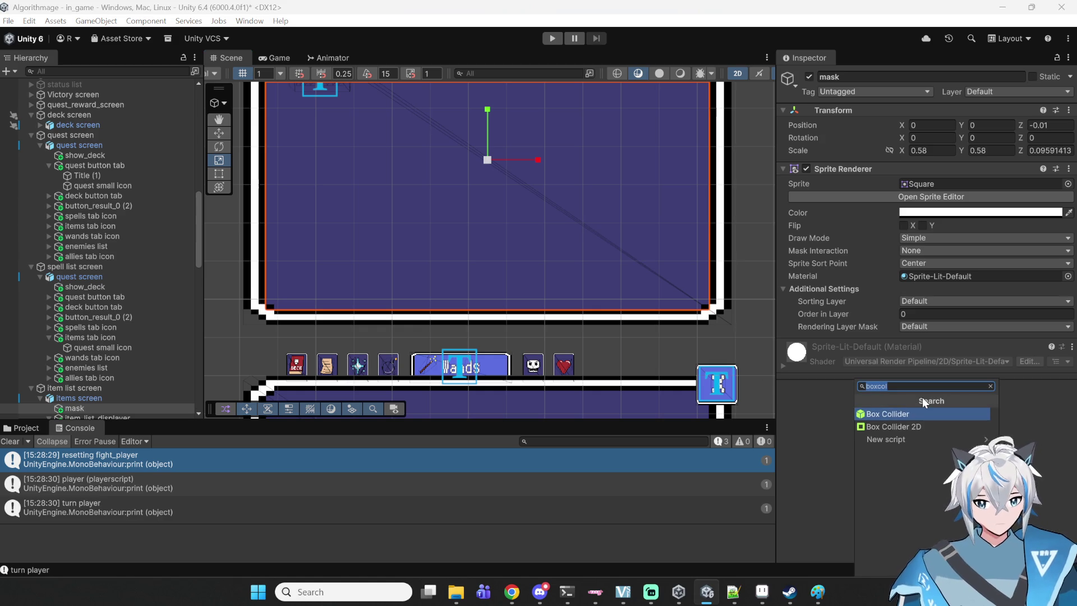
type("maskl")
key("BackSpace")
key("BackSpace")
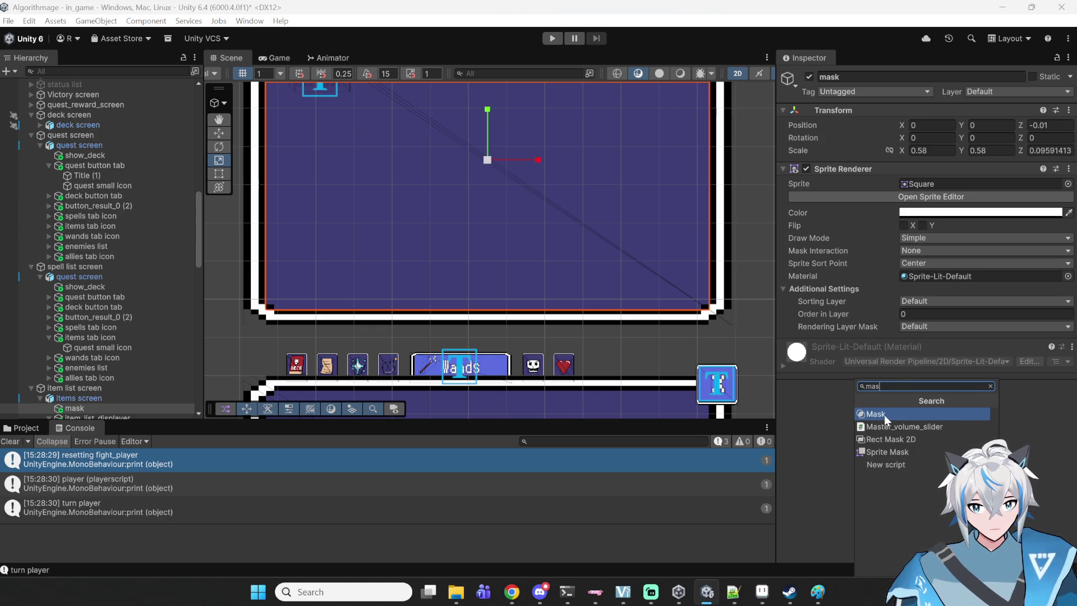
left_click(891, 452)
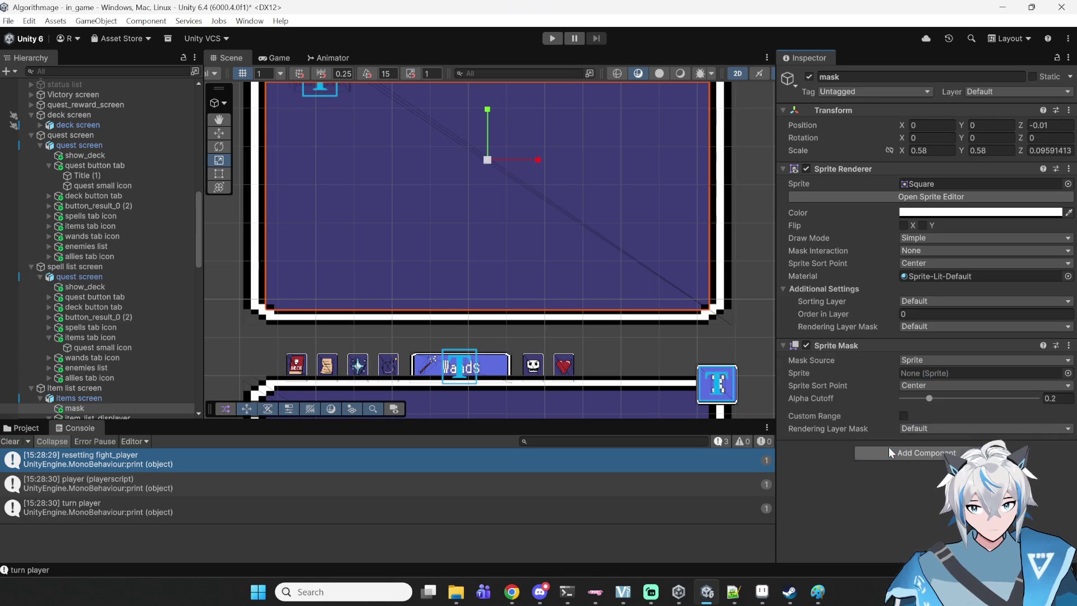
left_click(921, 362)
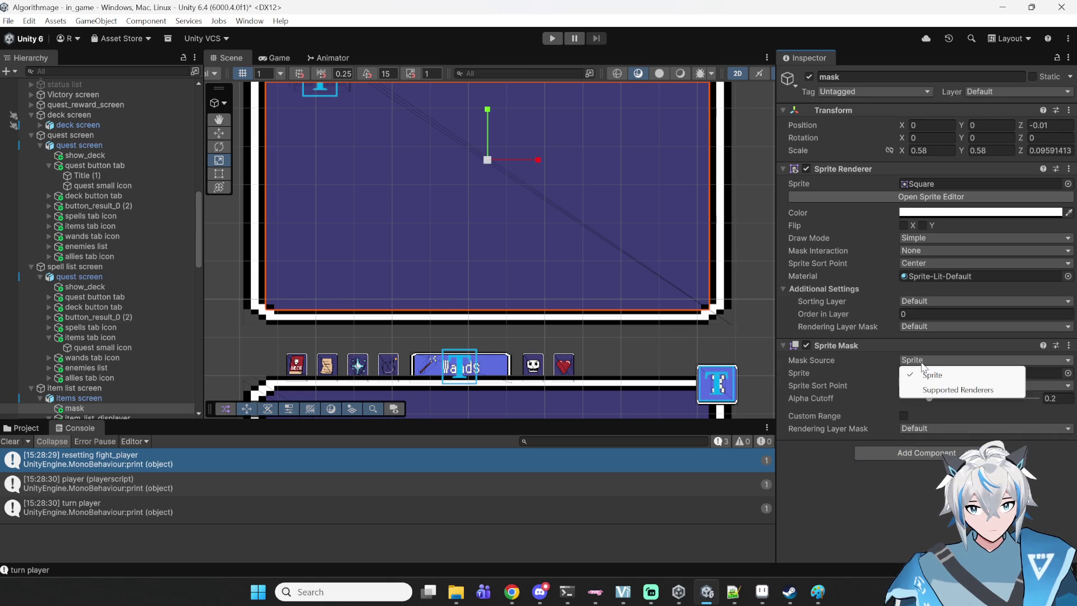
left_click(926, 375)
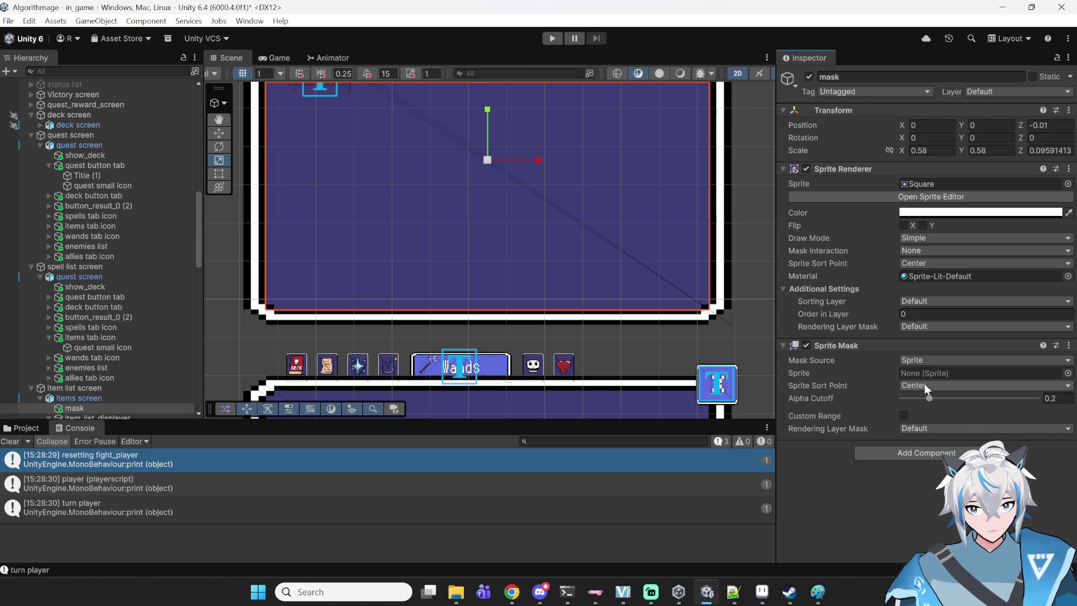
left_click_drag(927, 398, 849, 437)
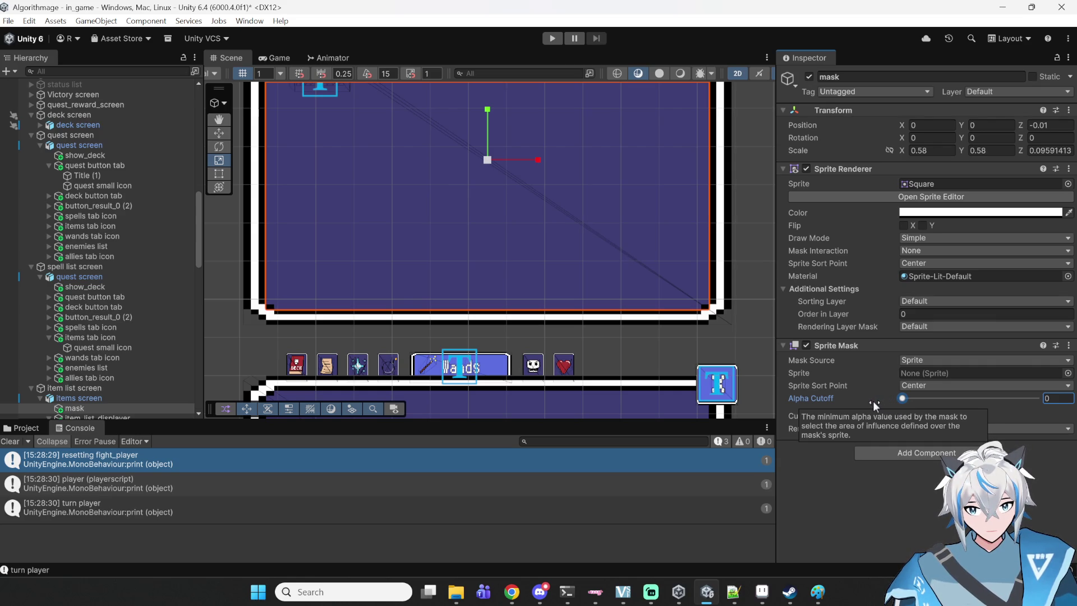
left_click(916, 360)
left_click(915, 359)
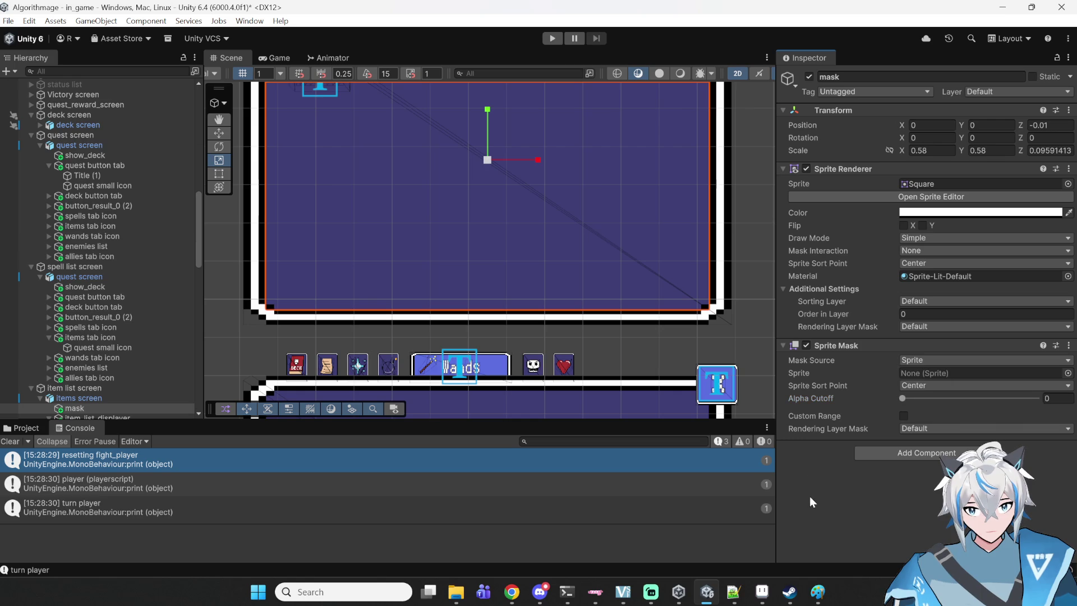
- Move item_list_displayer under the mask object in the Hierarchy
scroll(589, 282, "down", 3)
left_click_drag(566, 232, 570, 289)
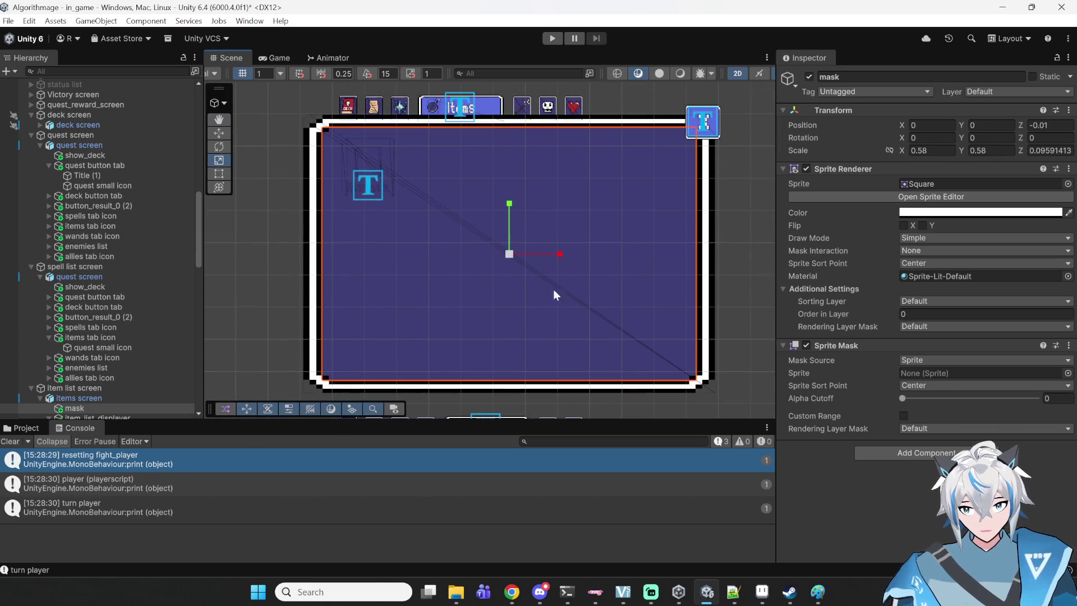
scroll(110, 347, "down", 3)
left_click_drag(103, 344, 106, 331)
left_click(106, 331)
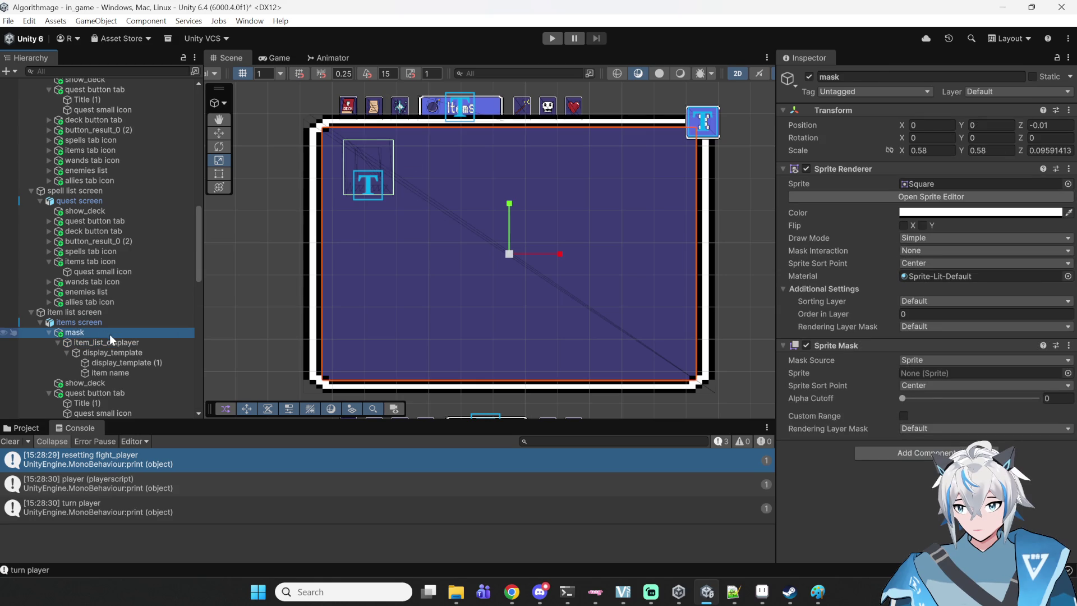
left_click(108, 340)
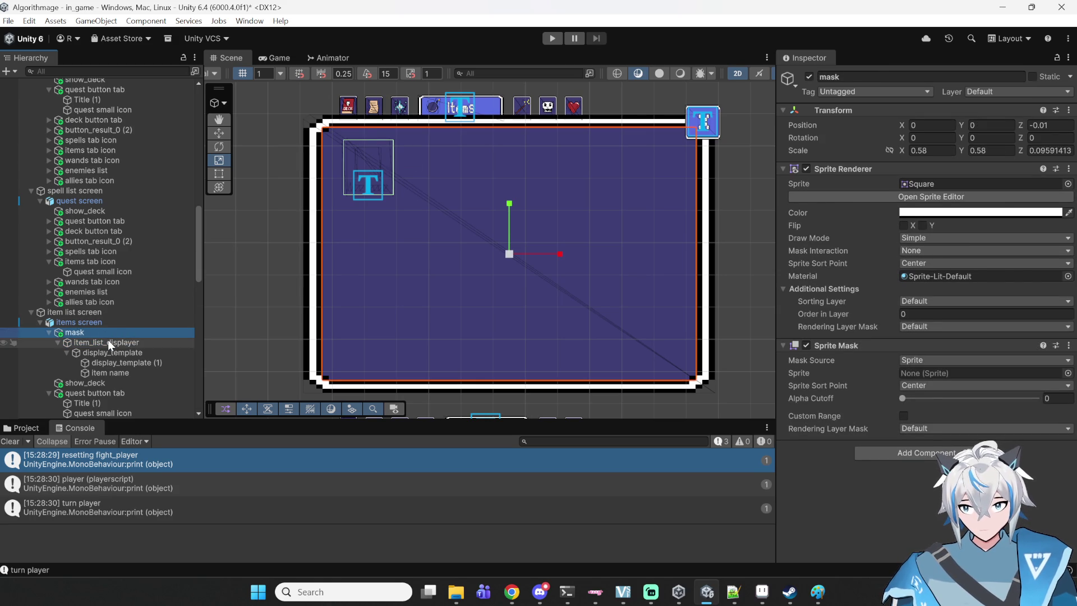
left_click(112, 335)
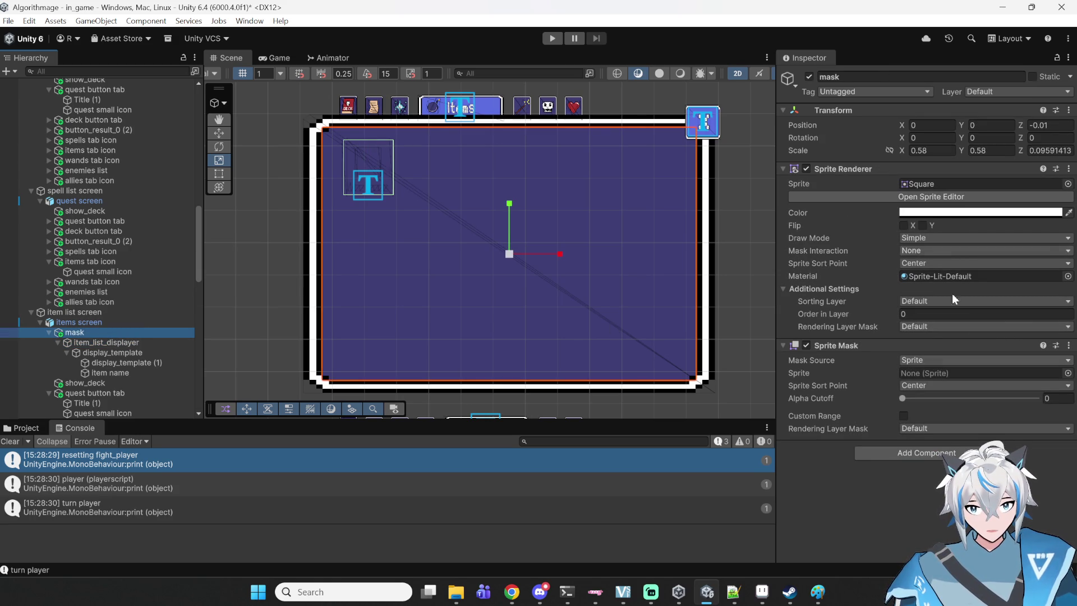
- Try assigning the Square sprite as the Sprite Mask's shape and open its options menu
left_click(954, 183)
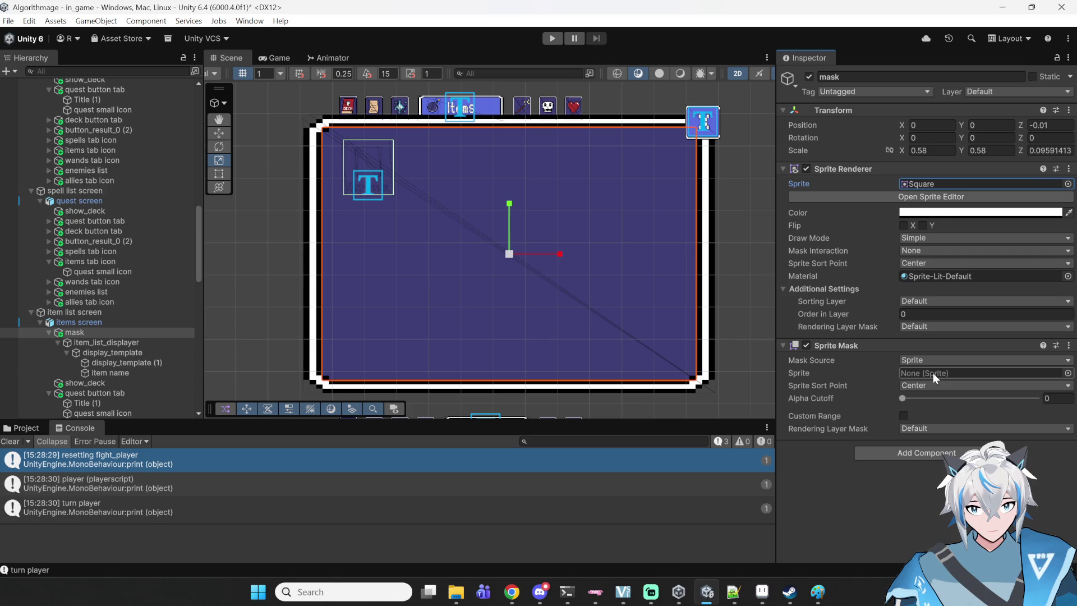
left_click_drag(934, 173, 937, 358)
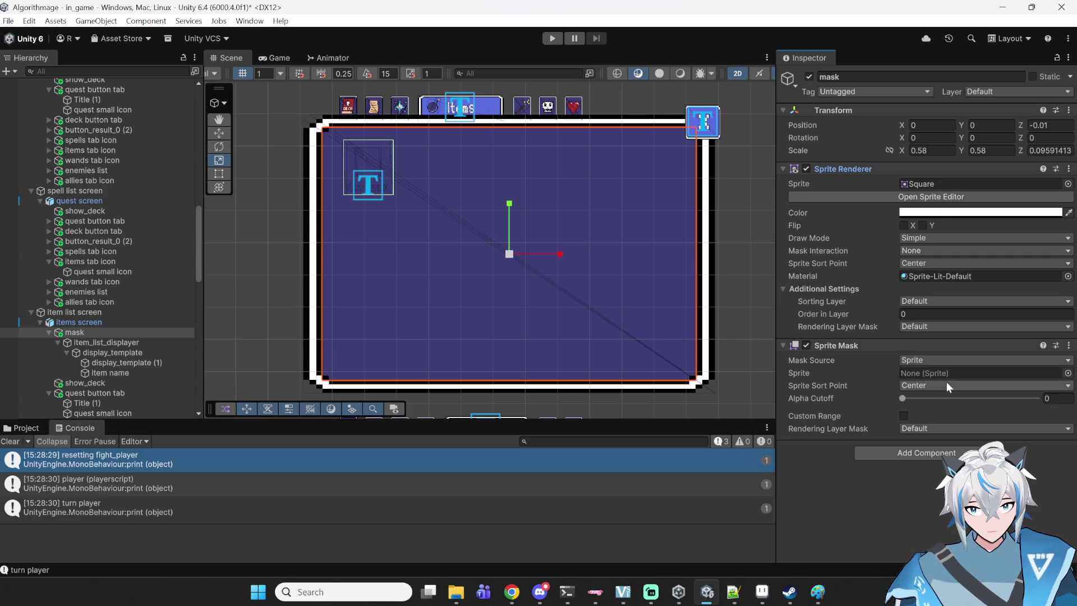
left_click(929, 184)
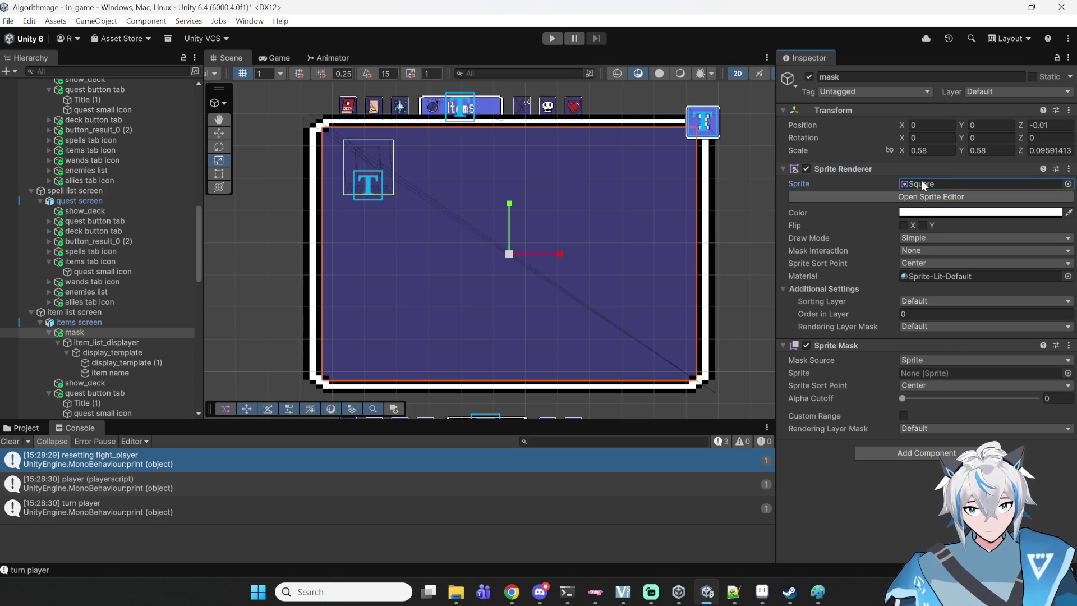
left_click(1069, 345)
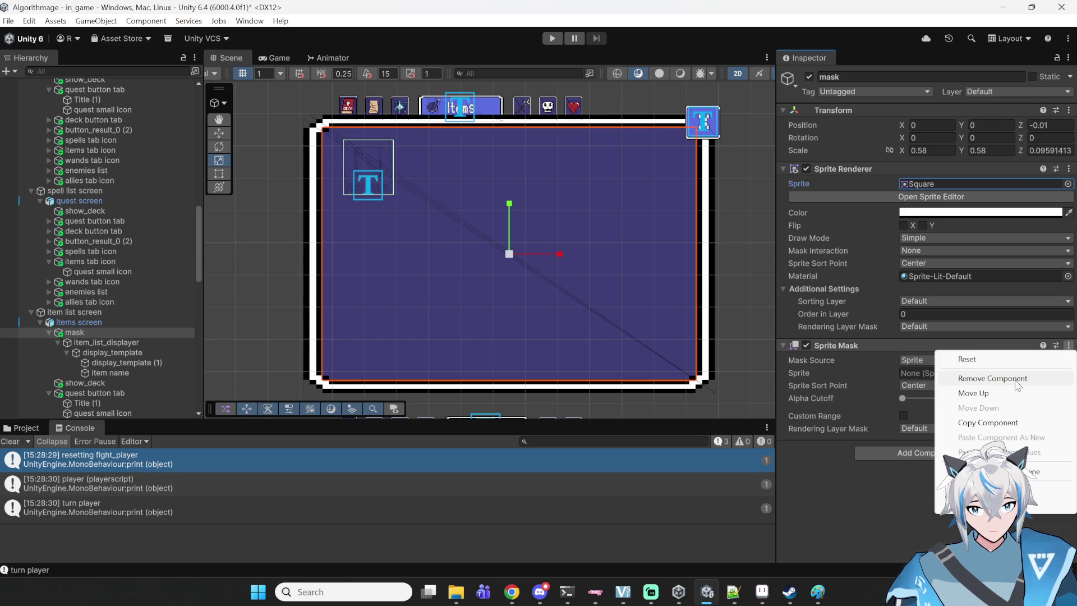
- Replace the mask's Sprite Mask with a plain Mask, then swap that for a Rect Mask 2D
left_click(1010, 379)
left_click(947, 392)
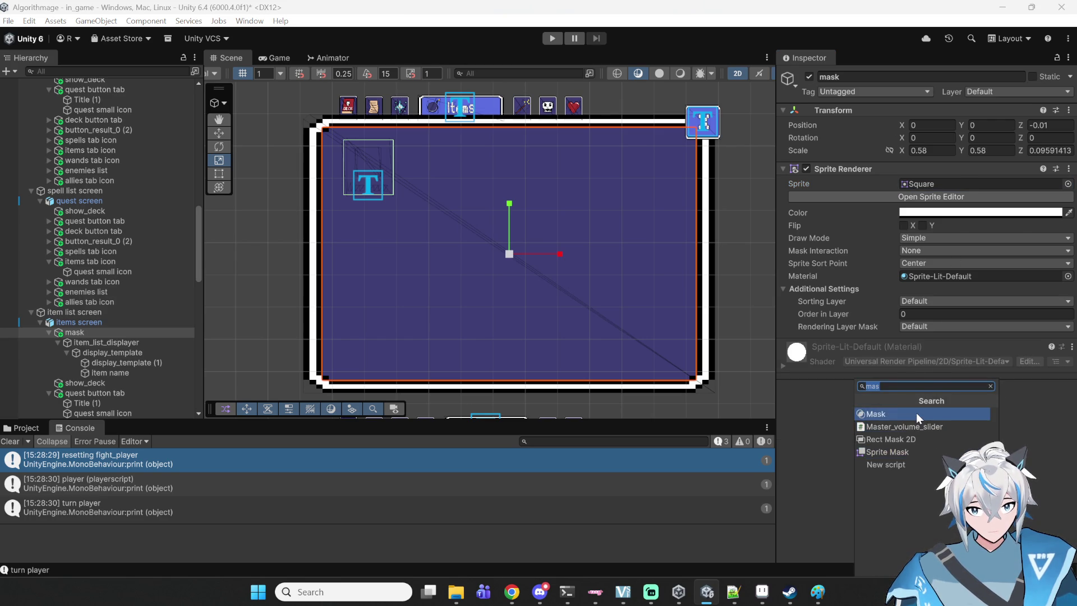
left_click(917, 413)
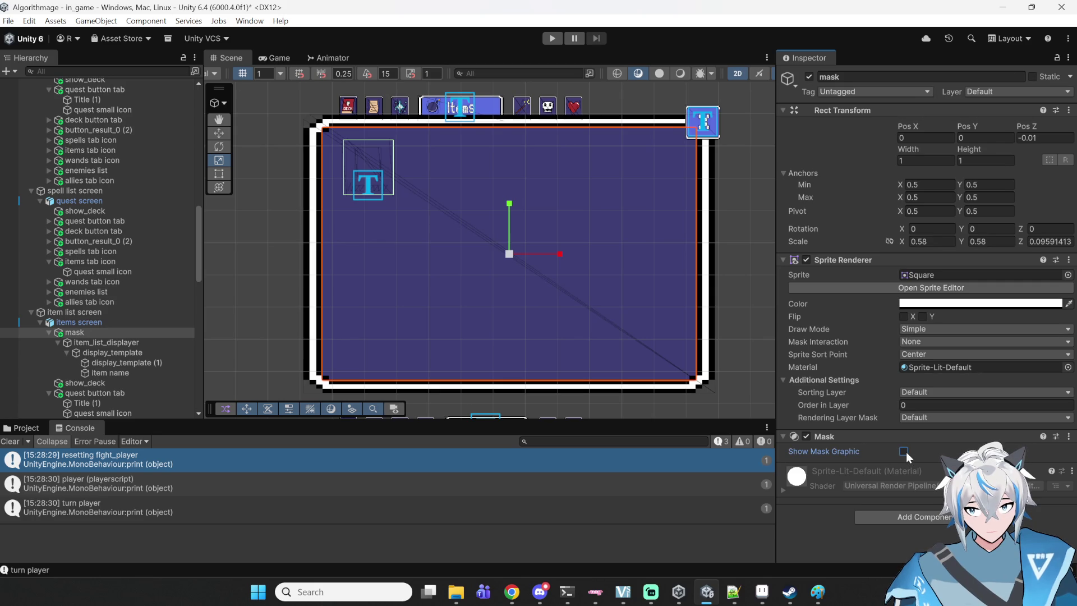
right_click(935, 437)
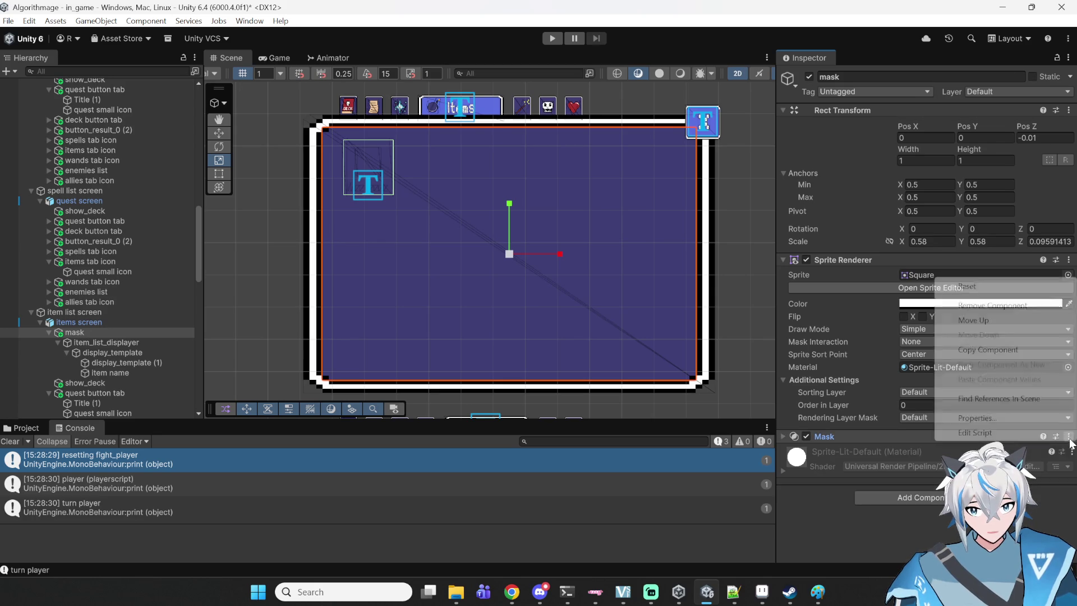
left_click(984, 306)
left_click(916, 482)
type("mas")
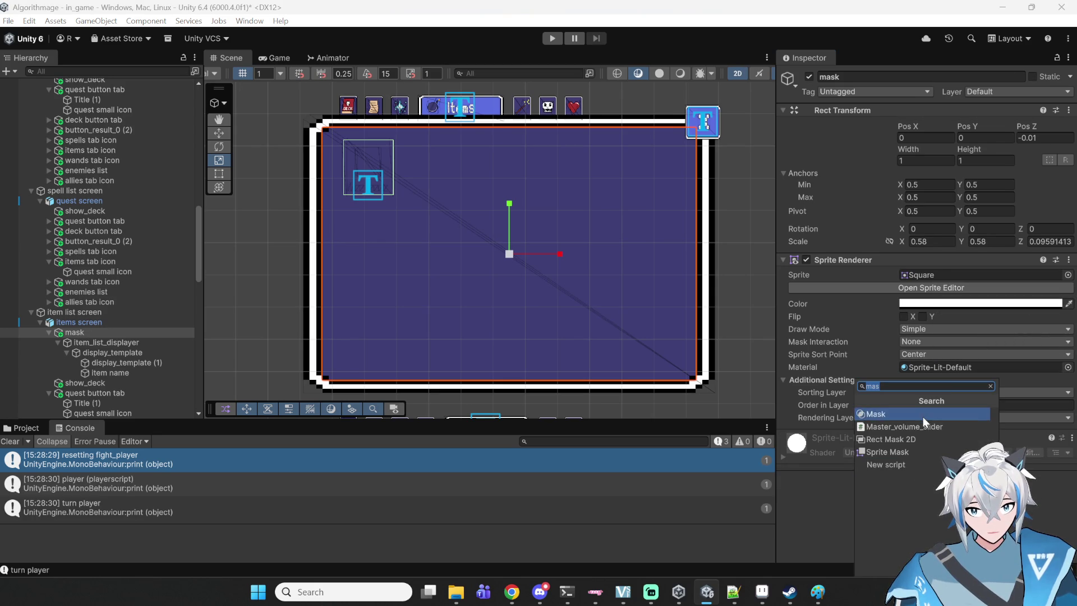
left_click(907, 442)
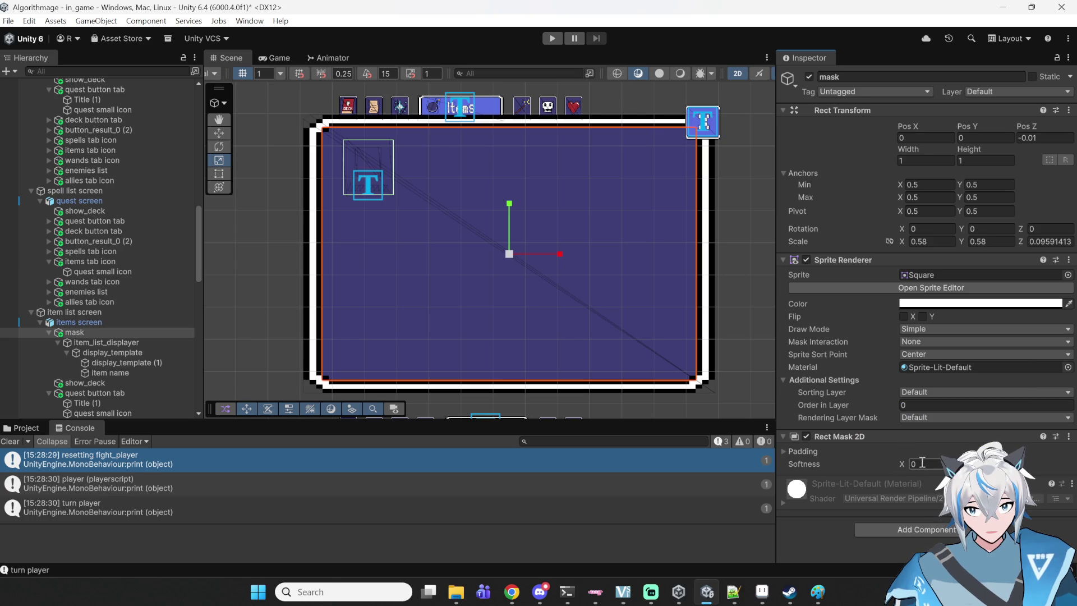
- Set the Rect Mask 2D padding to 11111 for left, right and top, and 111111 for bottom
left_click(796, 454)
left_click(796, 454)
left_click(808, 451)
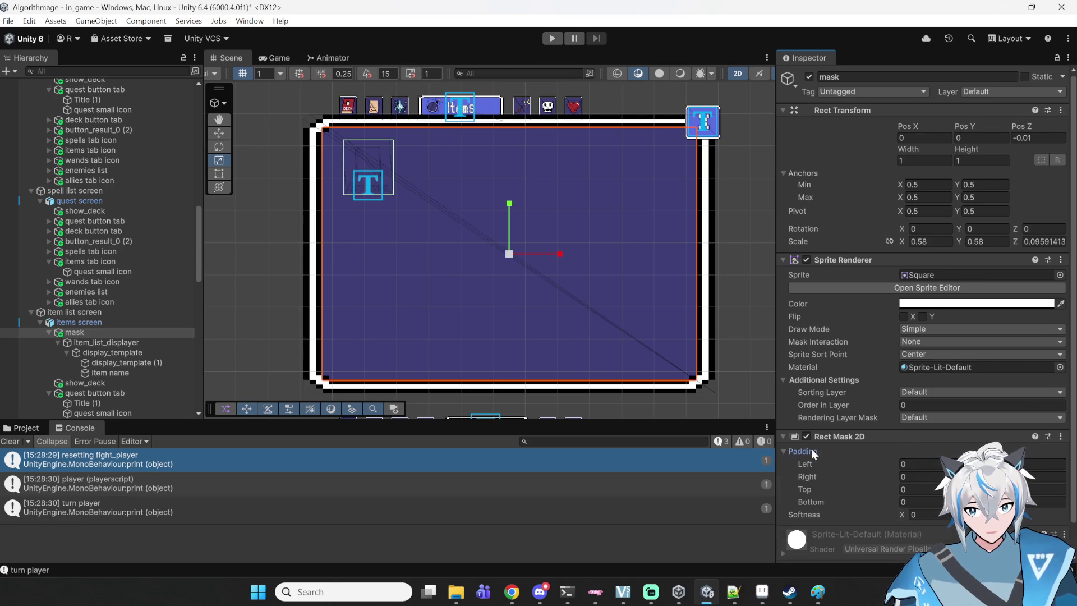
scroll(886, 457, "down", 2)
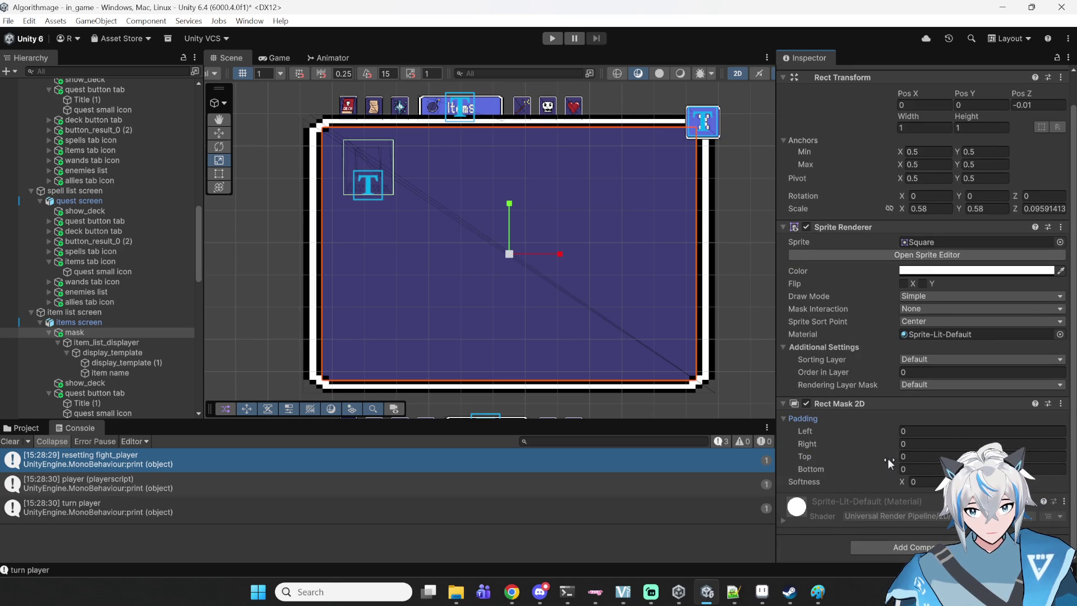
left_click(921, 432)
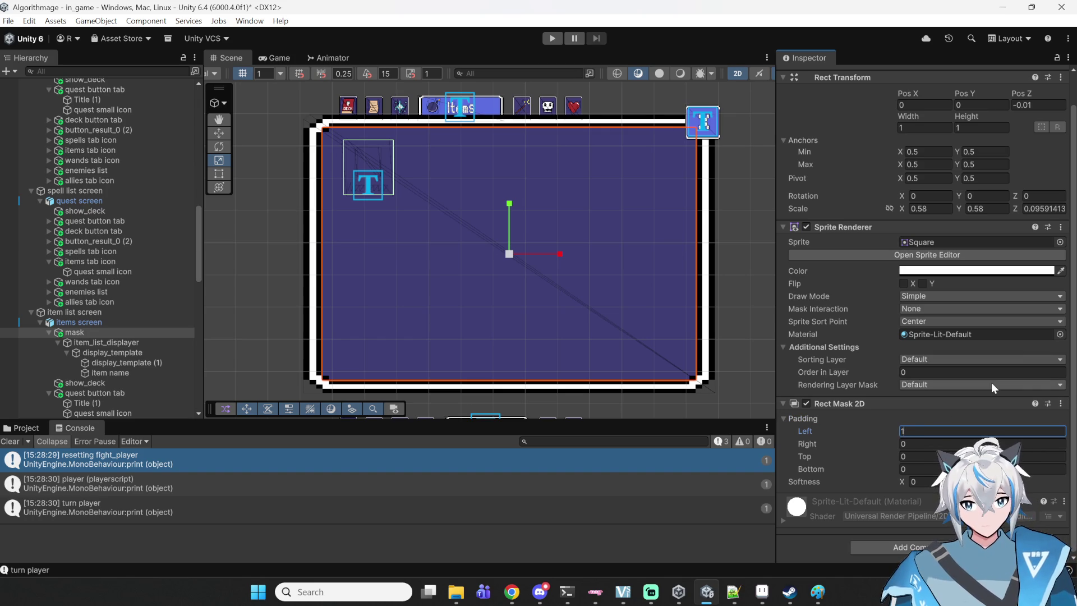
type("11111")
key("Tab")
type("11111")
key("Tab")
type("111111111")
left_click(952, 455)
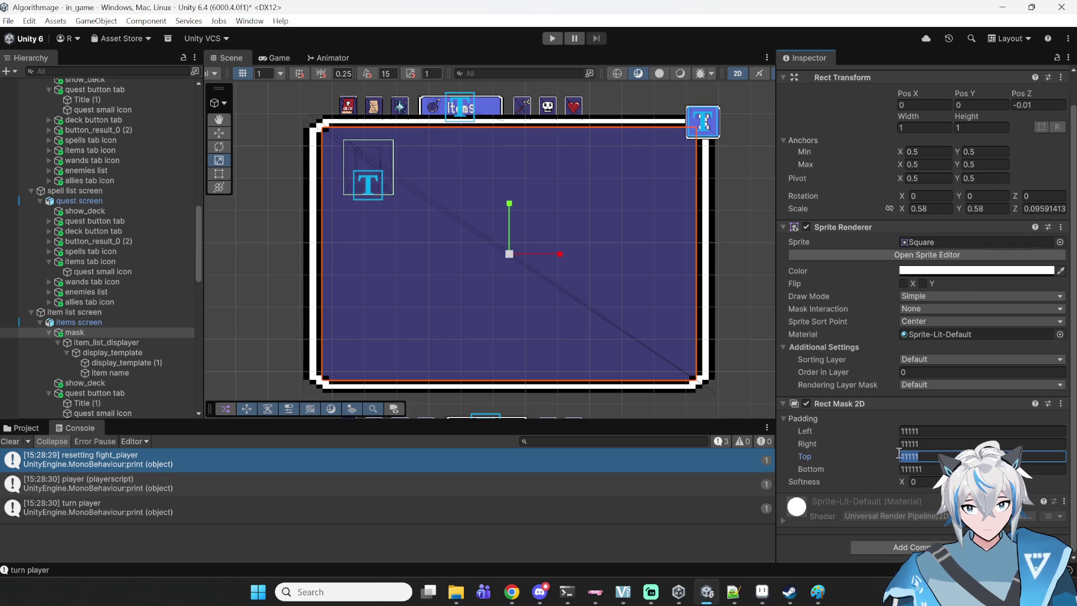
scroll(902, 449, "up", 2)
scroll(588, 295, "down", 5)
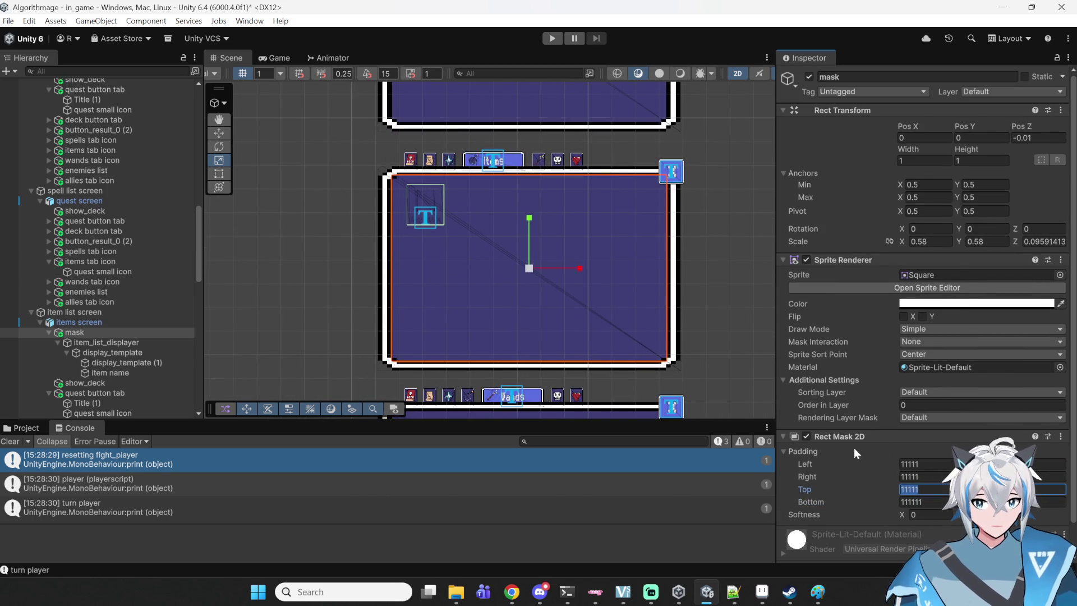
- Glance at the RectMask2D source in Notepad++, then bring up the Rect Mask 2D component's options menu
key("alt+Tab")
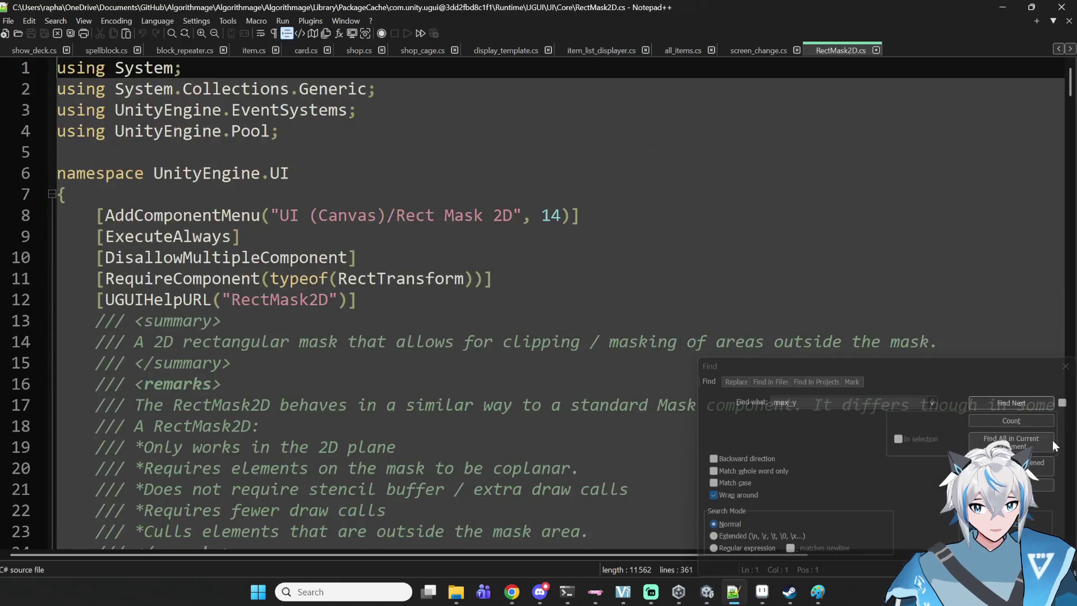
left_click(1001, 8)
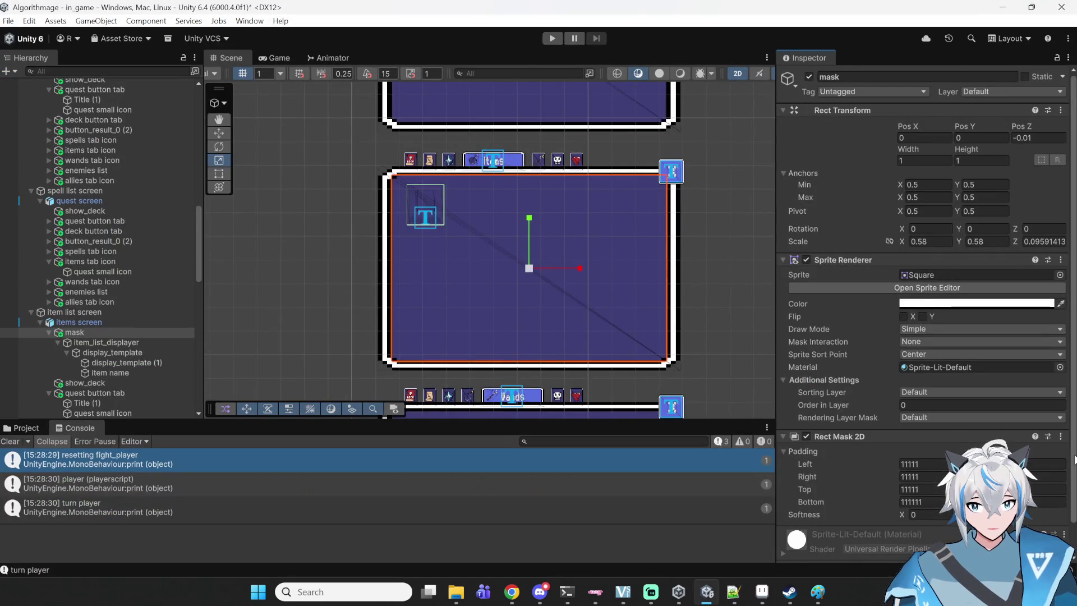
key("alt+Tab")
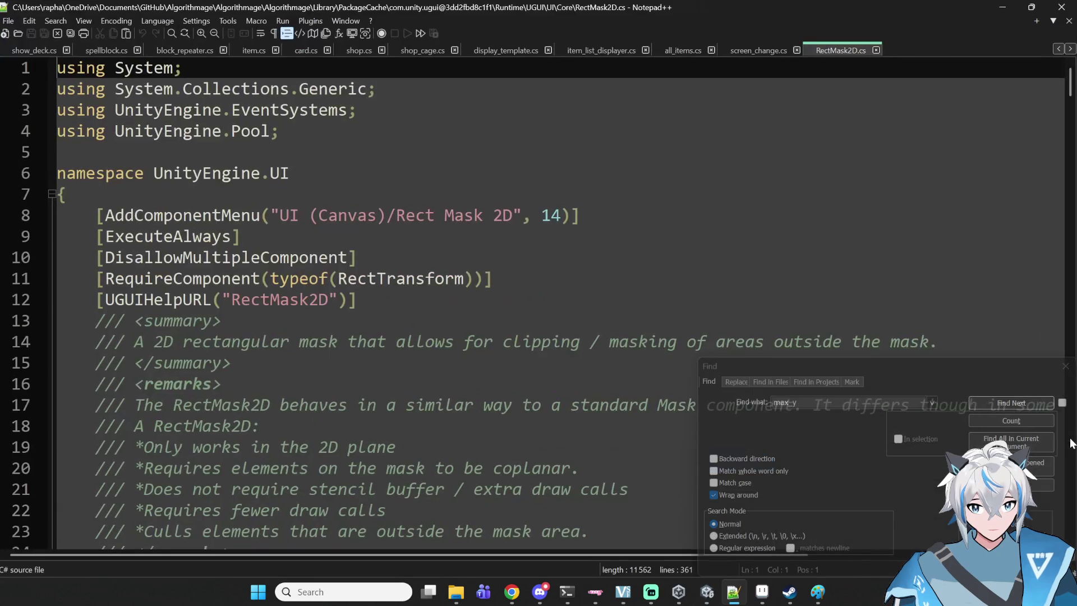
key("alt+Tab")
left_click(1069, 440)
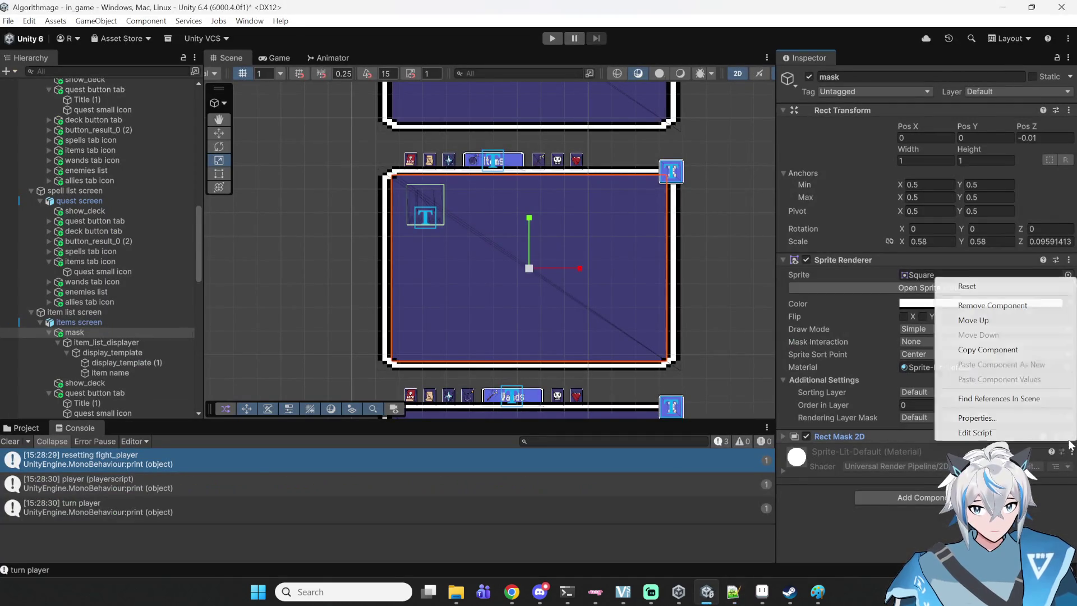
- Remove the Rect Mask 2D from the mask object and add a Sprite Mask instead
left_click(982, 307)
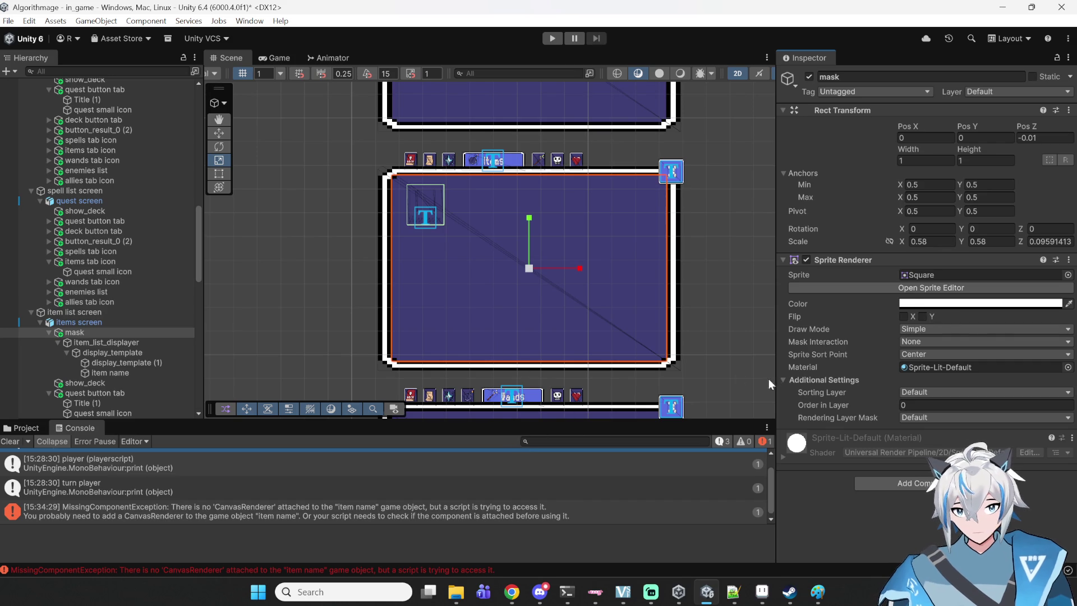
left_click(910, 485)
type("mas")
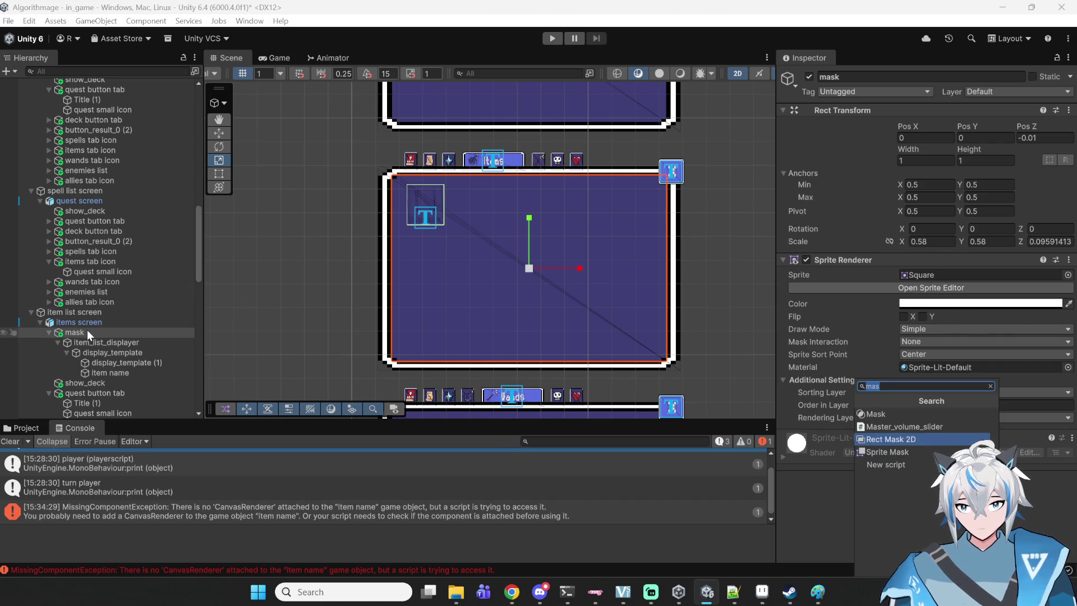
left_click(908, 107)
left_click(910, 110)
left_click(911, 111)
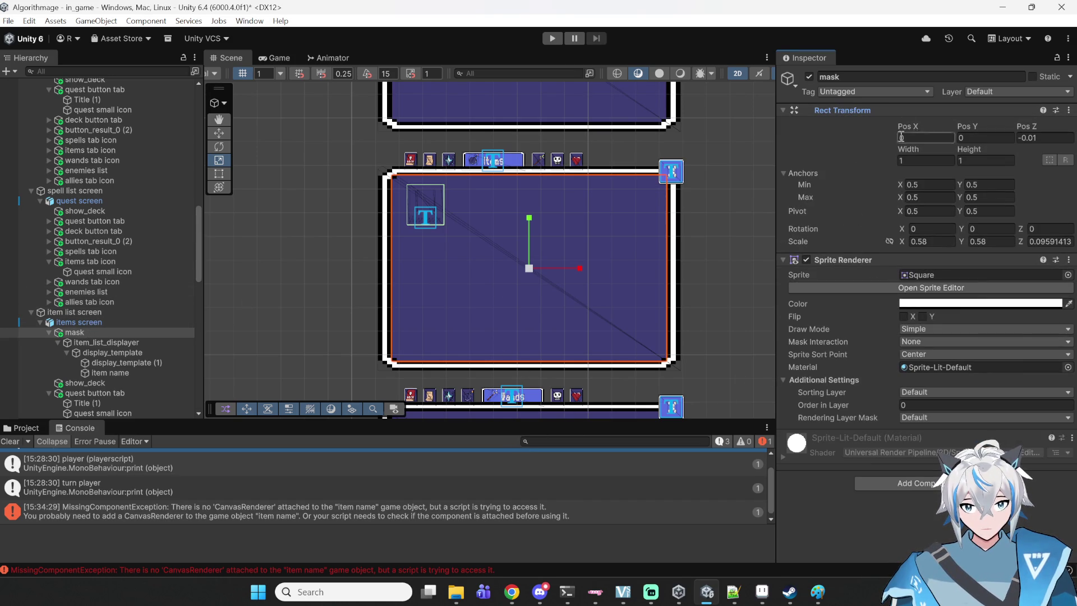
left_click(931, 483)
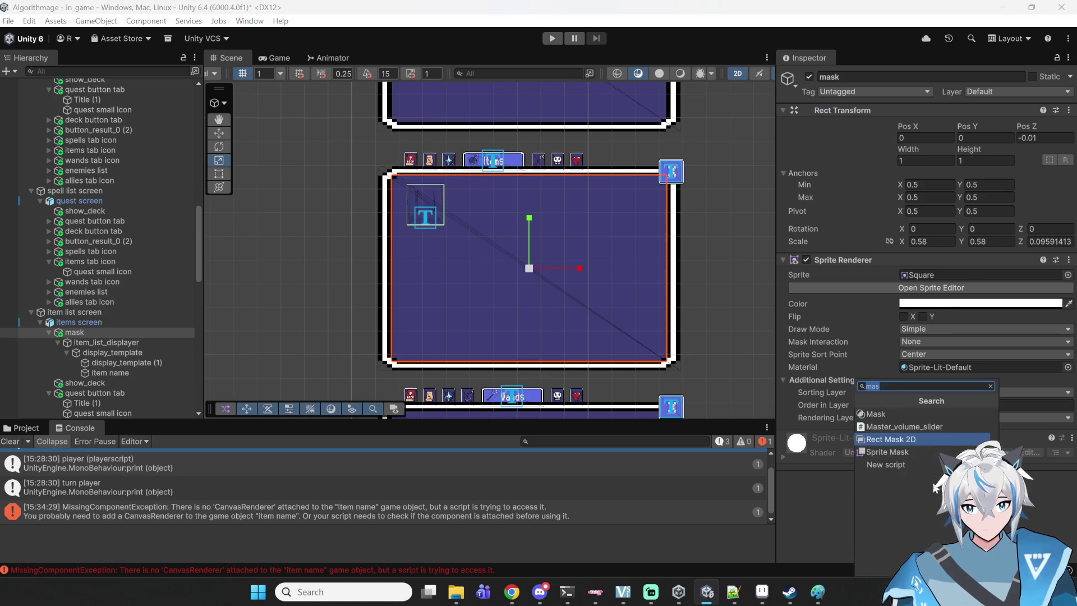
left_click(884, 456)
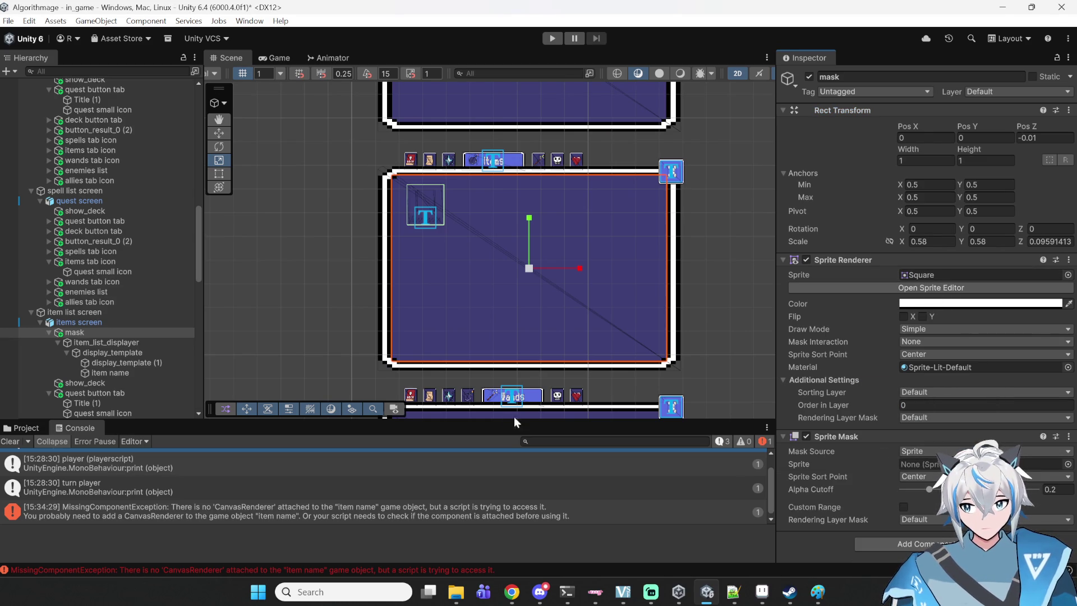
- Assign the Square sprite from the Project panel to the Sprite Mask, then select Canvas
left_click(1067, 463)
scroll(1037, 433, "down", 15)
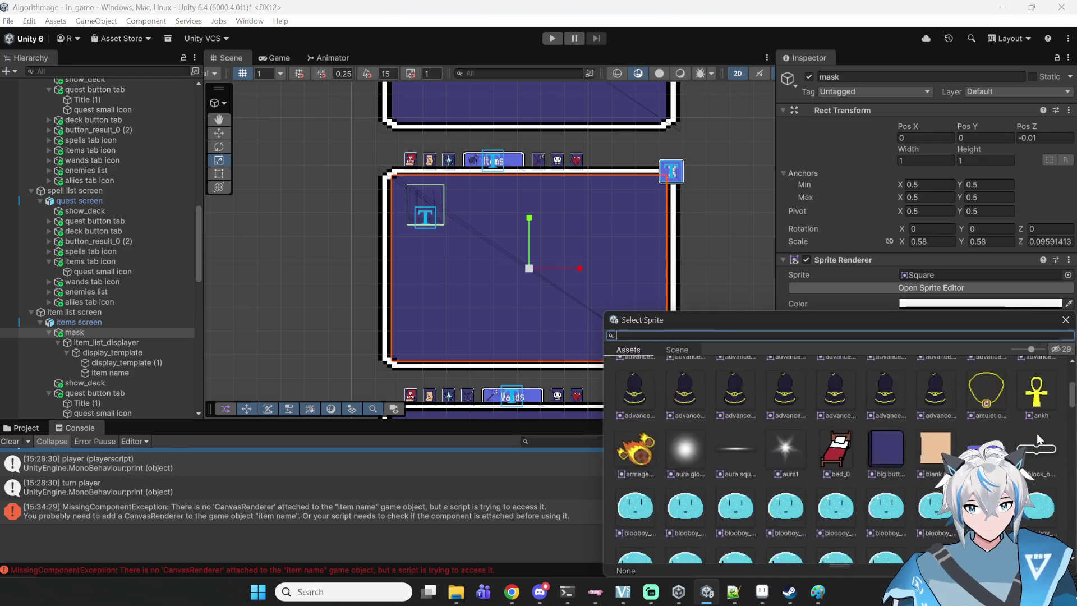
scroll(1035, 429, "up", 3)
scroll(1033, 428, "down", 12)
scroll(1032, 428, "down", 10)
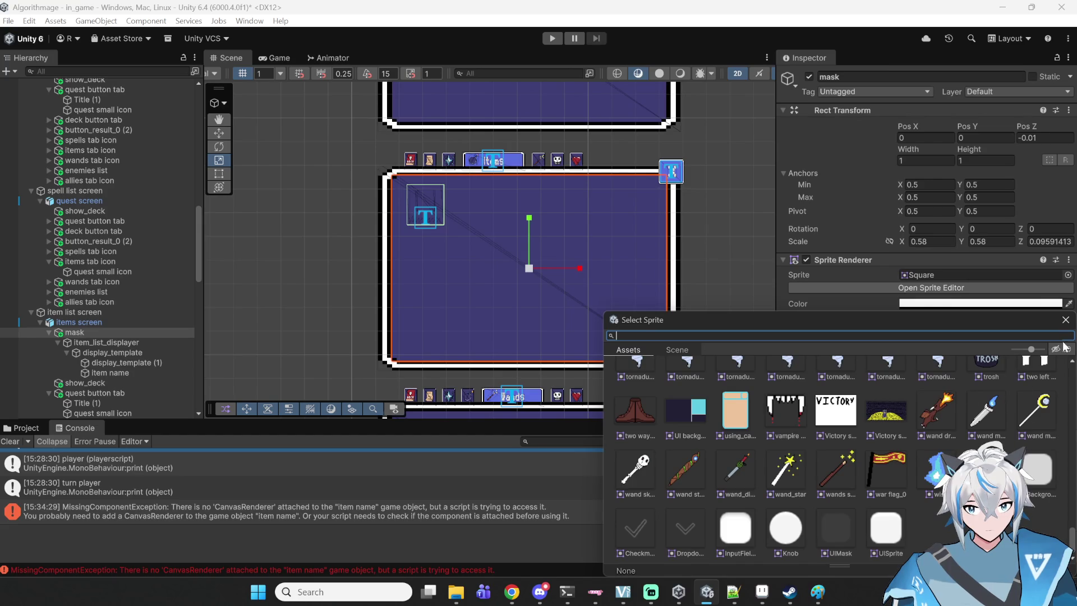
left_click(1066, 321)
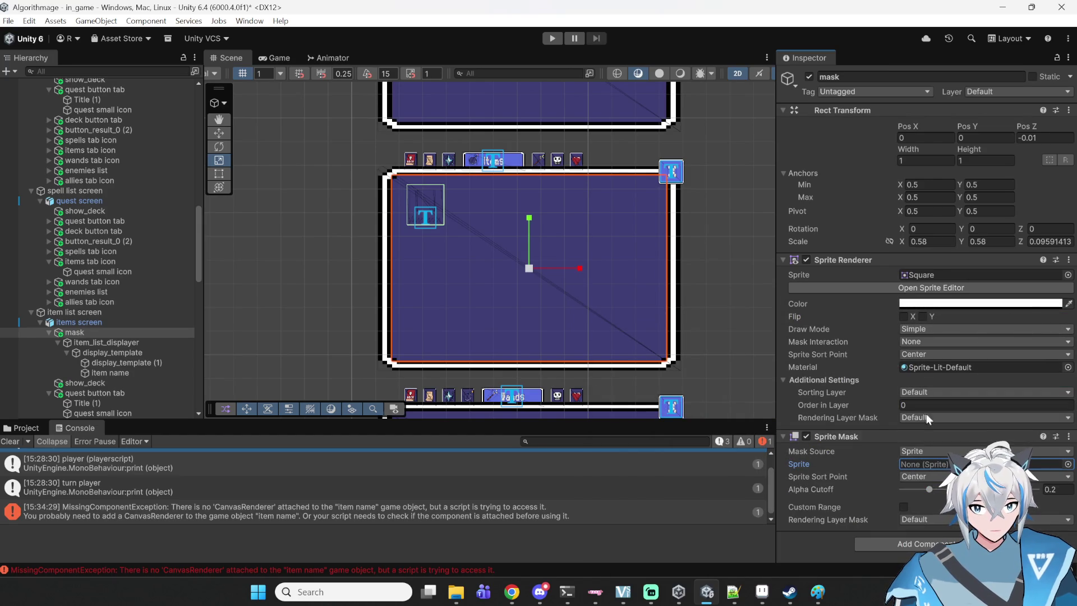
left_click(931, 287)
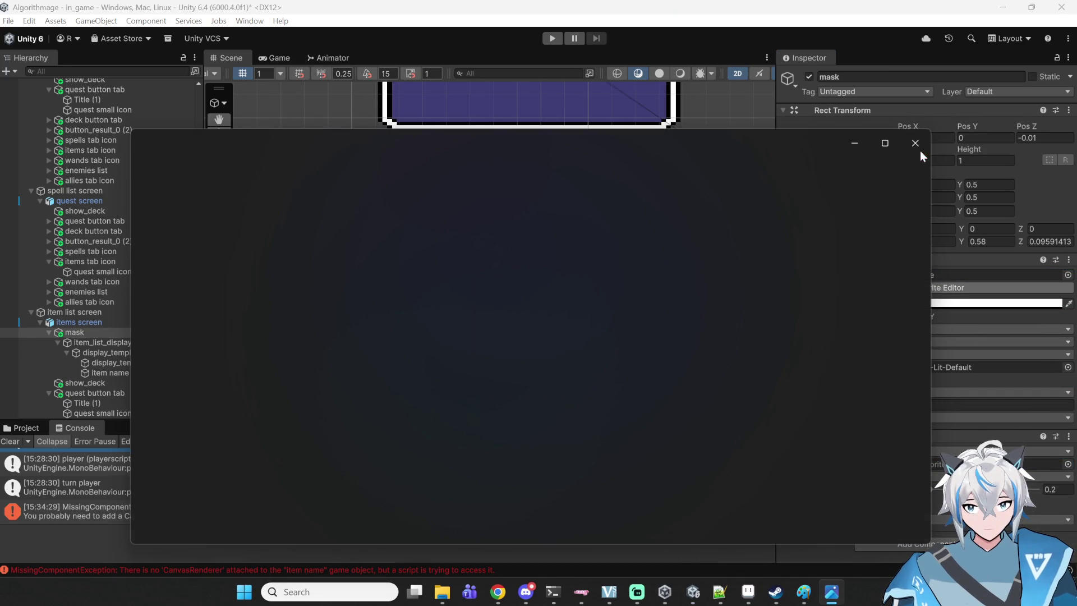
left_click(915, 143)
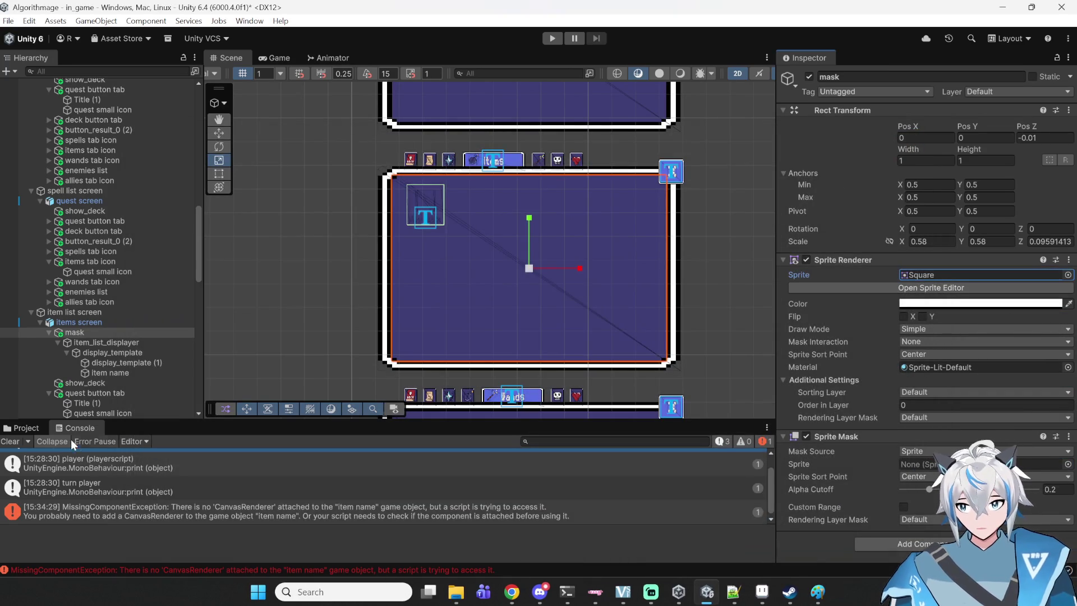
left_click(32, 429)
left_click(958, 273)
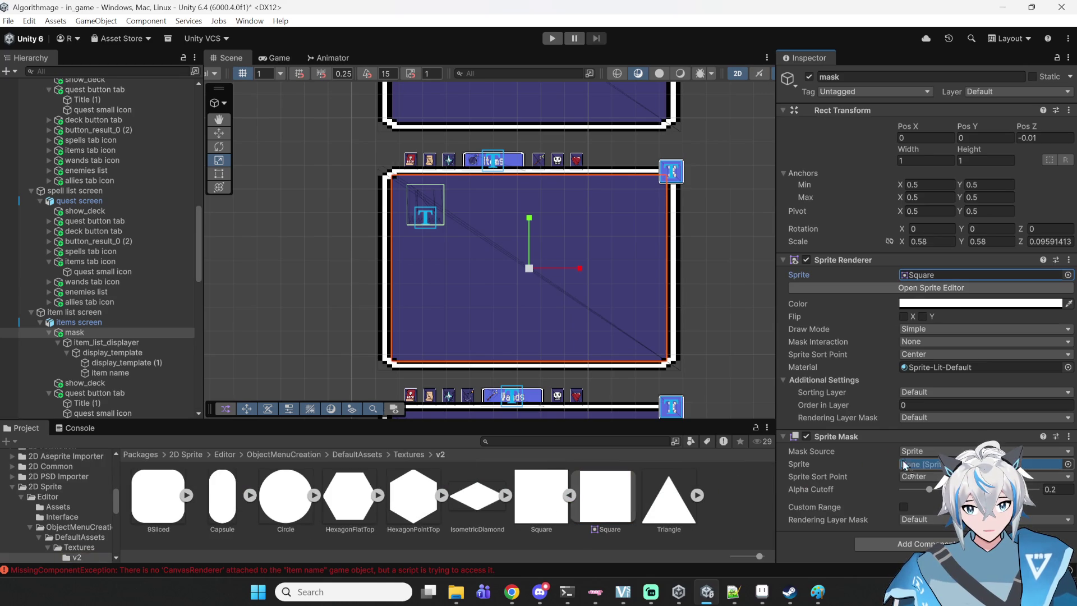
left_click_drag(898, 459, 911, 464)
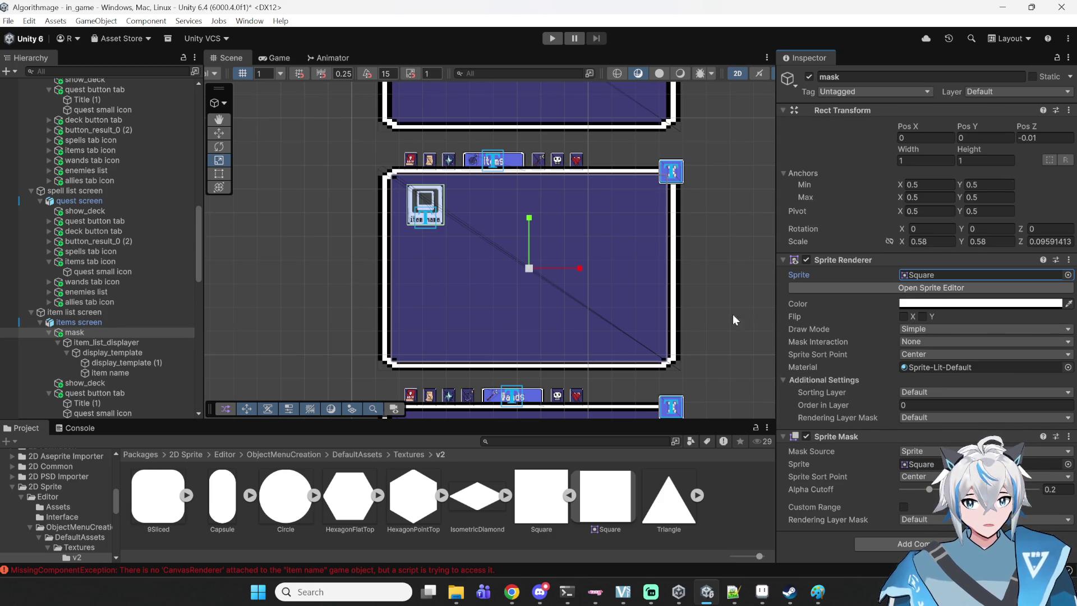
left_click(720, 322)
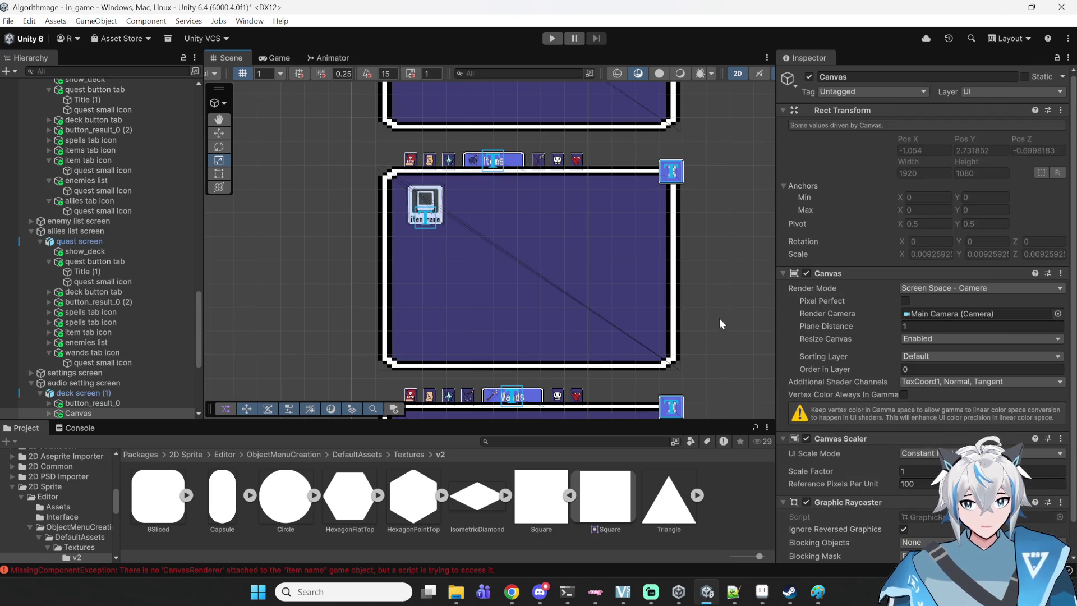
- Save the scene, enter Play mode and start the game from the title menu
key("ctrl+s")
left_click(549, 38)
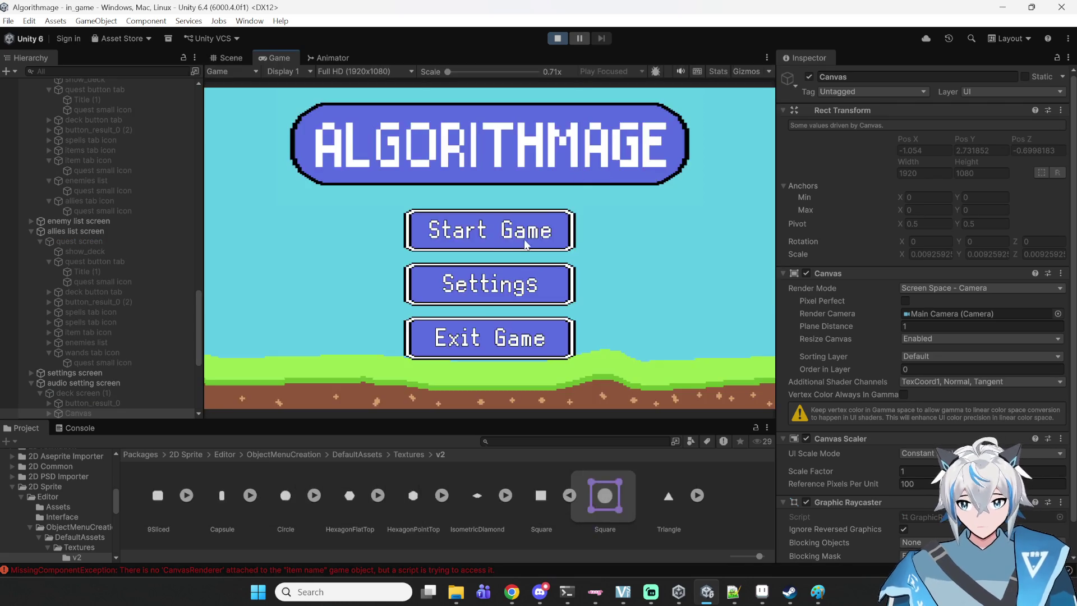
left_click(519, 245)
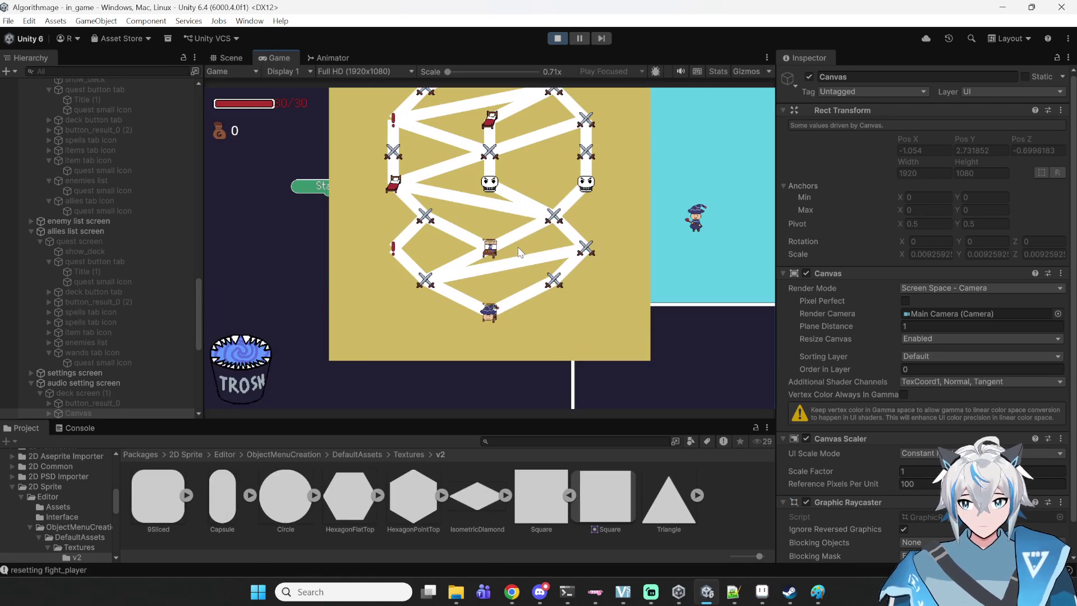
left_click(58, 429)
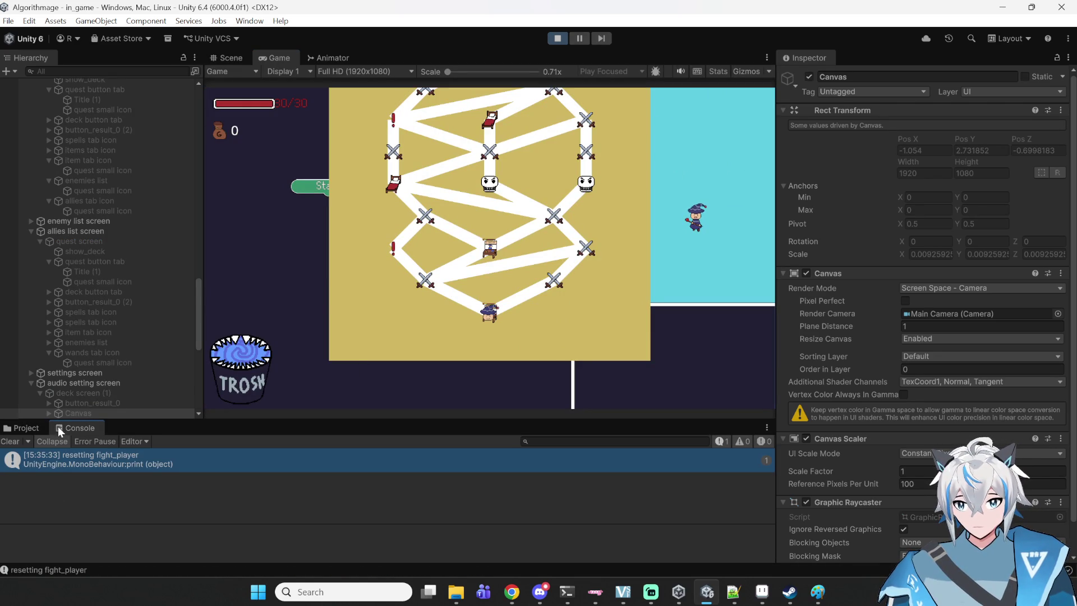
left_click(34, 428)
left_click(59, 428)
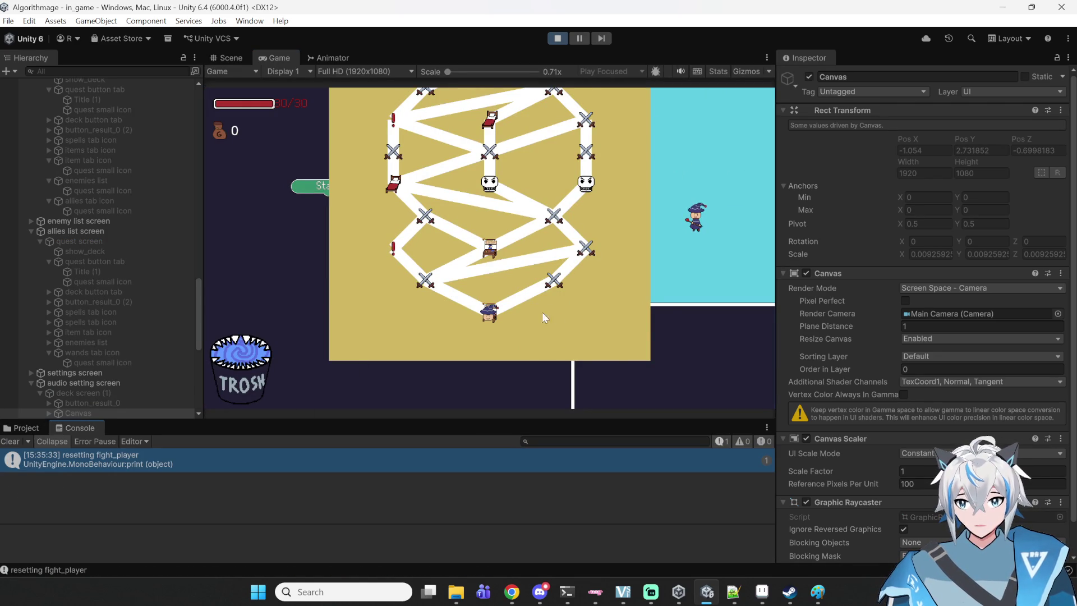
- Scroll the masked list under Deck > Items, stop Play mode and switch to Notepad++
left_click(612, 352)
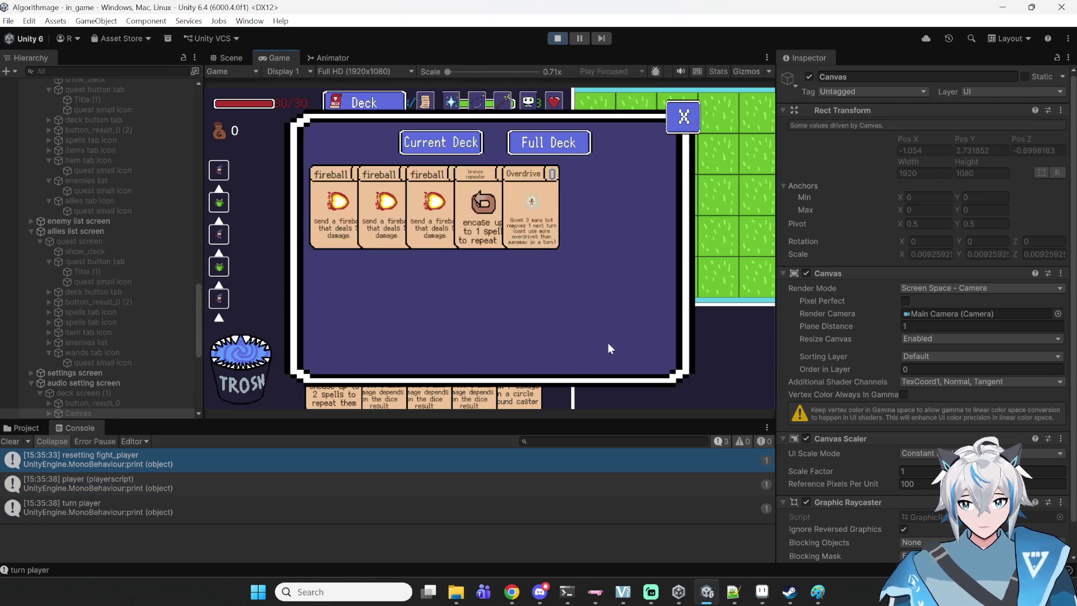
left_click(476, 102)
scroll(490, 195, "down", 5)
scroll(497, 197, "up", 2)
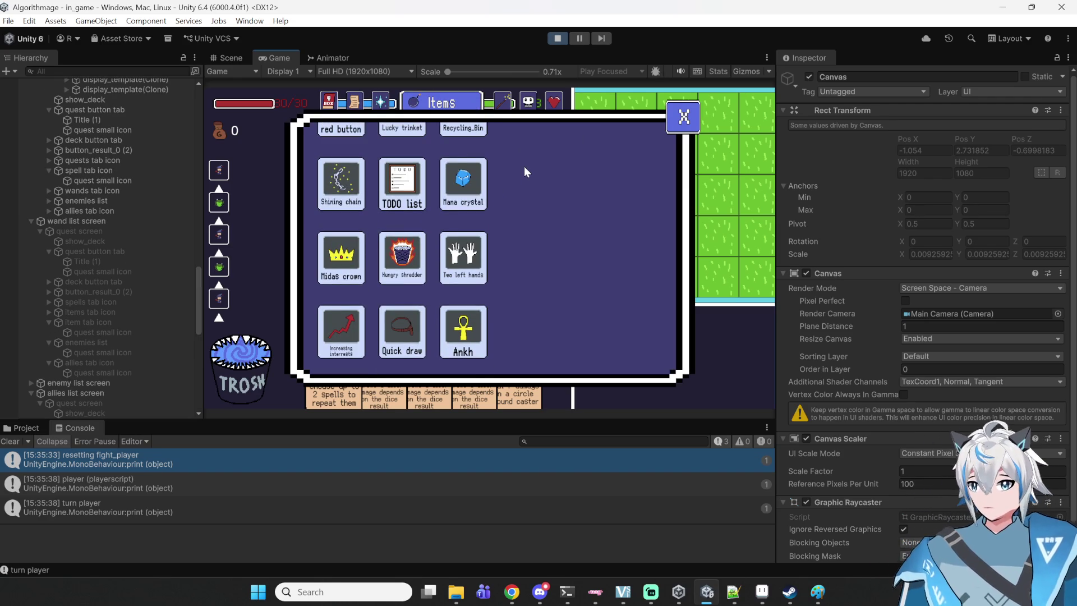
scroll(524, 166, "up", 3)
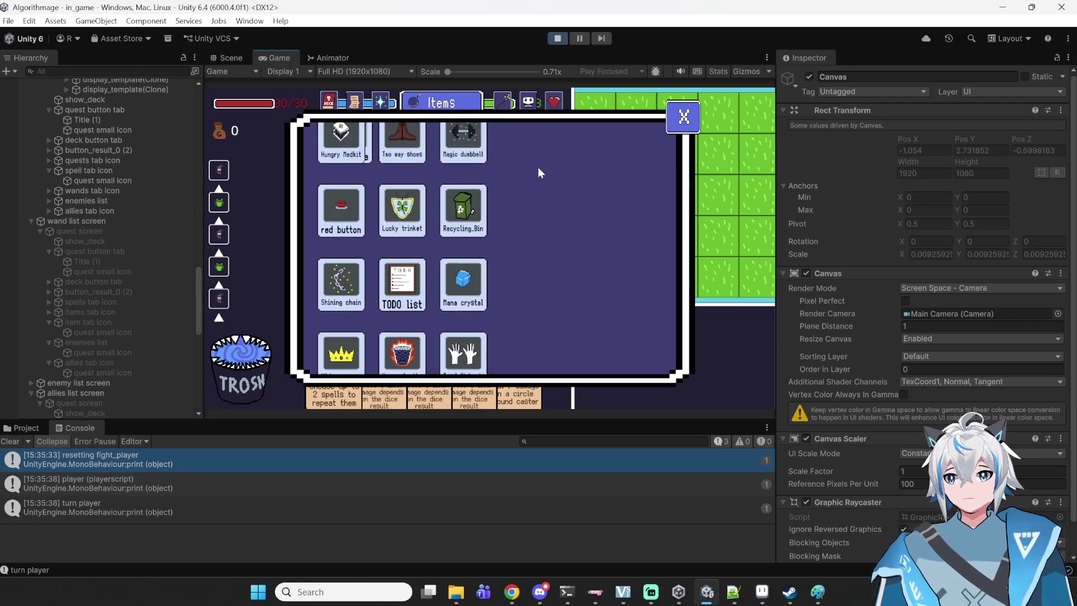
scroll(537, 177, "down", 5)
scroll(547, 173, "up", 5)
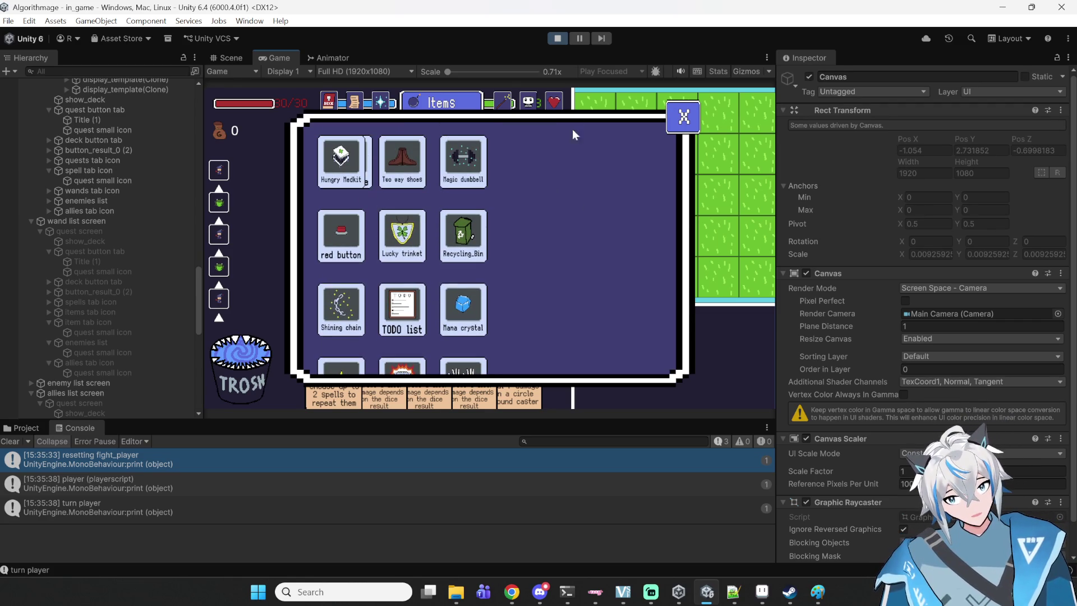
scroll(533, 207, "down", 3)
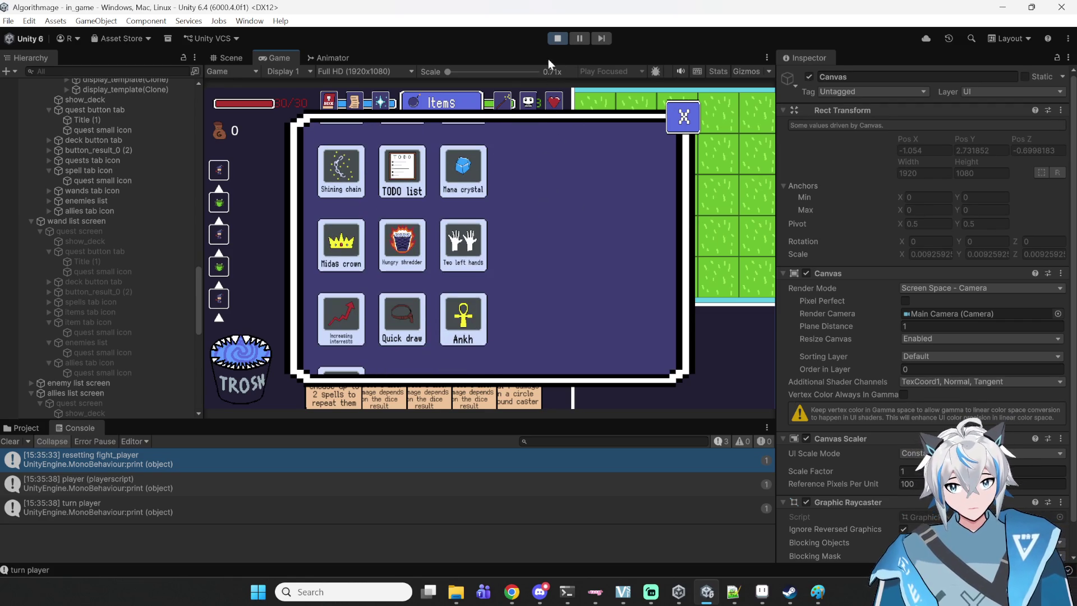
key("ctrl+p")
left_click(733, 592)
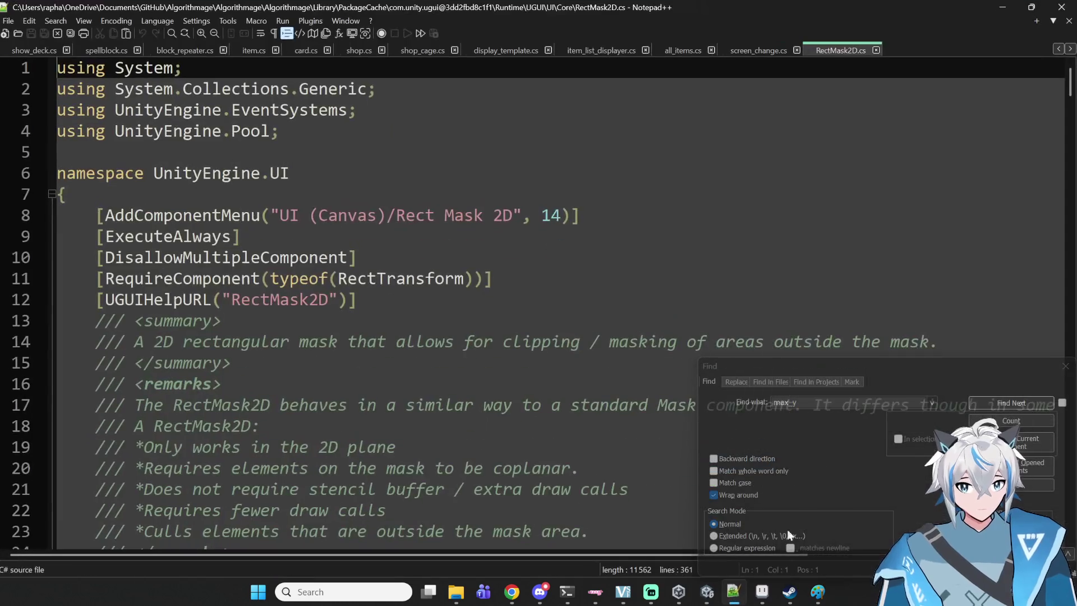
- In item_list_displayer.cs change 0.05f to 0.1f on lines 65 and 60, save, and return to Unity
left_click(762, 53)
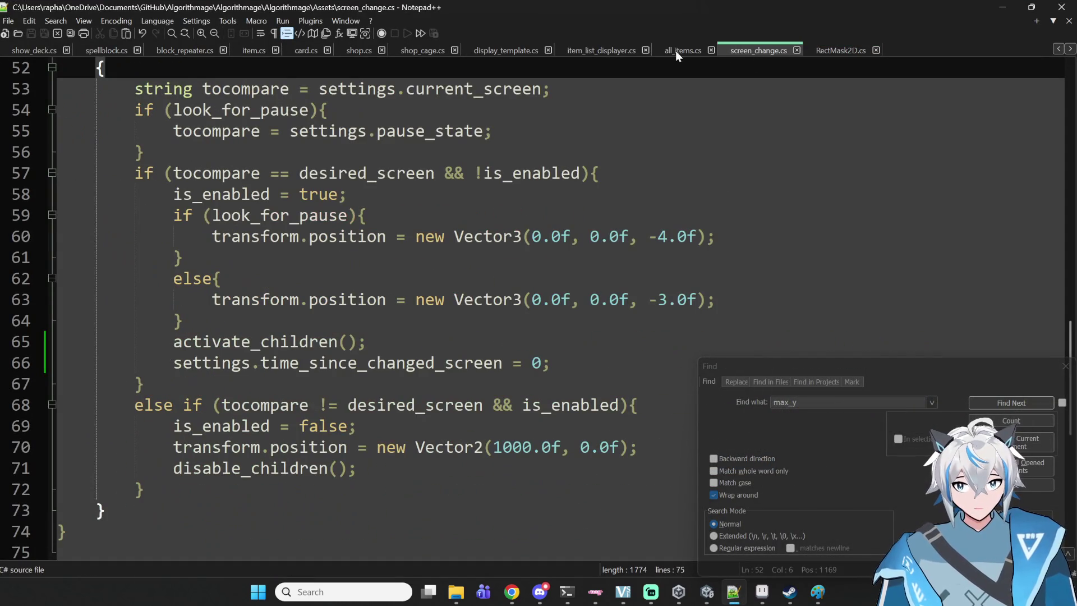
left_click(598, 50)
left_click(923, 280)
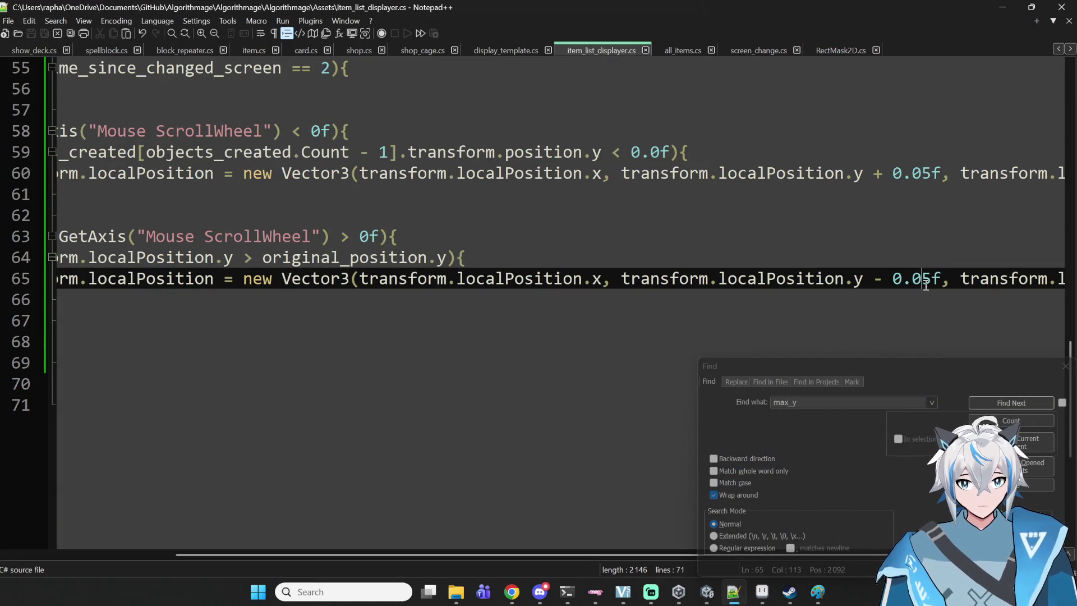
key("BackSpace")
key("BackSpace")
type("1")
key("Up")
key("Up")
key("Up")
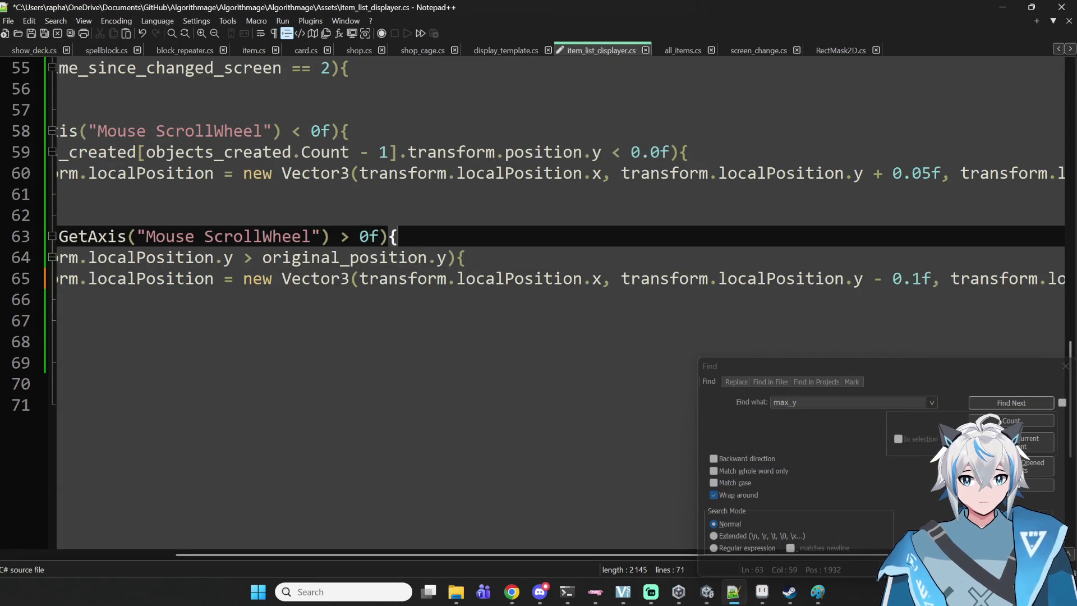
key("BackSpace")
key("BackSpace")
type("1")
key("ctrl+s")
left_click(1002, 7)
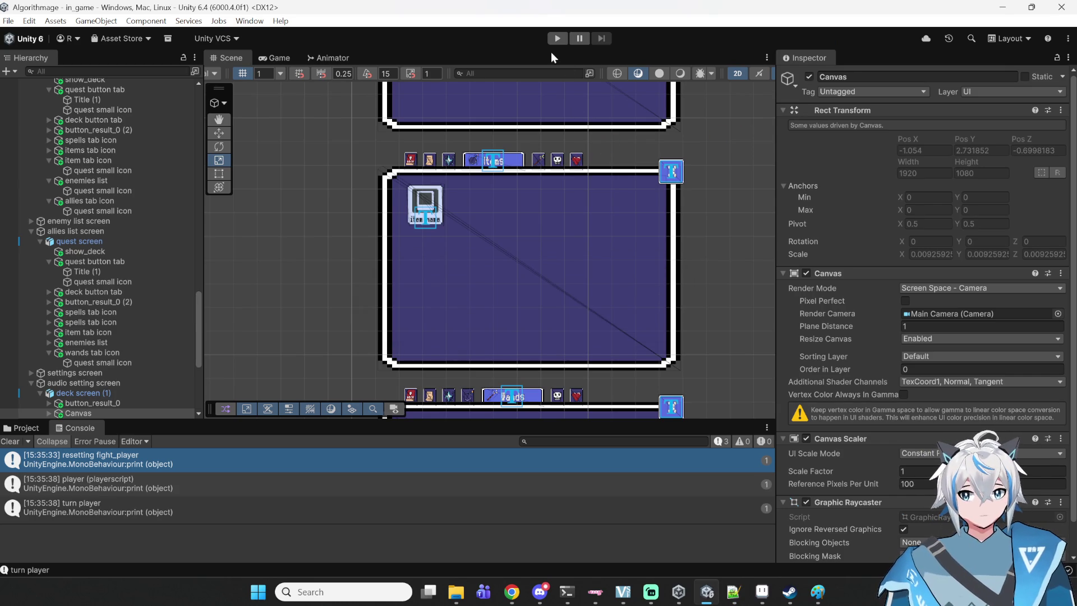
- Play-test the faster scrolling in Deck > Items, scrolling the grid up and down, then stop Play mode
left_click(557, 38)
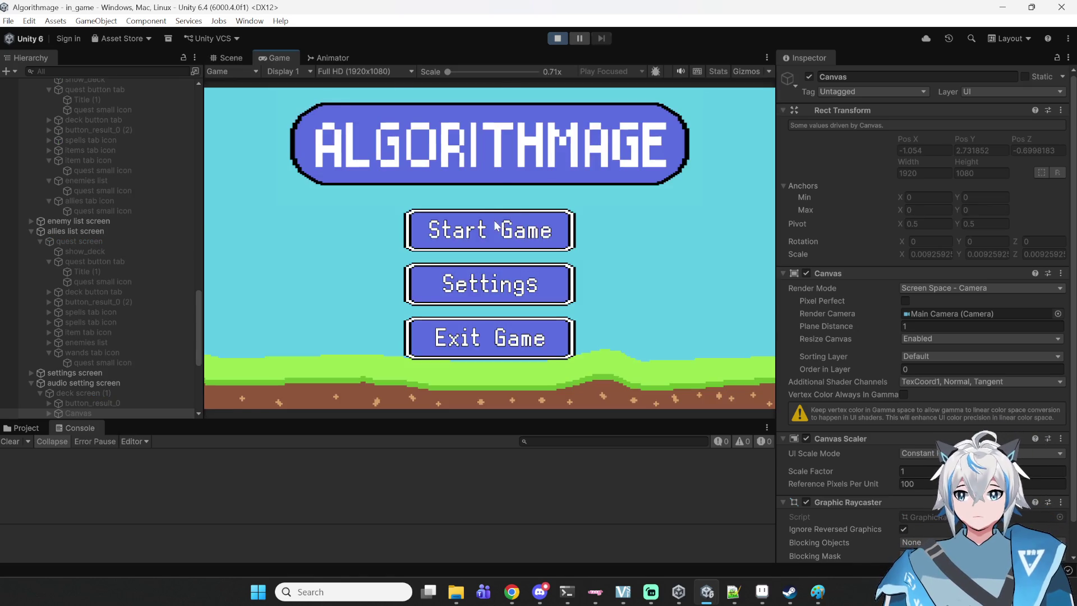
left_click(495, 223)
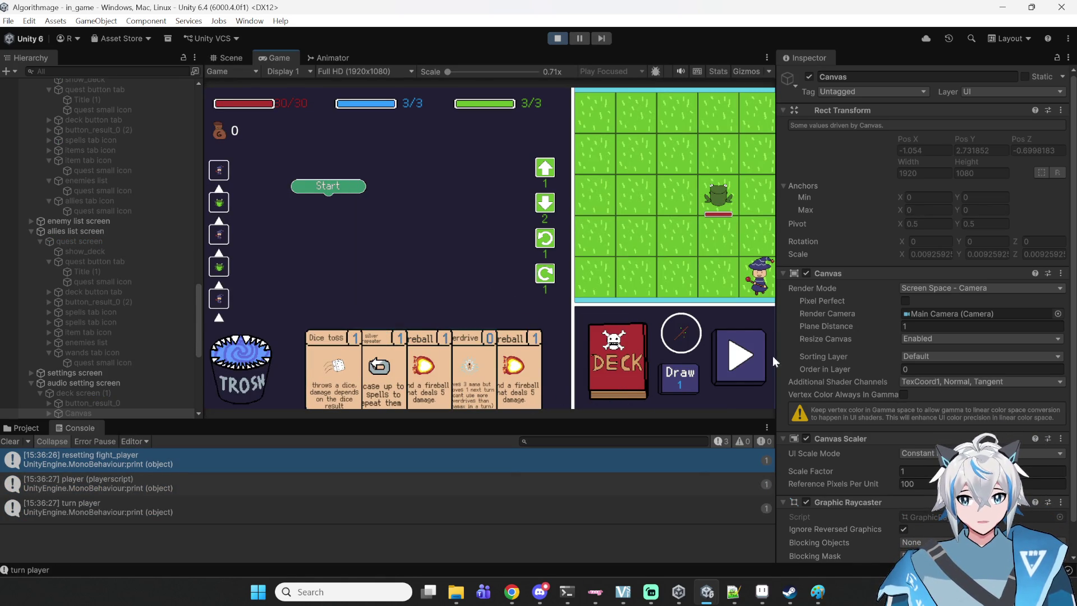
left_click(619, 384)
left_click(477, 104)
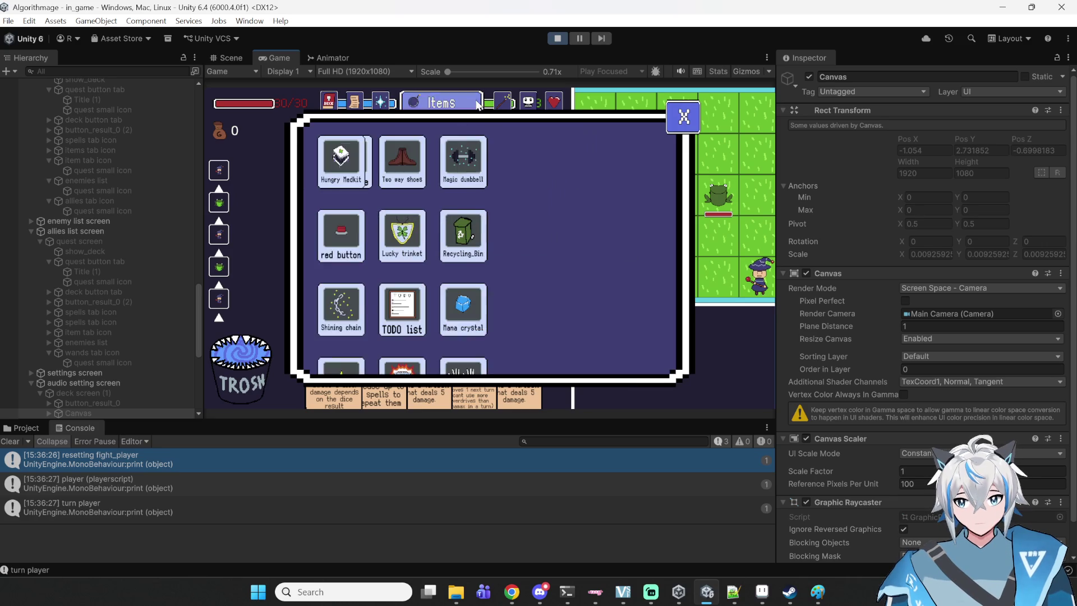
scroll(479, 216, "down", 3)
scroll(480, 216, "up", 5)
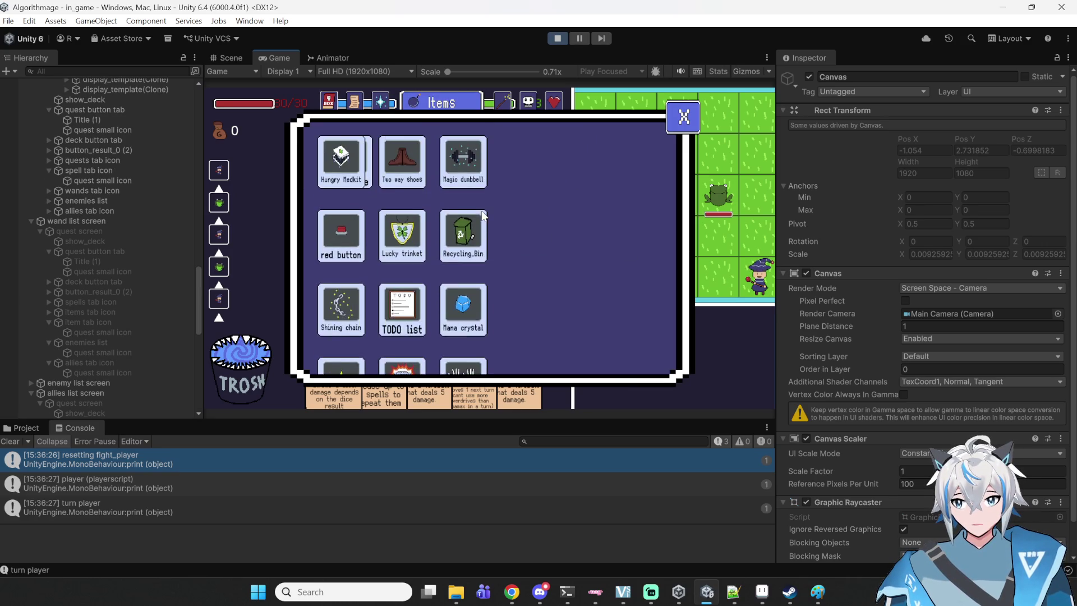
scroll(485, 216, "down", 5)
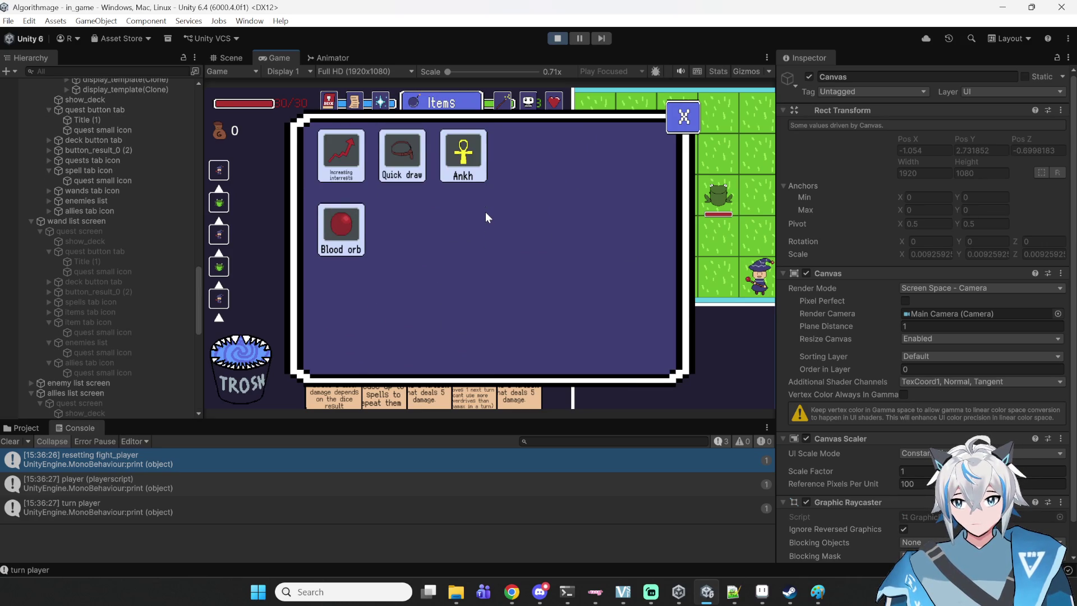
scroll(486, 211, "up", 5)
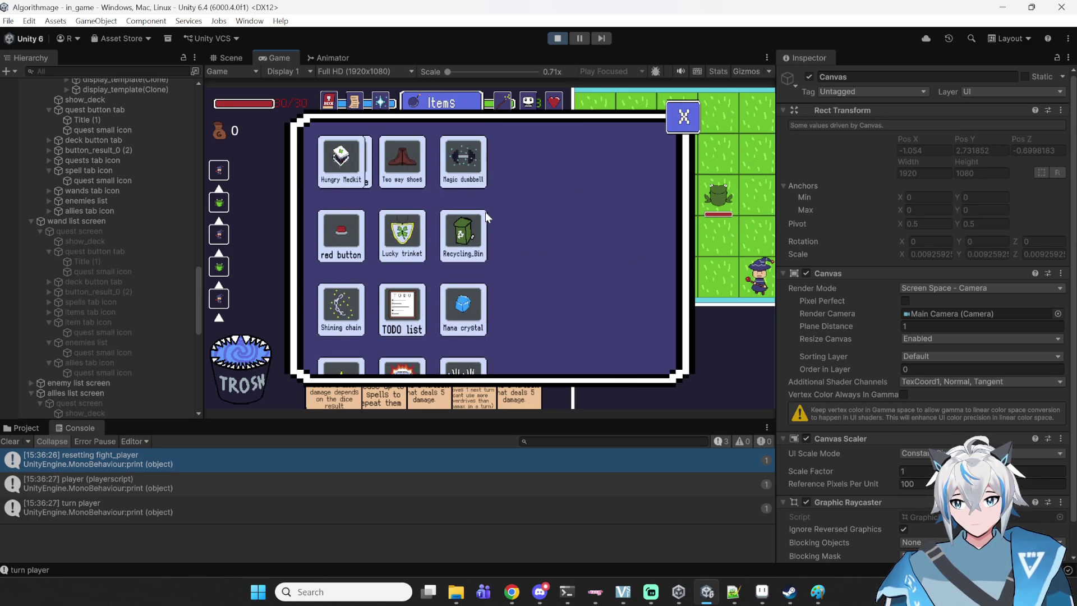
scroll(486, 212, "up", 3)
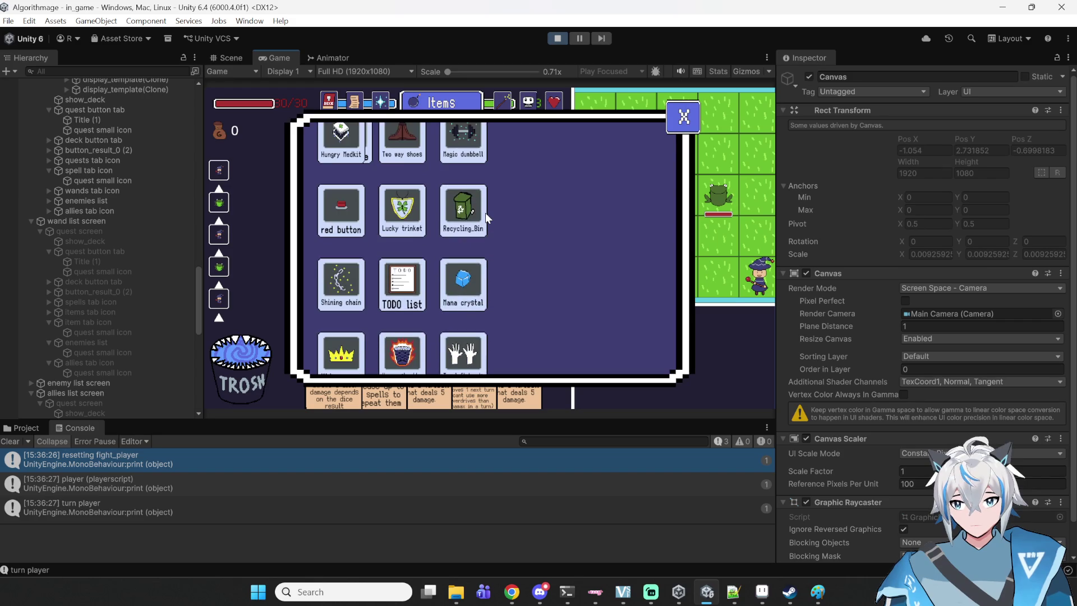
scroll(486, 213, "down", 1)
scroll(486, 214, "up", 1)
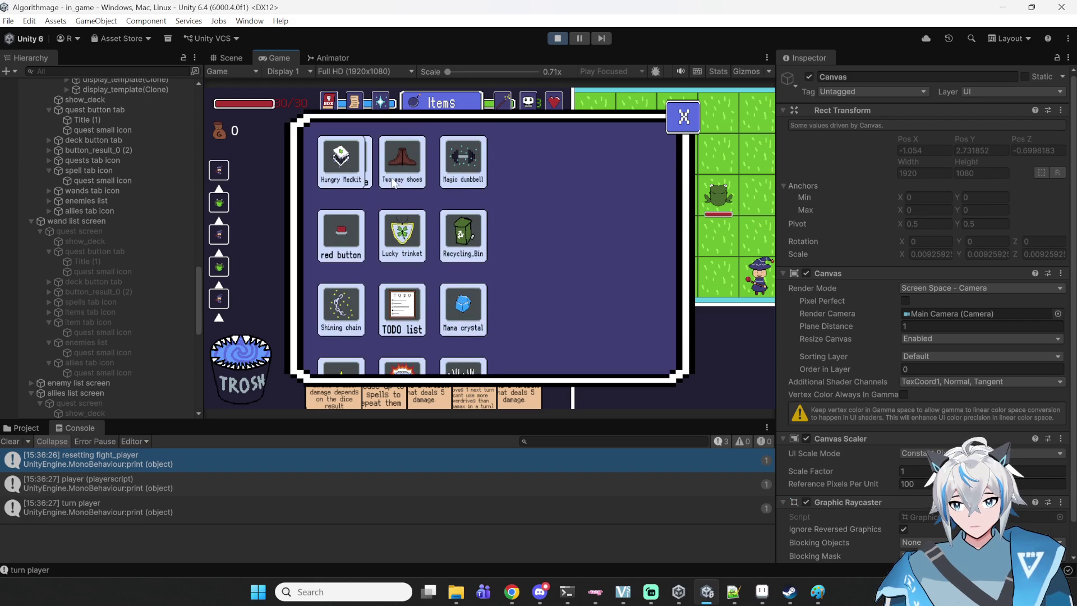
left_click(557, 38)
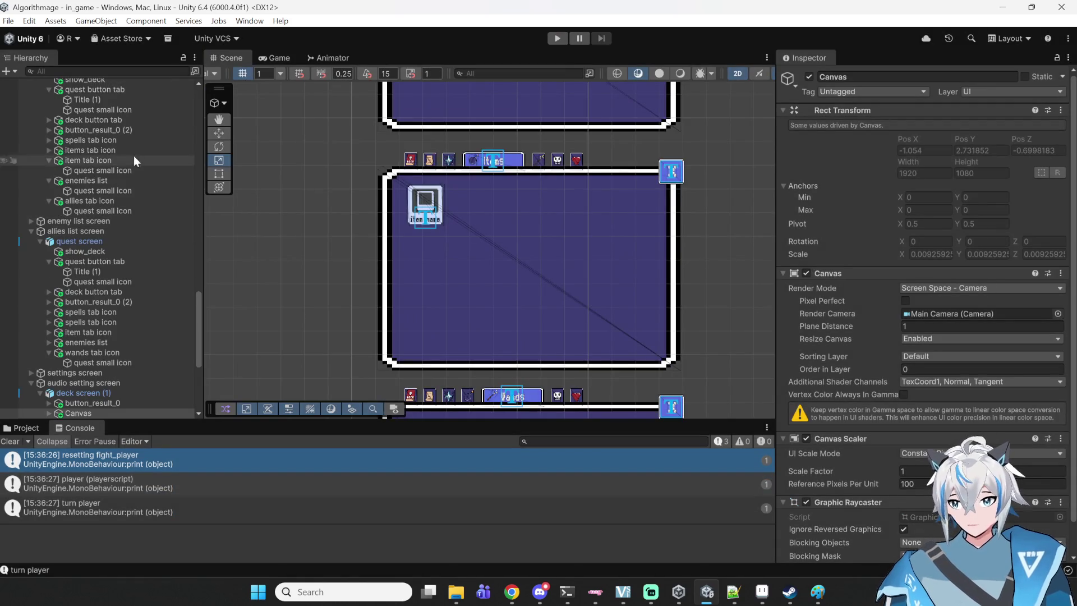
- Deactivate display_template in the Inspector, then enter Play mode and start a new game
scroll(100, 193, "down", 6)
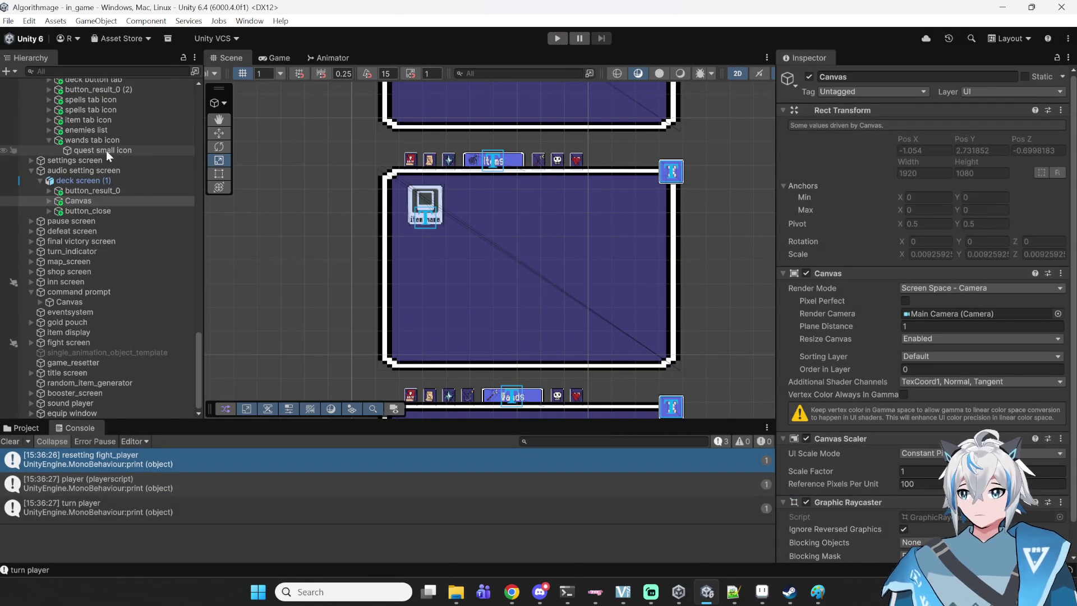
scroll(106, 197, "up", 6)
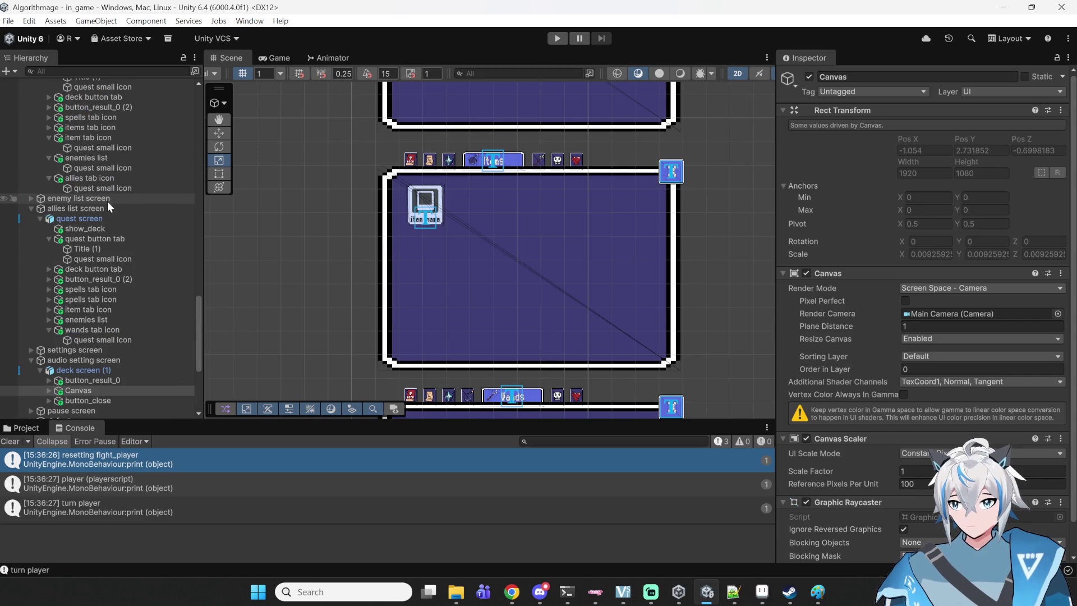
scroll(118, 253, "up", 10)
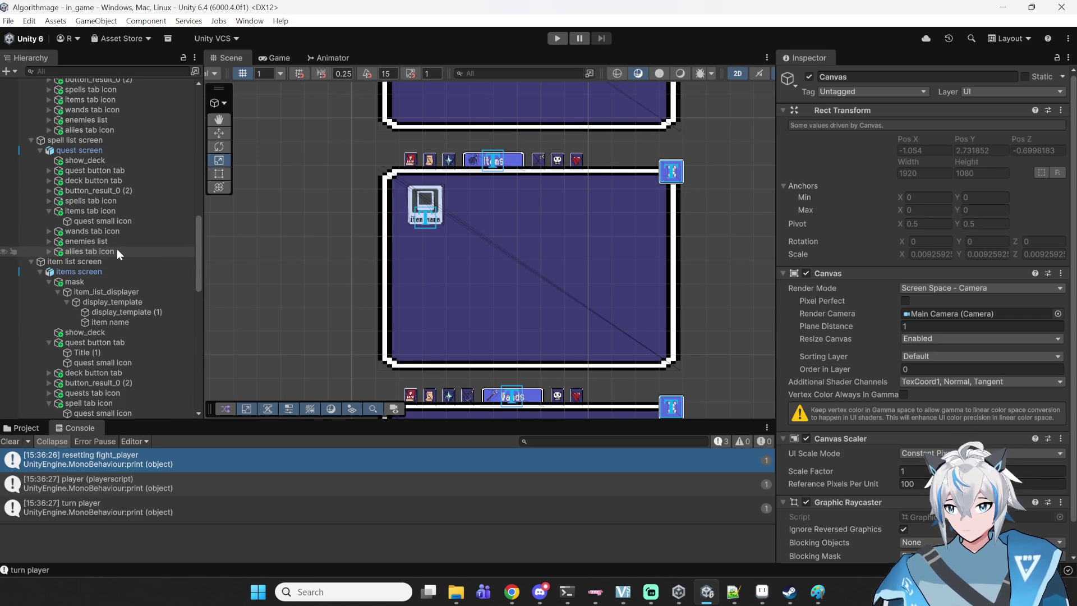
left_click(112, 302)
left_click(808, 76)
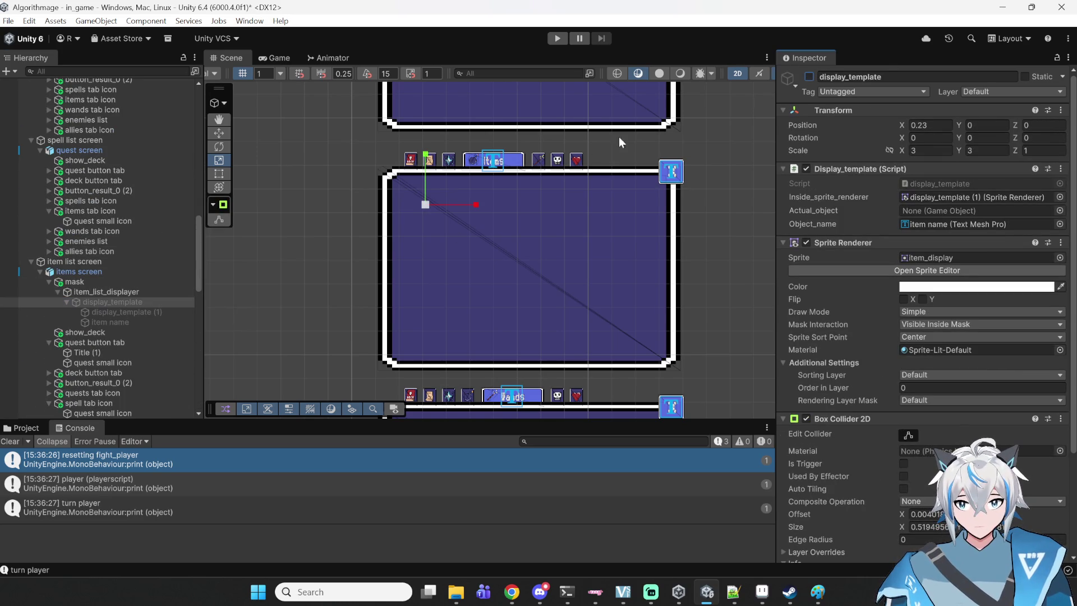
left_click(564, 39)
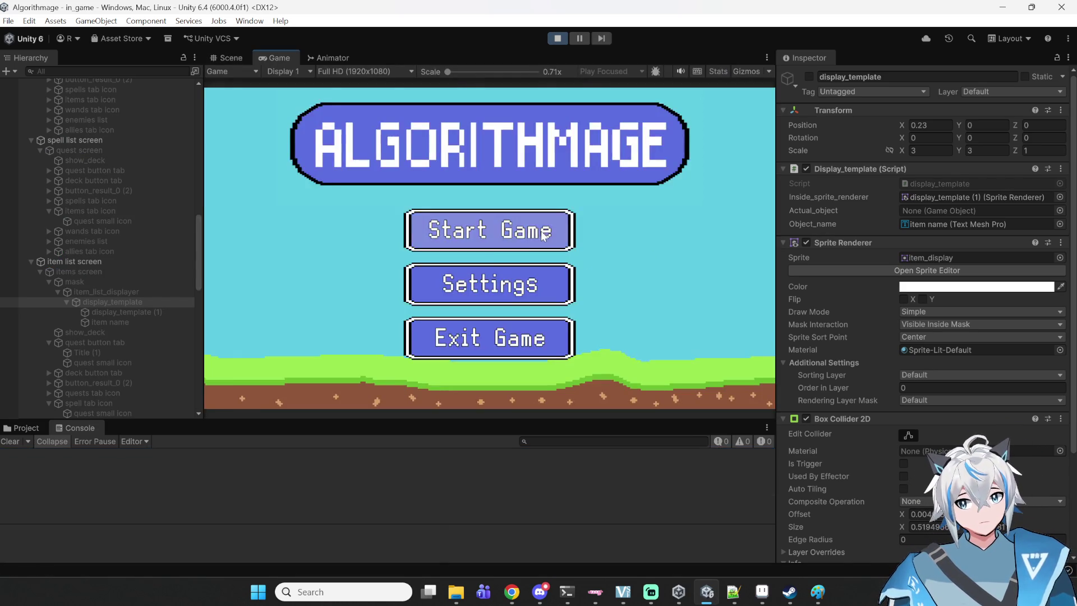
left_click(541, 230)
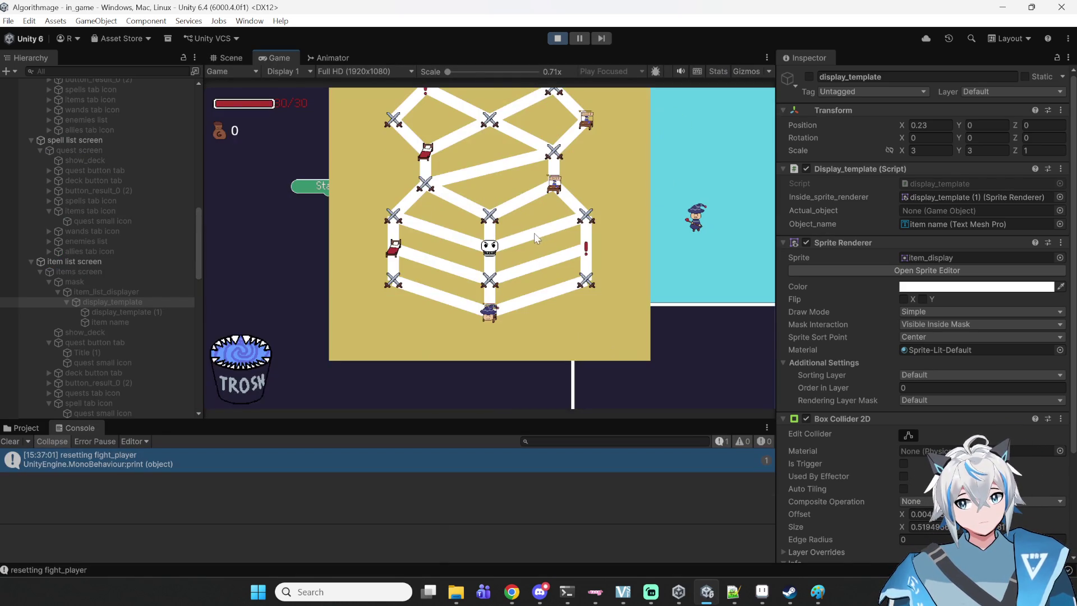
- Open Deck > Items and scroll the grid down to Blood orb and back up to Hungry Medkit
left_click(617, 359)
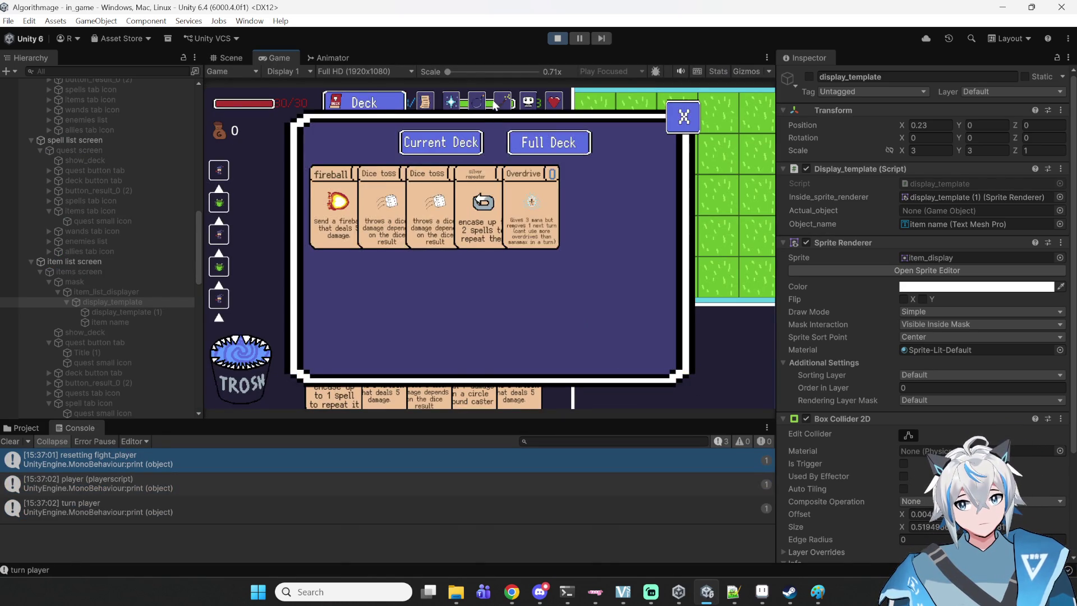
left_click(441, 102)
scroll(387, 209, "down", 5)
scroll(427, 207, "up", 8)
scroll(381, 184, "down", 5)
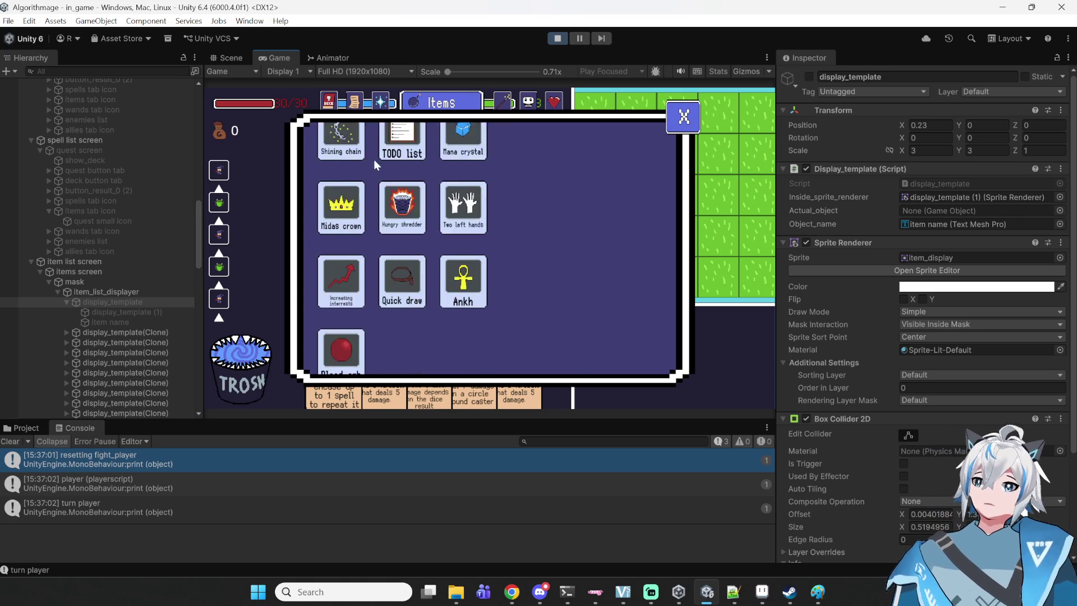
scroll(404, 240, "up", 4)
scroll(404, 241, "up", 1)
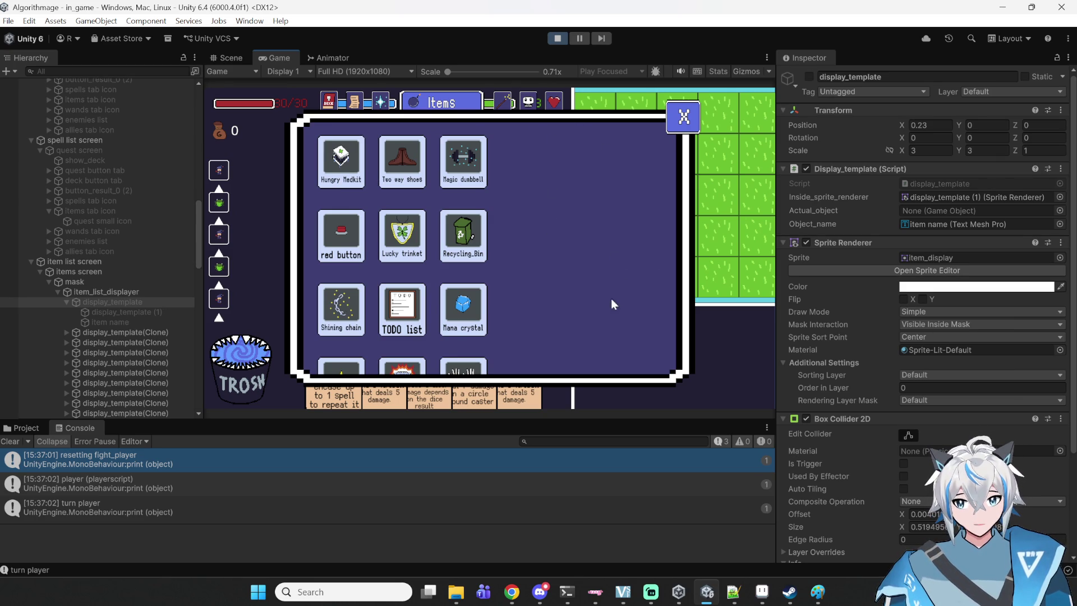
scroll(557, 322, "down", 3)
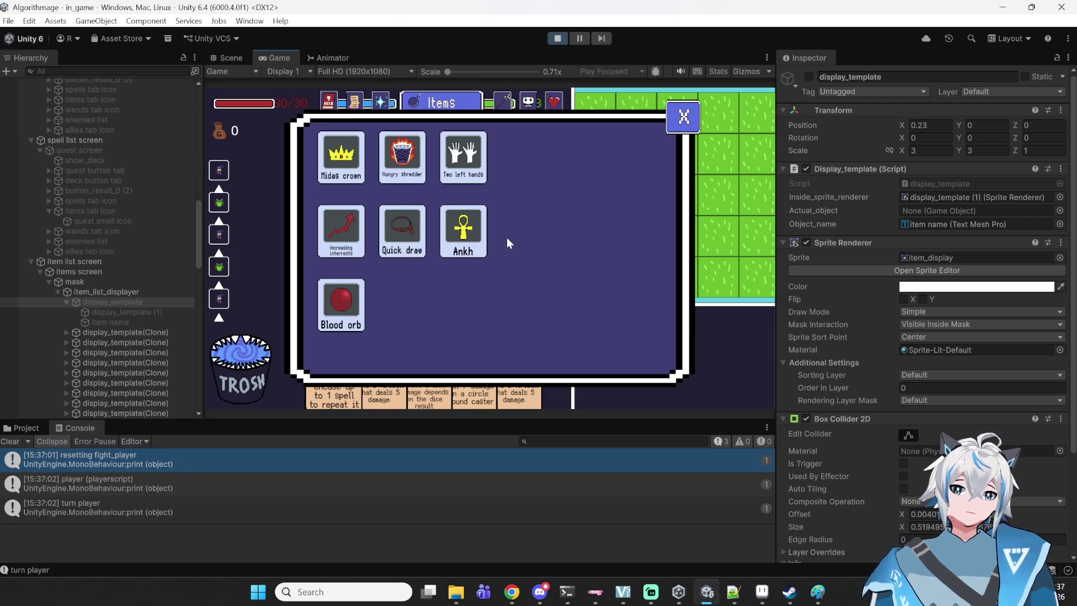
scroll(513, 175, "up", 3)
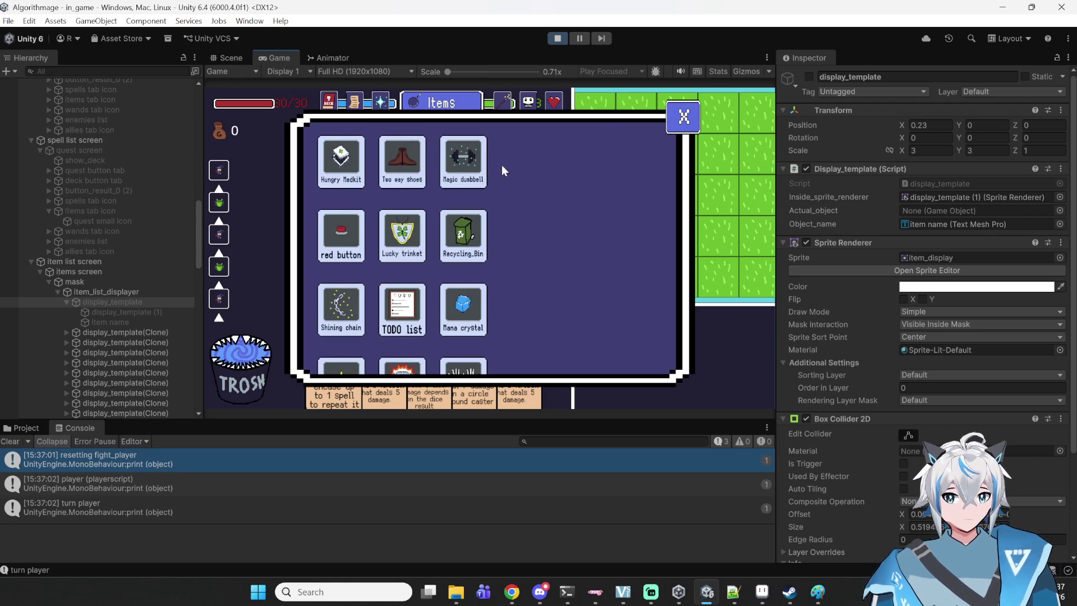
- Zoom the Scene view onto the items panel and, with the Move tool, click through its overlapping objects
key("ctrl+1")
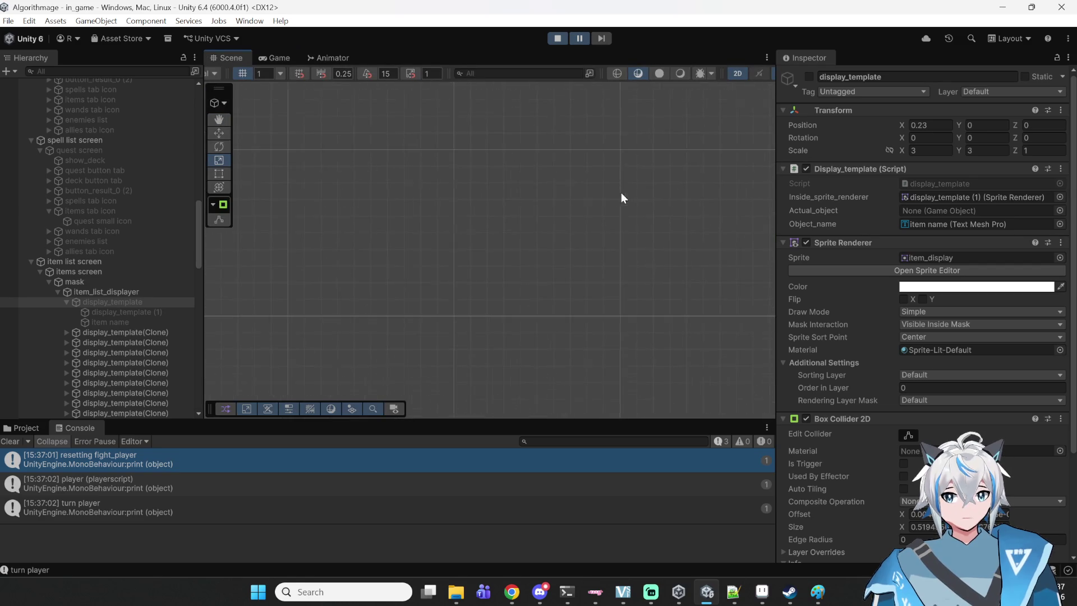
scroll(561, 140, "down", 5)
left_click_drag(352, 113, 418, 200)
scroll(402, 267, "up", 2)
scroll(432, 236, "up", 10)
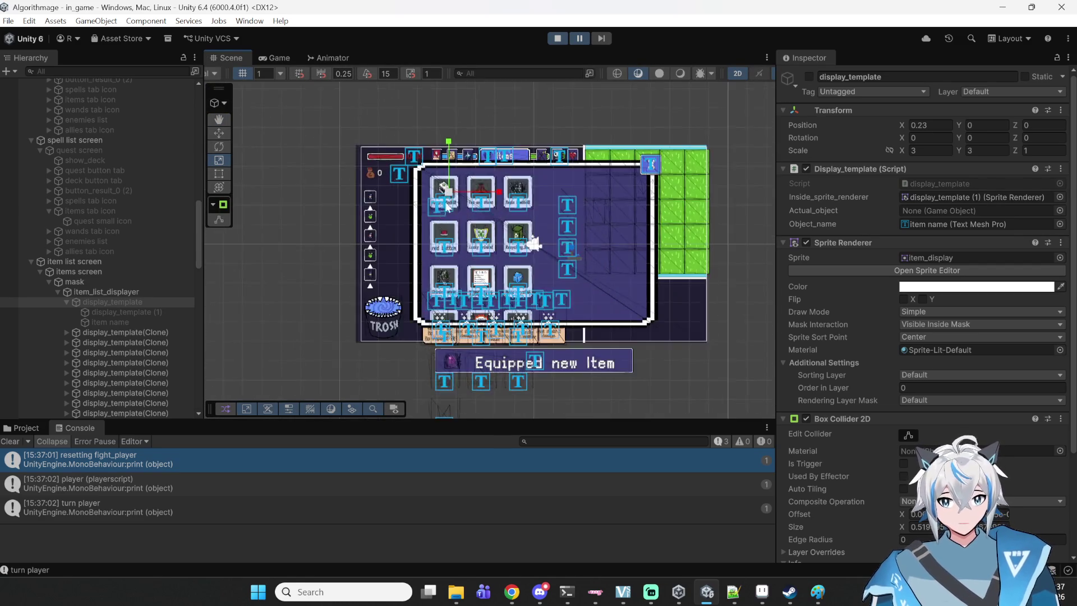
left_click(225, 133)
left_click(500, 170)
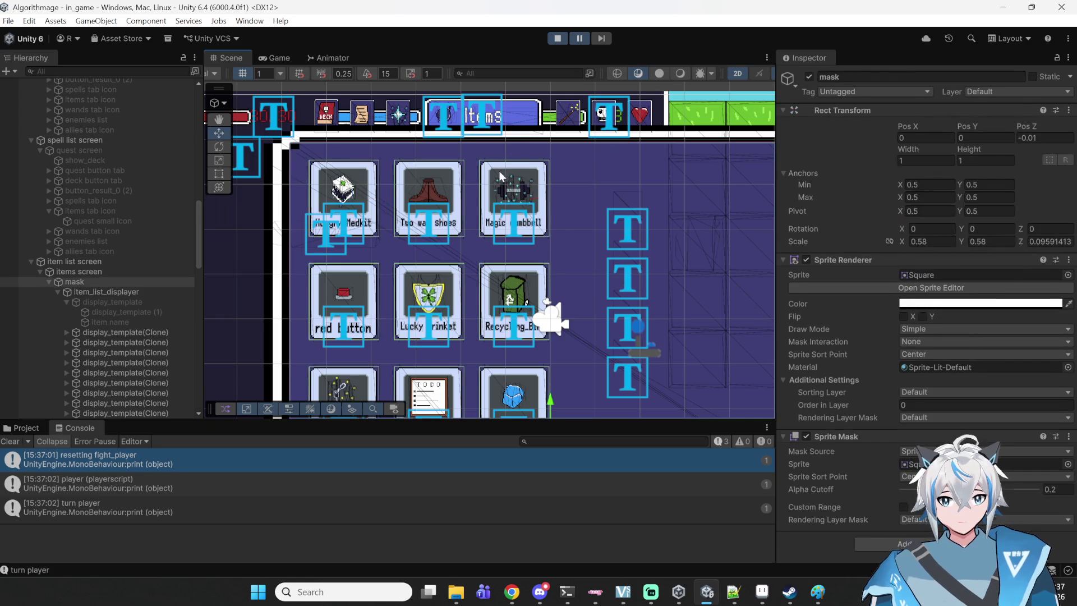
left_click(500, 170)
left_click(493, 168)
left_click(494, 168)
left_click(493, 169)
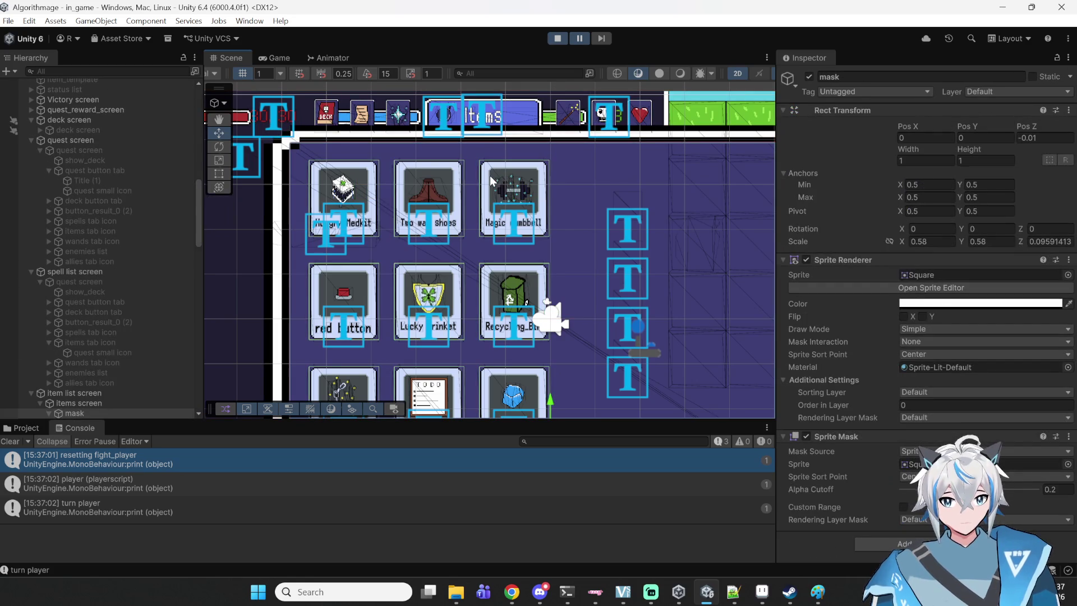
left_click(487, 181)
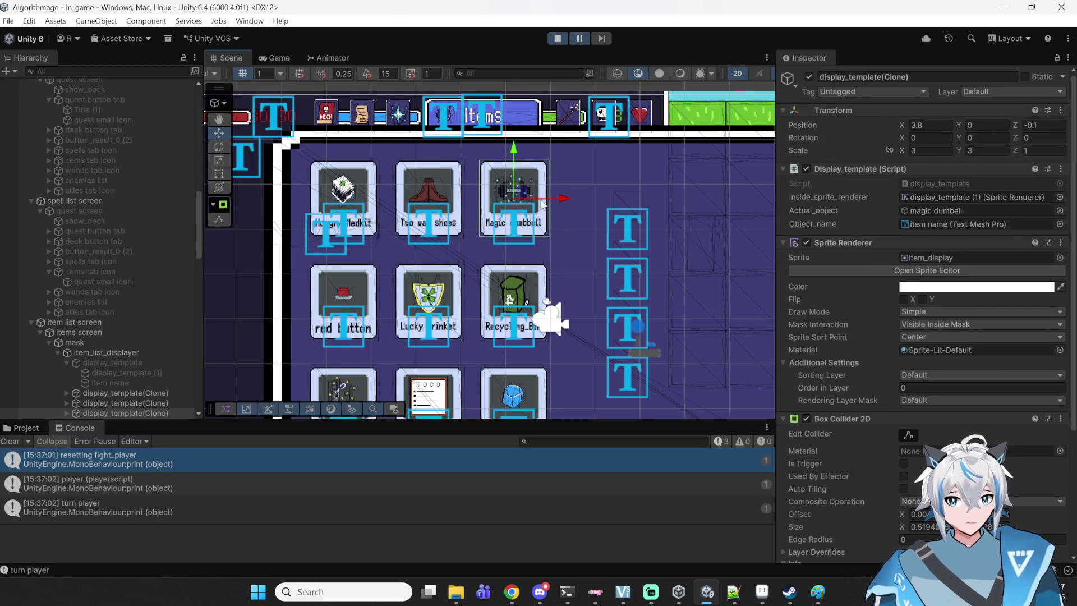
- Drag the Recycling Bin tile right and up to 5.7, 0.01, beside Magic dumbbell
left_click(540, 278)
left_click(541, 279)
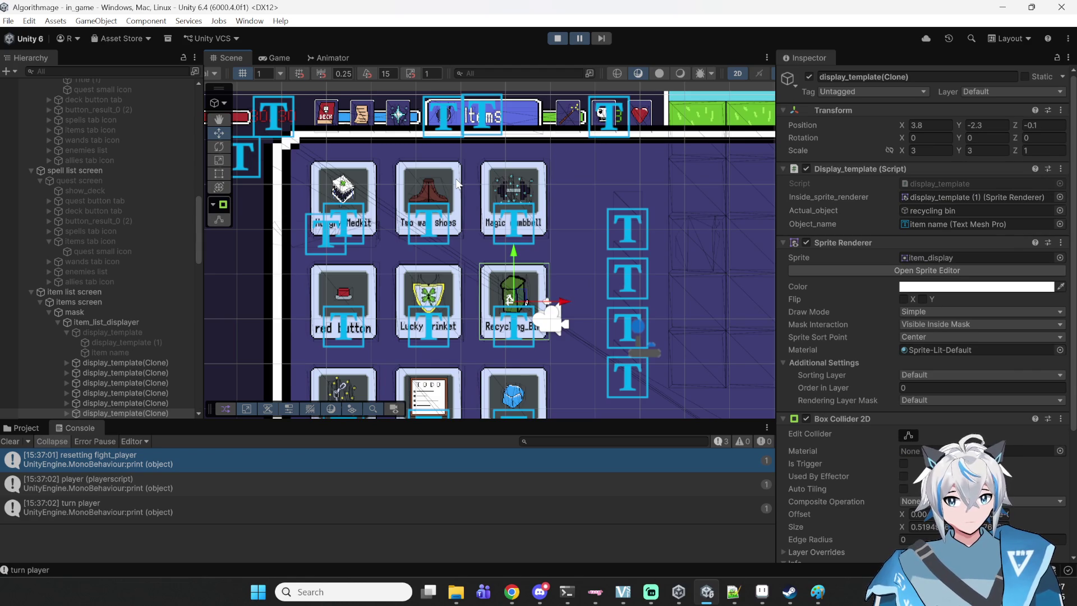
left_click_drag(561, 306, 650, 304)
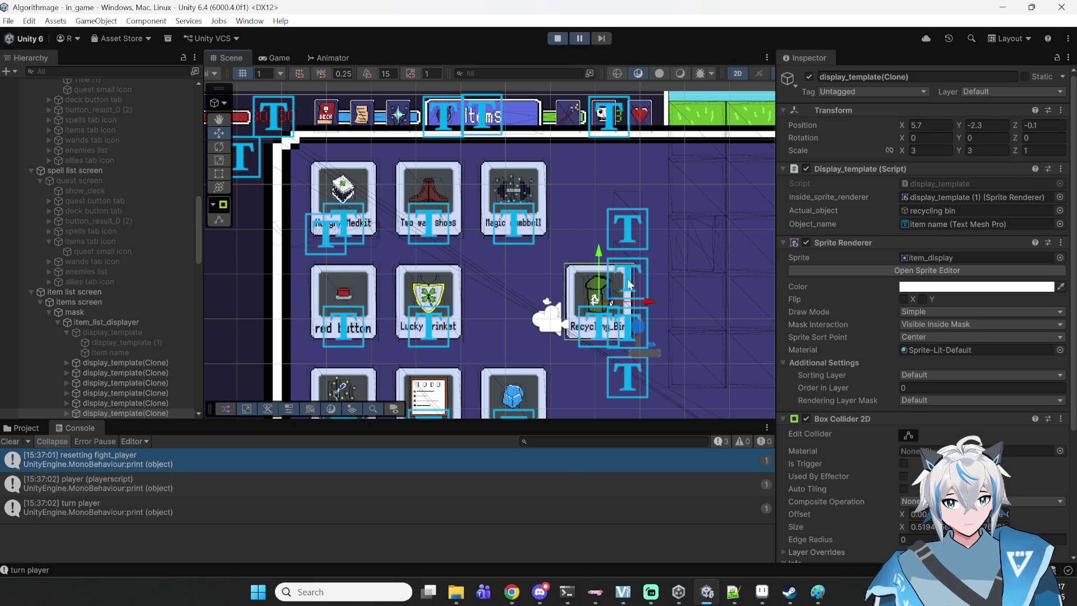
left_click_drag(600, 251, 601, 151)
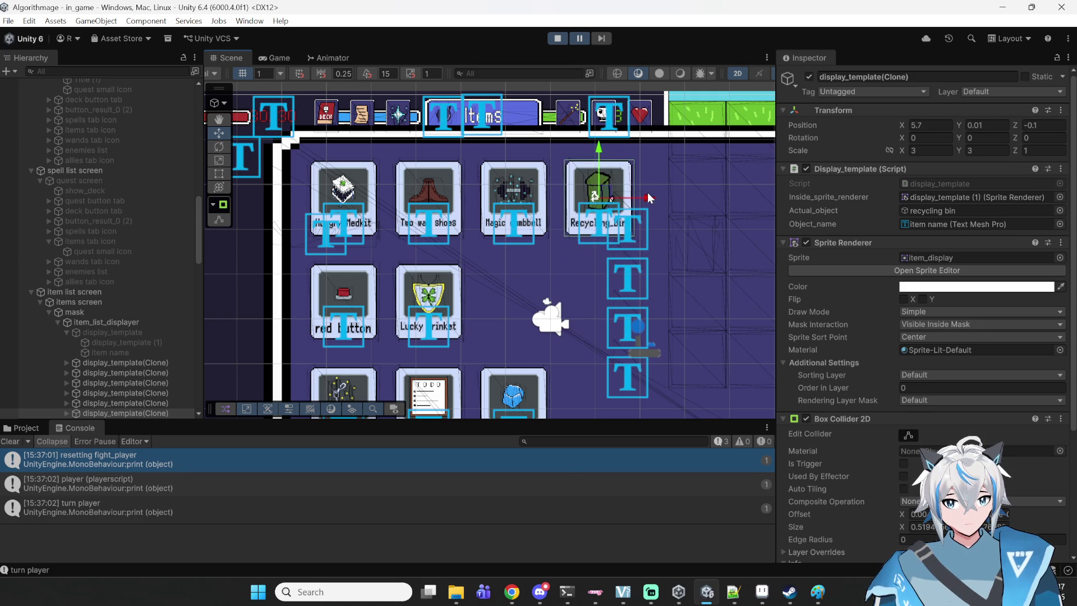
scroll(649, 192, "down", 2)
left_click_drag(663, 203, 550, 218)
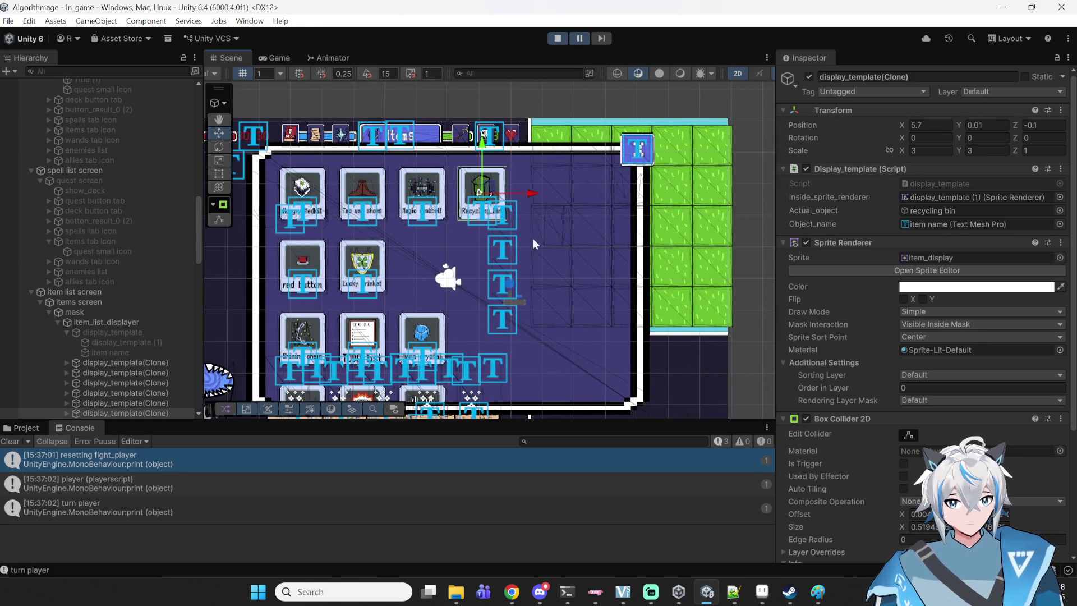
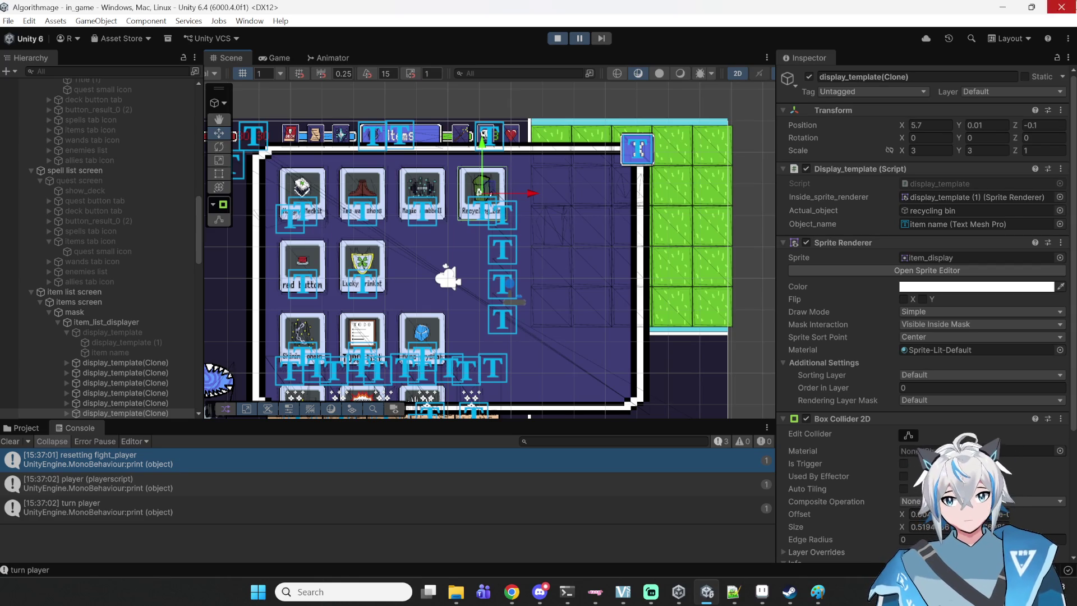
- Stop the game and go to line 39 of item_list_displayer.cs in Notepad++
left_click(558, 38)
key("alt+Tab")
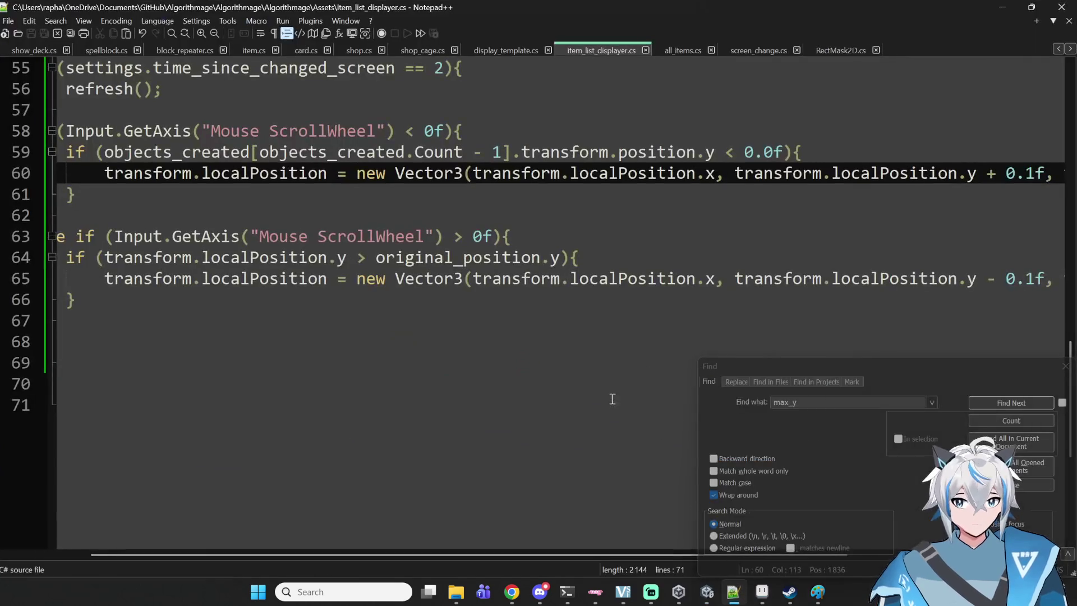
scroll(922, 224, "down", 2)
scroll(953, 213, "up", 10)
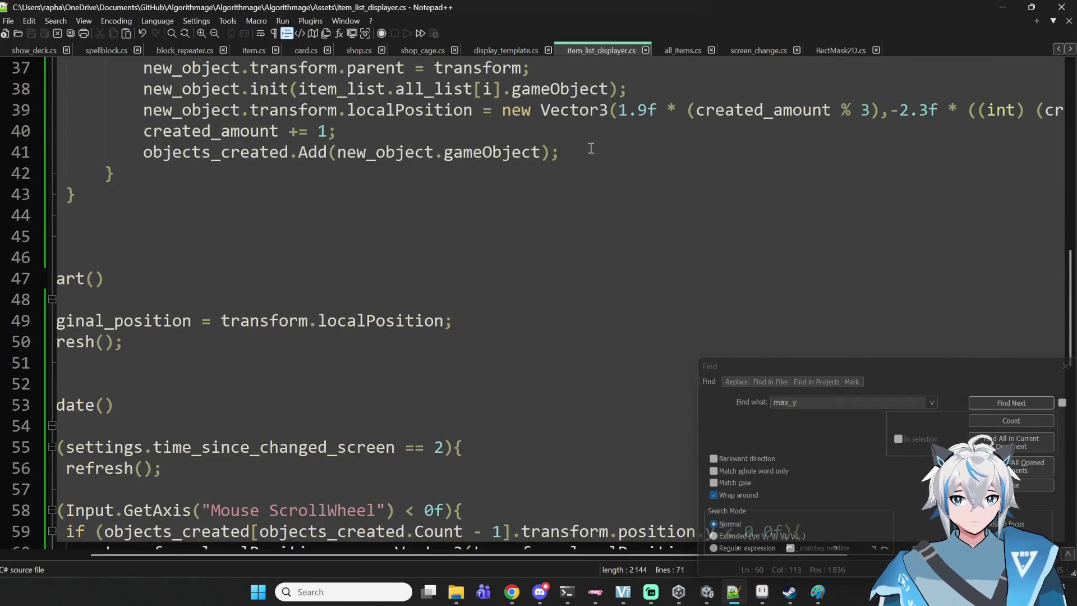
scroll(726, 325, "up", 1)
left_click(926, 299)
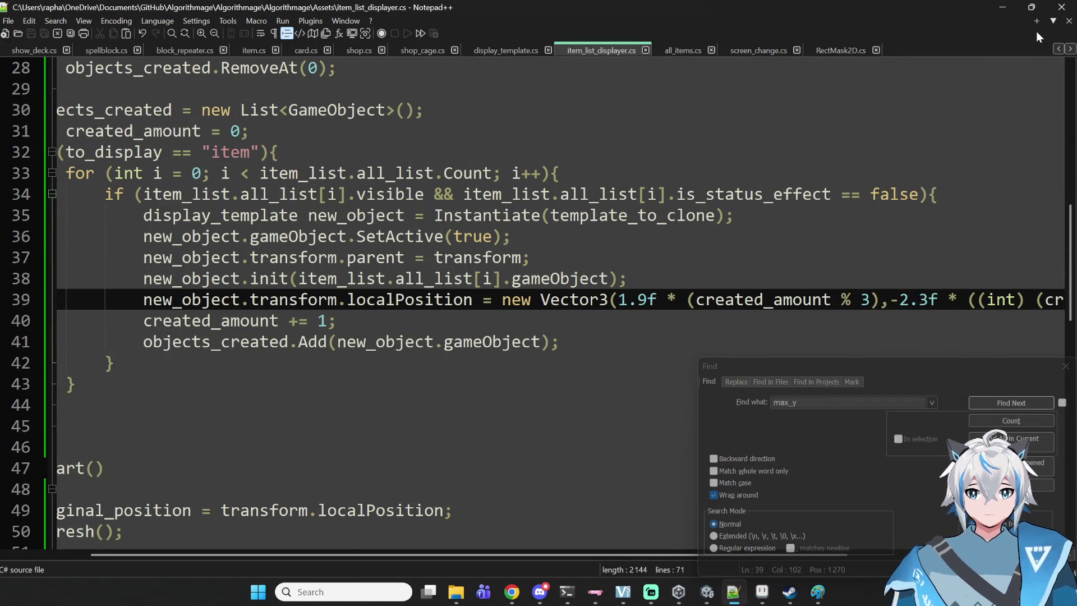
- Change line 39's spacing from 1.9f to 1.85f and both % 3 and / 3 to 4
key("Left")
key("Left")
key("Left")
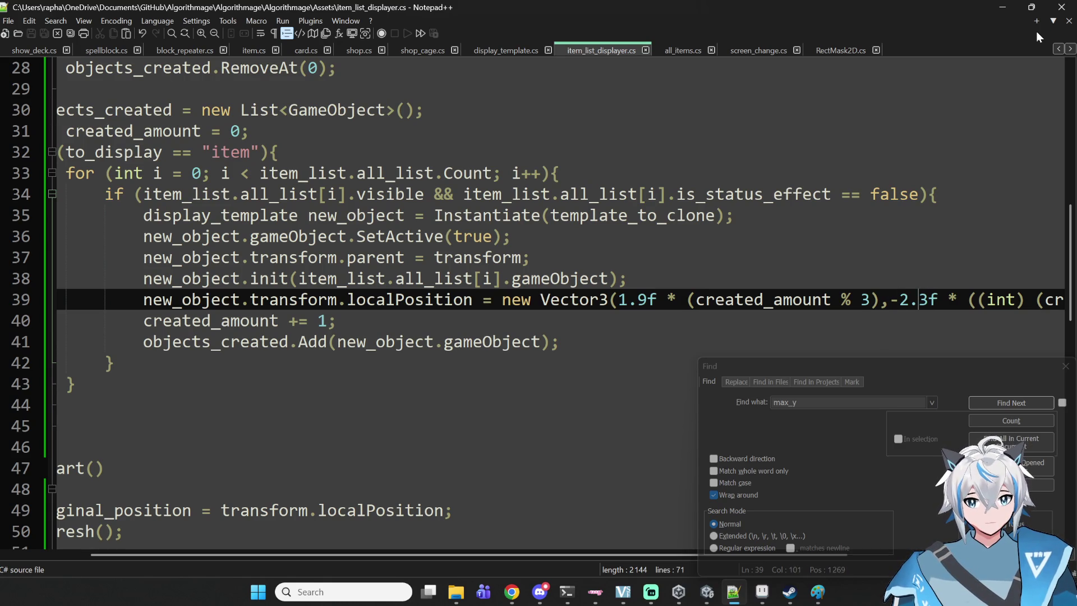
key("Left")
key("Left")
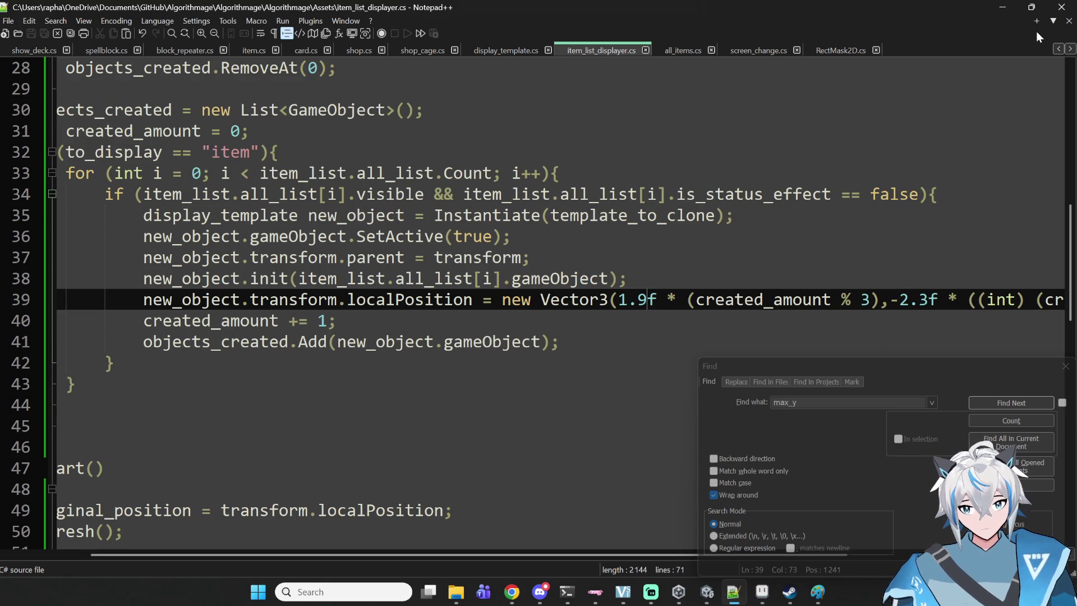
key("BackSpace")
type("85")
key("Right")
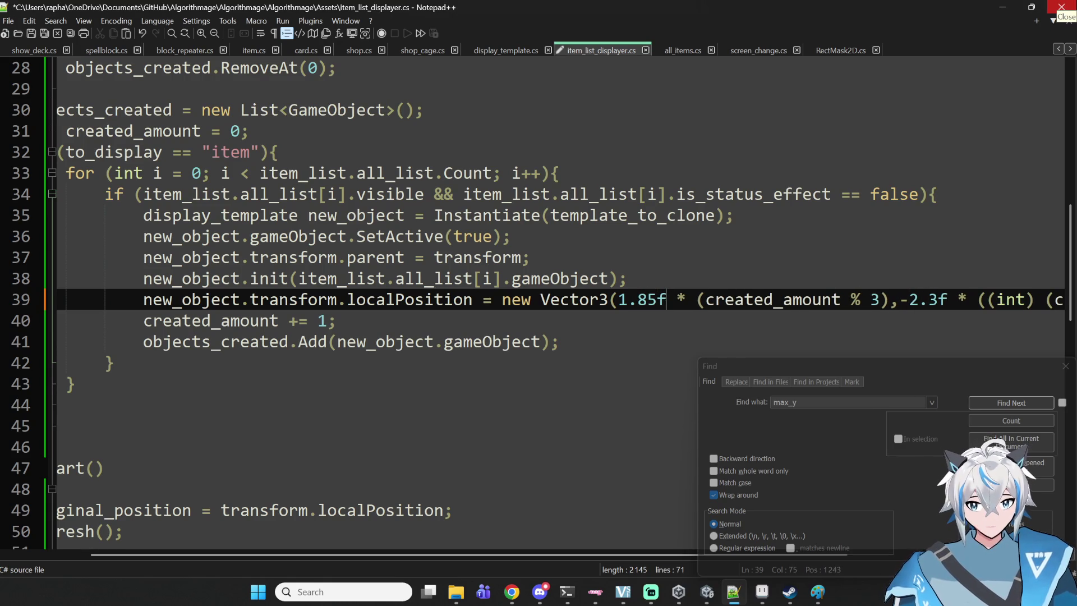
key("Right")
key("Delete")
type("4")
key("Right")
key("Right")
key("Right")
key("Right")
key("Right")
key("Right")
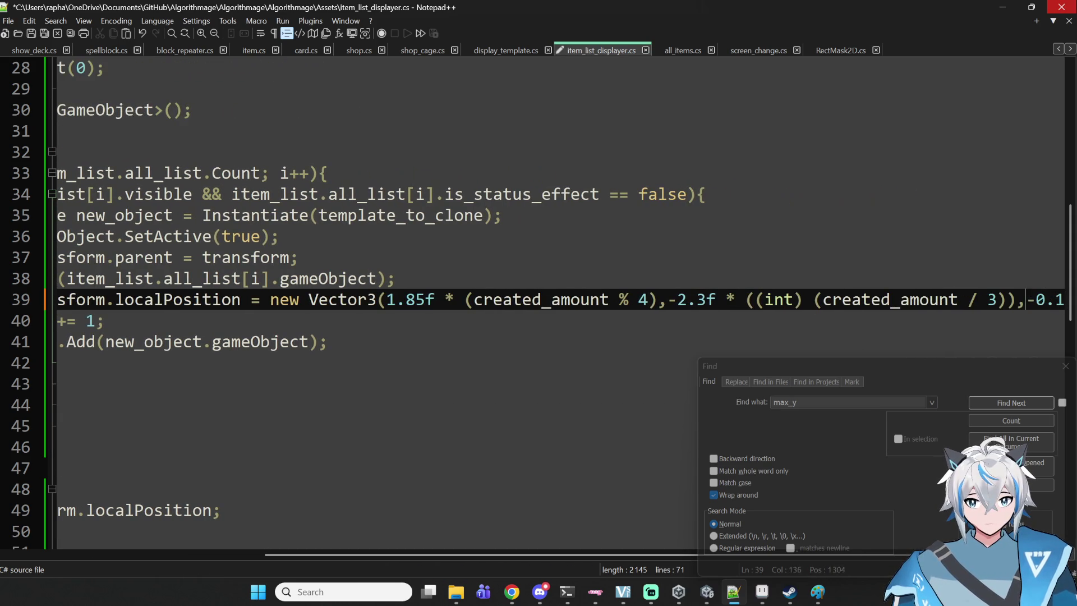
key("BackSpace")
type("4")
- Save the edited script and minimize Notepad++ to return to Unity
left_click(259, 321)
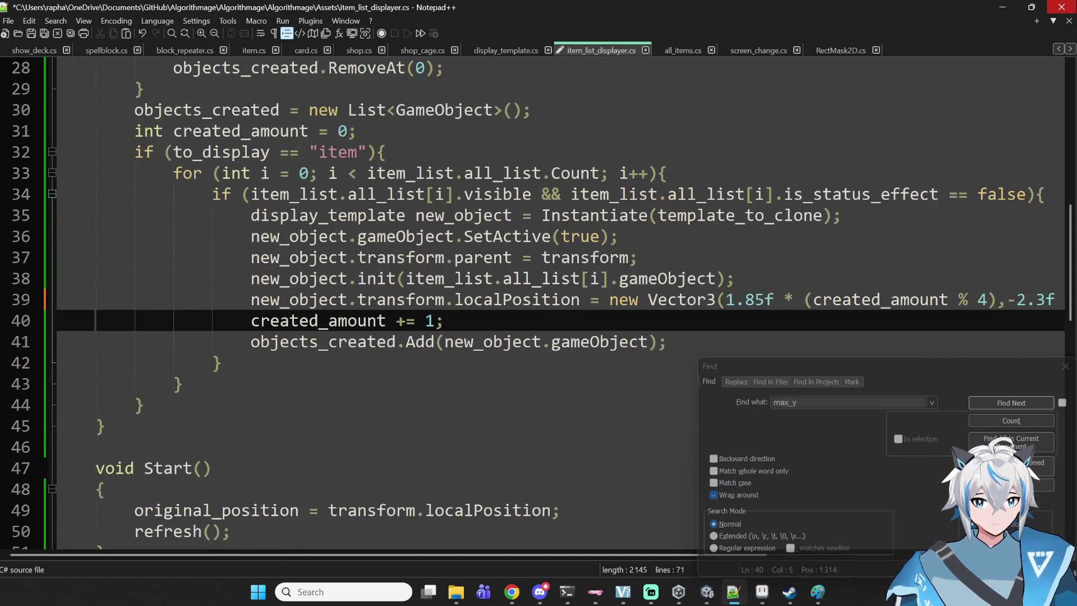
key("Up")
key("End")
key("ctrl+s")
left_click(1003, 6)
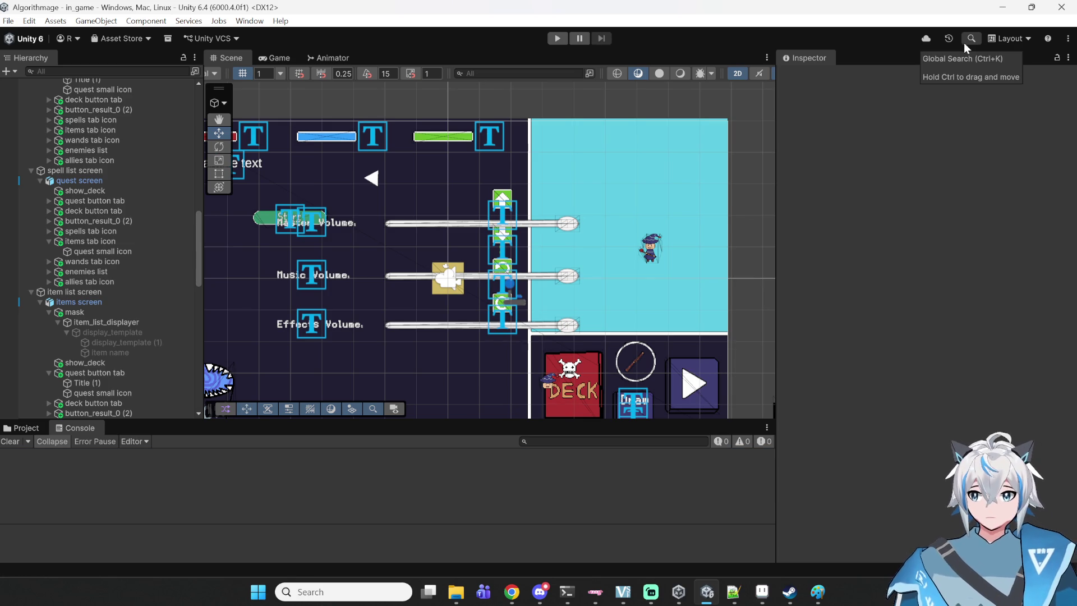
- Play the game, start a game, open the DECK book and view the four-per-row Items tab
left_click(557, 38)
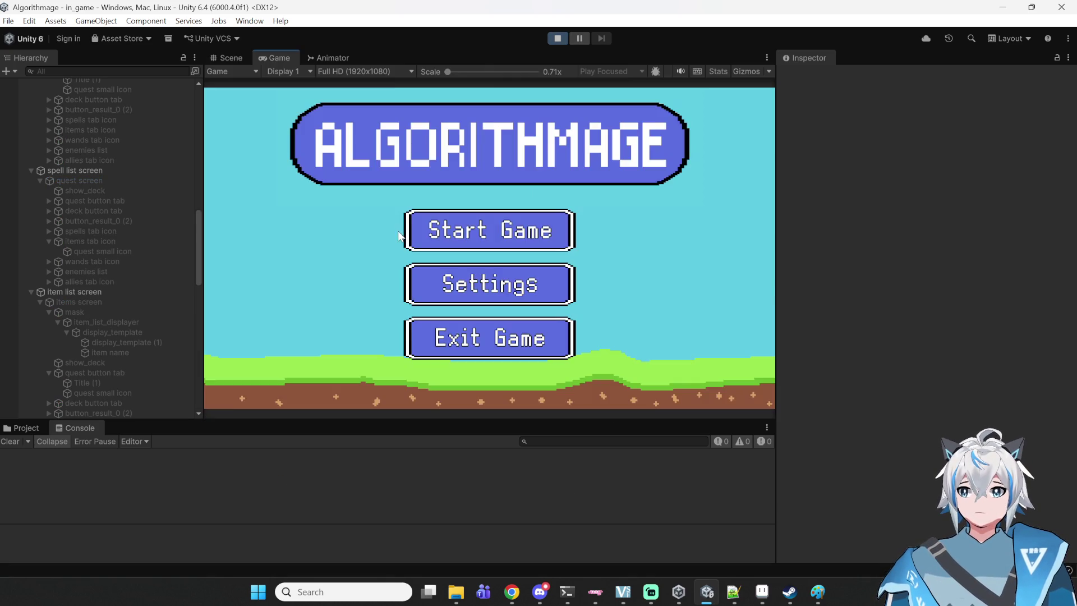
left_click(428, 230)
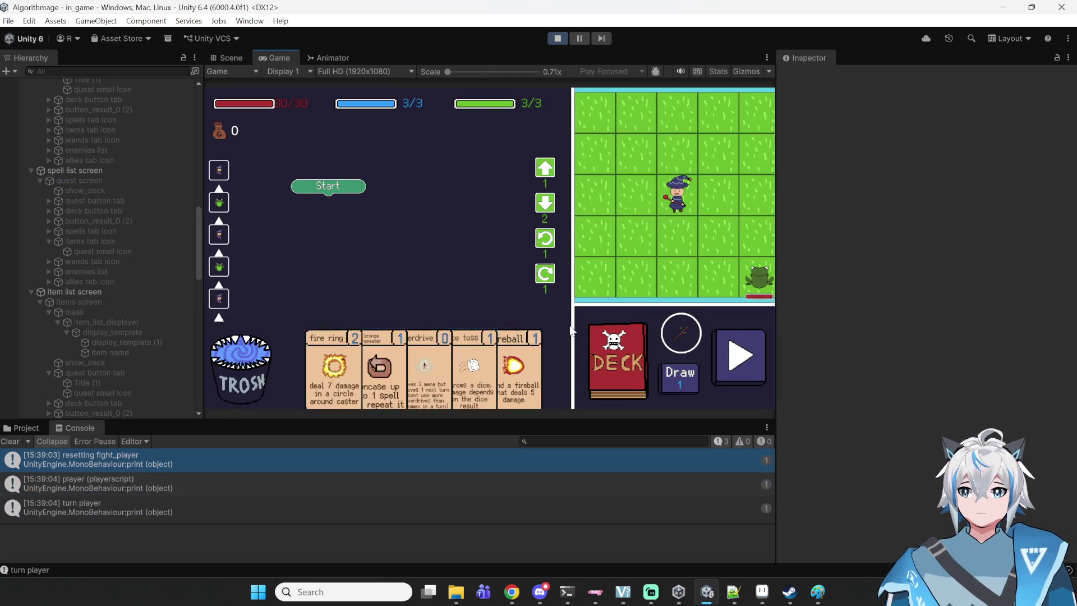
left_click(610, 351)
left_click(476, 109)
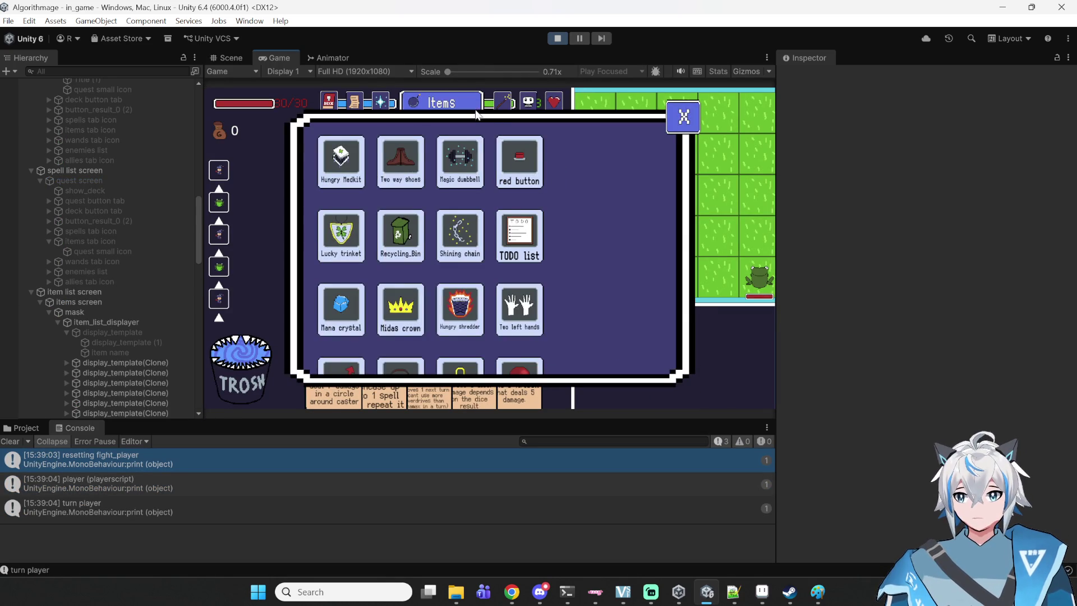
scroll(513, 232, "down", 3)
scroll(514, 234, "up", 3)
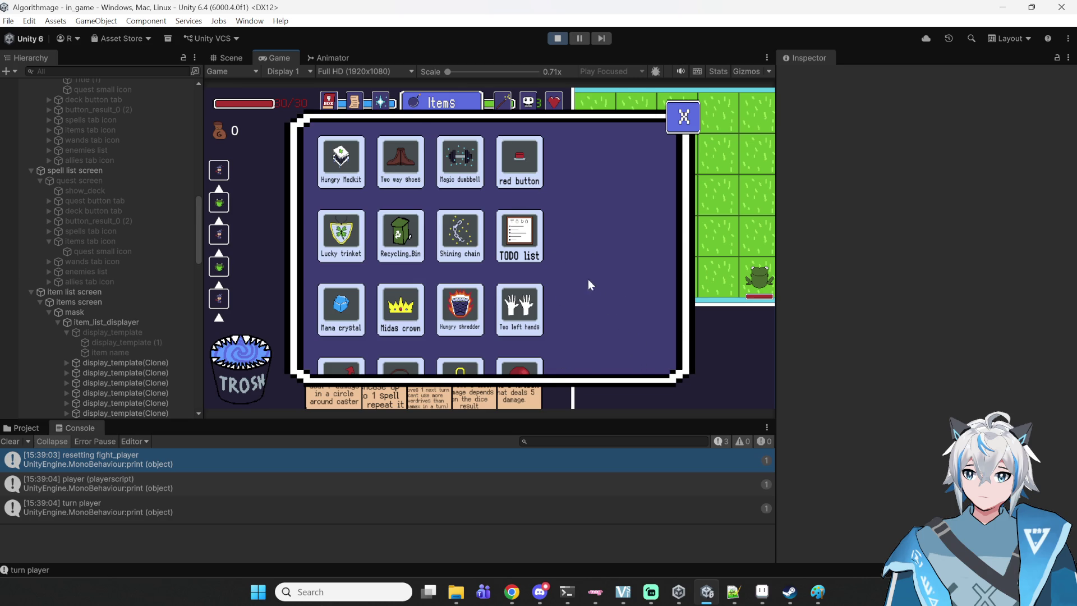
- Scroll through the Items list to check the four-per-row layout
scroll(617, 314, "down", 3)
scroll(634, 300, "up", 3)
scroll(630, 305, "down", 3)
scroll(628, 305, "up", 3)
scroll(629, 301, "down", 3)
scroll(626, 305, "up", 3)
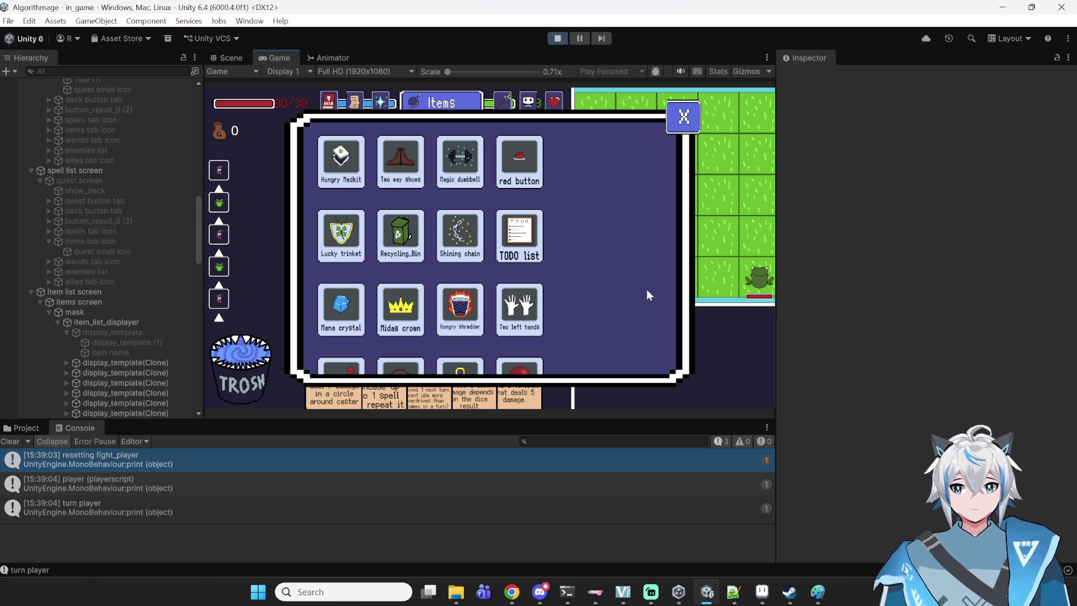
scroll(600, 284, "down", 2)
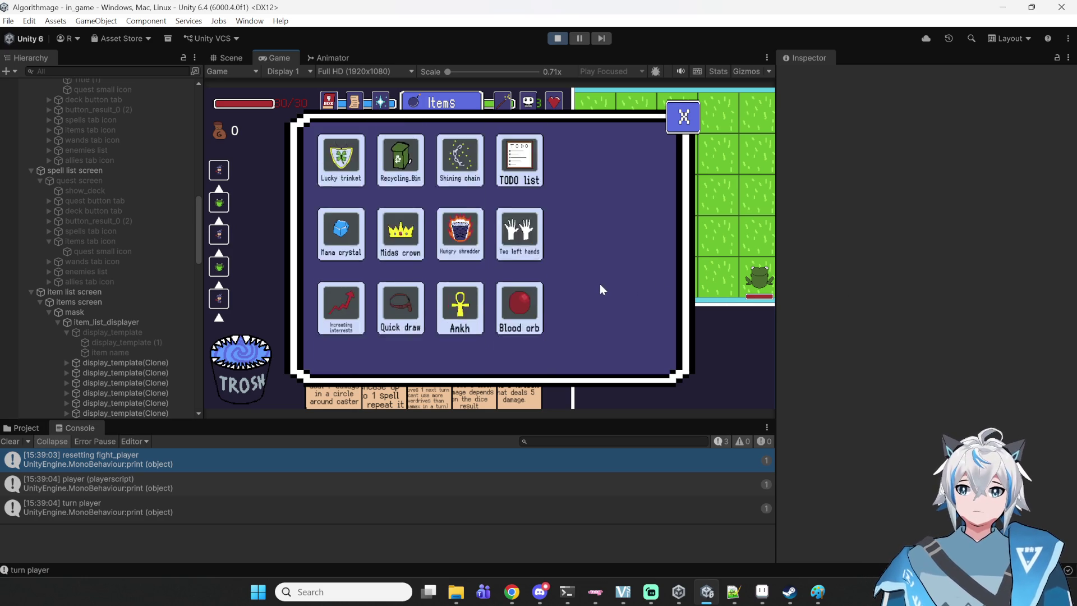
scroll(581, 264, "up", 2)
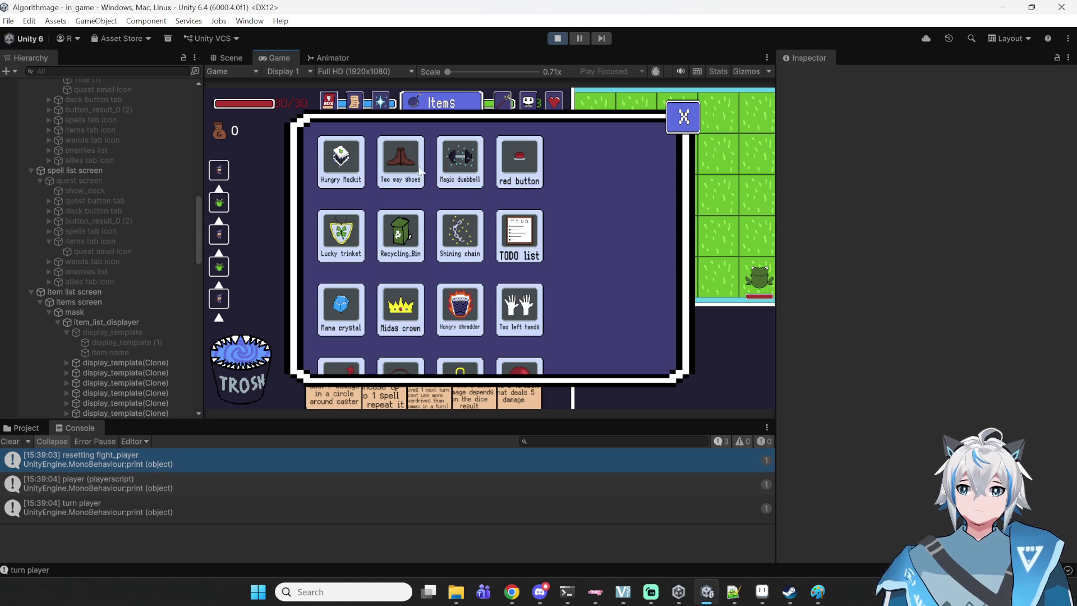
scroll(449, 224, "down", 2)
scroll(465, 225, "up", 2)
scroll(469, 225, "down", 2)
scroll(471, 227, "up", 2)
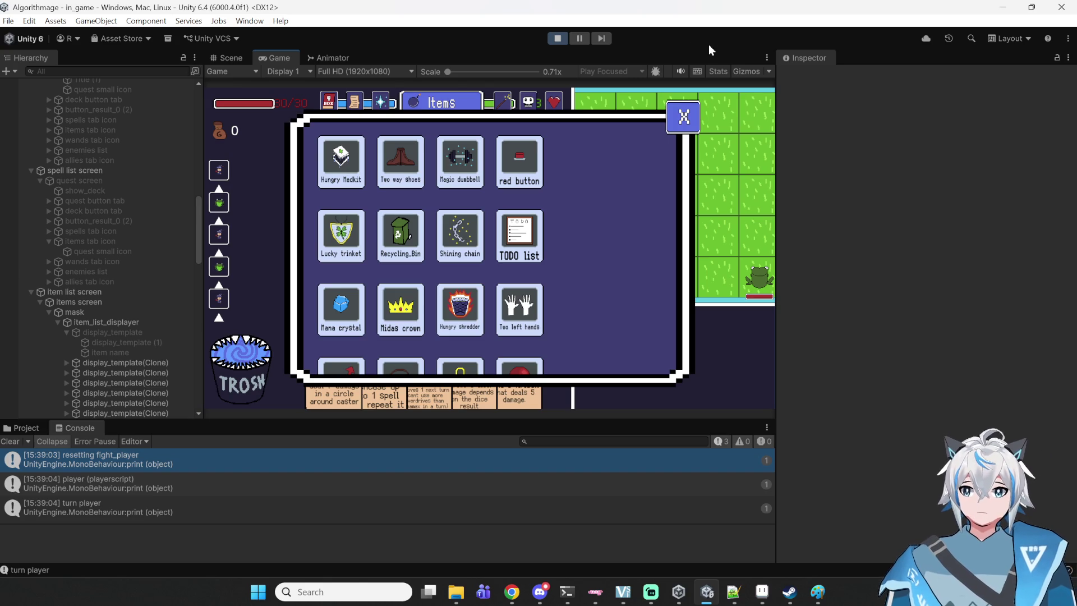
- Cycle through the Quests, Deck, Items and Wands lists, end on Items, then stop the game
left_click(345, 104)
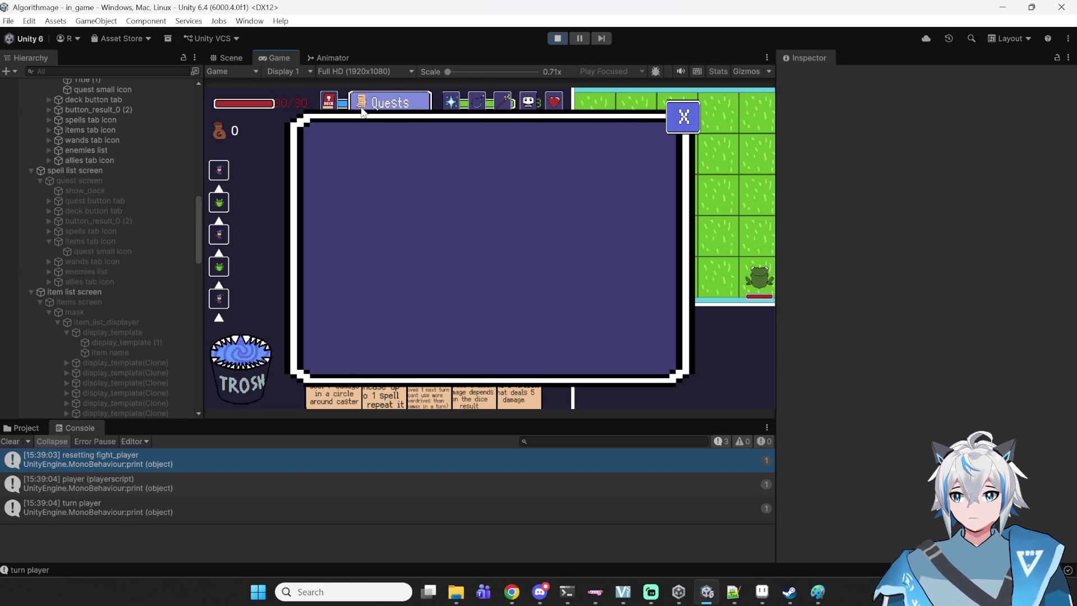
left_click(342, 105)
left_click(466, 106)
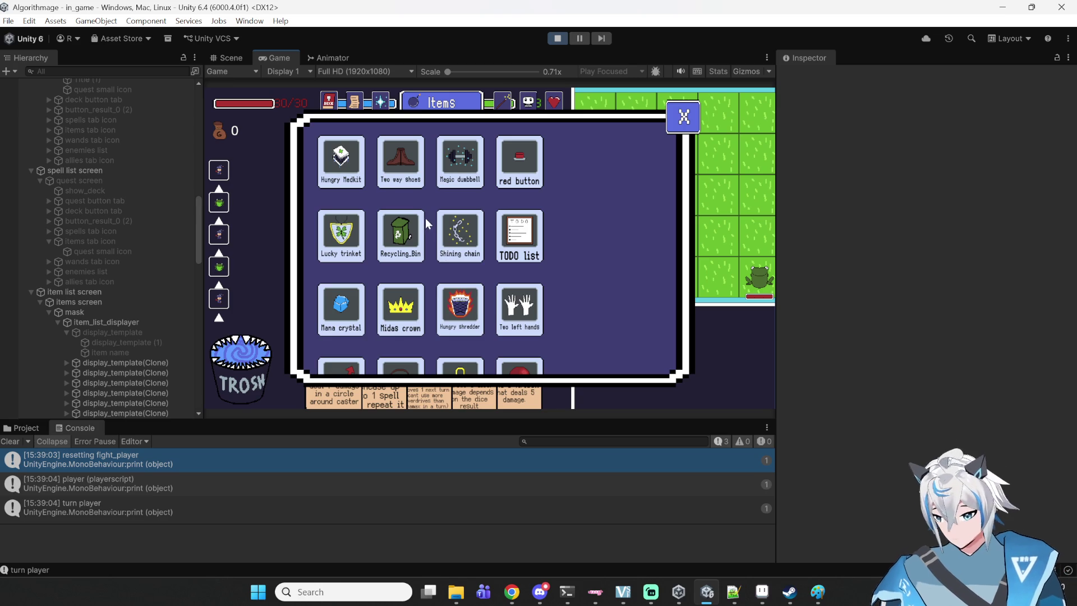
left_click(506, 110)
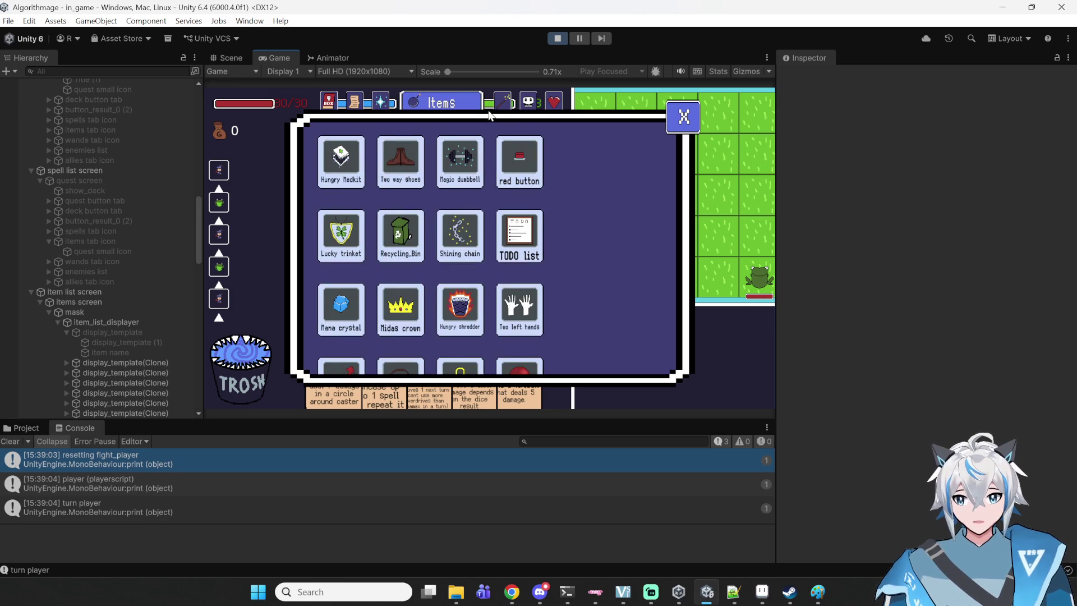
left_click(498, 110)
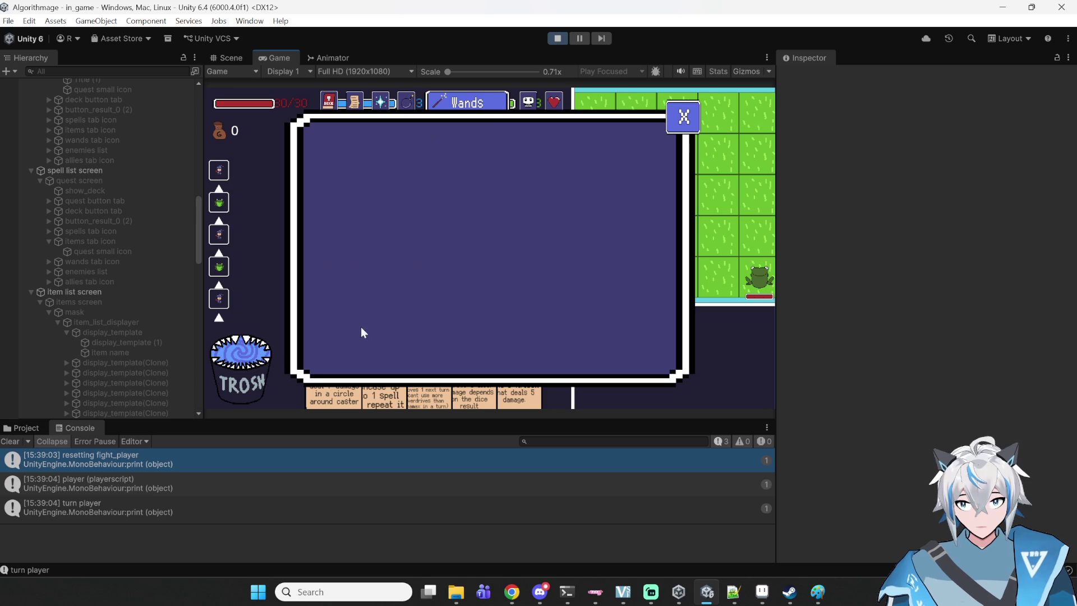
left_click(406, 101)
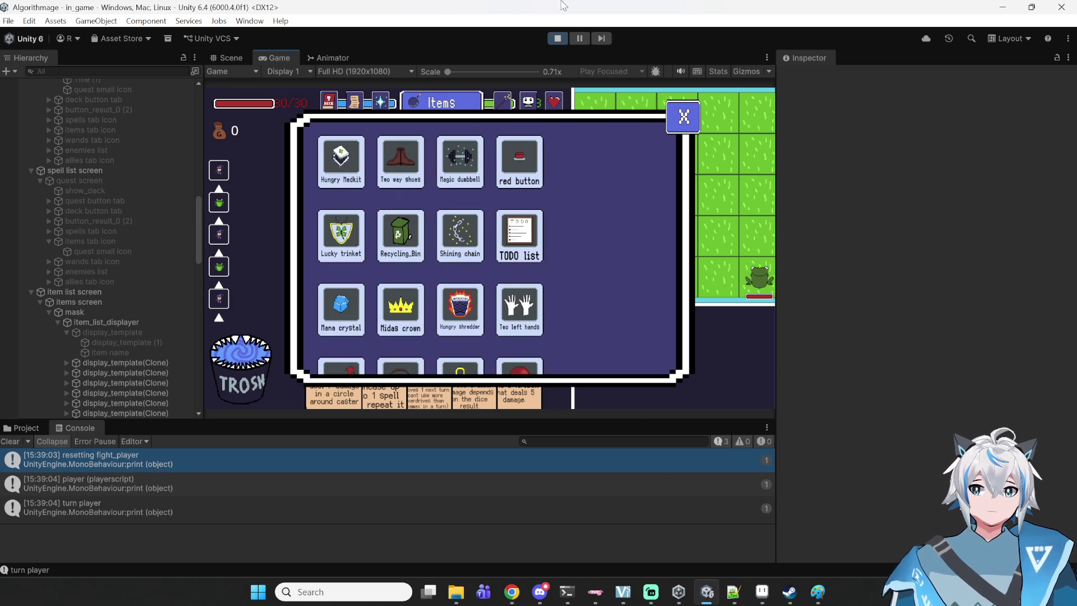
left_click(561, 41)
scroll(716, 341, "down", 8)
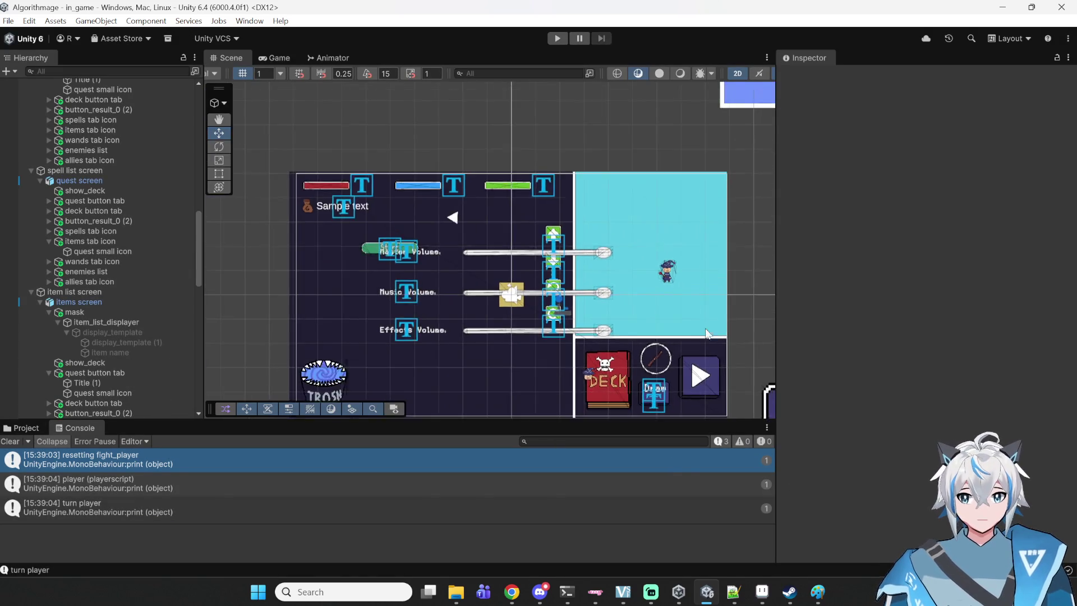
- Duplicate display_template under item_list_displayer and activate the display_template (1) copy
left_click_drag(645, 181, 346, 172)
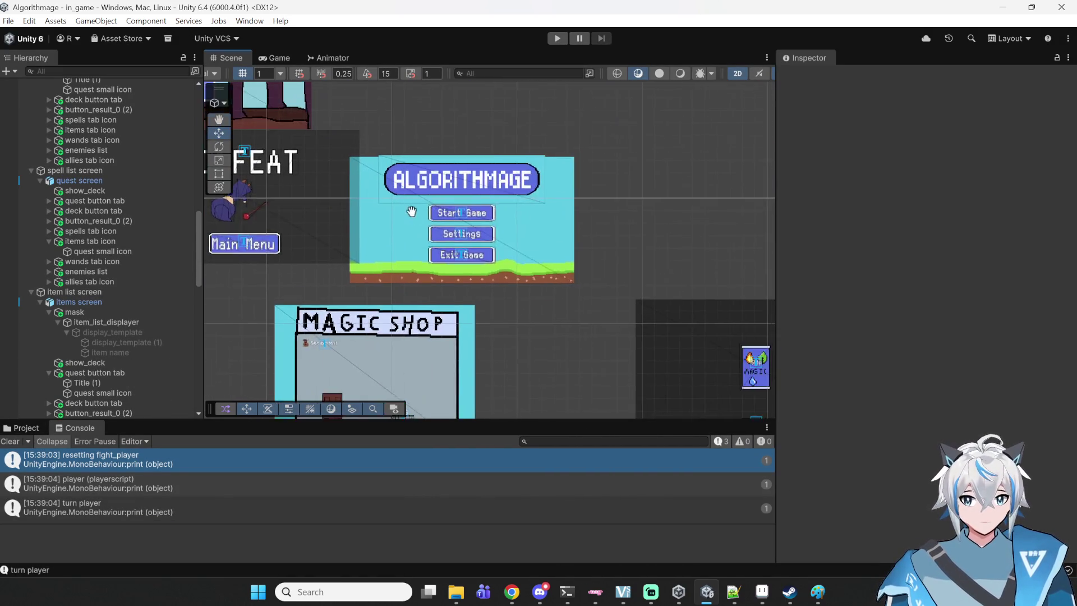
scroll(616, 291, "down", 2)
mouse_move(531, 256)
left_mouse_down()
mouse_move(650, 227)
mouse_move(620, 144)
mouse_move(557, 257)
mouse_move(574, 397)
mouse_move(583, 240)
mouse_move(514, 187)
mouse_move(651, 169)
mouse_move(296, 203)
mouse_move(649, 247)
mouse_move(372, 221)
left_mouse_up()
scroll(372, 221, "up", 3)
scroll(427, 359, "down", 1)
scroll(483, 339, "up", 2)
scroll(452, 285, "down", 1)
scroll(388, 355, "up", 1)
scroll(264, 317, "up", 1)
scroll(496, 228, "up", 1)
scroll(460, 247, "up", 2)
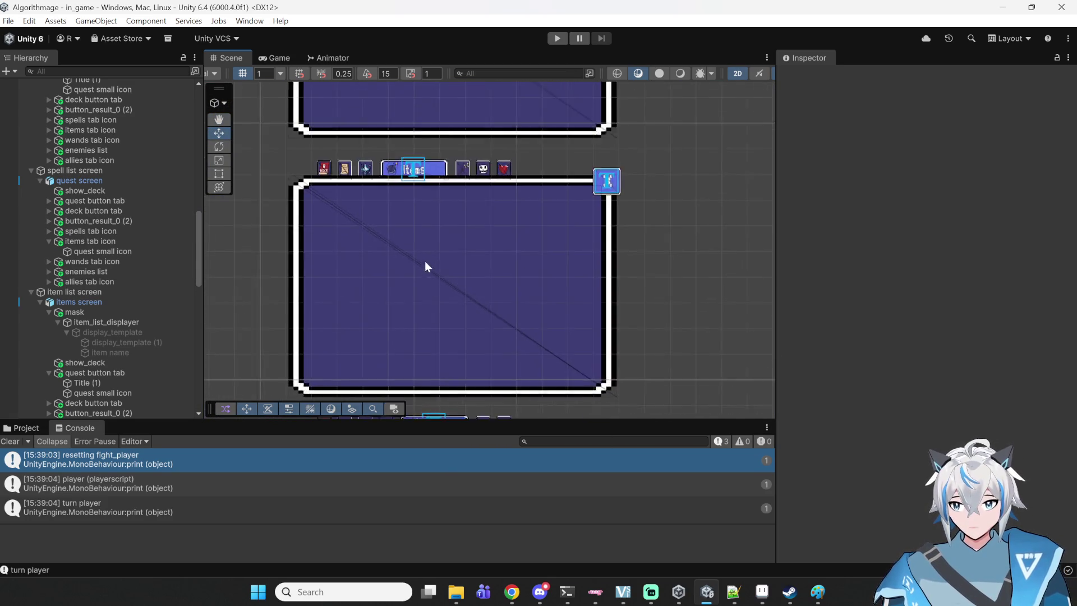
scroll(392, 256, "up", 1)
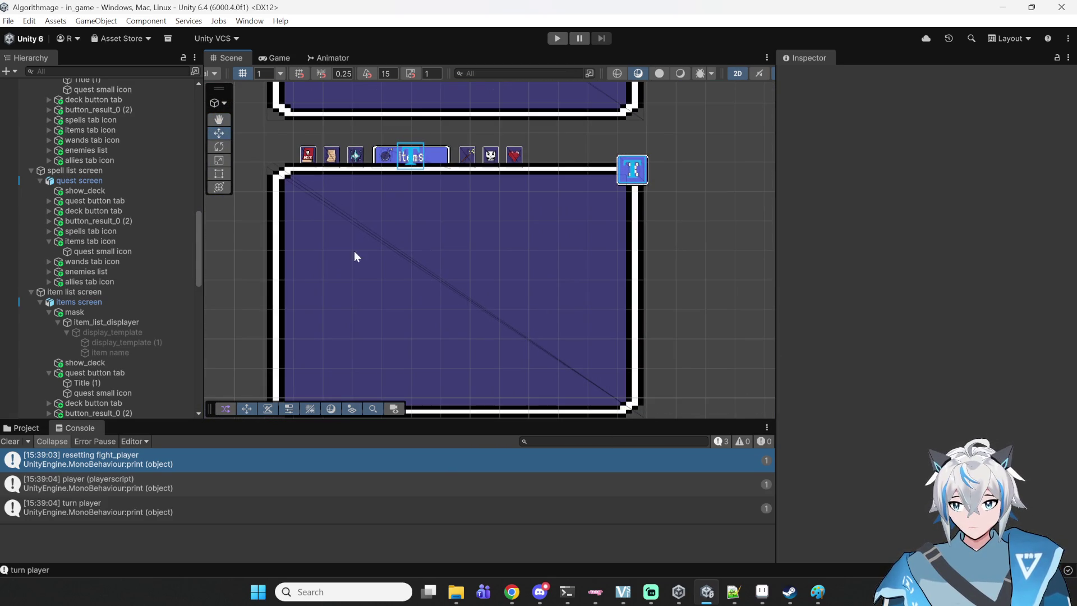
left_click(112, 331)
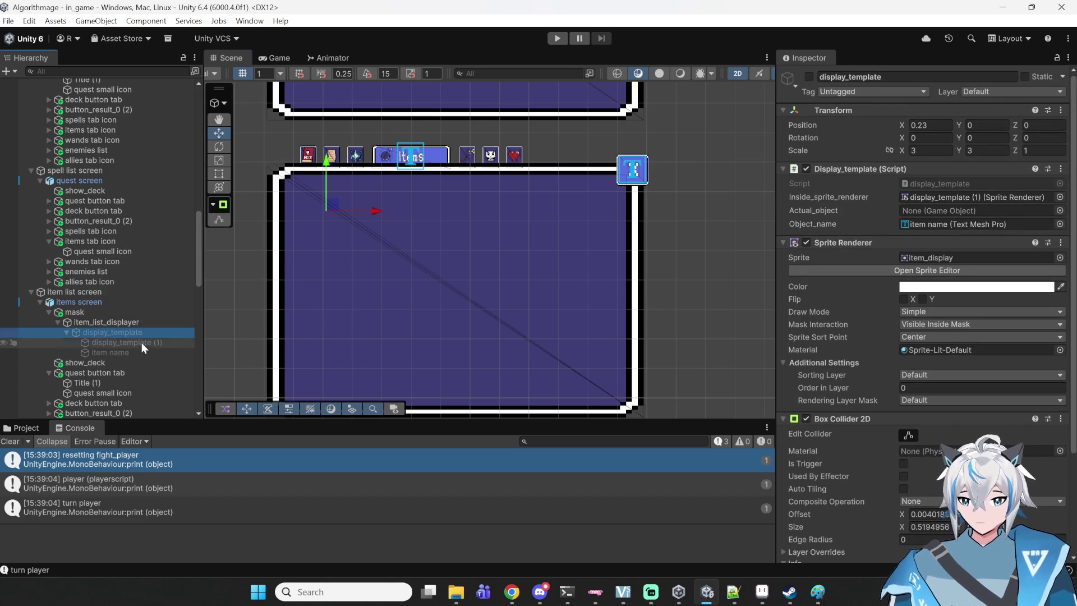
key("ctrl+d")
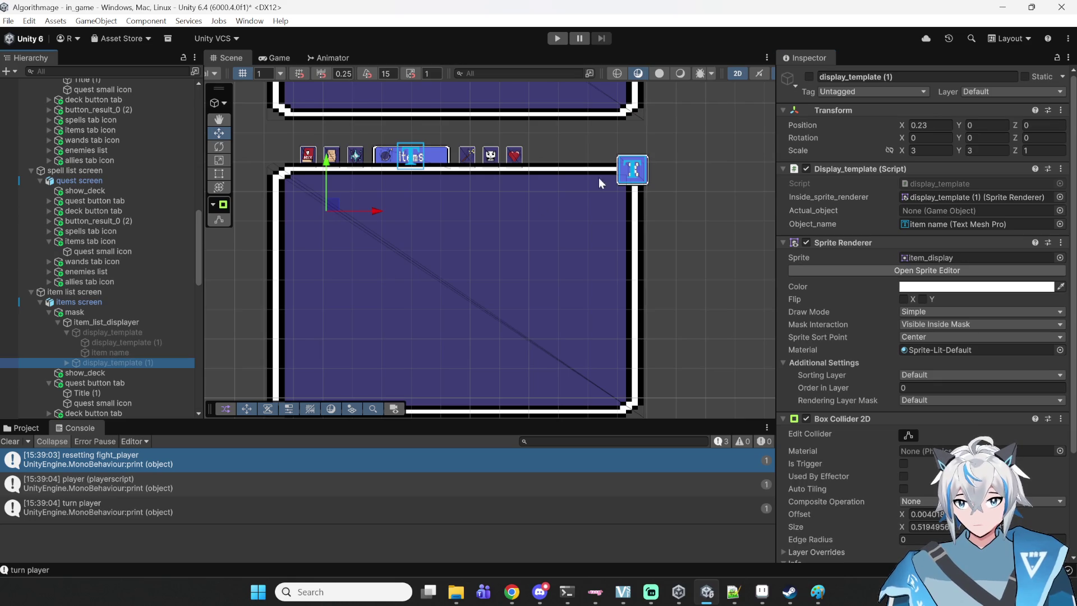
left_click(808, 76)
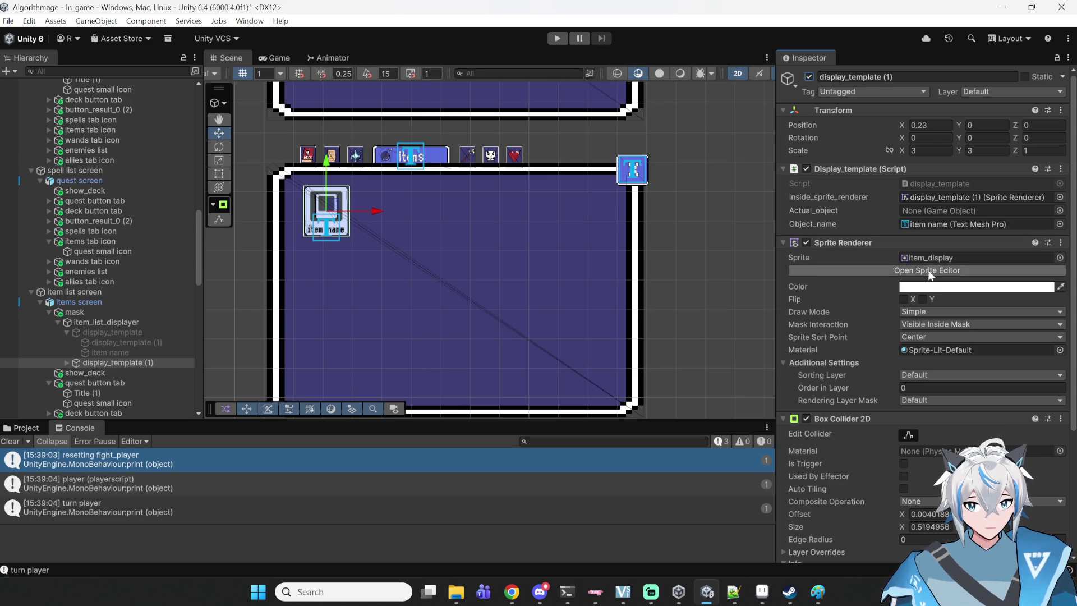
scroll(836, 339, "down", 5)
scroll(826, 338, "up", 5)
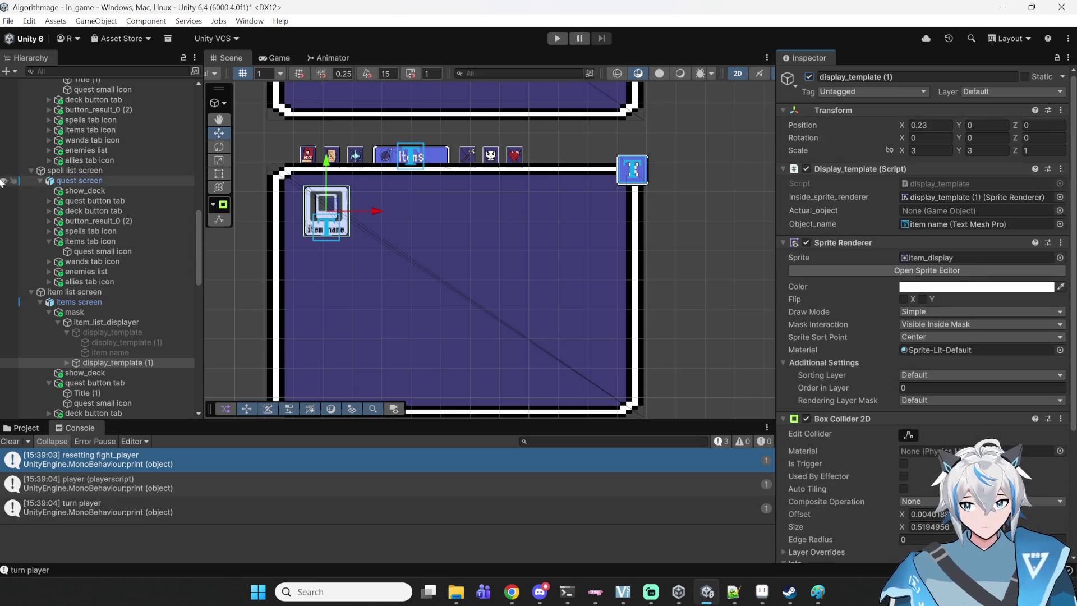
- Scale the display copy up to about 5.56 and place it near the panel's right side
left_click(222, 162)
mouse_move(327, 211)
left_mouse_down()
mouse_move(638, 223)
mouse_move(628, 223)
left_mouse_up()
left_click(219, 133)
left_click_drag(583, 175, 581, 189)
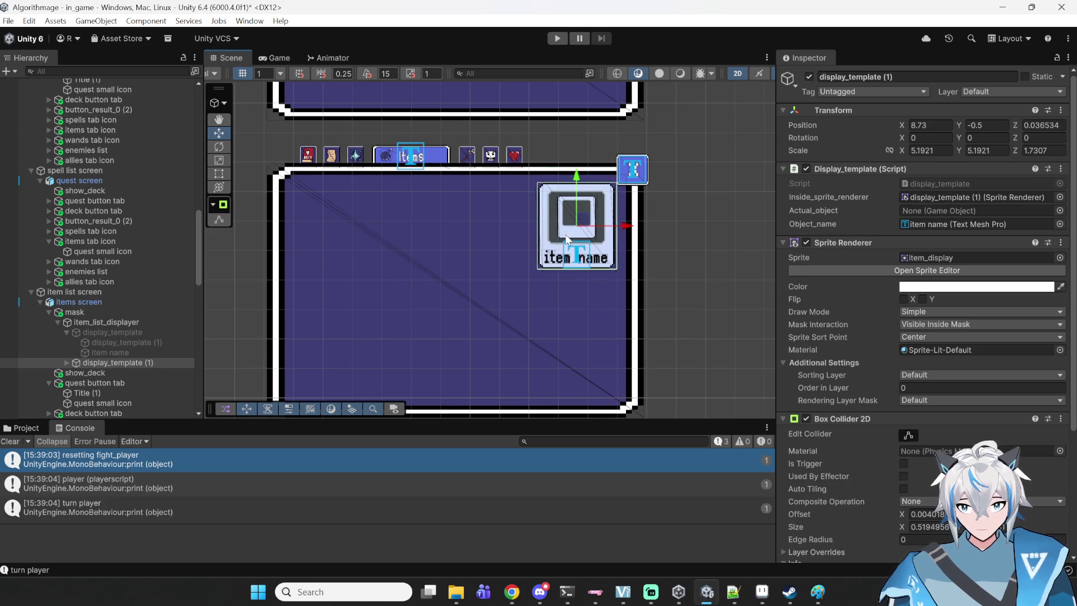
left_click(219, 160)
left_click_drag(578, 226, 584, 223)
left_click(223, 134)
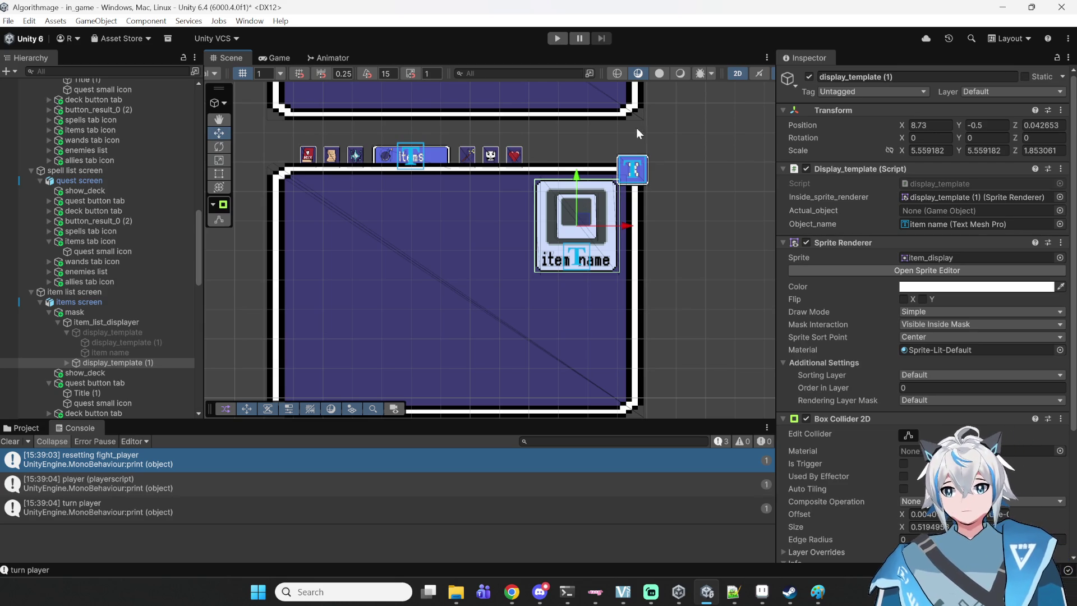
- Enlarge the card to about 5.99, nudge it down to Y -0.64, then select Canvas
left_click(219, 160)
left_click_drag(578, 225, 620, 230)
left_click(219, 133)
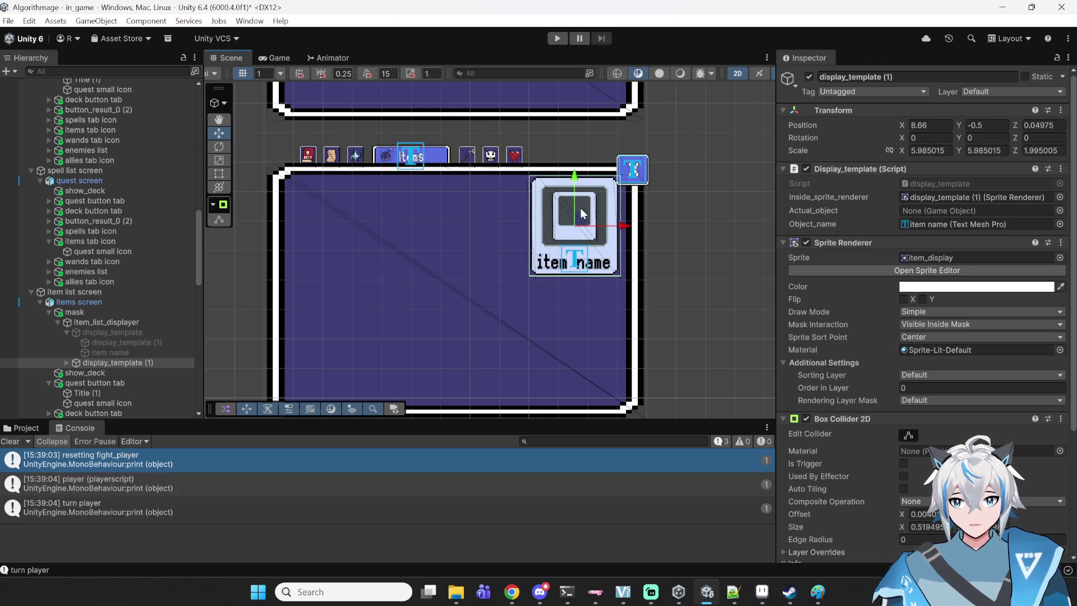
left_click_drag(575, 197, 574, 201)
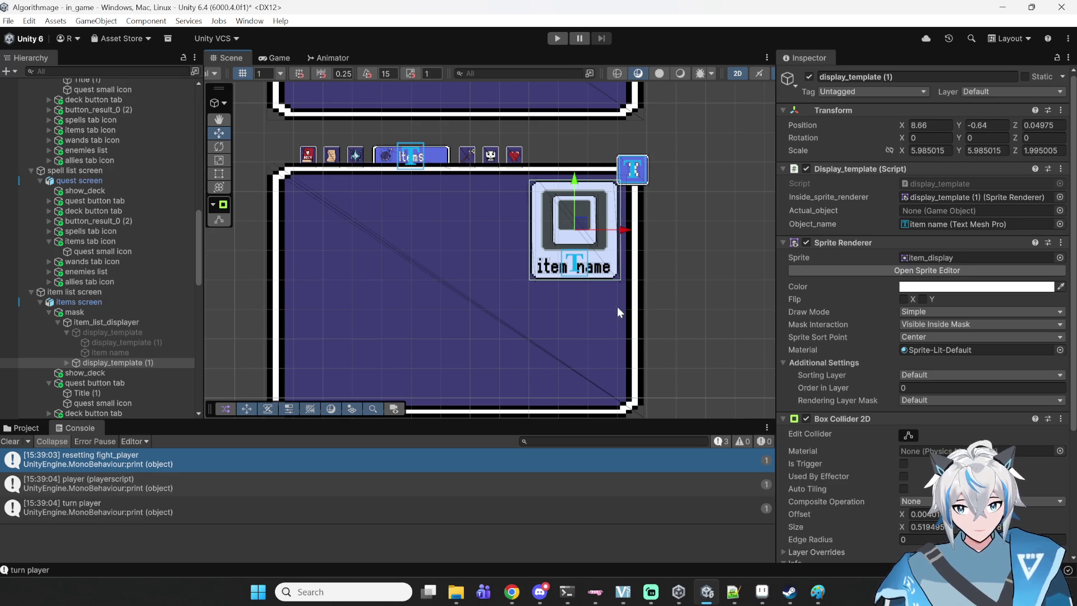
left_click(532, 330)
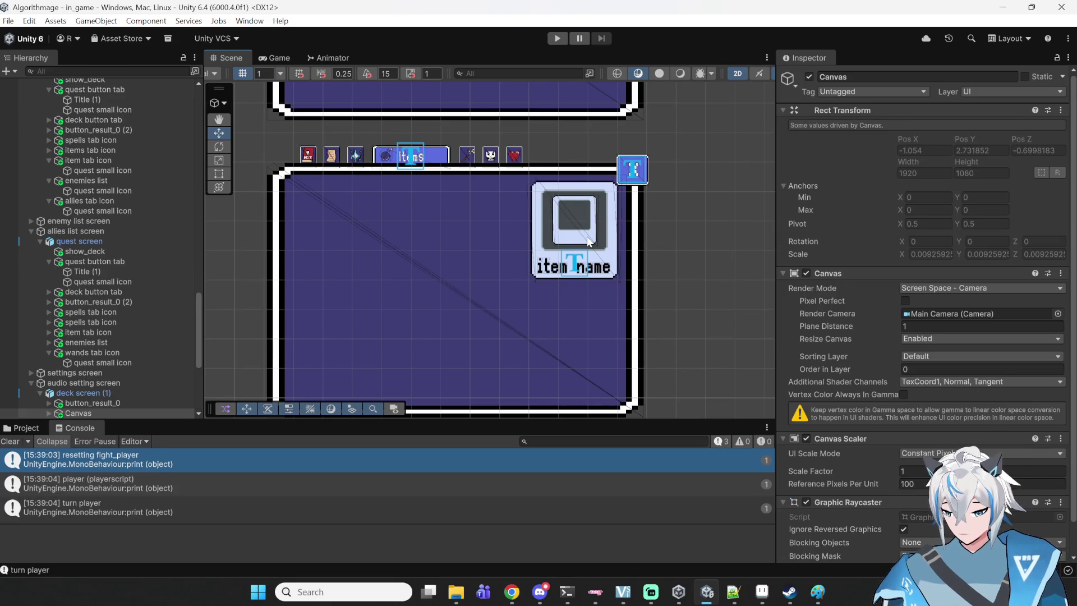
- Play the game, start a battle and open the deck panel
left_click(561, 35)
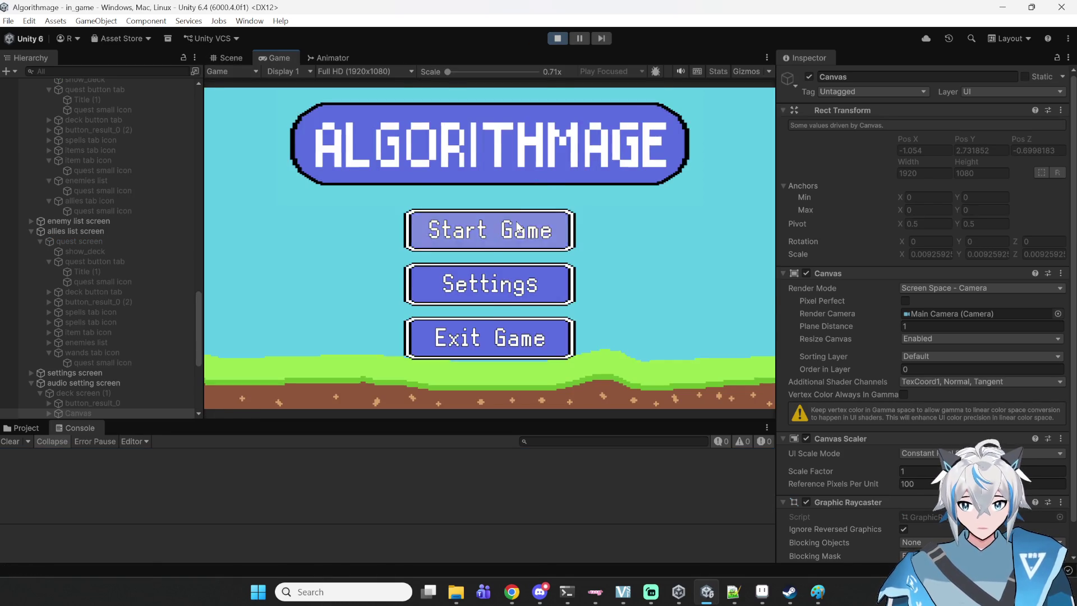
left_click(517, 228)
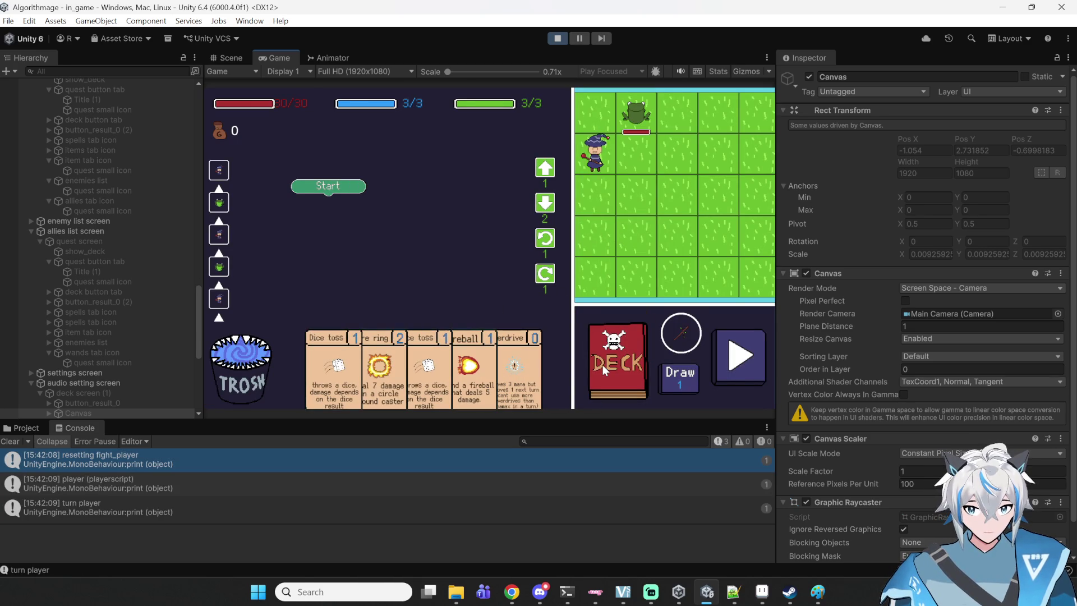
left_click(599, 365)
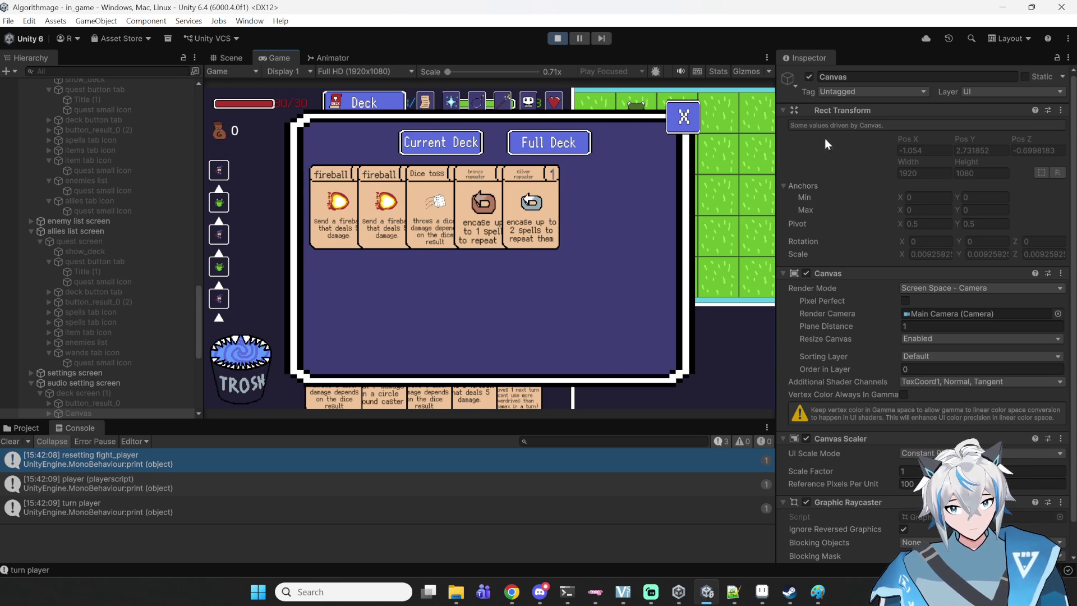
- Click through the Quests, Spells, Wands and Allies tabs, ending on Items
left_click(433, 107)
left_click(452, 103)
left_click(511, 109)
left_click(528, 106)
left_click(409, 106)
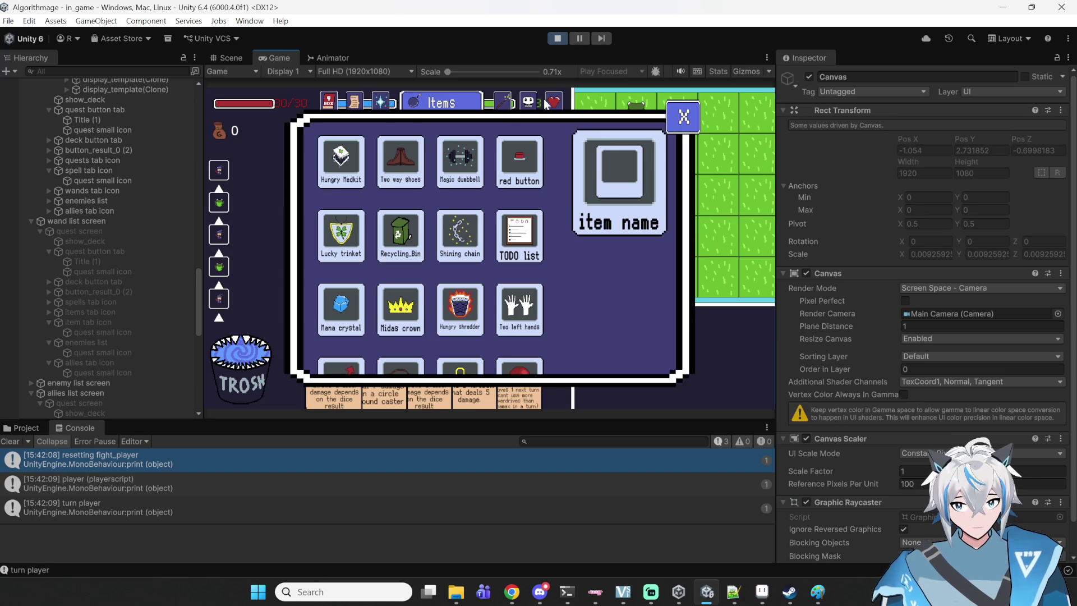
- Scroll the item grid, close the Items panel and stop the game
scroll(505, 252, "down", 3)
scroll(496, 249, "up", 3)
scroll(496, 249, "down", 2)
scroll(561, 224, "up", 2)
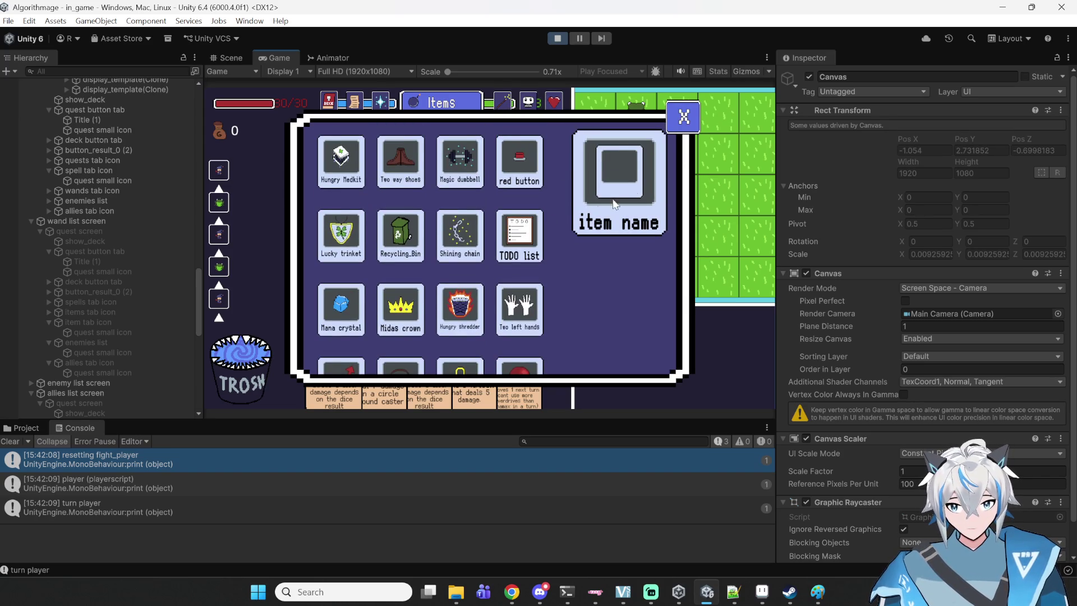
scroll(568, 230, "down", 3)
scroll(564, 228, "up", 2)
scroll(349, 223, "down", 1)
scroll(359, 247, "down", 1)
scroll(370, 241, "up", 2)
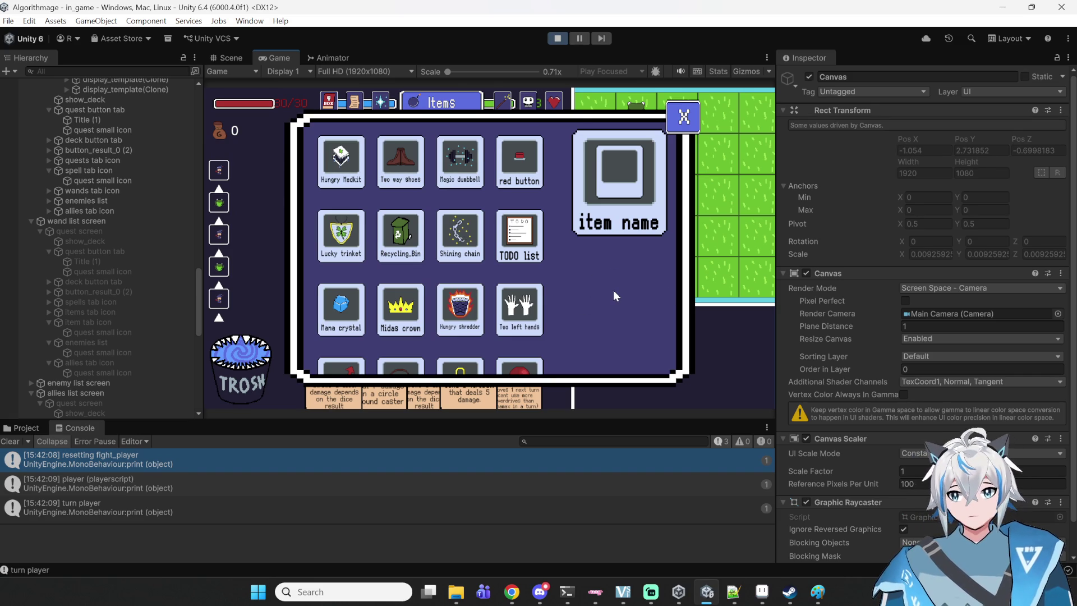
scroll(613, 290, "down", 3)
scroll(611, 292, "up", 3)
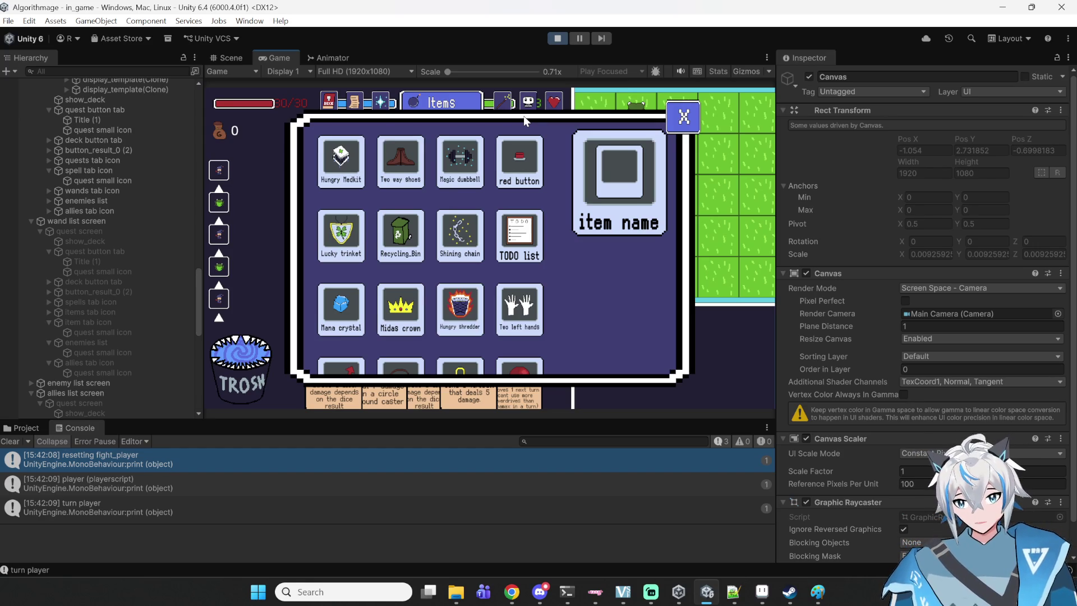
left_click(682, 117)
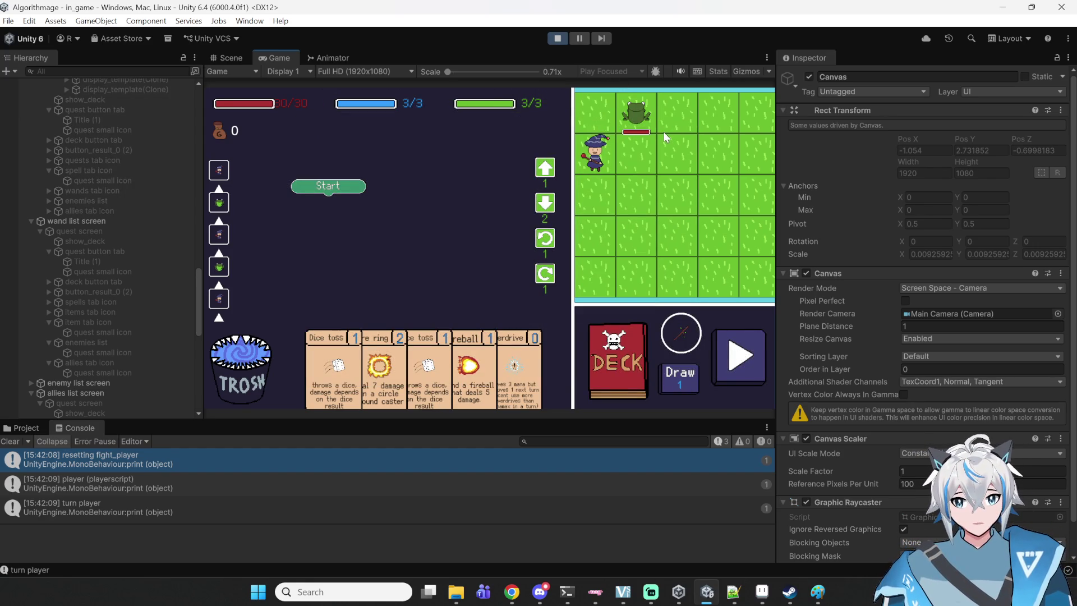
left_click(558, 38)
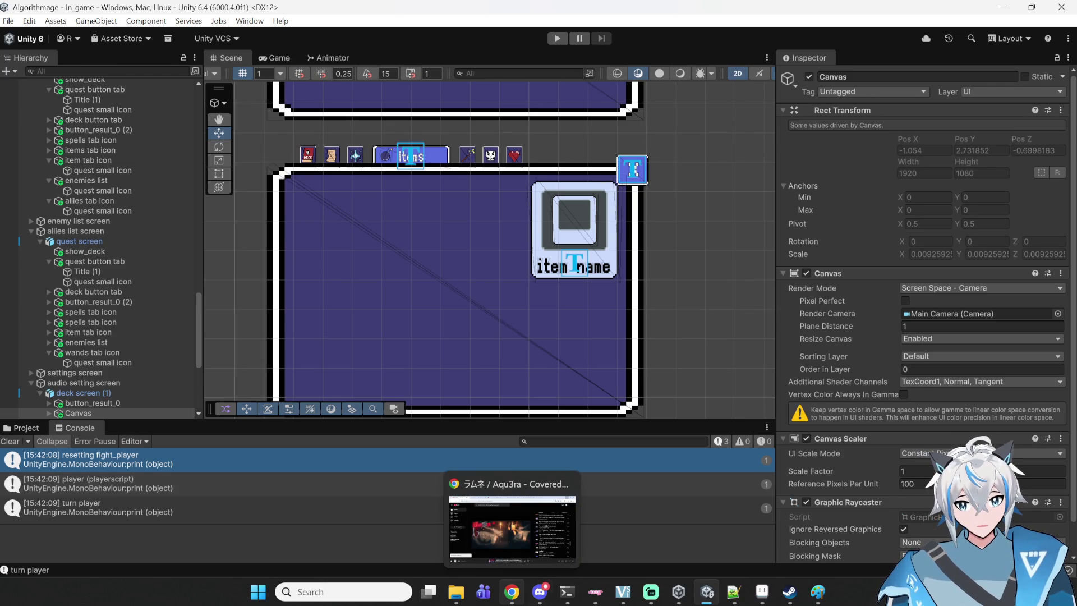
- Bring the Discord algorithmage-todos channel to the front
mouse_move(540, 592)
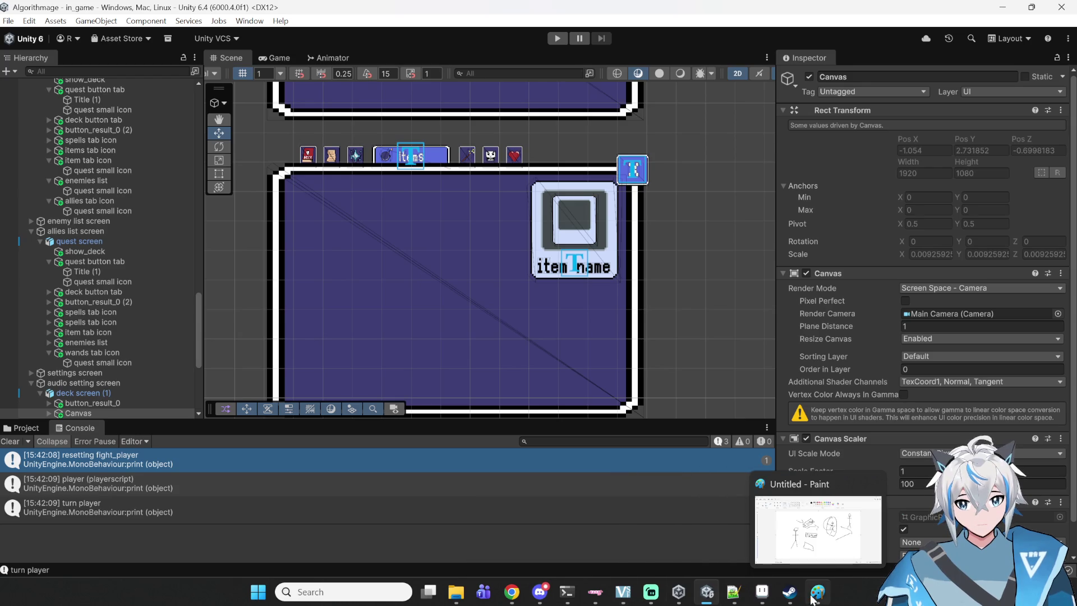
mouse_move(791, 596)
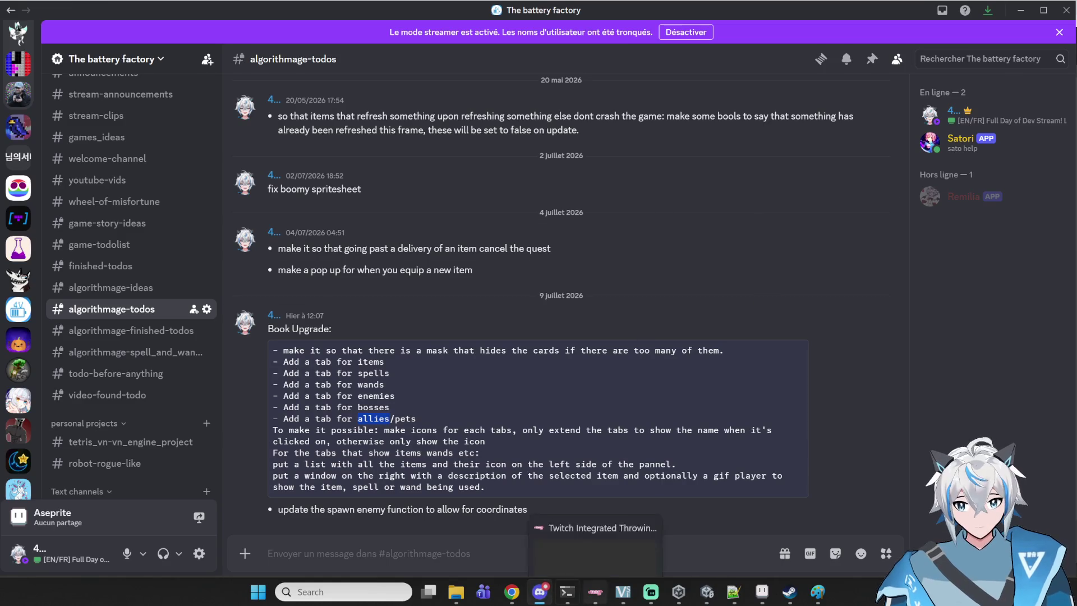
left_click(540, 592)
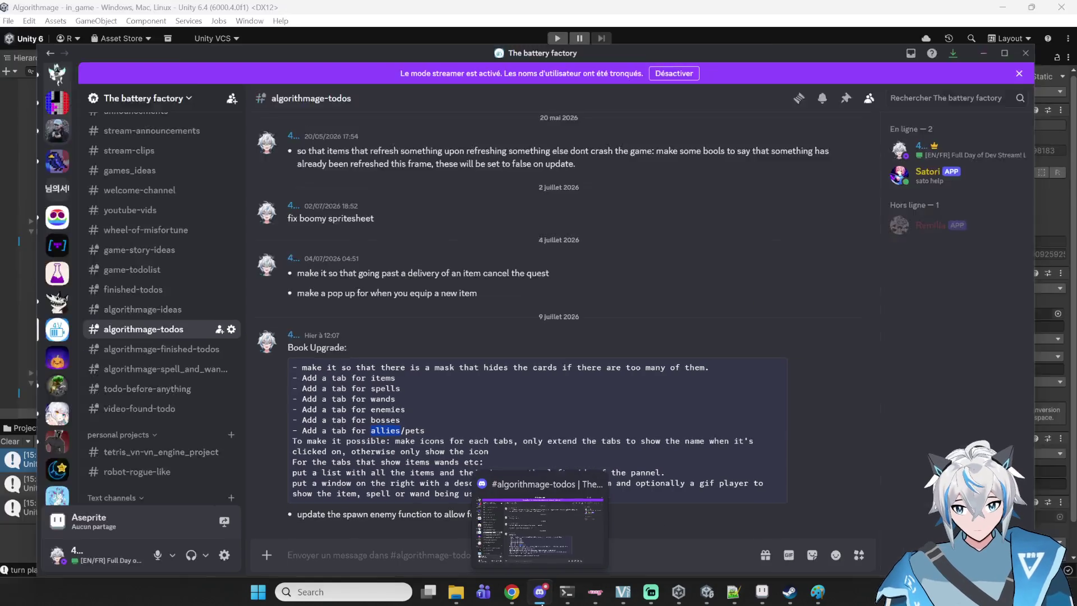
- Open the Algorithmage Steam store page in a new Chrome tab
left_click(511, 592)
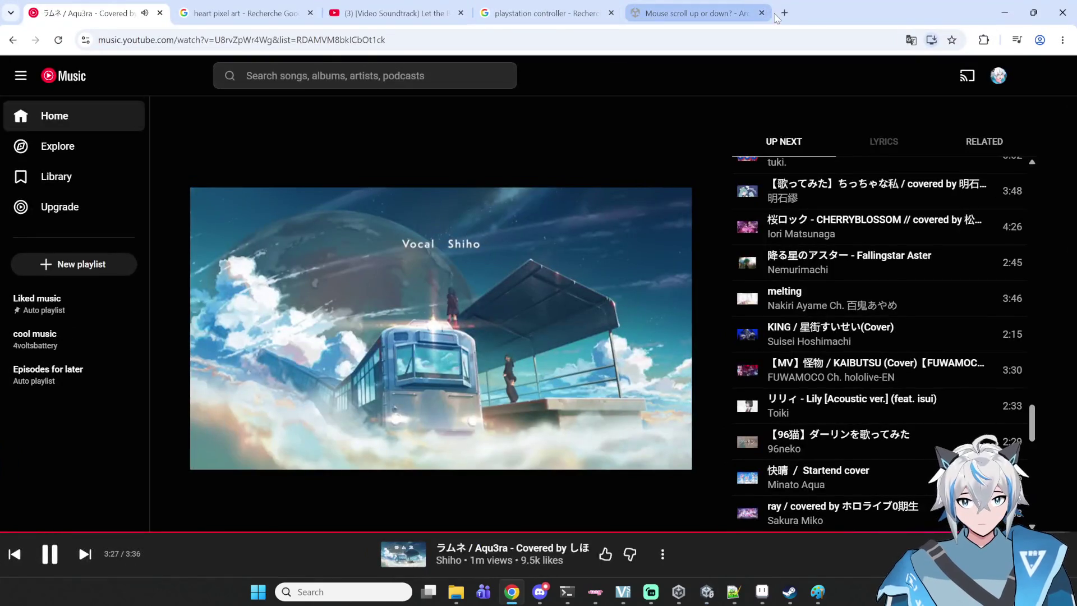
left_click(784, 12)
left_click(740, 37)
type("st")
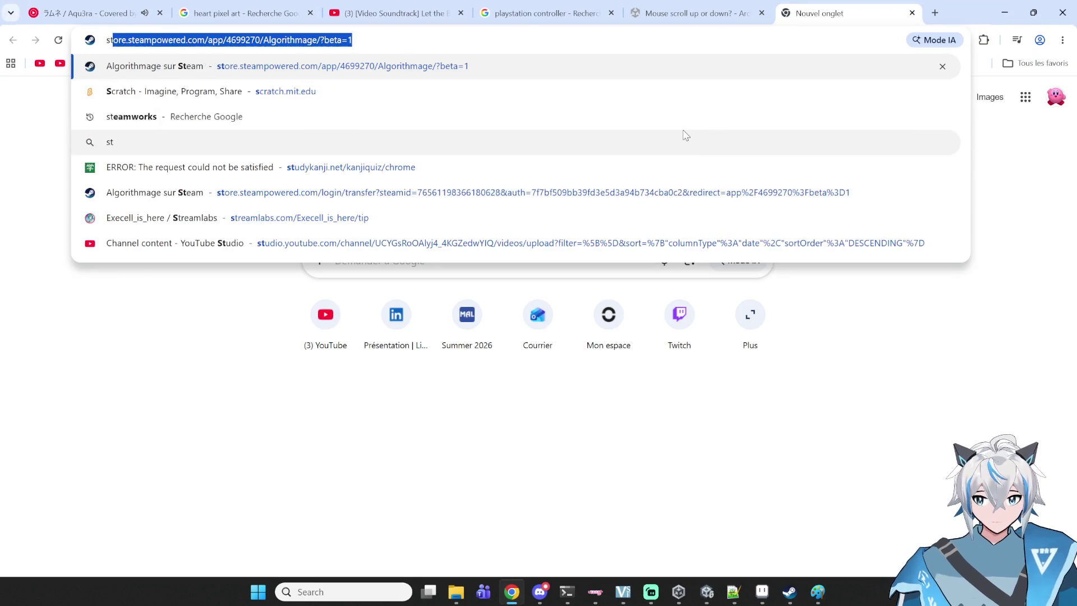
type("e")
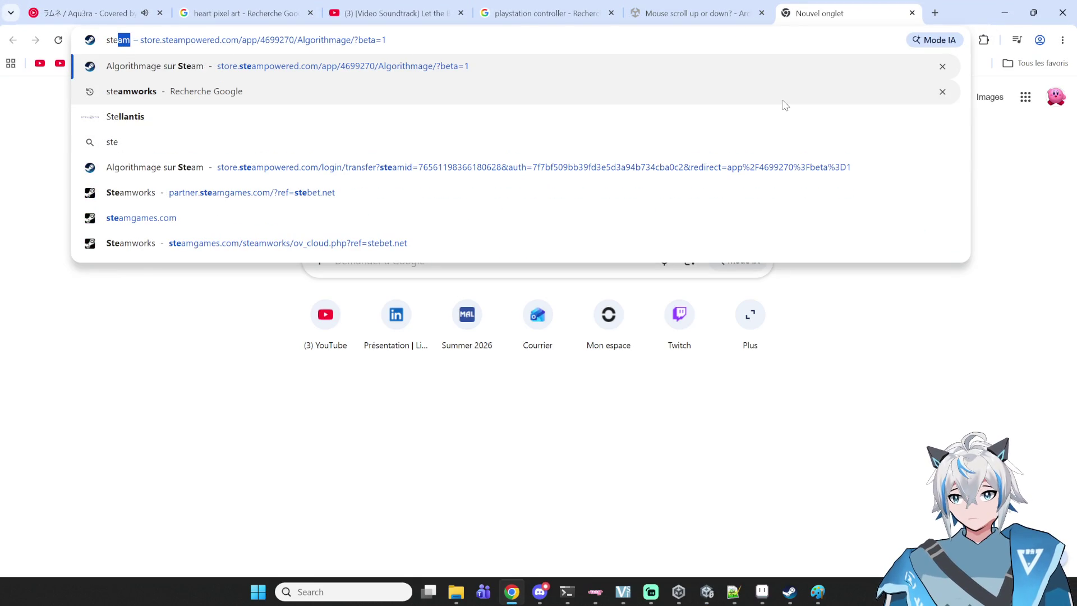
key("Return")
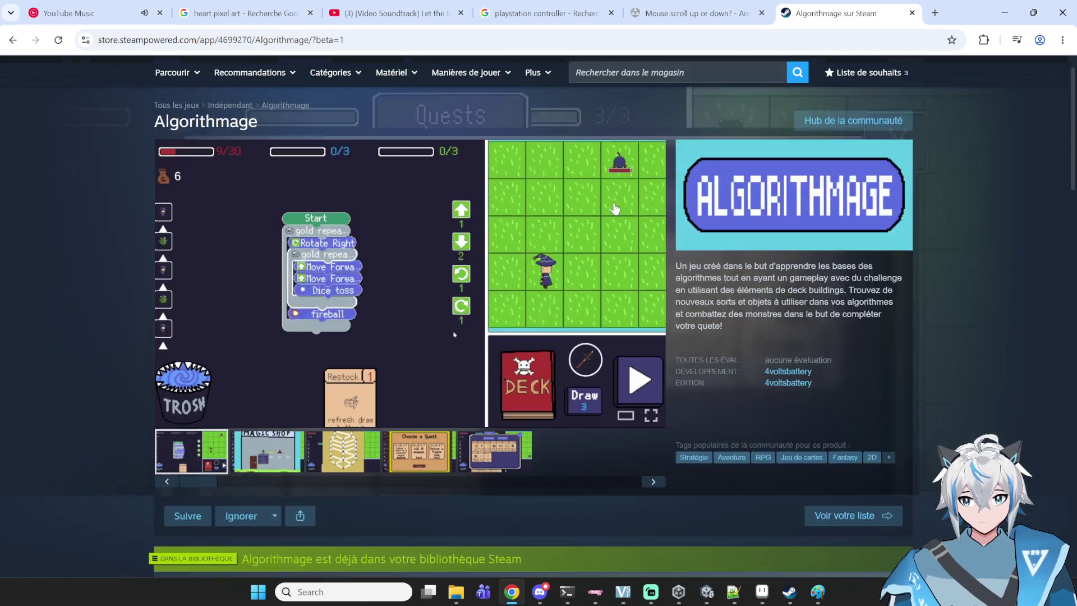
- Flip through the store page's screenshots, starting with the Magic Shop one
scroll(615, 208, "down", 2)
scroll(427, 306, "up", 2)
left_click(265, 453)
left_click(335, 461)
left_click(420, 453)
left_click(483, 454)
left_click(212, 457)
- Scroll the store page, then return to the Unity editor
scroll(366, 408, "down", 15)
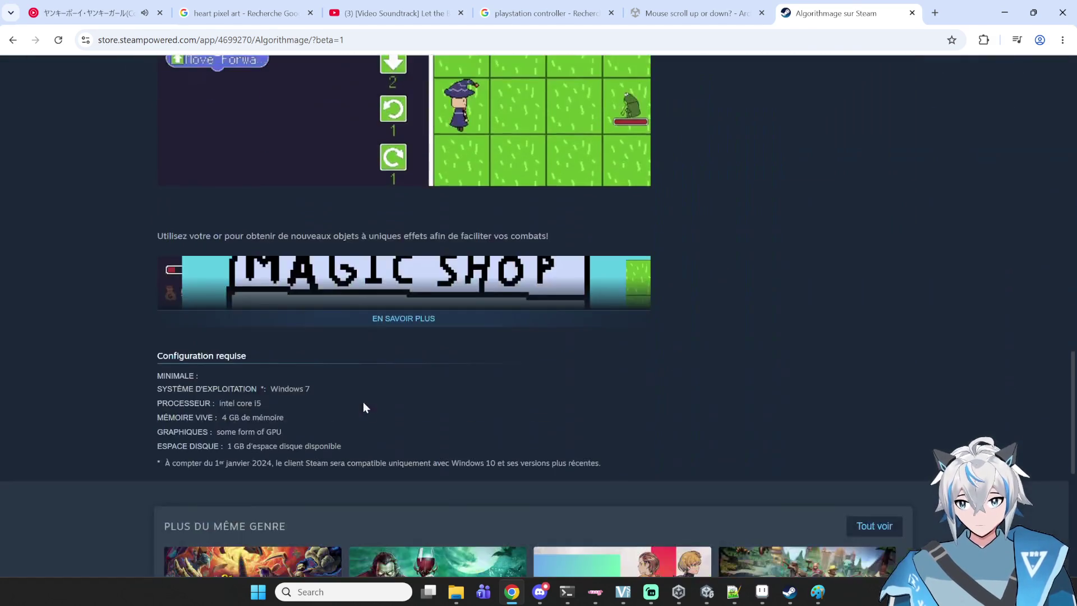
scroll(364, 407, "down", 4)
scroll(408, 480, "up", 20)
scroll(452, 457, "up", 3)
scroll(435, 474, "down", 3)
scroll(435, 480, "up", 2)
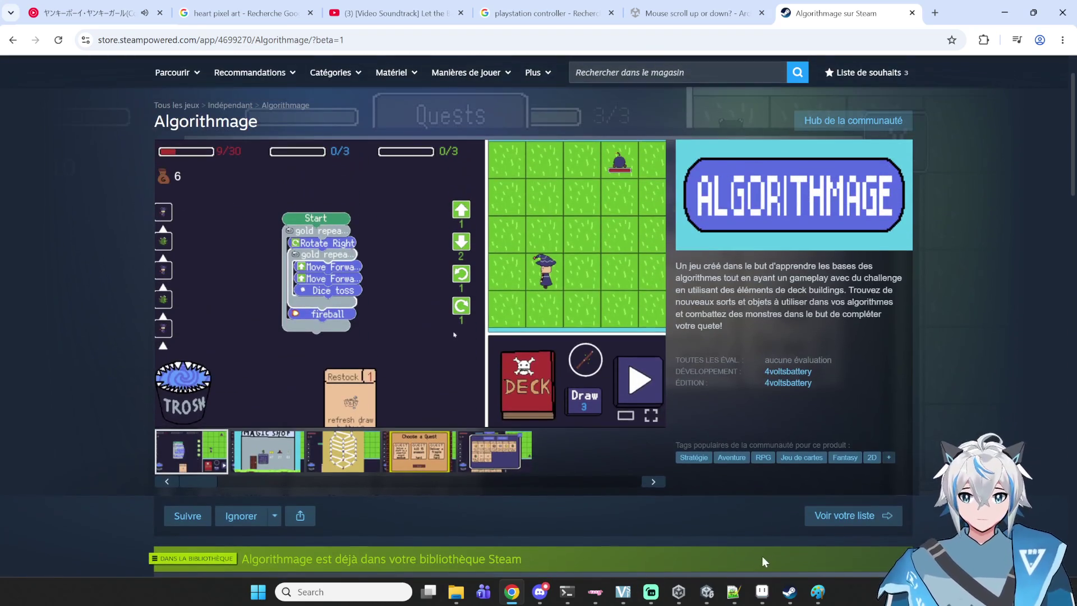
left_click(705, 595)
scroll(557, 305, "down", 1)
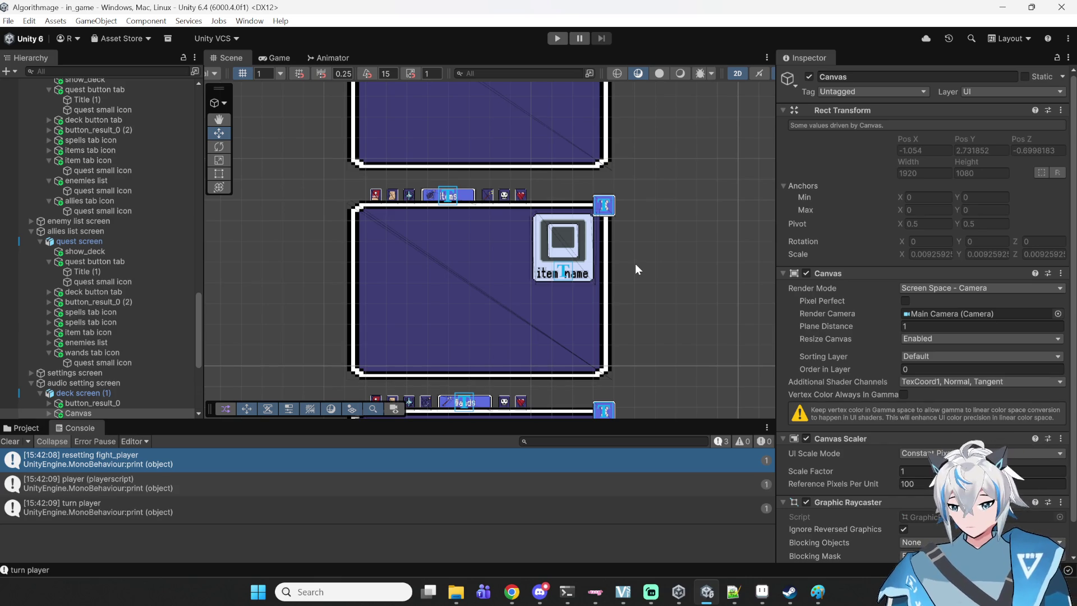
- Play the game past the title menu to the level map, pause, and show the Scene view
left_click(551, 35)
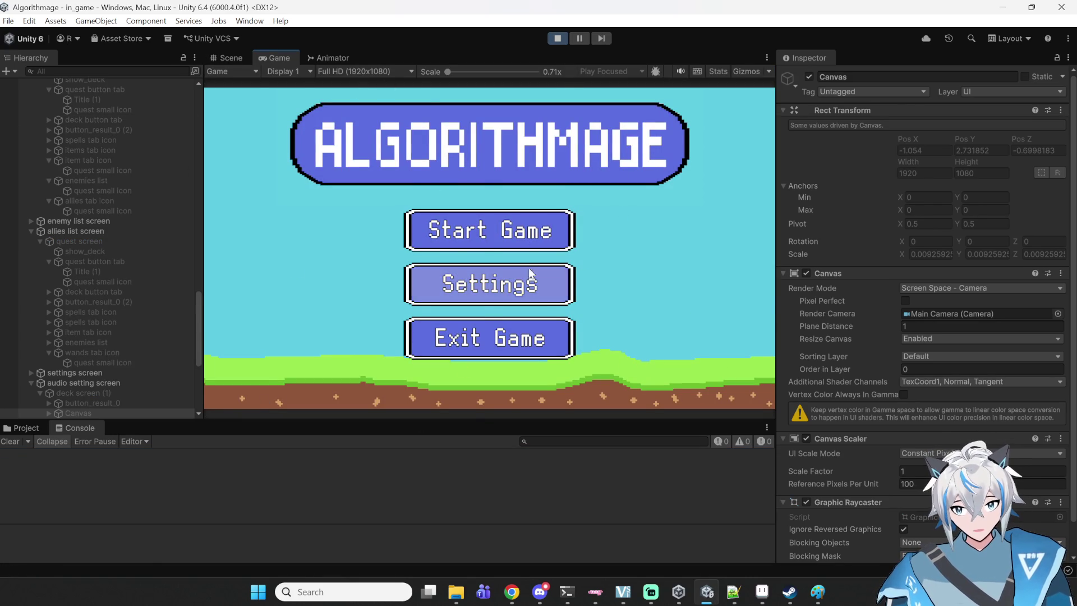
left_click(482, 230)
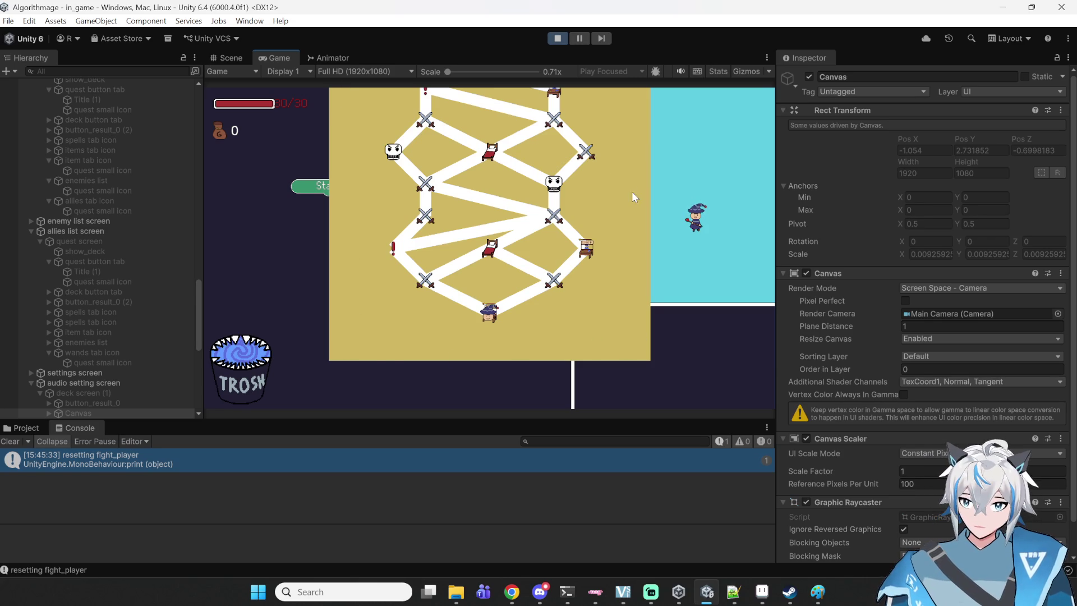
left_click(581, 39)
key("ctrl+1")
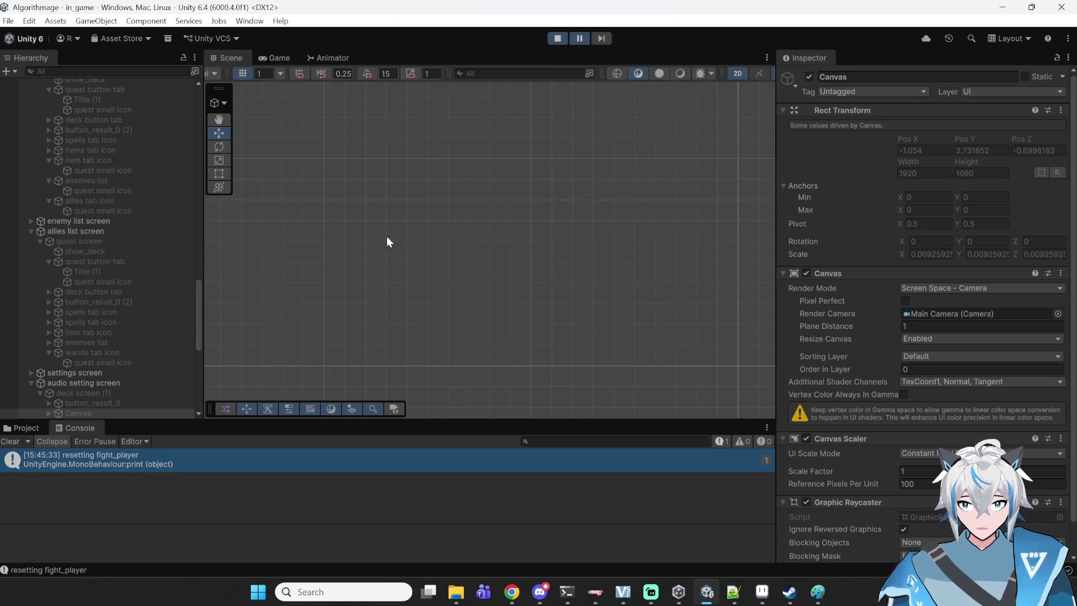
- Frame the Canvas with the Move tool, zoom and pan the level map, then stop the game
key("w")
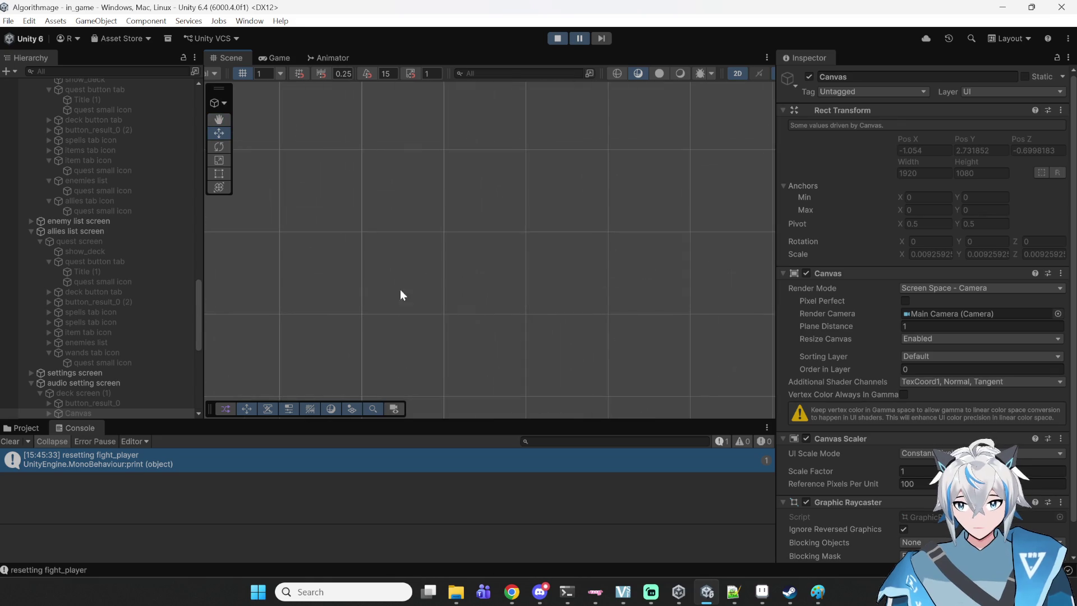
key("f")
scroll(532, 322, "up", 8)
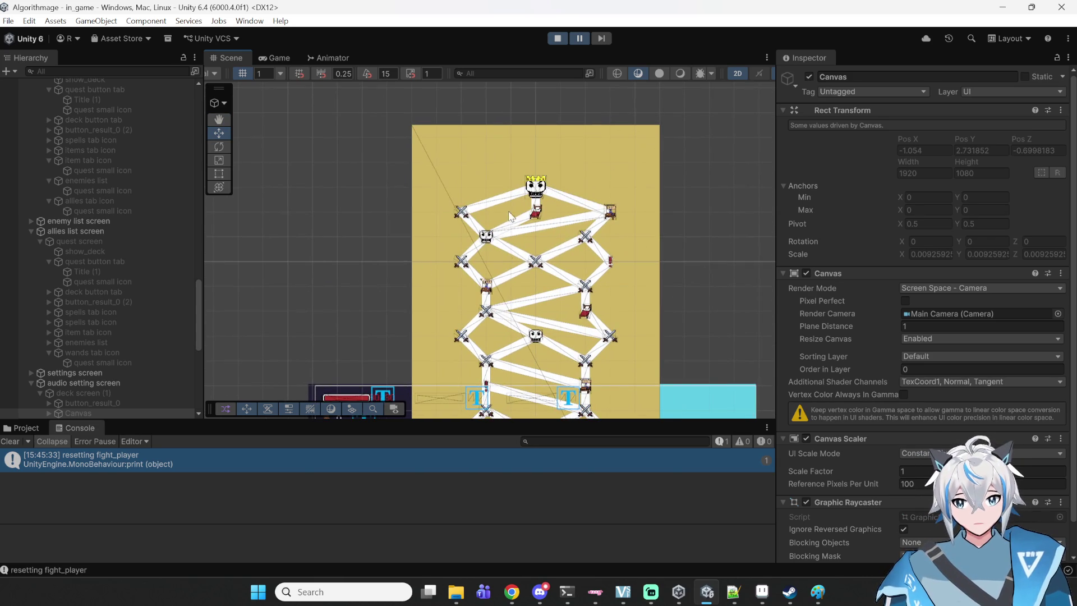
scroll(537, 226, "down", 3)
left_click_drag(569, 327, 559, 231)
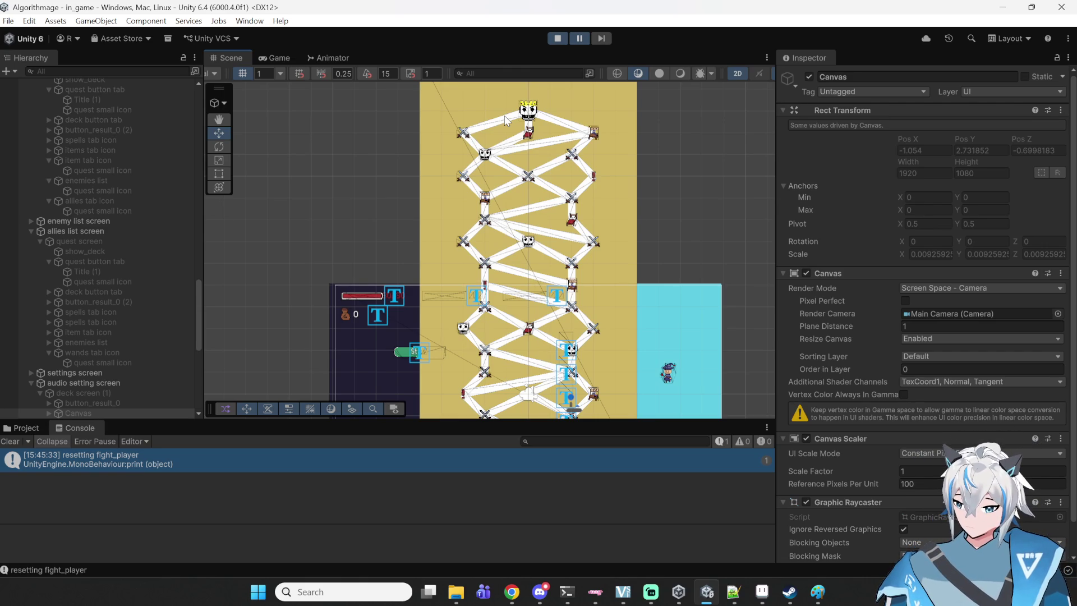
left_click(553, 39)
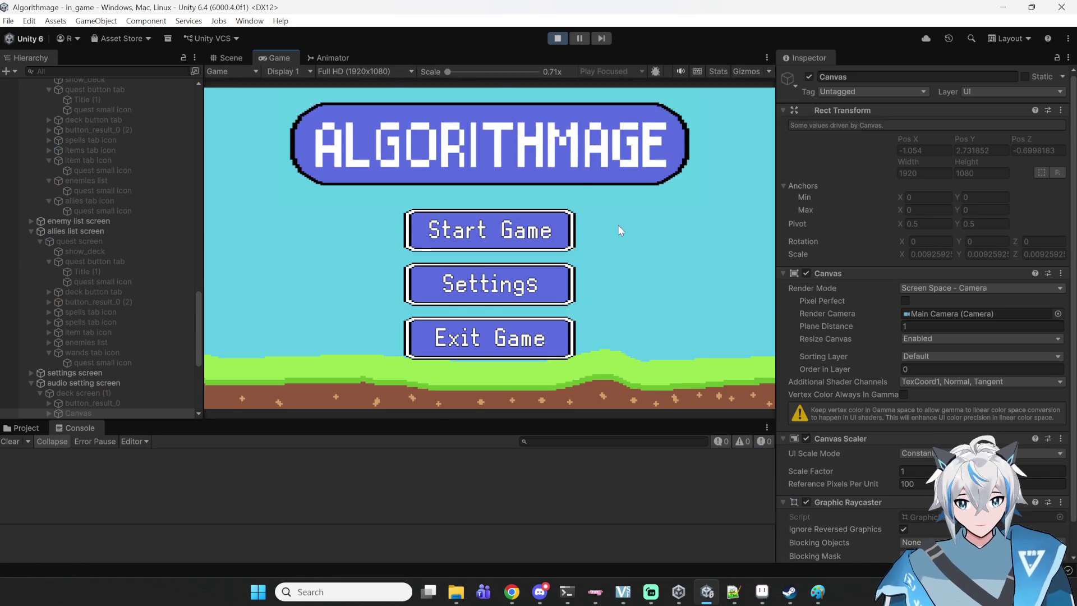
left_click(555, 231)
left_click(561, 293)
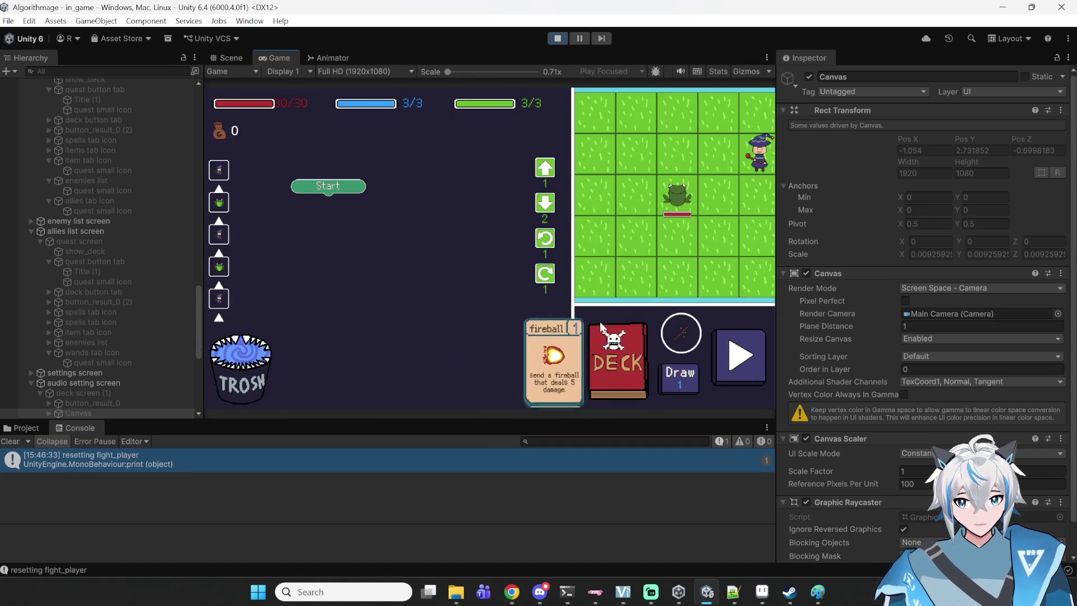
left_click(612, 350)
left_click(477, 103)
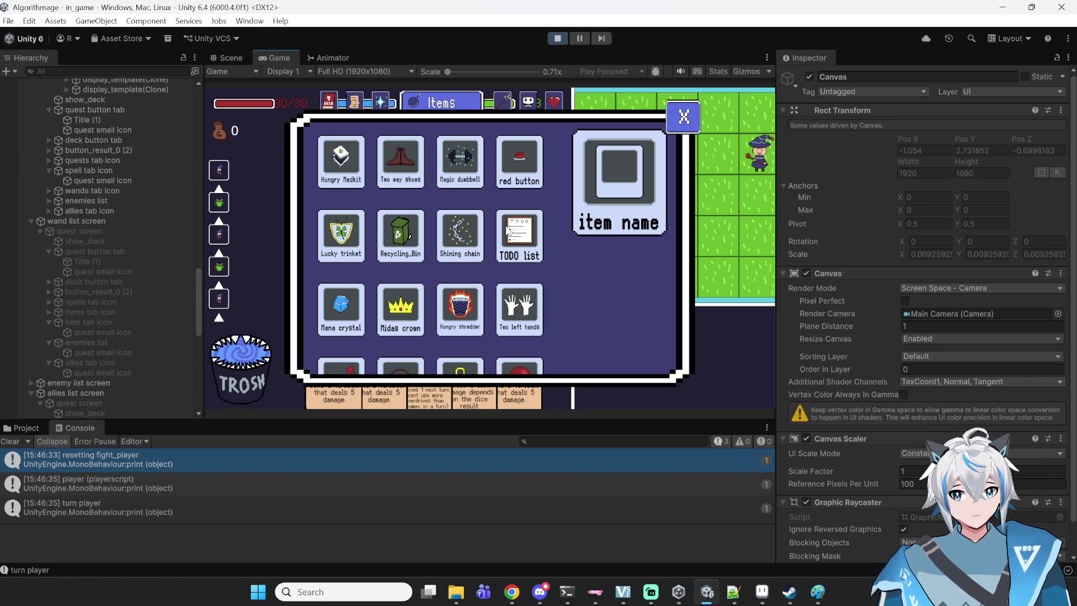
scroll(507, 229, "down", 2)
scroll(516, 185, "up", 2)
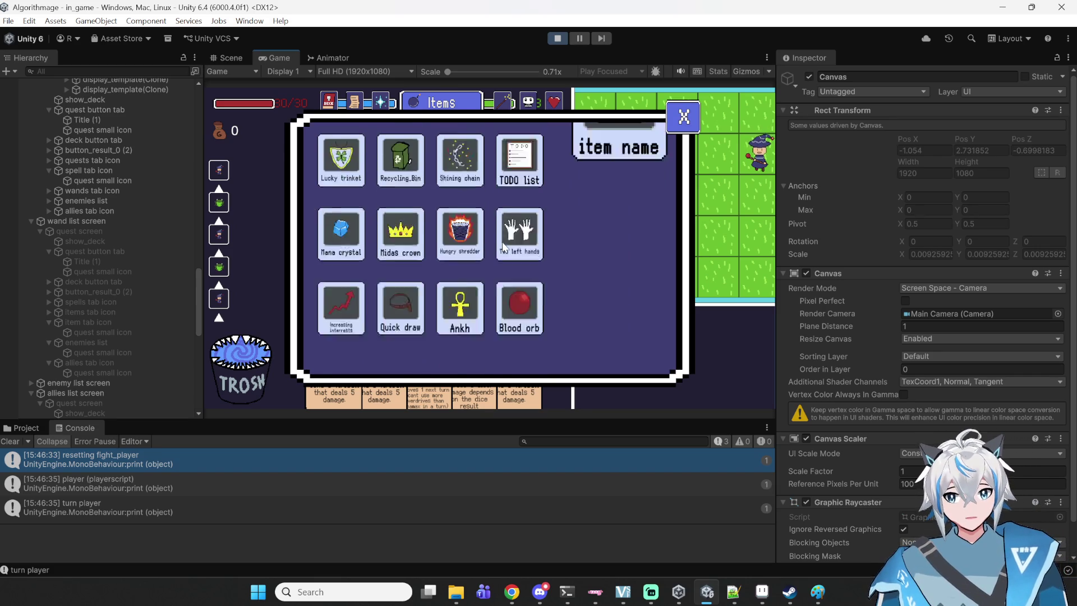
scroll(524, 145, "down", 1)
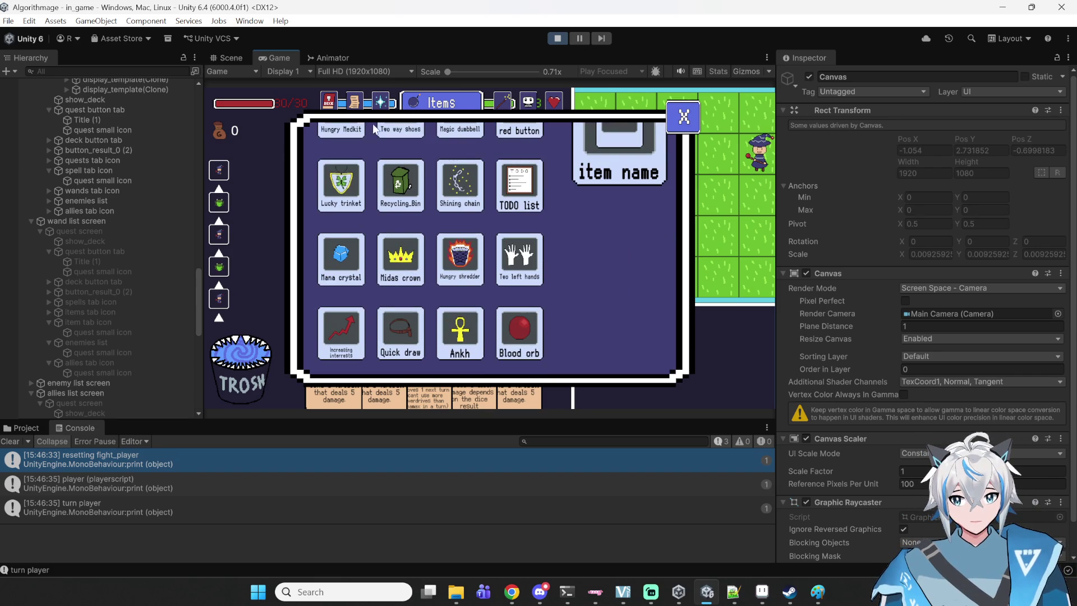
scroll(664, 382, "down", 1)
scroll(663, 380, "up", 2)
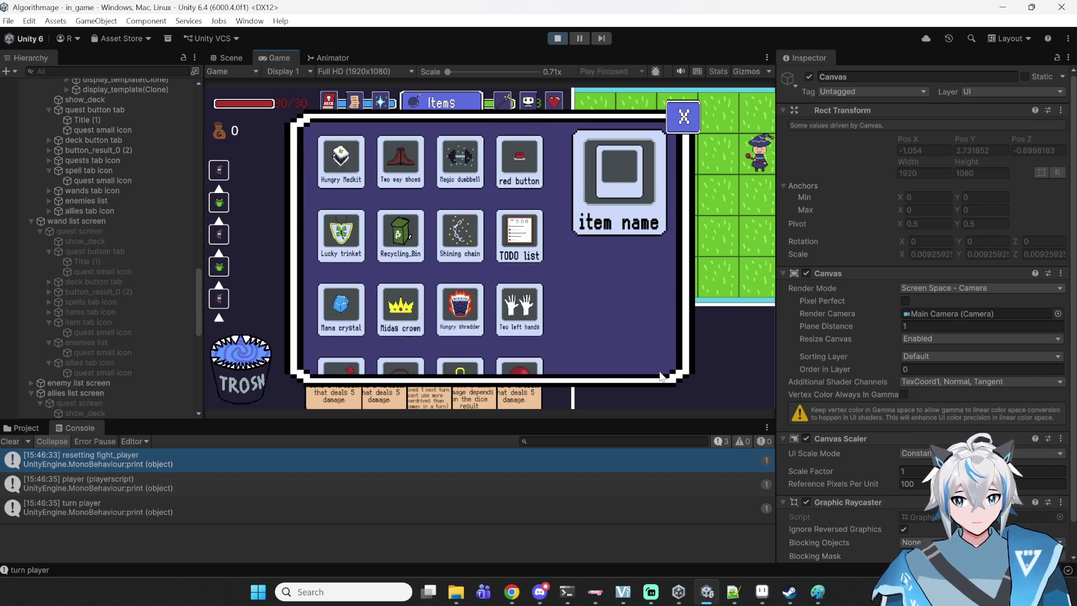
scroll(662, 304, "down", 2)
scroll(594, 214, "up", 2)
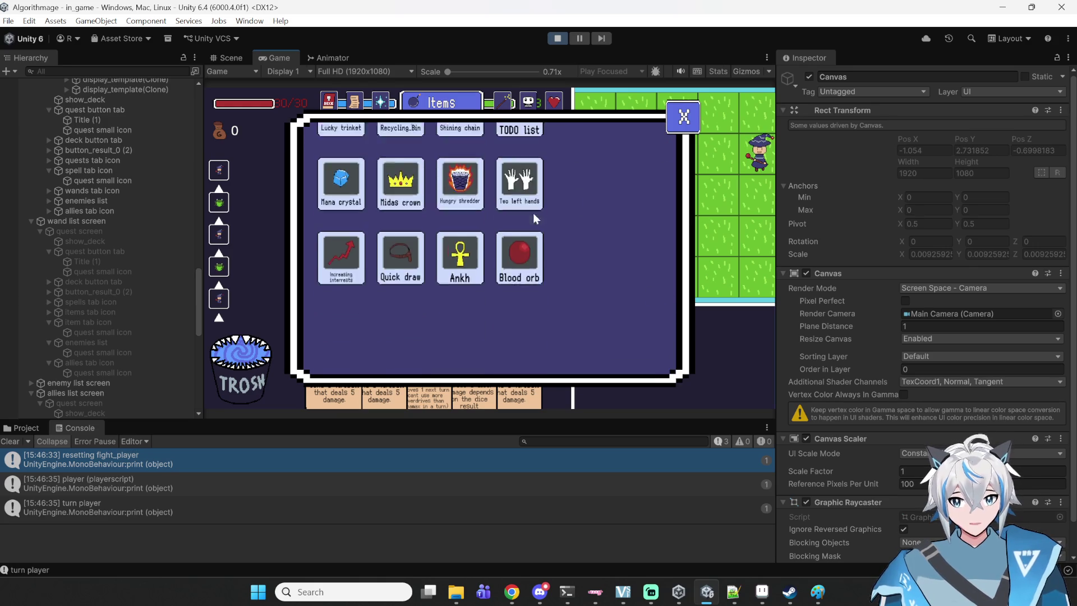
scroll(510, 236, "down", 3)
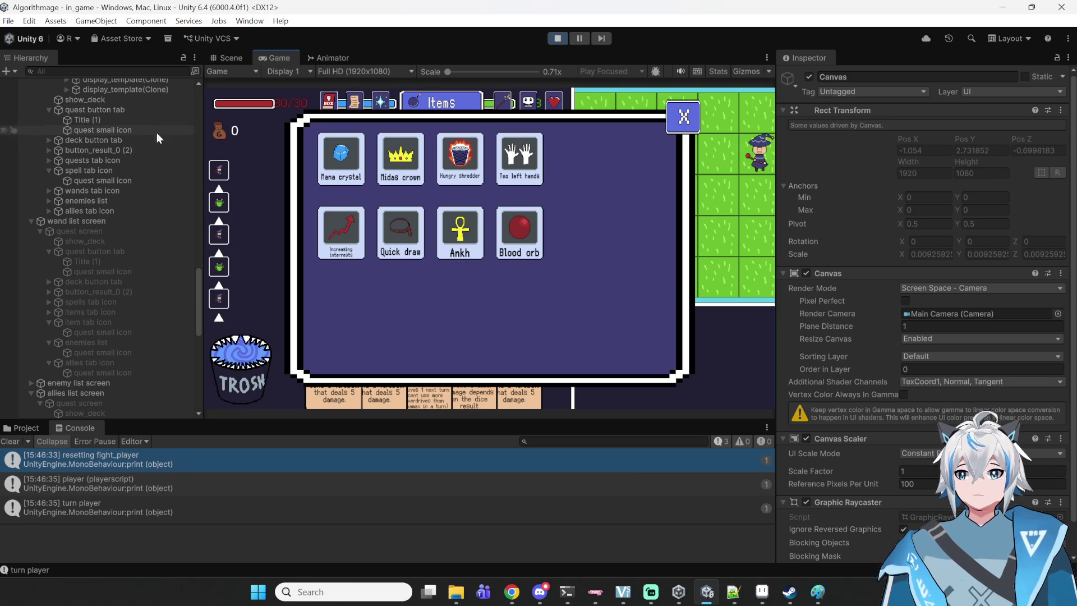
scroll(459, 312, "up", 1)
scroll(459, 311, "down", 1)
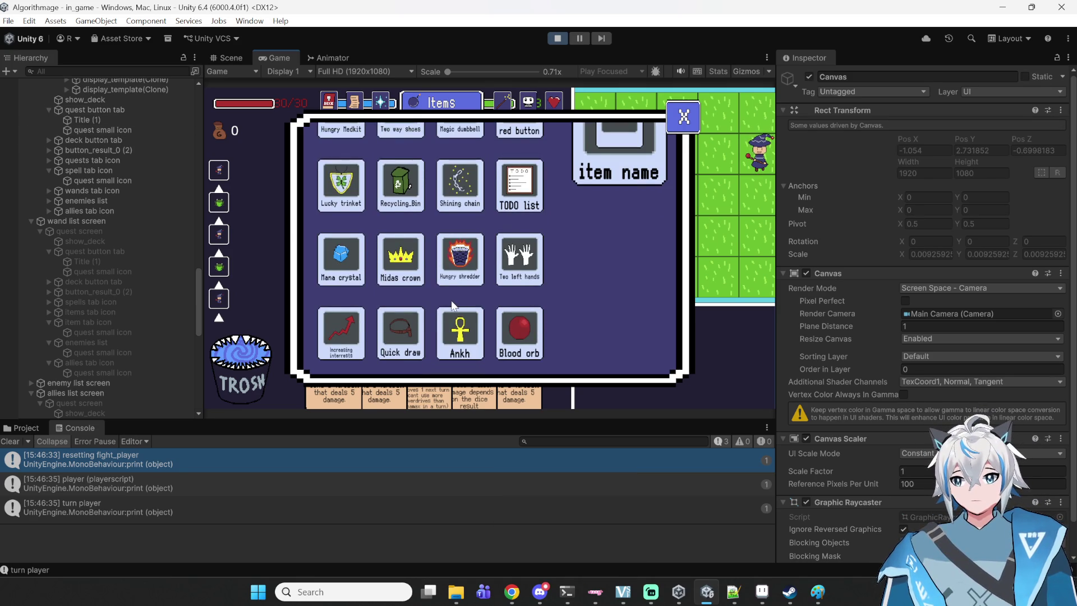
scroll(445, 270, "down", 1)
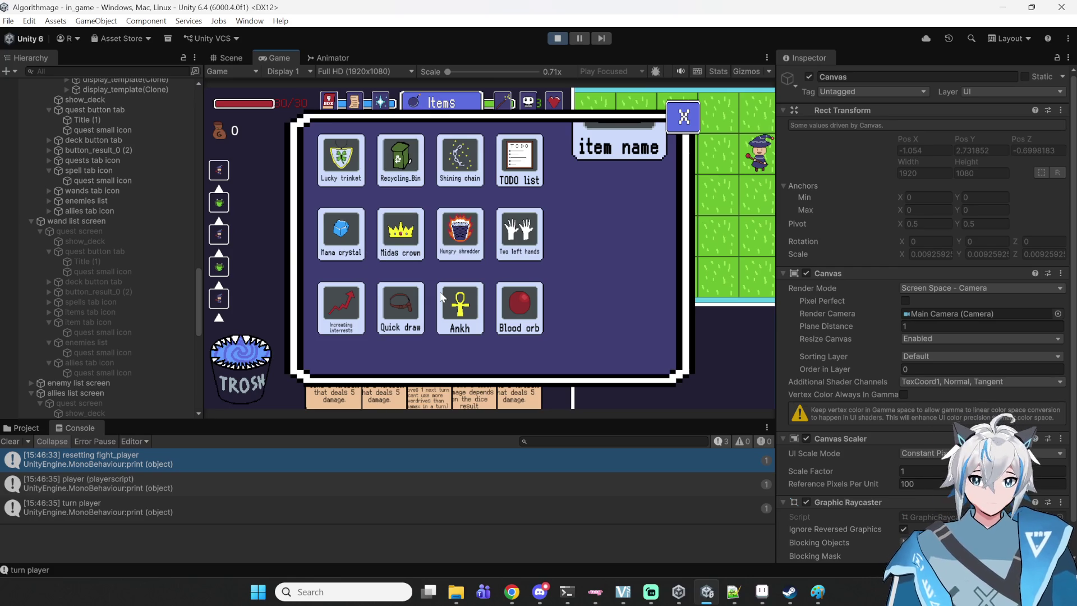
scroll(530, 277, "up", 3)
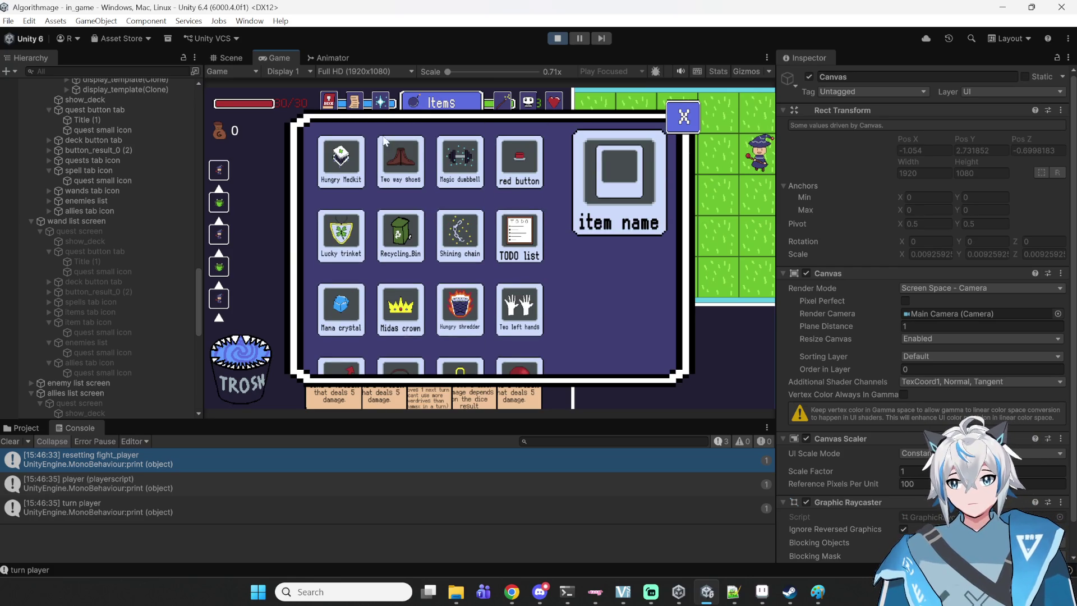
scroll(450, 301, "down", 2)
scroll(443, 298, "down", 4)
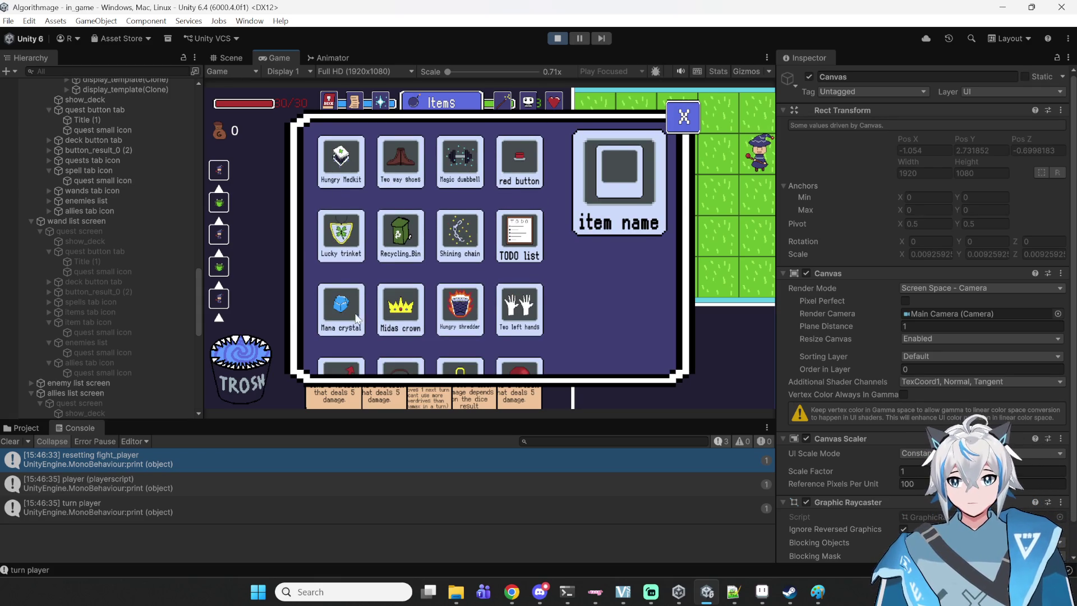
scroll(366, 278, "down", 1)
scroll(519, 328, "up", 1)
scroll(525, 312, "down", 2)
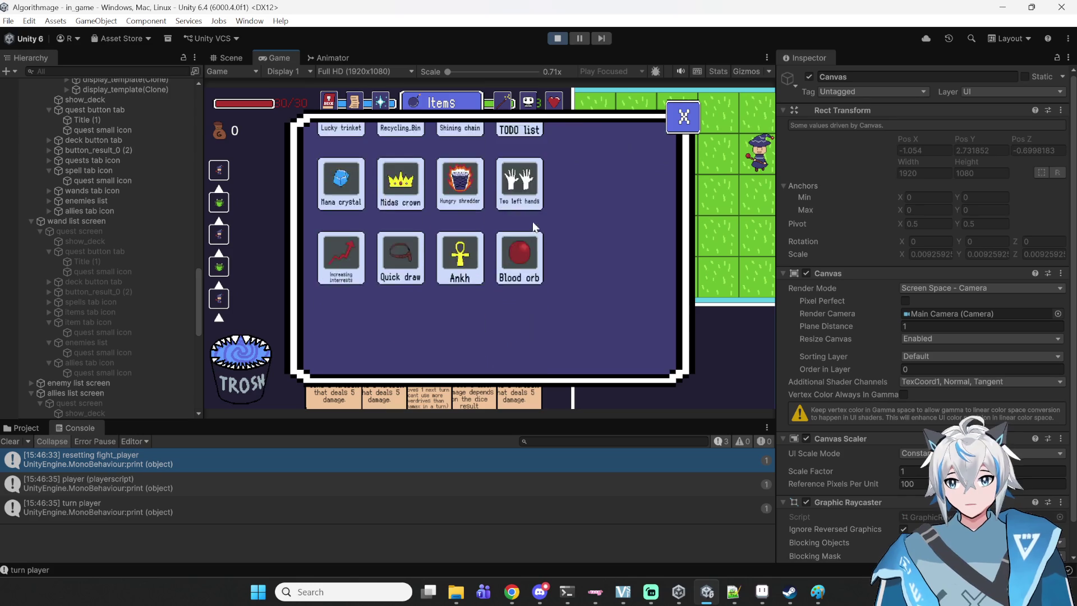
scroll(523, 225, "up", 2)
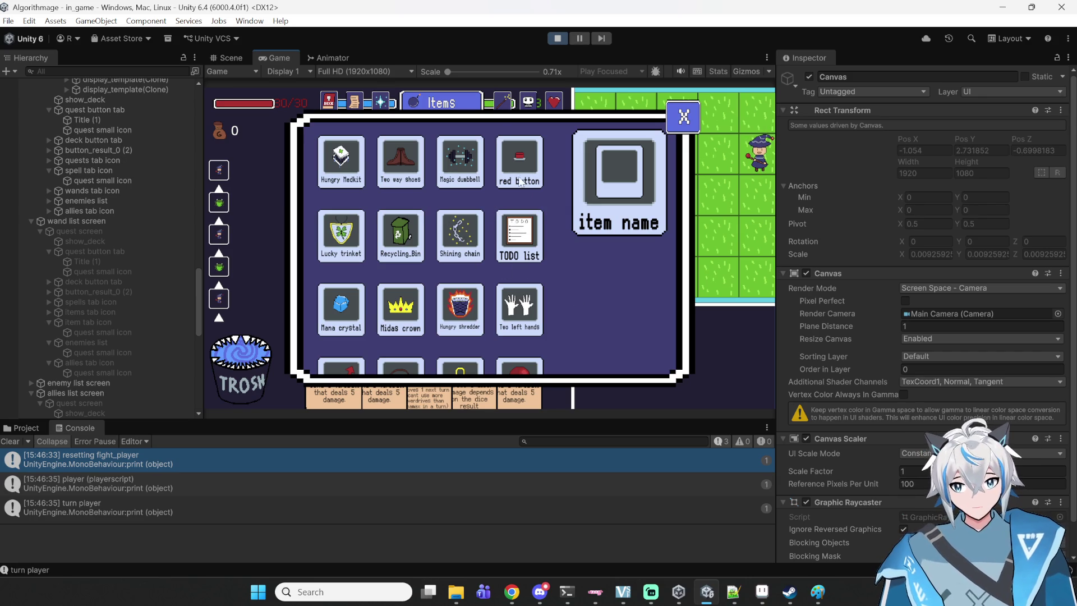
scroll(343, 234, "down", 3)
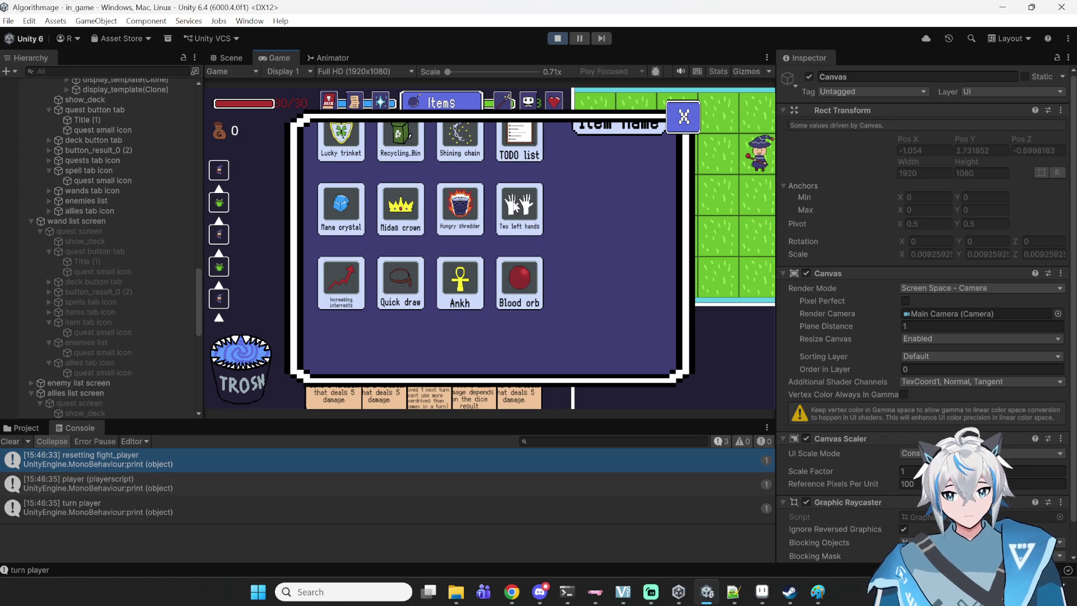
scroll(488, 268, "up", 3)
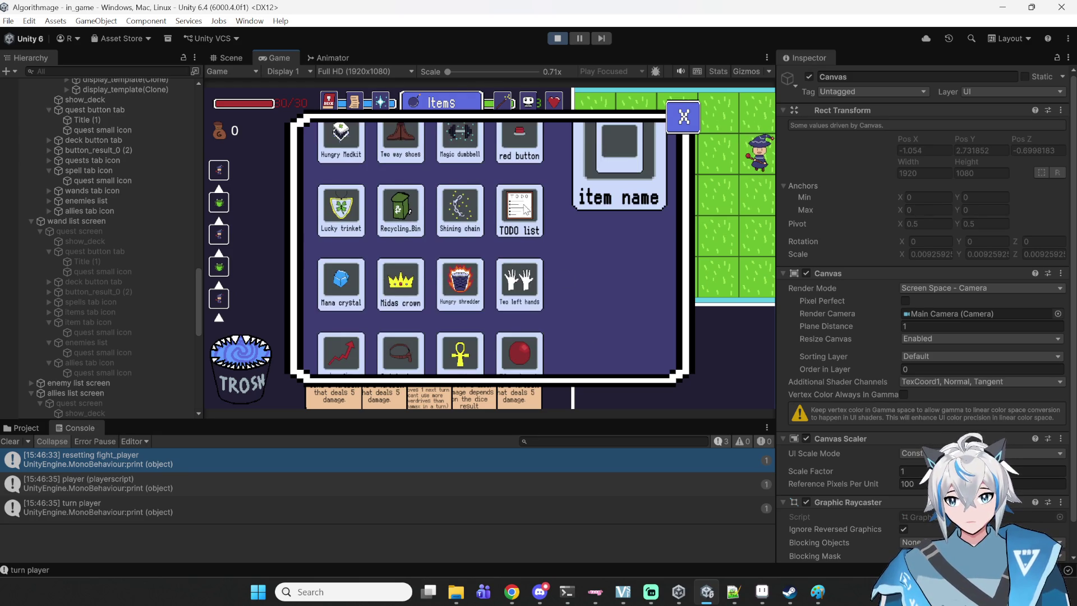
scroll(526, 207, "down", 1)
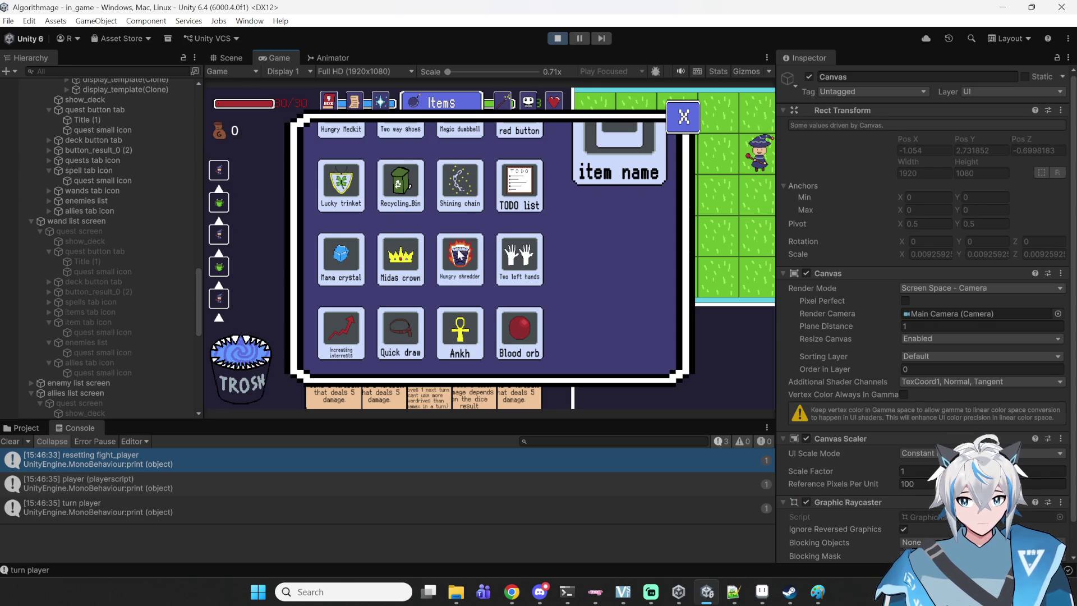
scroll(459, 246, "down", 2)
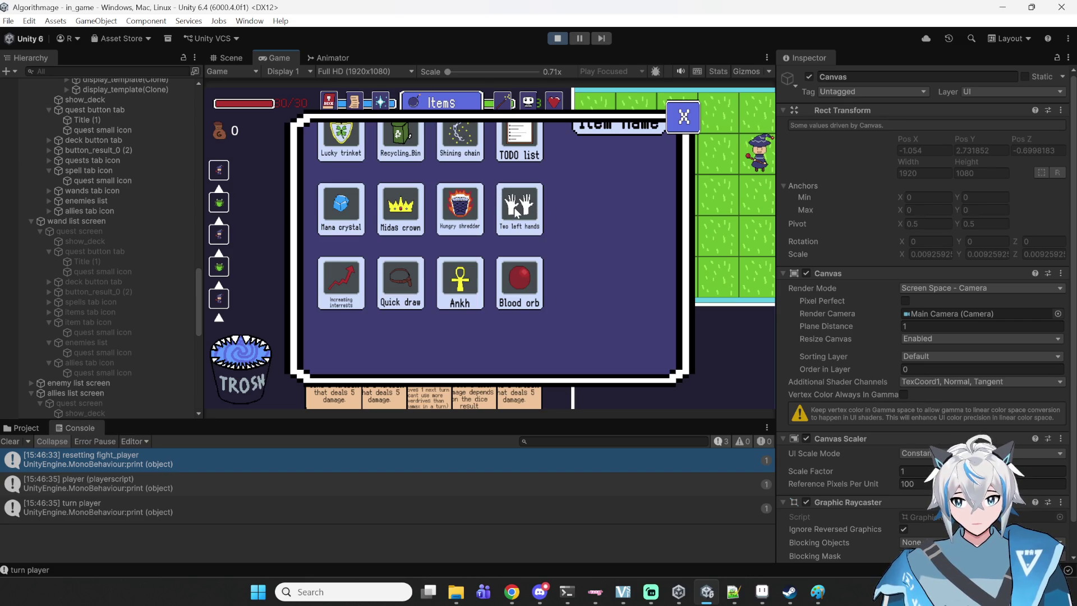
scroll(363, 335, "down", 1)
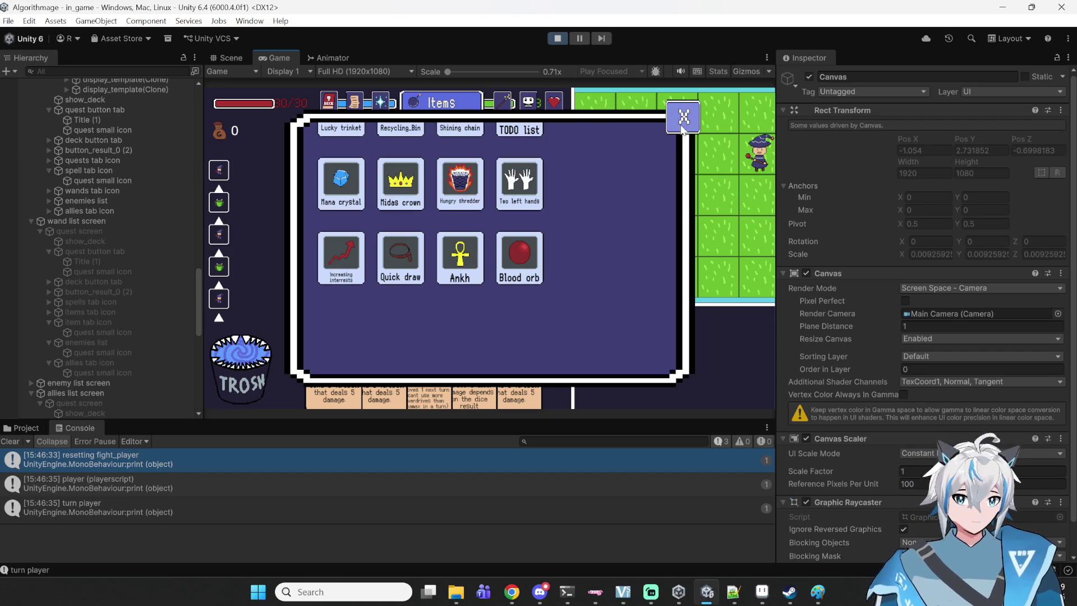
- Close the Items panel, browse the deck's Items list, then close it to return to battle
left_click(679, 124)
left_click(620, 331)
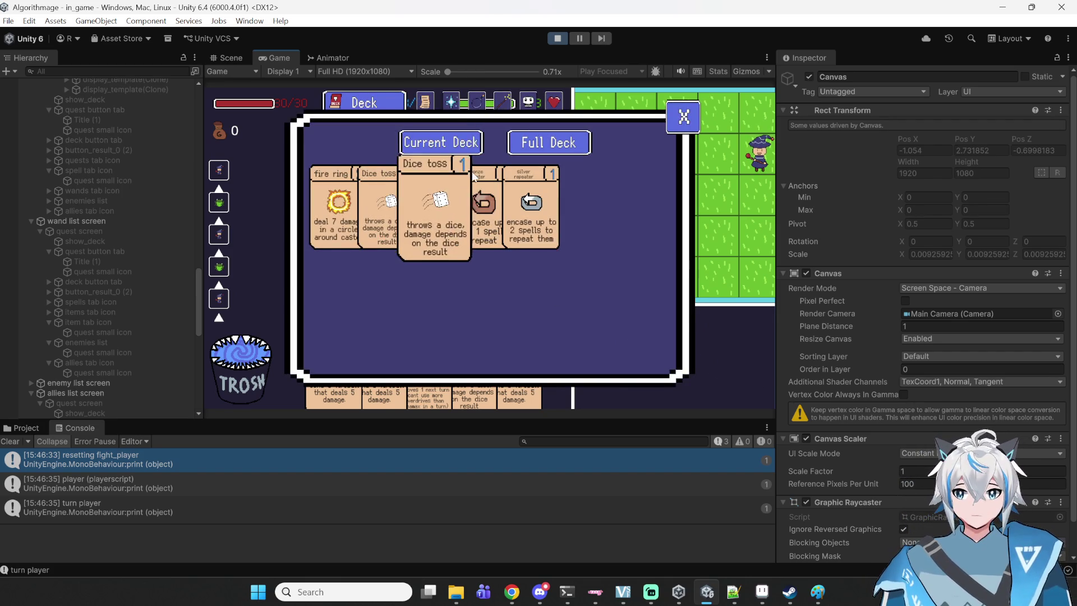
left_click(475, 102)
scroll(430, 190, "up", 2)
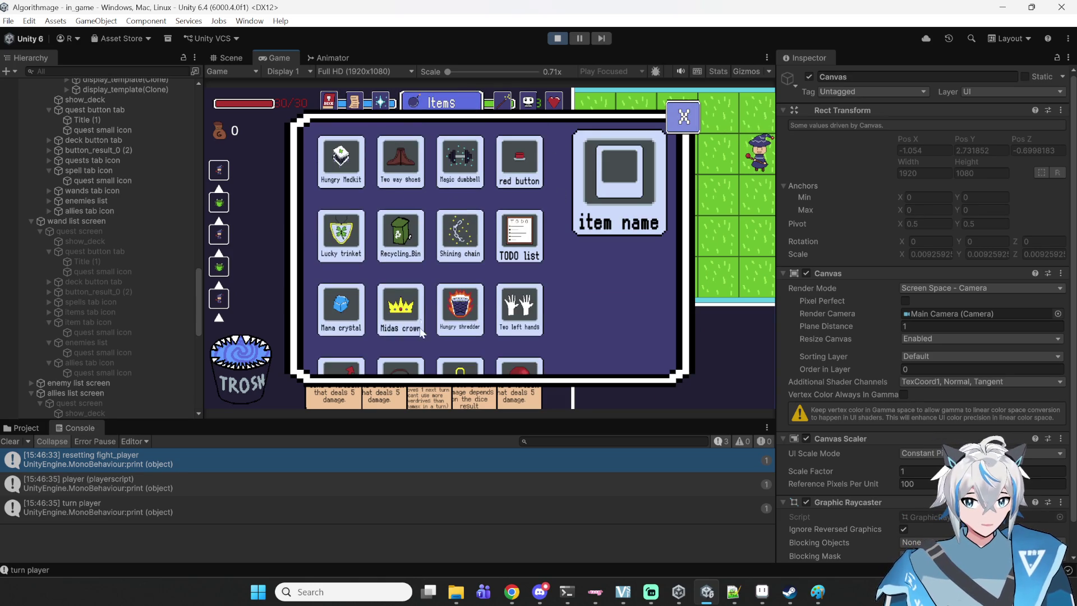
scroll(409, 345, "down", 3)
scroll(415, 303, "up", 3)
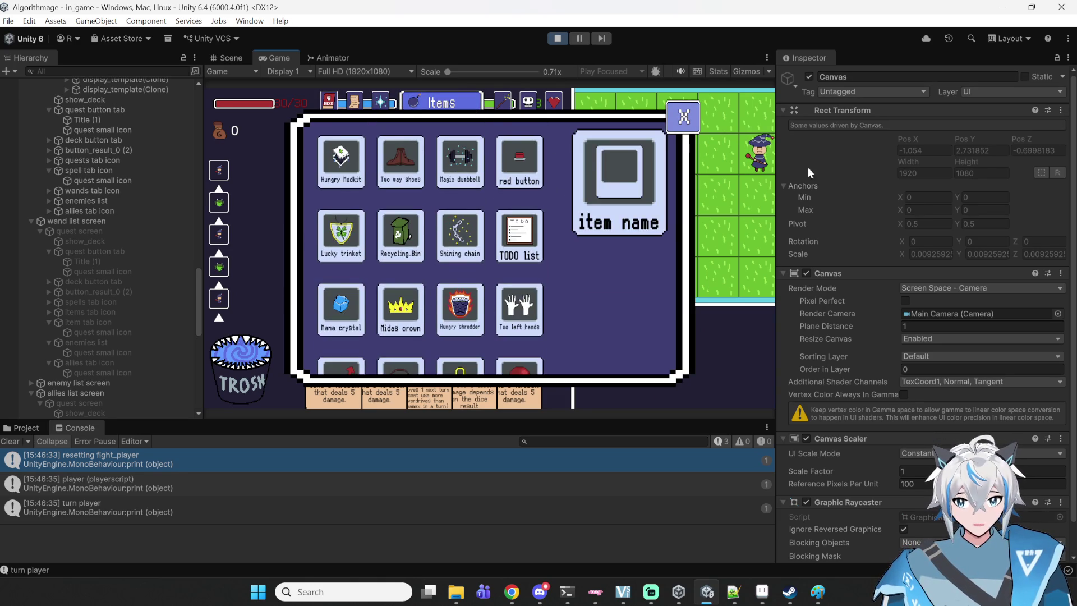
left_click(690, 121)
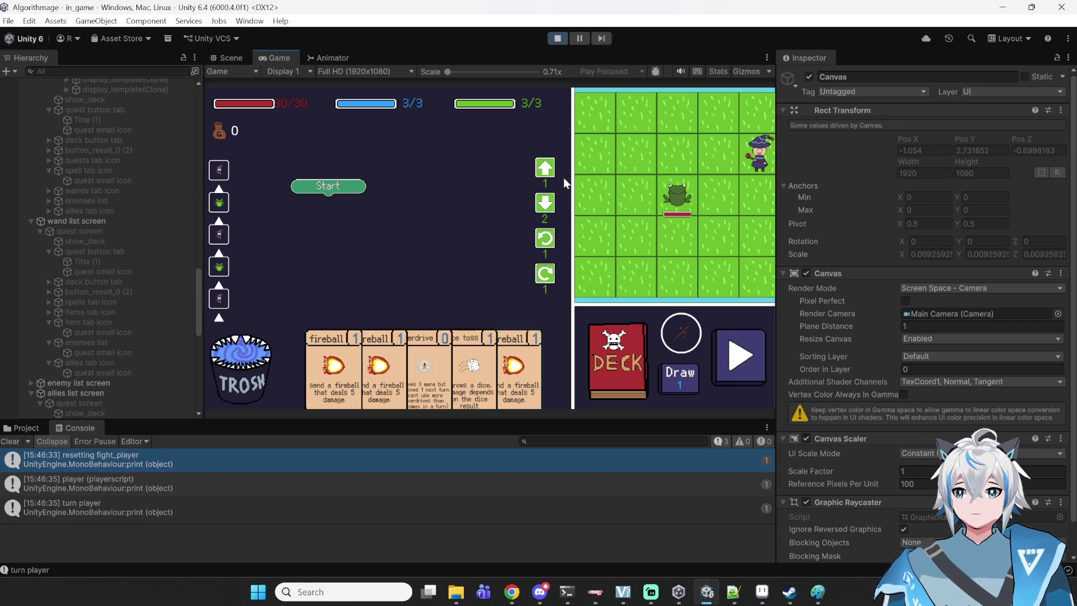
- Build a spell under Start with Move Forward, Rotate Right and two fireball cards
left_click(547, 168)
left_click(549, 278)
mouse_move(448, 174)
left_mouse_down()
mouse_move(331, 199)
mouse_move(382, 179)
mouse_move(401, 184)
left_mouse_up()
left_click(370, 341)
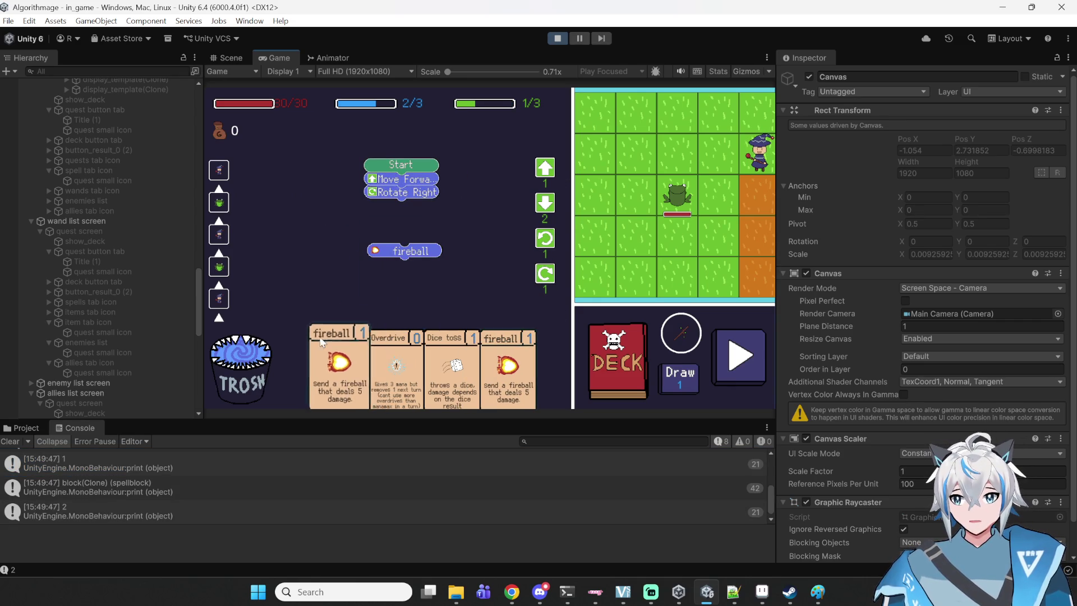
left_click(347, 359)
left_click_drag(388, 273, 398, 204)
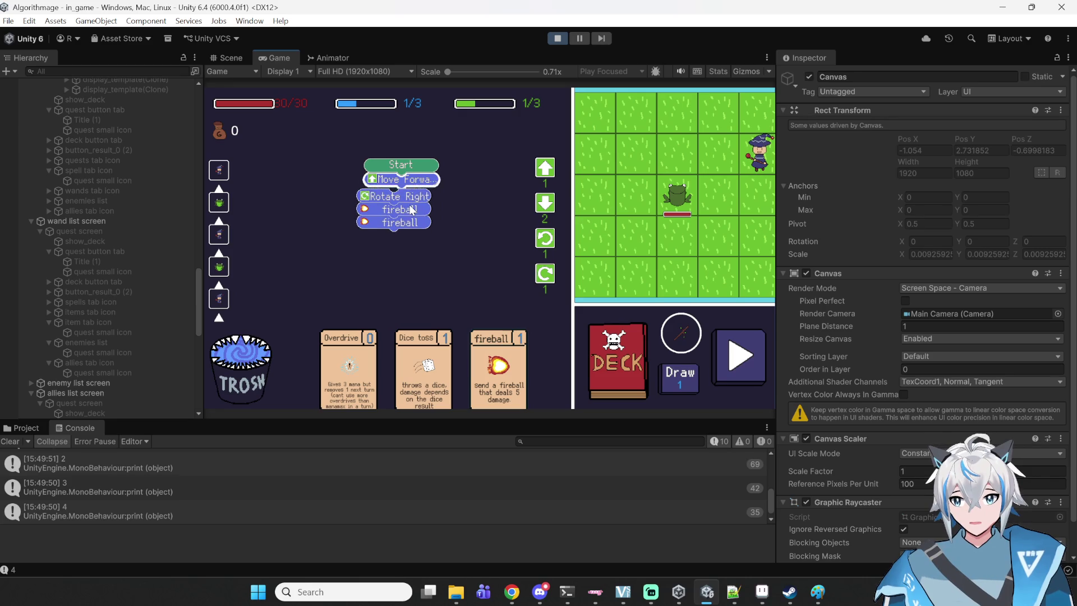
- Put Move Forward directly under Start, run the spell, and continue from Victory to the map
mouse_move(427, 193)
left_mouse_down()
mouse_move(293, 380)
mouse_move(274, 363)
mouse_move(353, 115)
mouse_move(386, 125)
mouse_move(502, 120)
mouse_move(269, 376)
mouse_move(280, 381)
mouse_move(389, 243)
mouse_move(424, 242)
mouse_move(278, 354)
mouse_move(286, 362)
mouse_move(440, 208)
mouse_move(440, 97)
mouse_move(417, 227)
left_mouse_up()
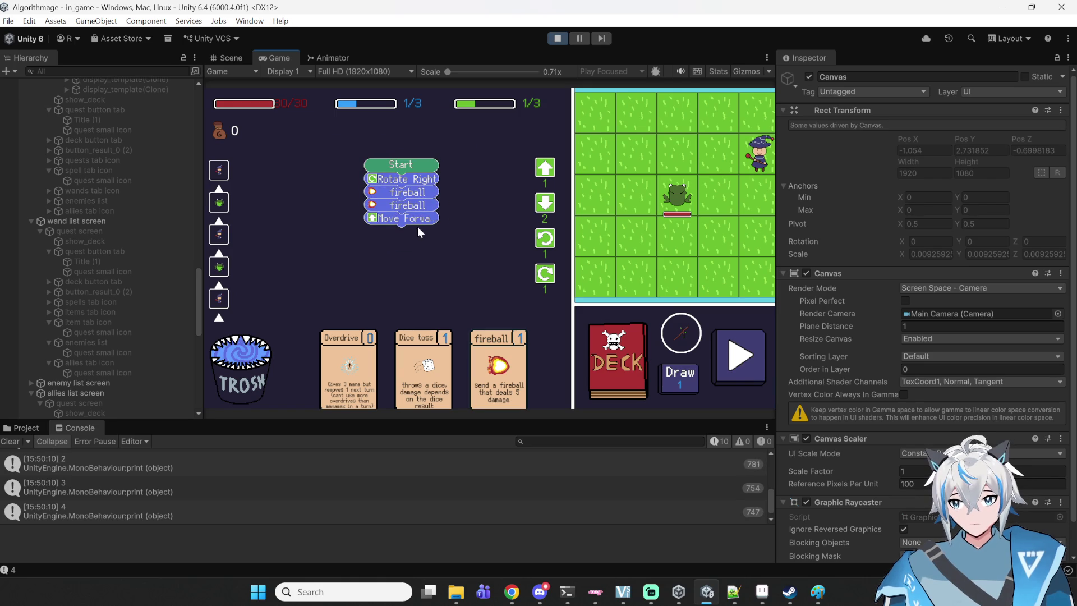
left_click_drag(419, 225, 401, 181)
left_click(736, 365)
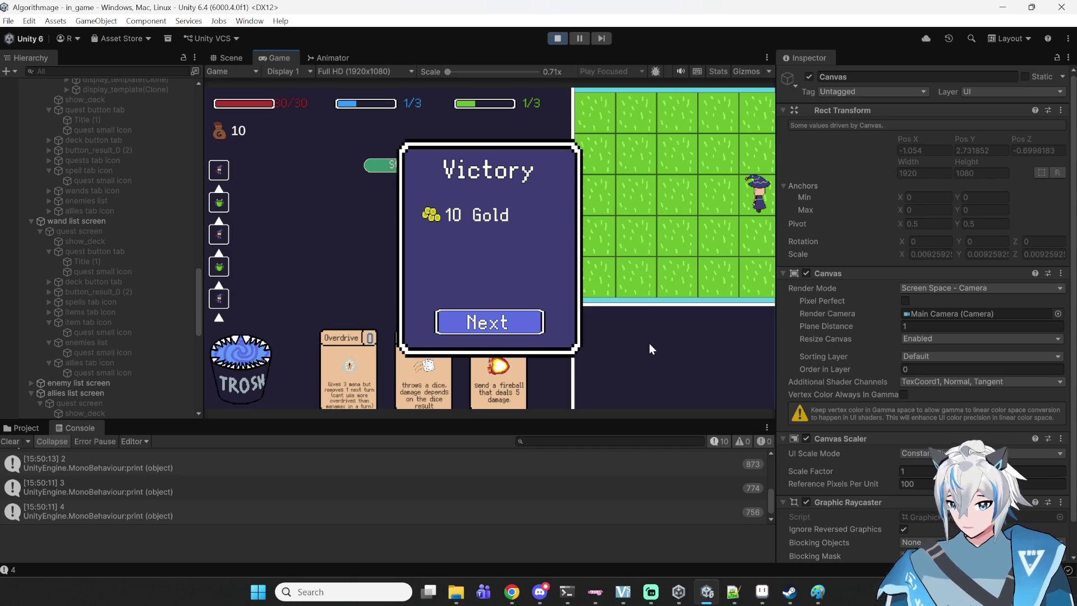
left_click(516, 333)
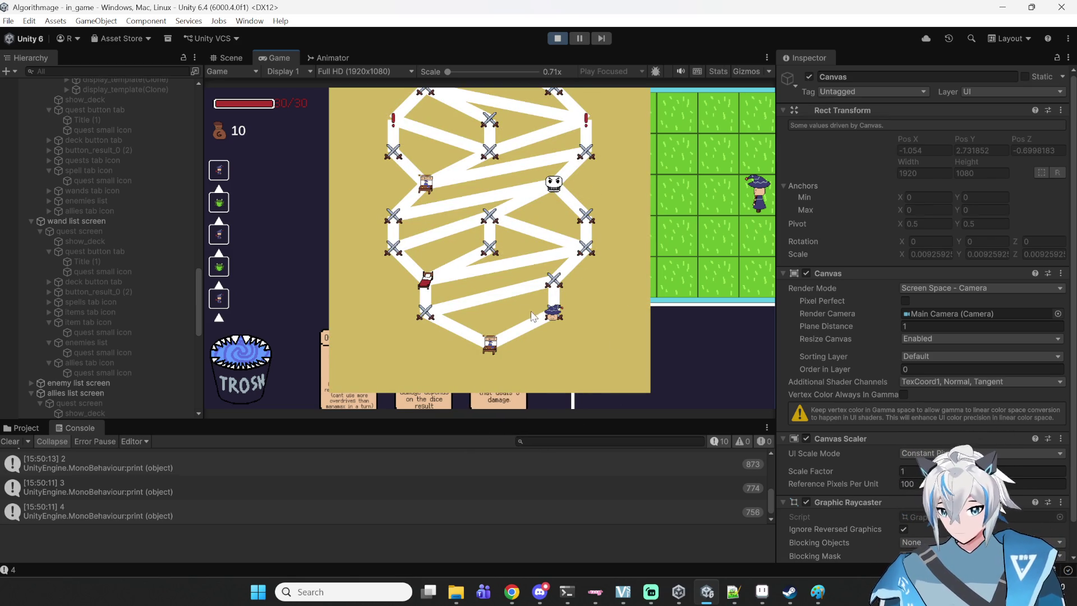
- Enter the next battle and attach a bronze repeater under Start with a fireball inside
left_click(552, 316)
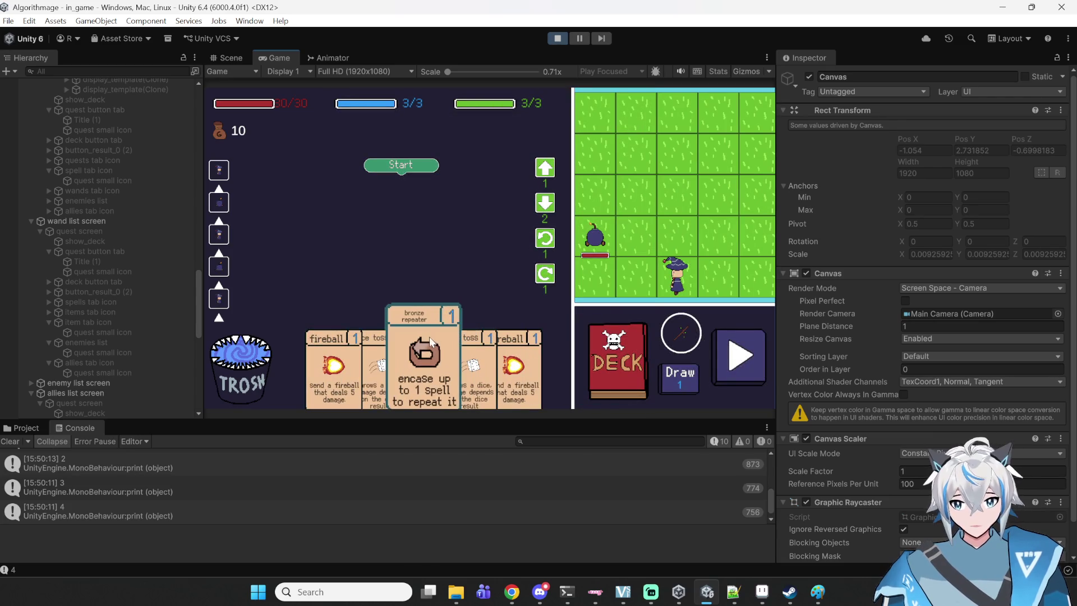
left_click_drag(419, 373, 402, 293)
mouse_move(415, 234)
left_mouse_down()
mouse_move(415, 217)
mouse_move(408, 224)
left_mouse_up()
left_click_drag(352, 368, 366, 267)
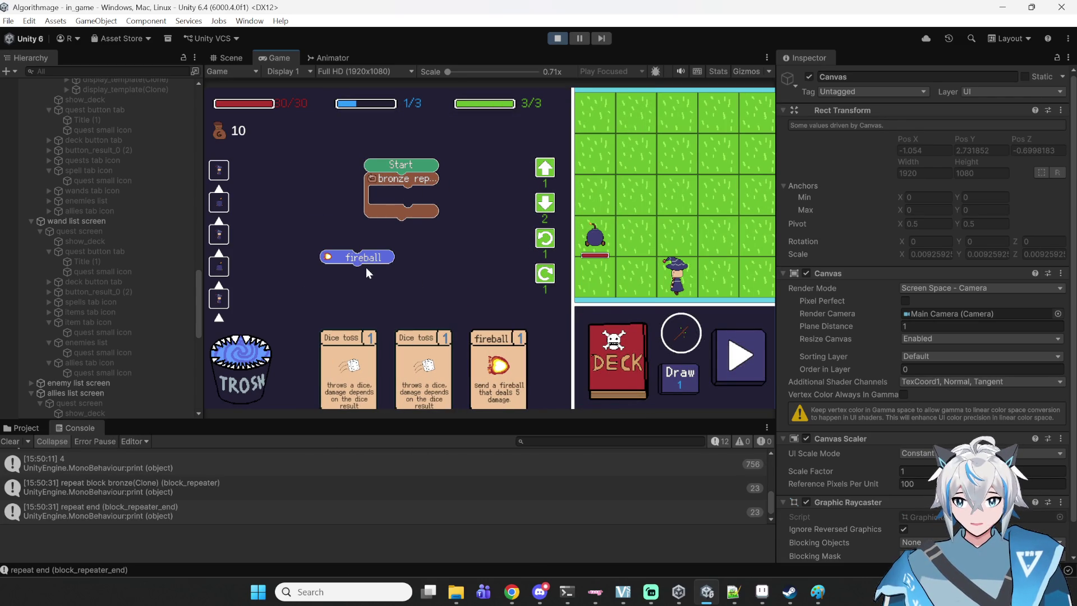
left_click_drag(406, 237, 409, 247)
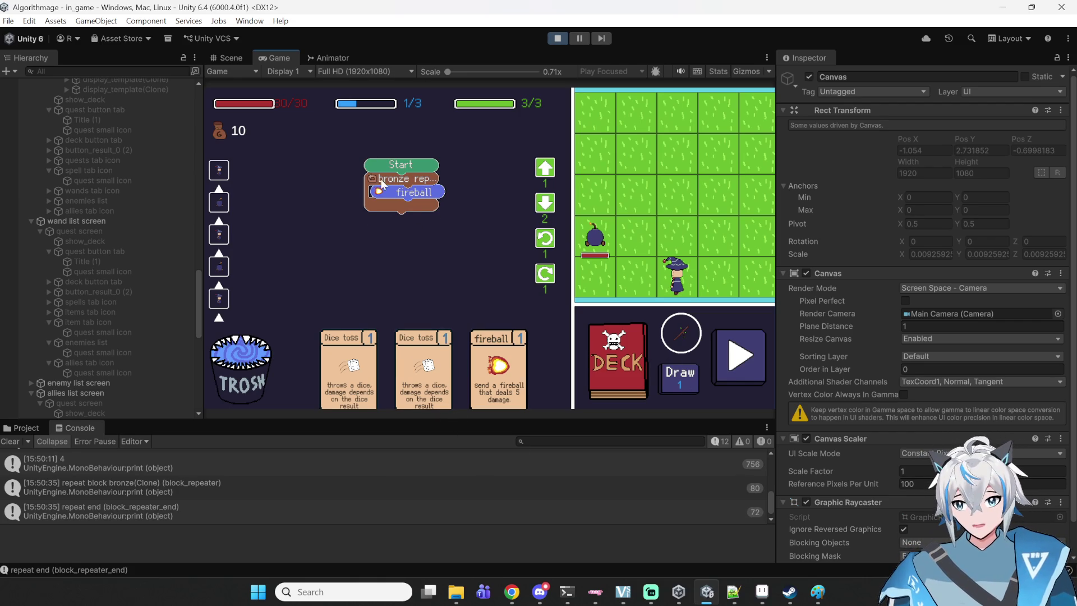
- Check the deck list, add Move Forward, Rotate Right and the remaining fireball, then run the spell
left_click(639, 393)
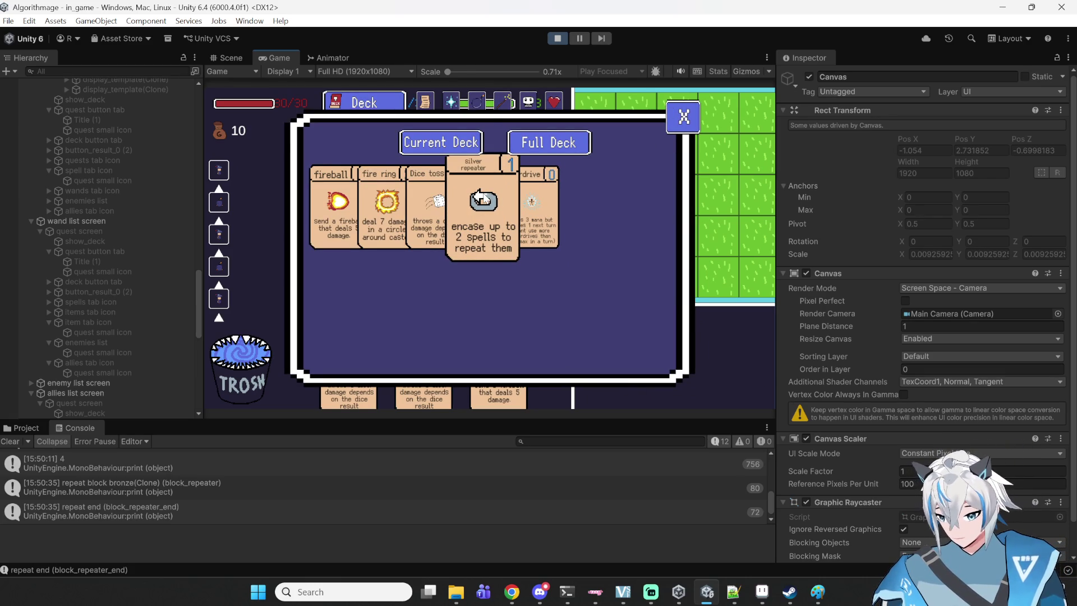
left_click(683, 117)
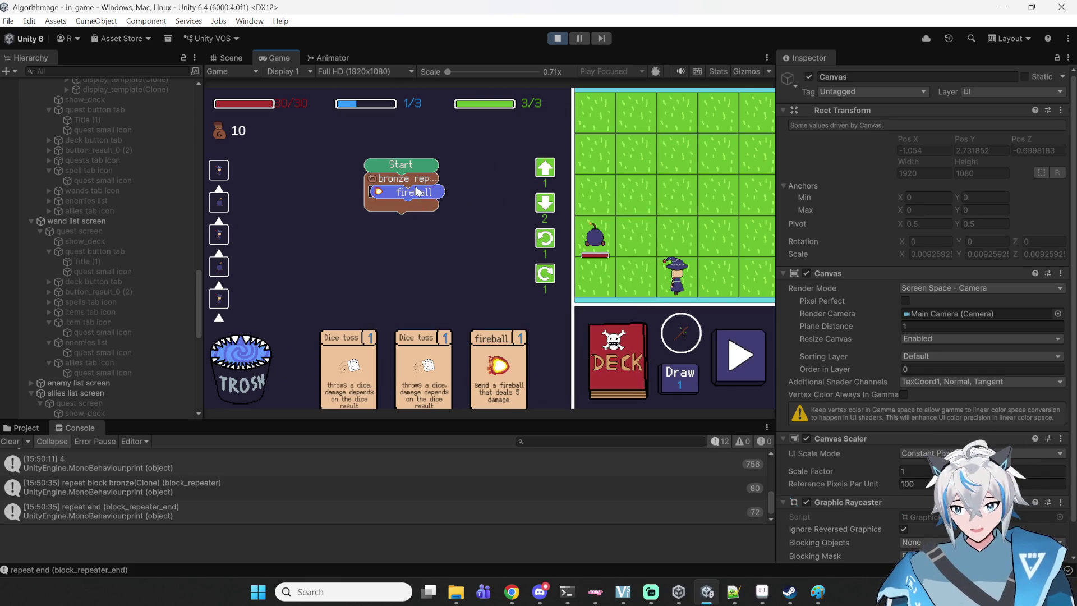
left_click(543, 181)
left_click(543, 181)
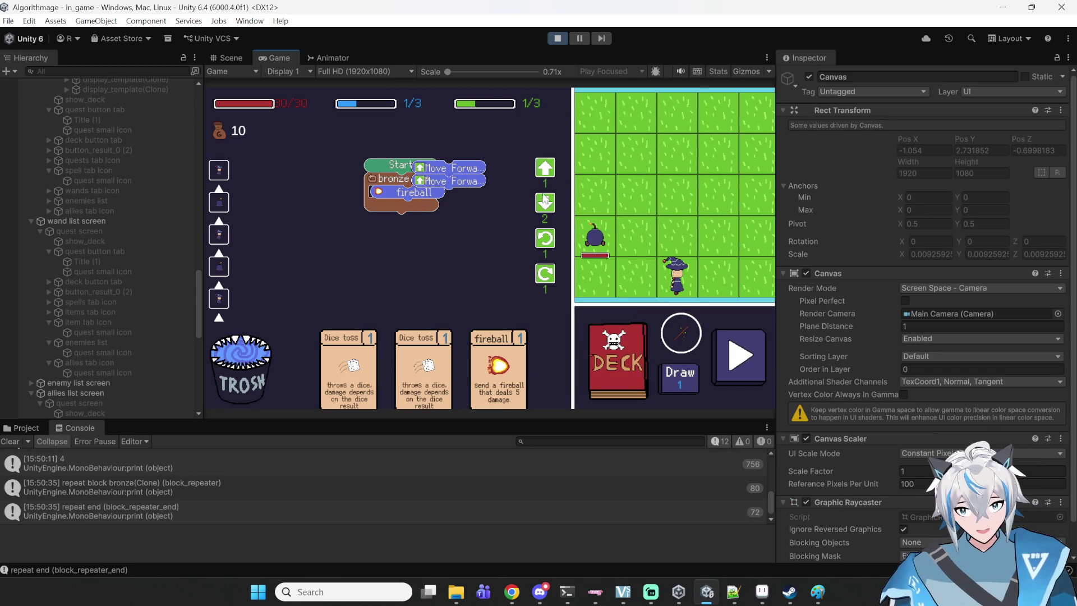
left_click(547, 274)
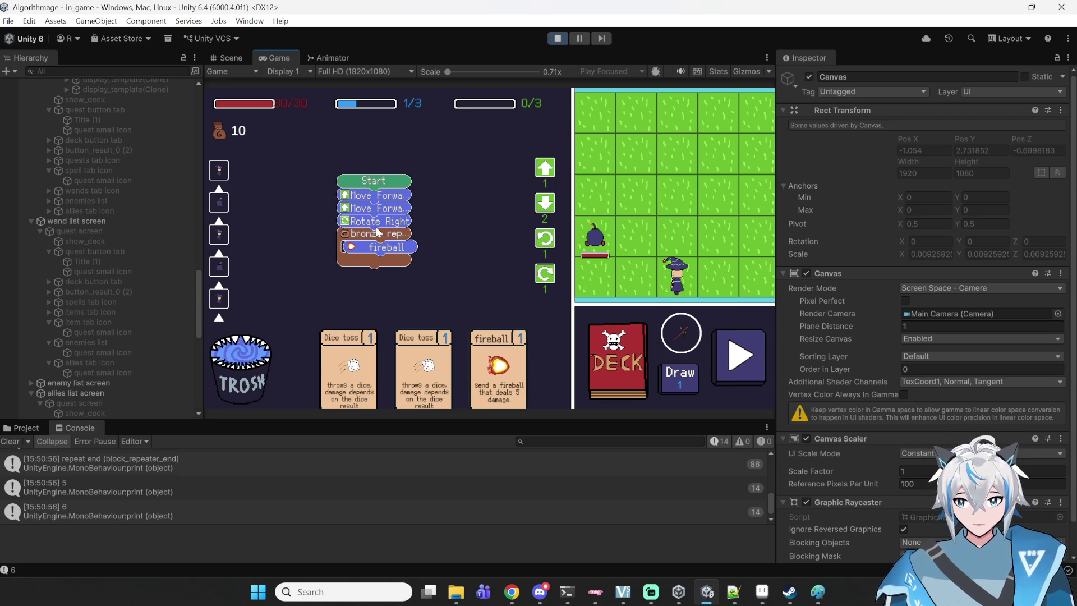
mouse_move(498, 368)
left_mouse_down()
mouse_move(475, 289)
mouse_move(368, 281)
left_mouse_up()
mouse_move(368, 365)
left_mouse_down()
mouse_move(247, 367)
mouse_move(235, 342)
left_mouse_up()
left_click(735, 352)
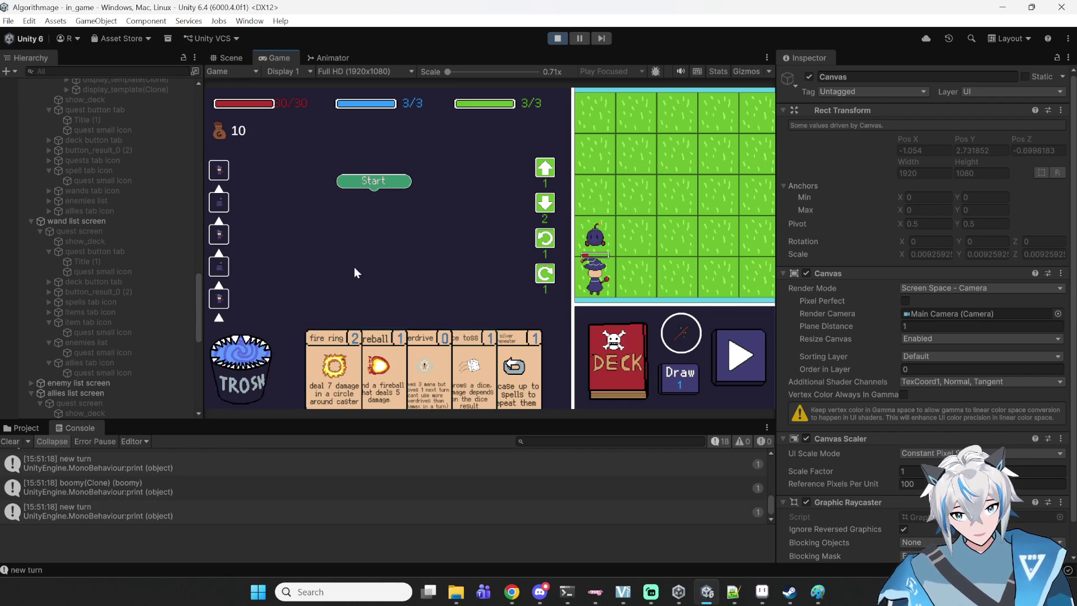
- Play the rotate/move card and silver repeater with fire ring, win for 21 Gold, and continue
mouse_move(406, 337)
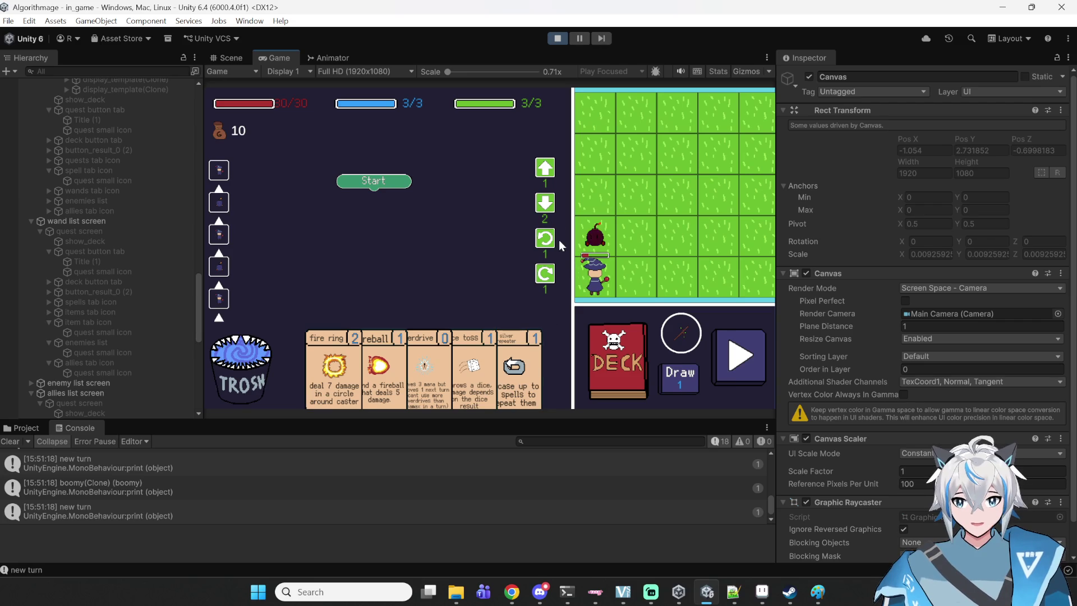
left_click(545, 273)
left_click(545, 169)
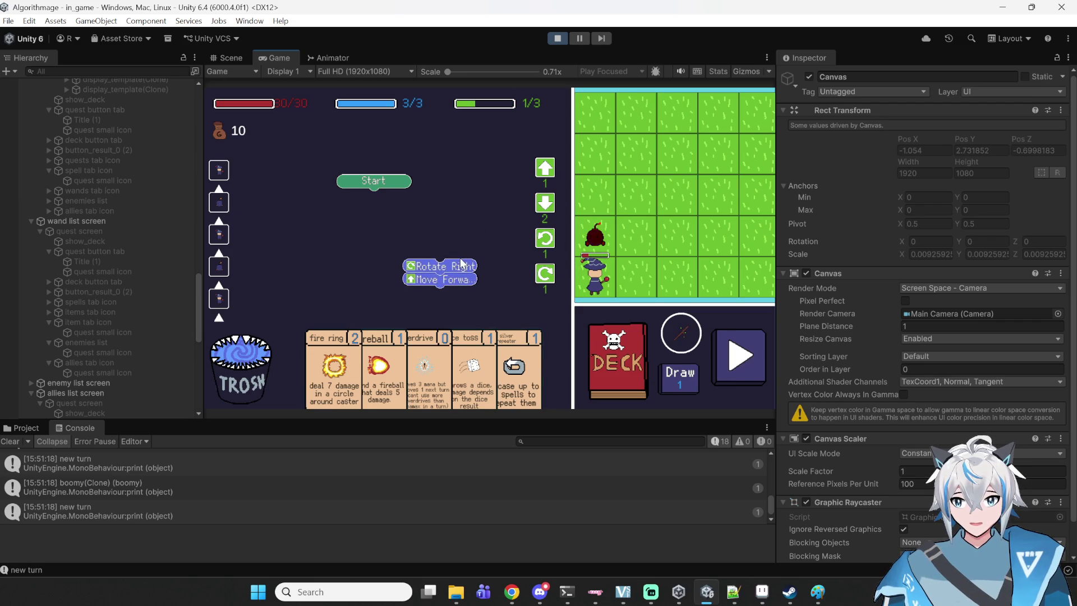
mouse_move(350, 352)
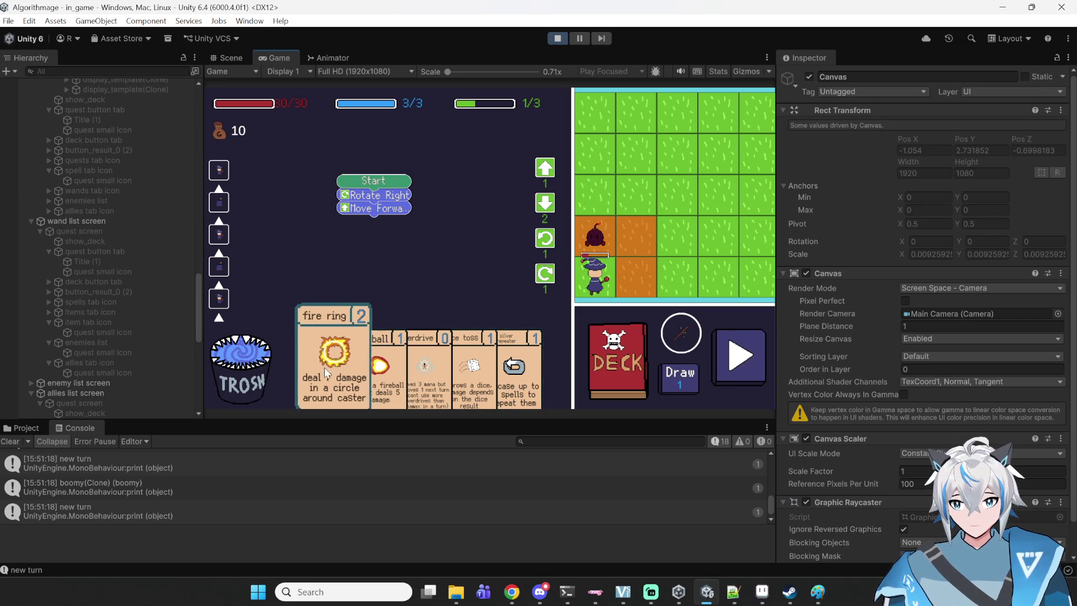
left_click(507, 367)
left_click(362, 361)
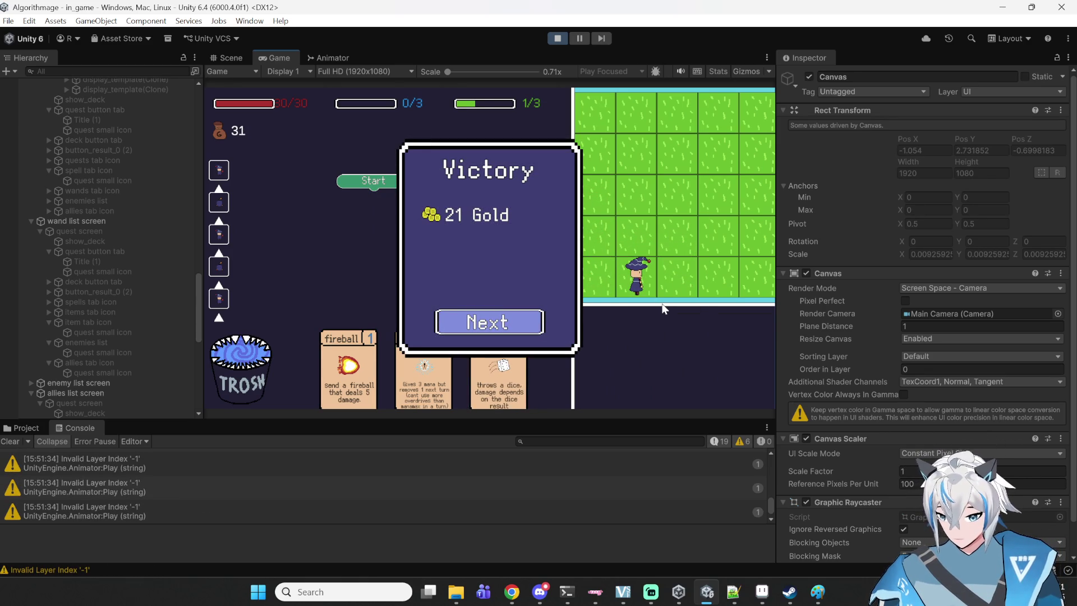
left_click(499, 324)
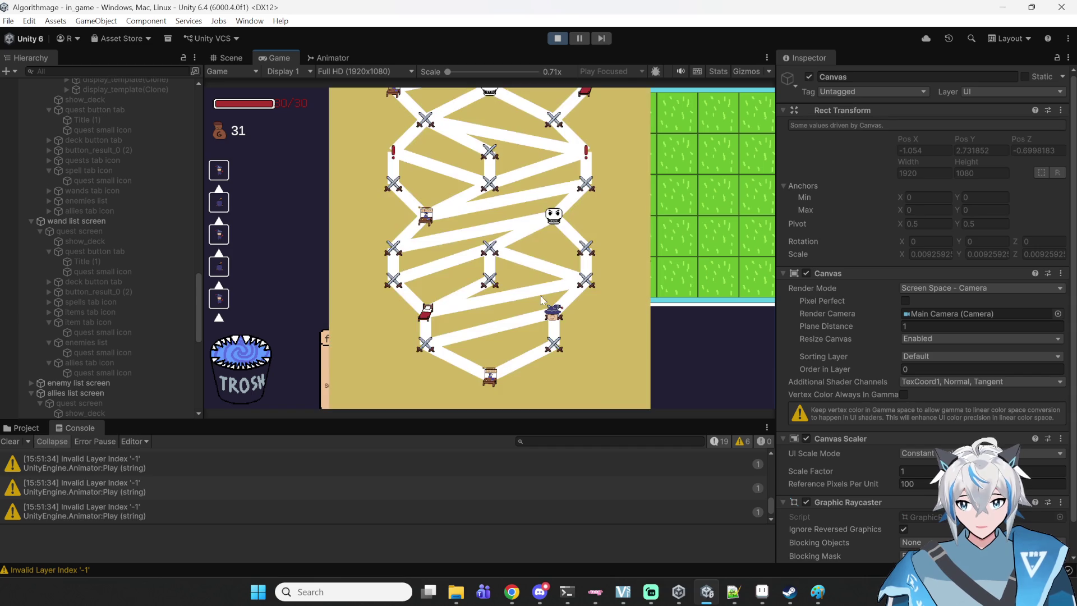
- Stop the playtest and pan across the DEFEAT, title, Magic Shop, Pause and Choose a Quest canvases
left_click(557, 38)
left_click_drag(501, 200, 387, 156)
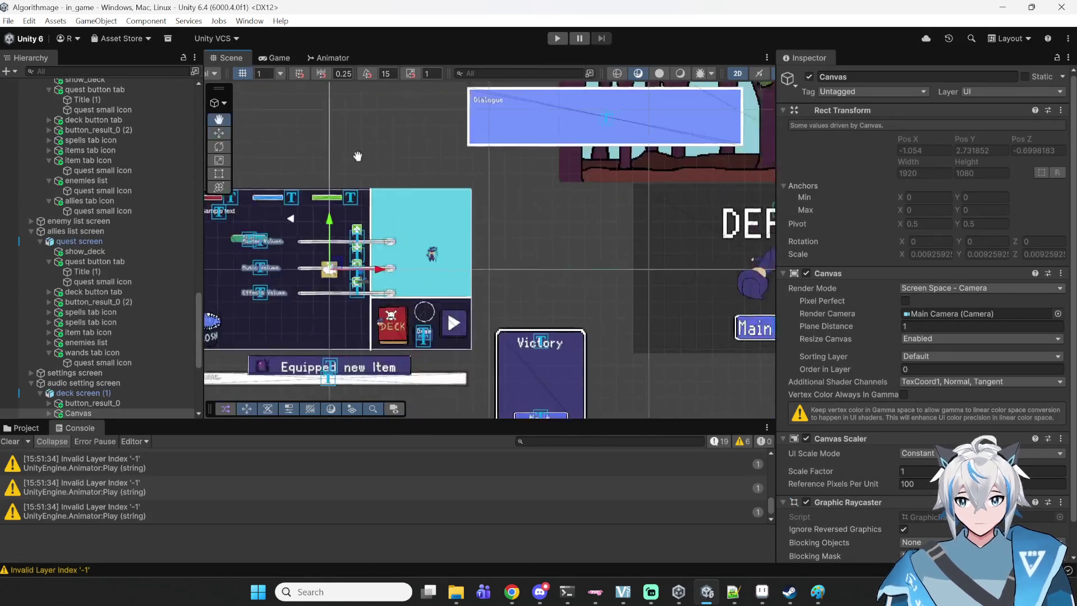
left_click_drag(567, 251, 277, 224)
scroll(462, 245, "down", 3)
scroll(388, 216, "down", 3)
mouse_move(430, 314)
left_mouse_down()
mouse_move(452, 220)
mouse_move(527, 209)
left_mouse_up()
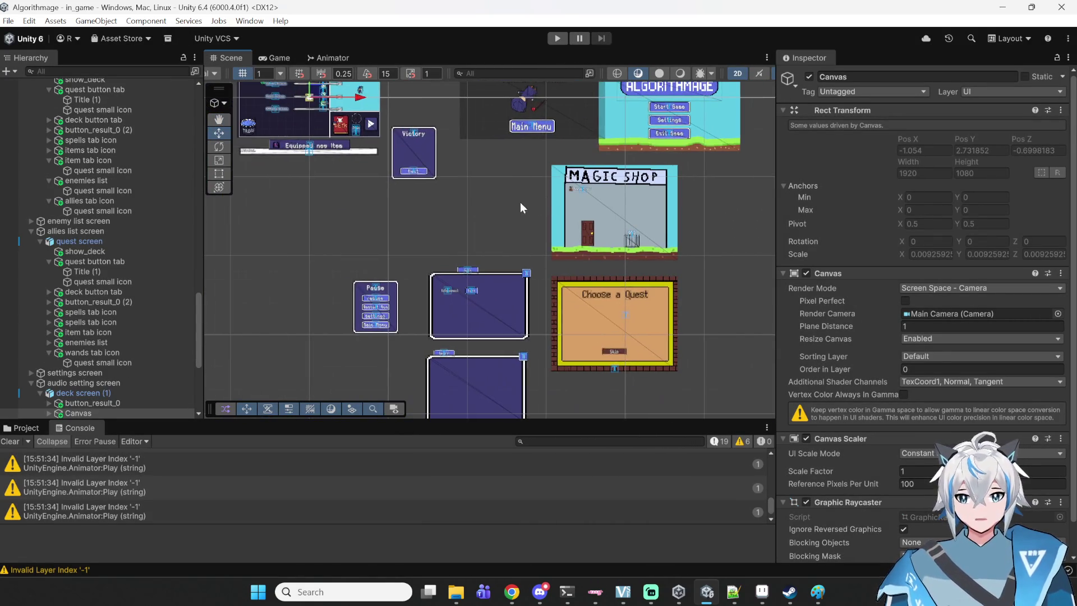
scroll(422, 270, "up", 2)
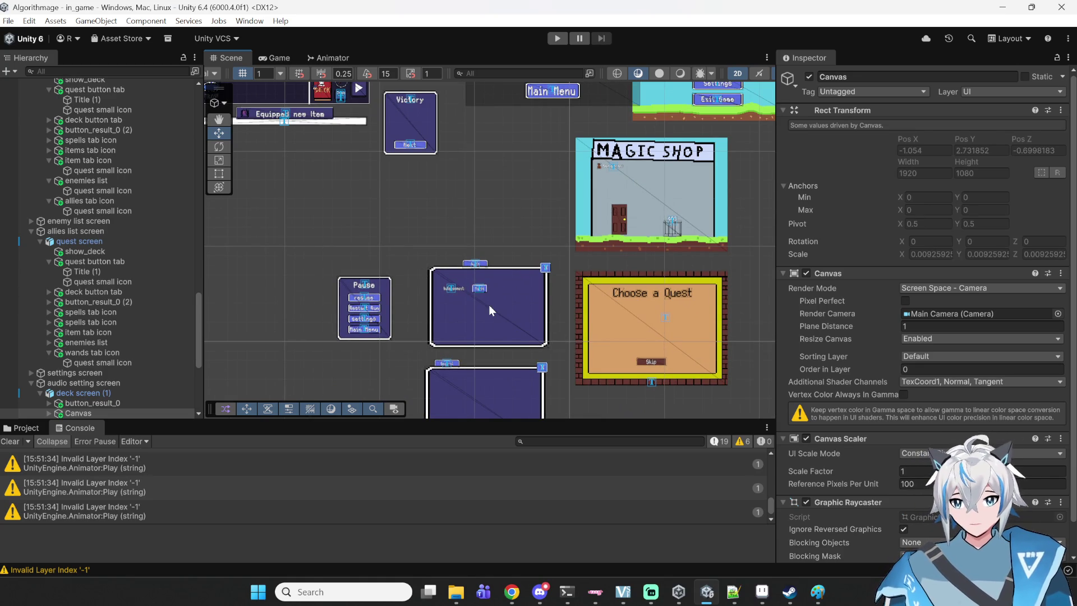
- Frame the battle screen canvas in the Scene view, then start Play mode again
mouse_move(470, 225)
left_mouse_down()
mouse_move(552, 290)
mouse_move(527, 312)
left_mouse_up()
scroll(552, 241, "up", 1)
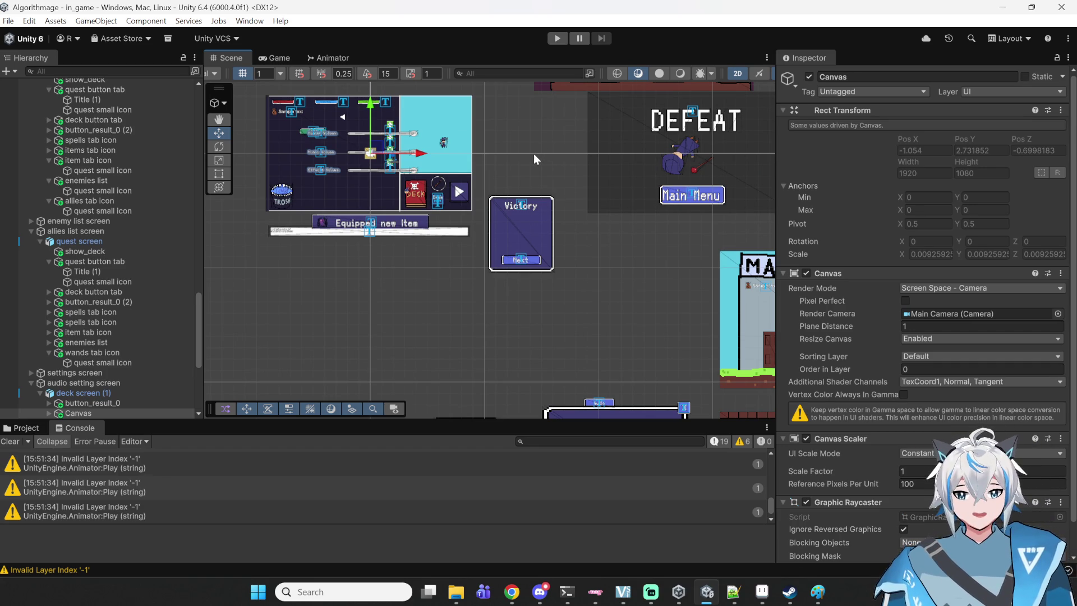
left_click_drag(533, 153, 570, 194)
scroll(577, 258, "up", 3)
scroll(463, 331, "up", 1)
left_click_drag(463, 332, 492, 210)
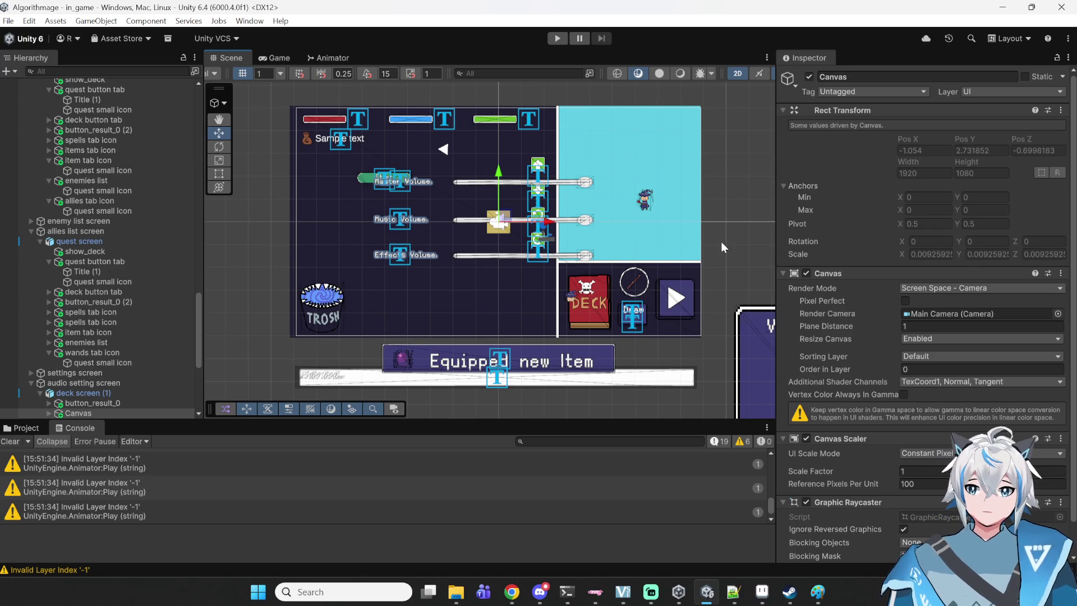
left_click_drag(720, 242, 709, 234)
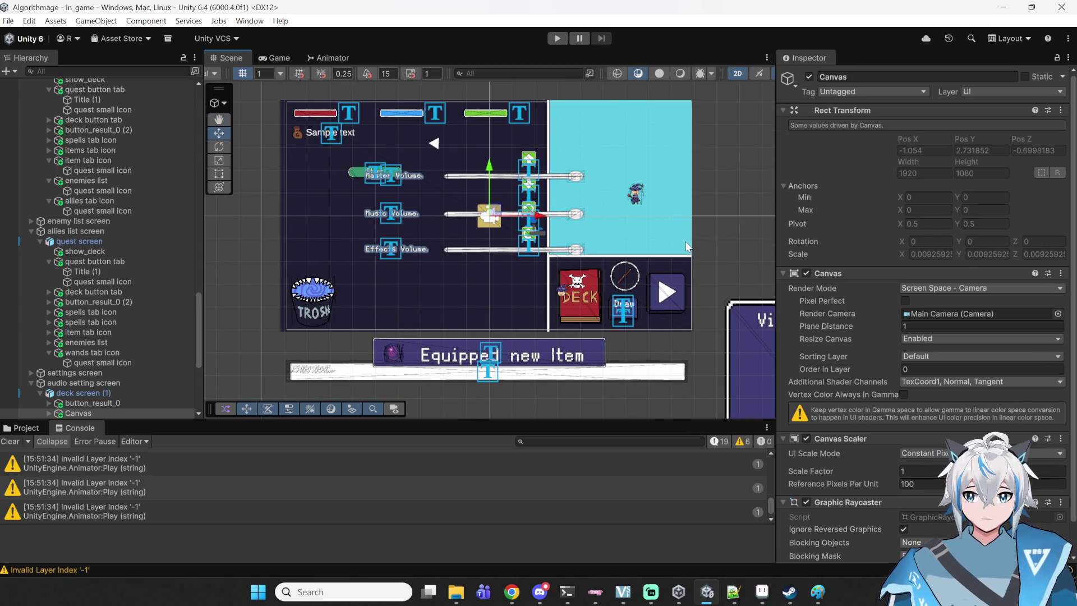
left_click(557, 38)
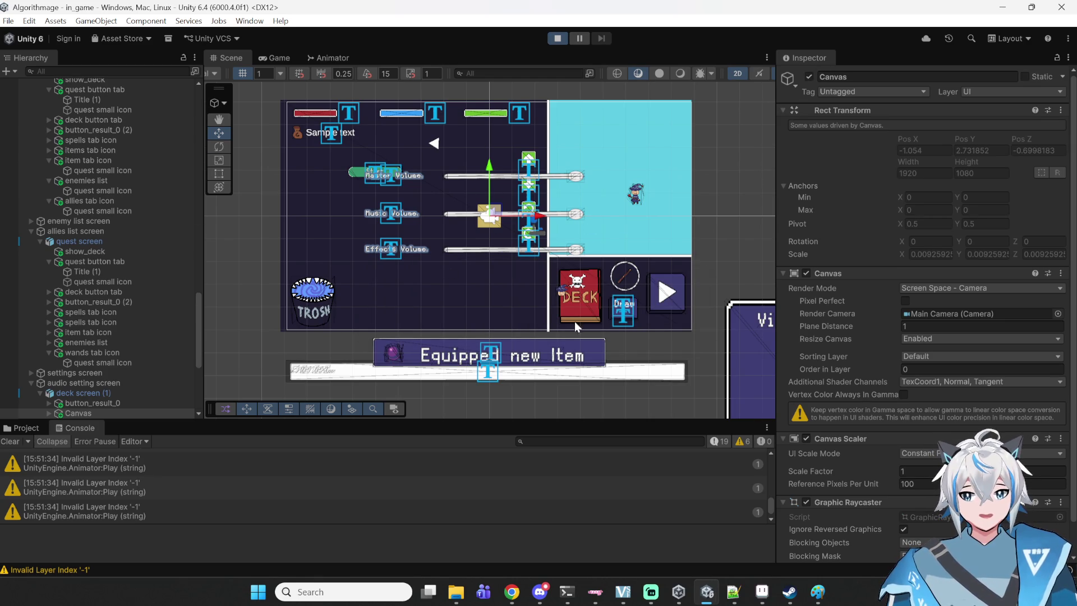
left_click(493, 230)
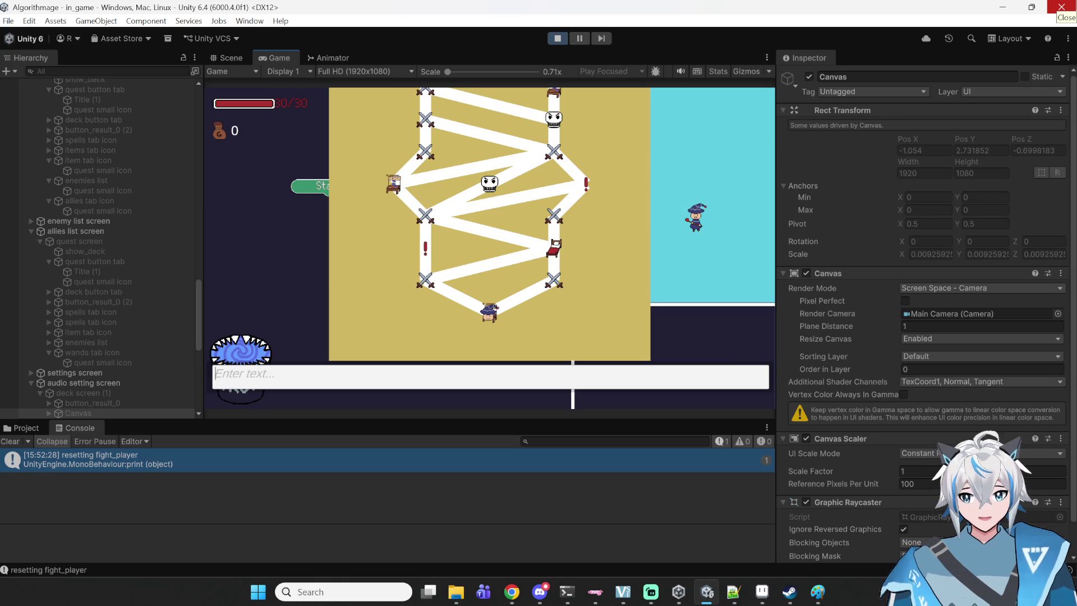
- Equip the Hungry Medkit with an 'equip' console command, pasting the name copied from the Inspector
type("aqui")
key("BackSpace")
key("BackSpace")
key("BackSpace")
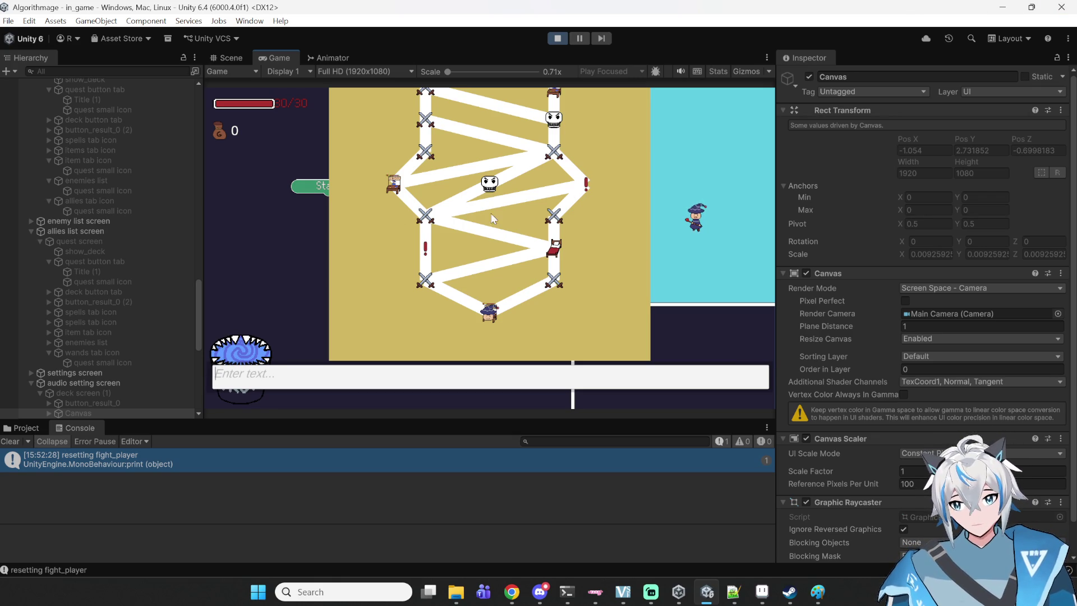
type("equ")
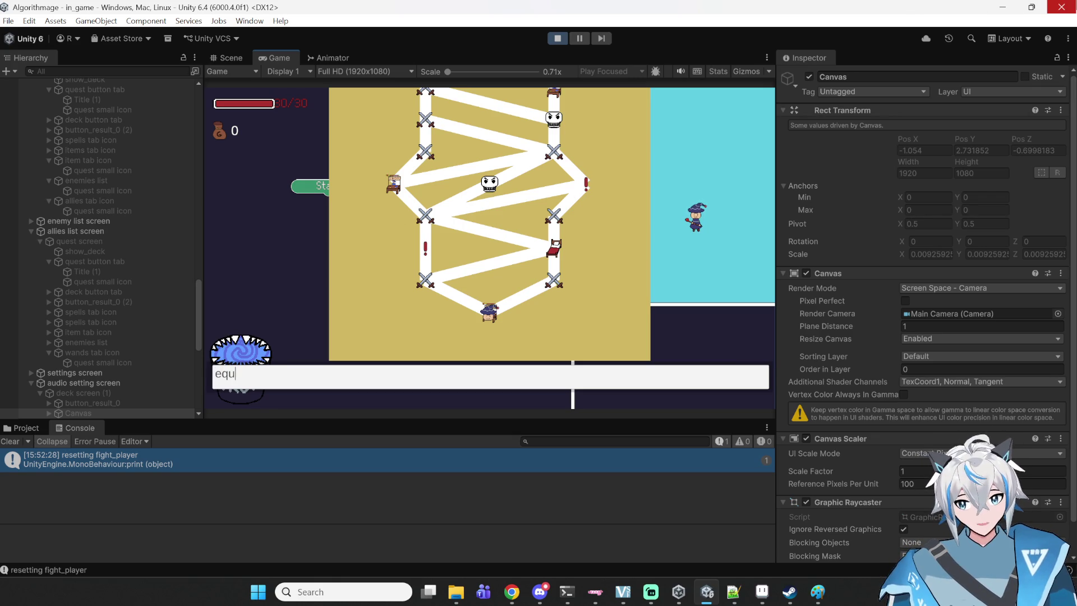
type("ipop")
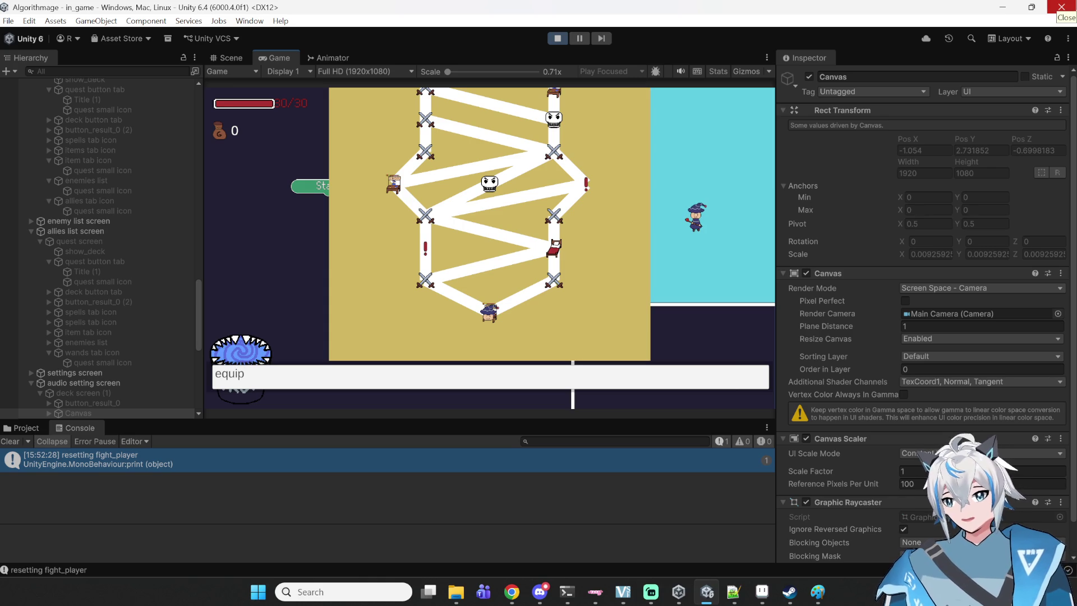
scroll(128, 233, "up", 10)
scroll(118, 196, "up", 10)
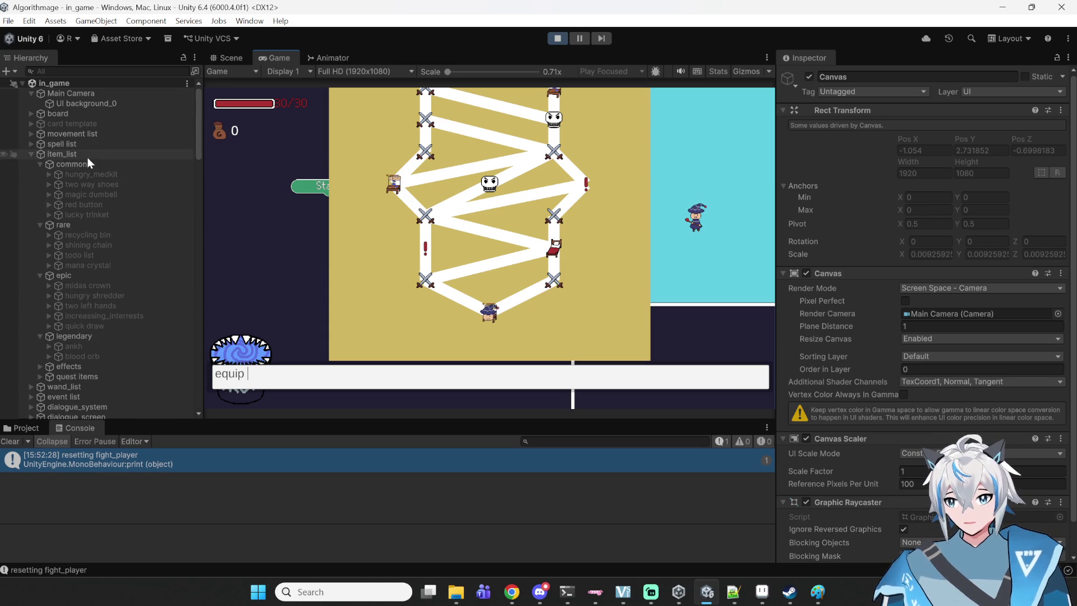
left_click(104, 175)
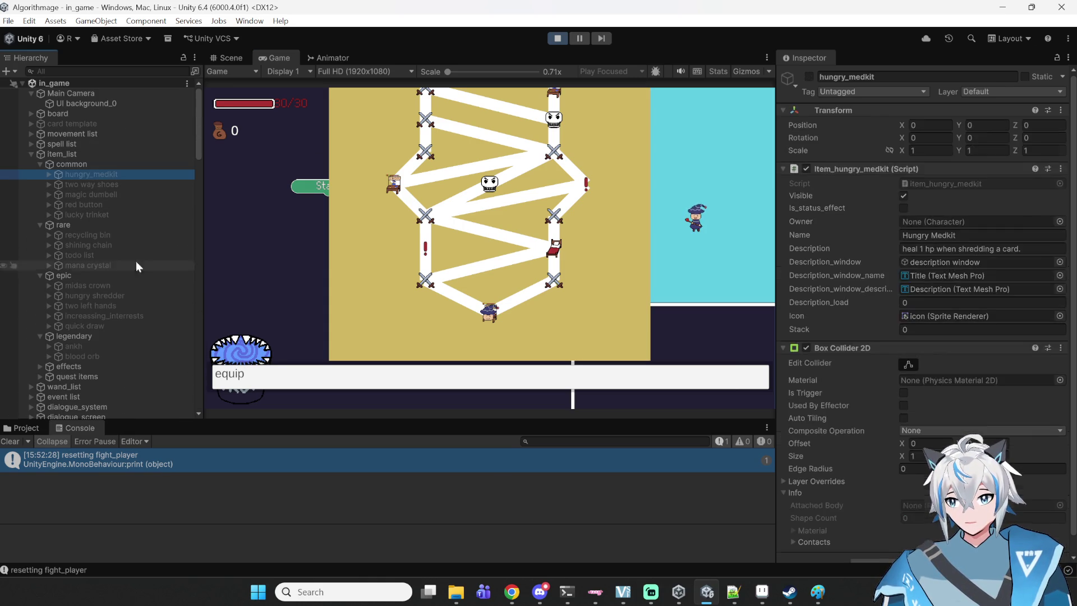
left_click(995, 237)
key("ctrl+c")
left_click(382, 381)
key("ctrl+v")
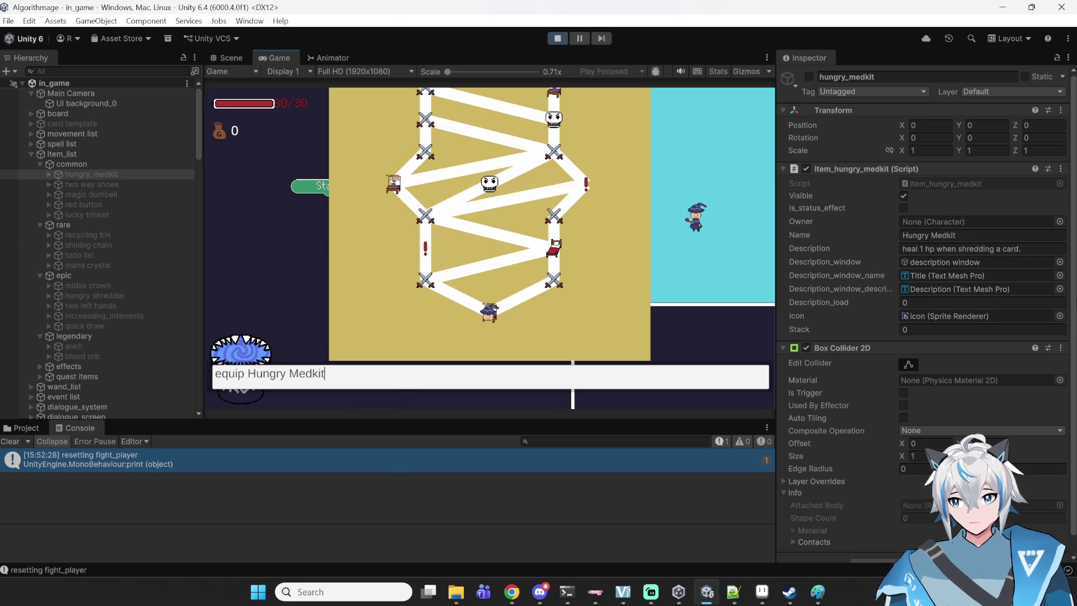
key("Return")
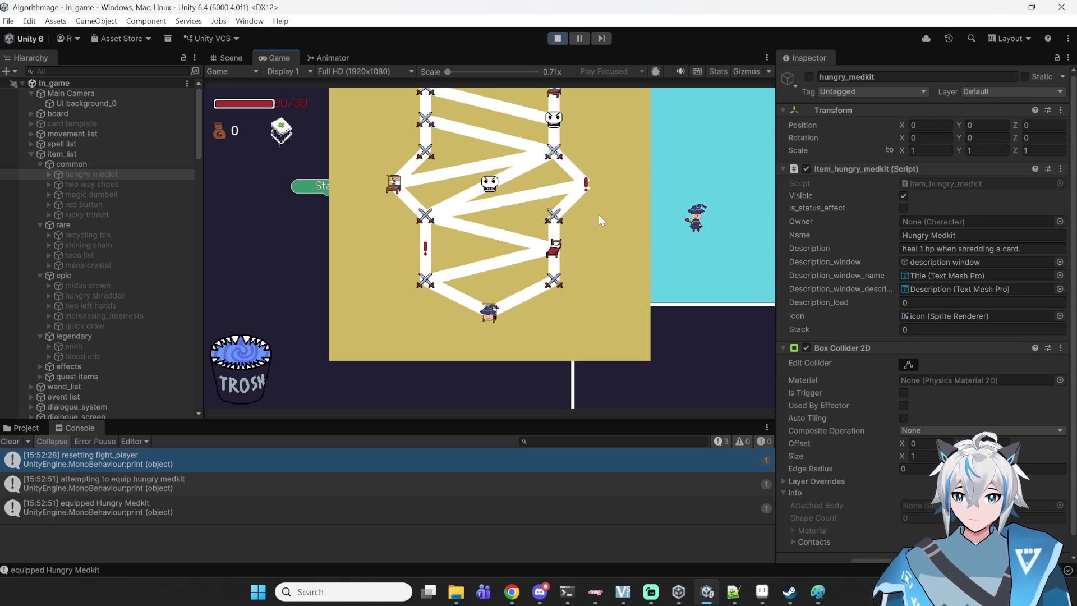
- Run 'createnode shop' in the console and travel to the new shop node
key("Return")
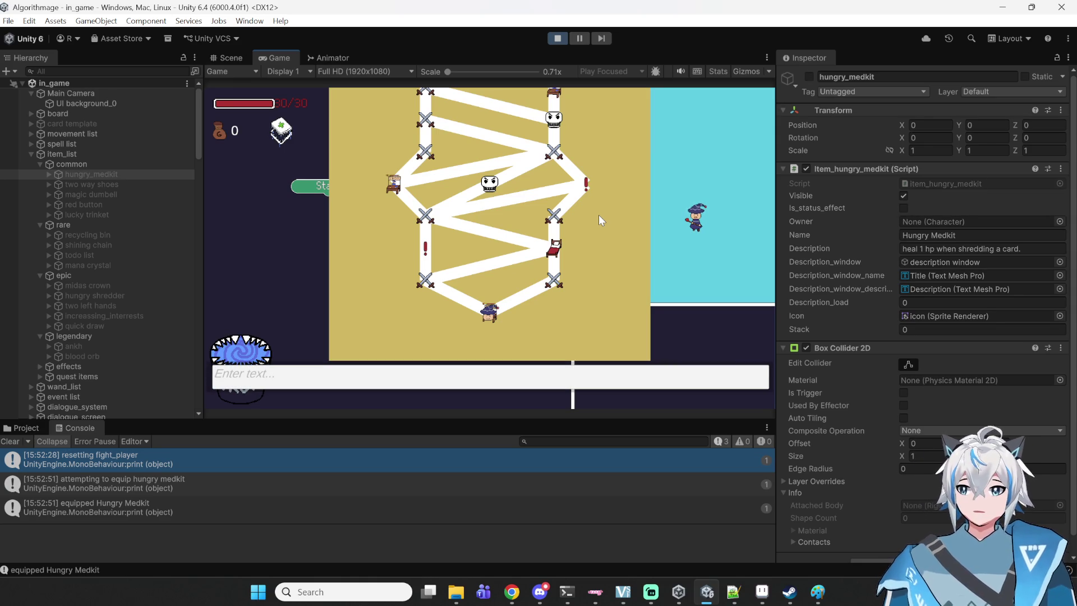
type("createnode shop")
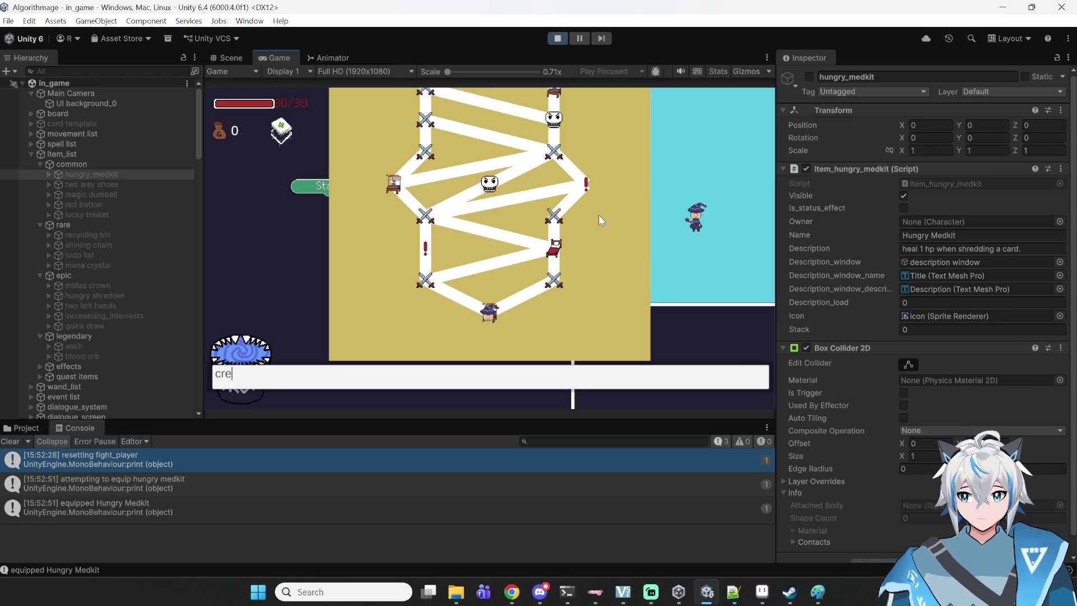
key("Return")
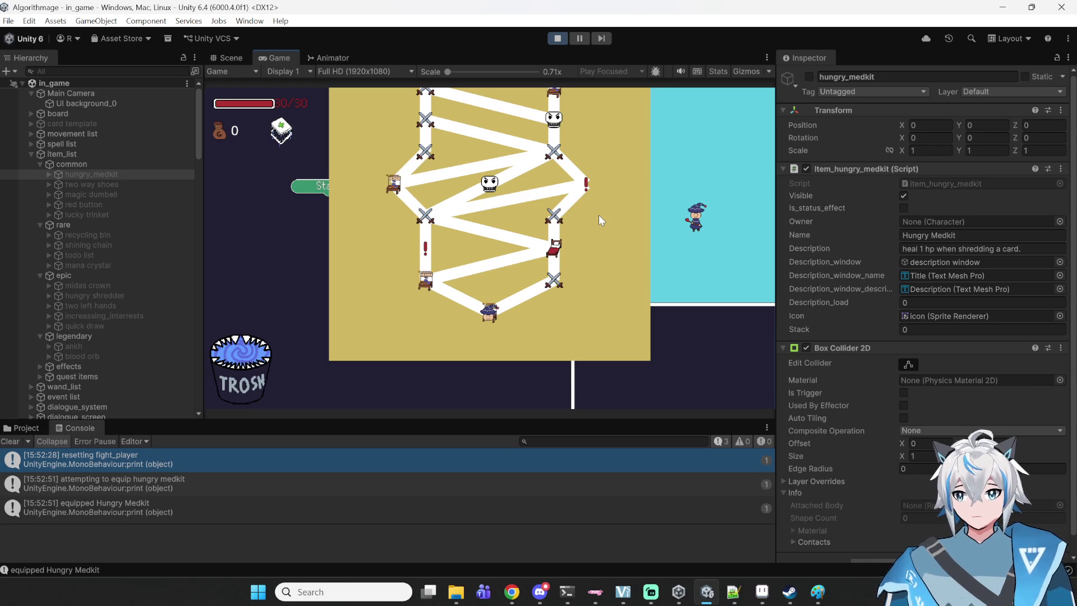
left_click(415, 281)
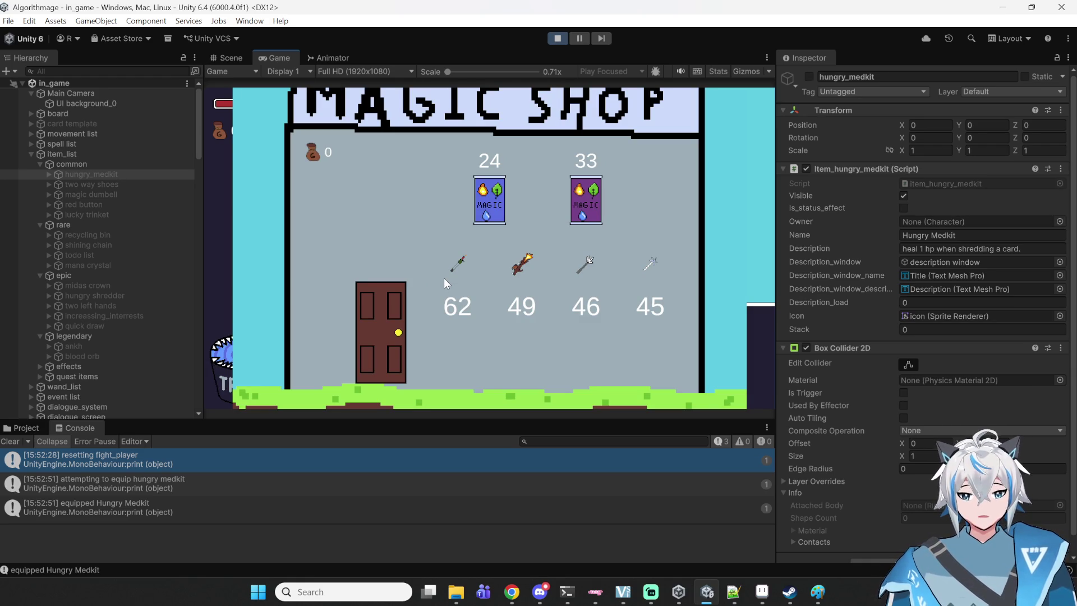
- Grant the player gold with the 'money 00000' console command
key("grave")
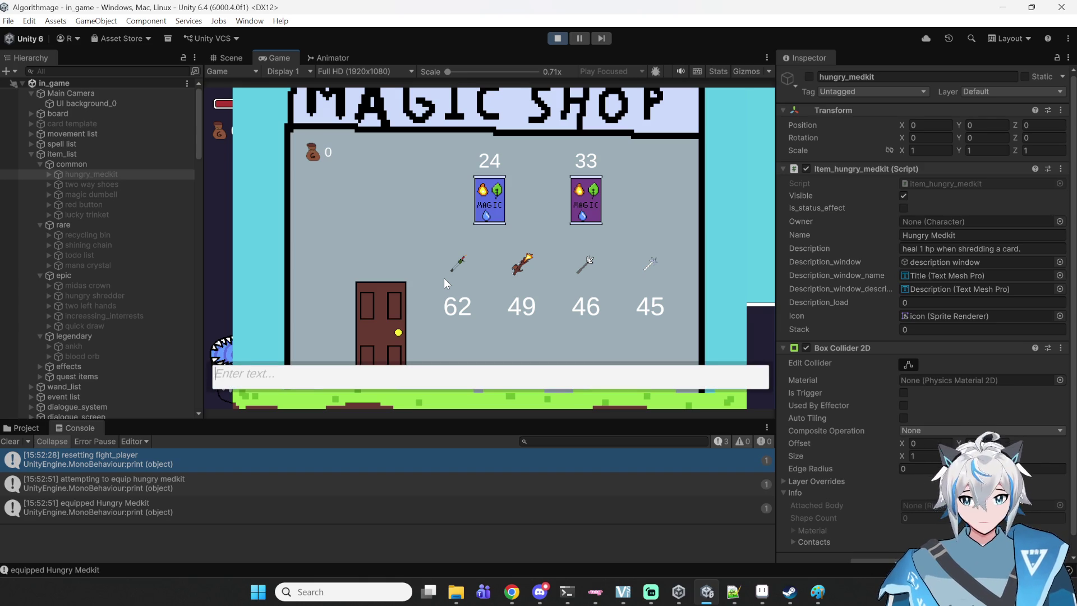
type("money ")
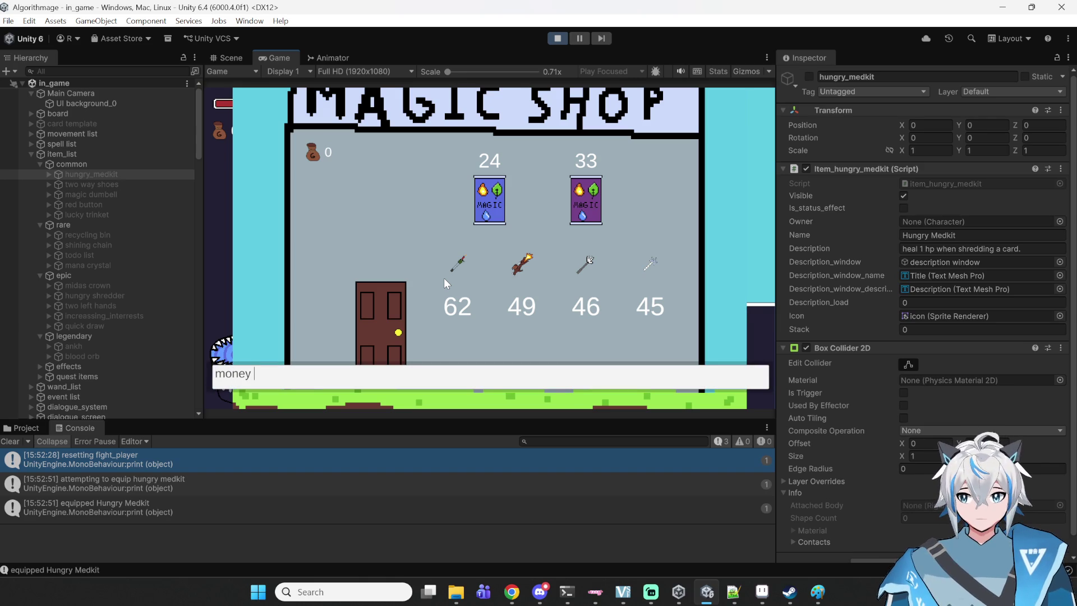
type("00000")
key("Return")
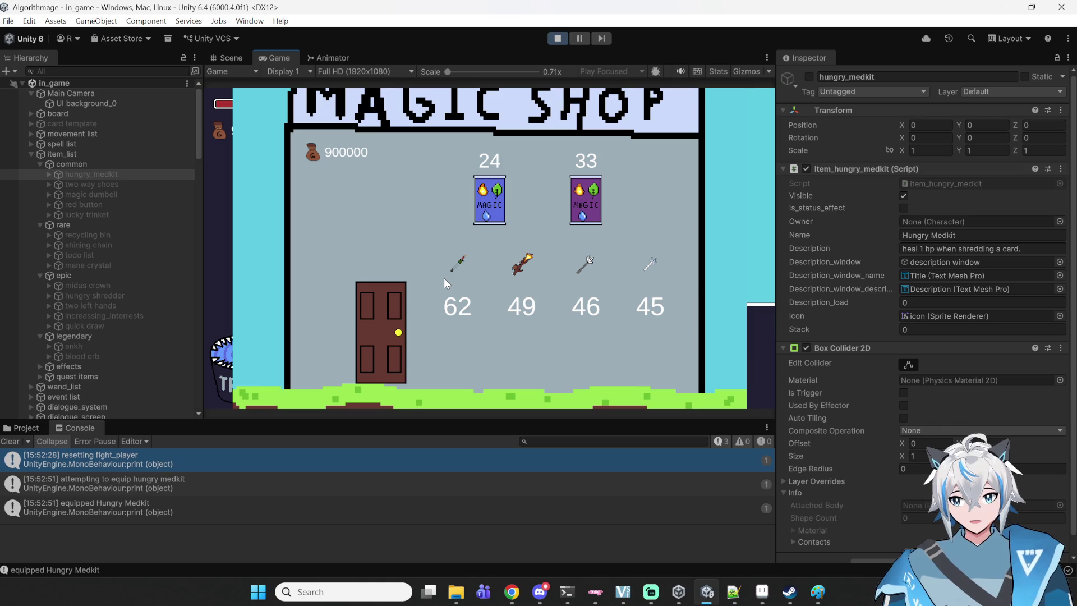
- Buy the 33- and 24-cost card packs, taking healing ring, gold repeater and fire ring
left_click(585, 201)
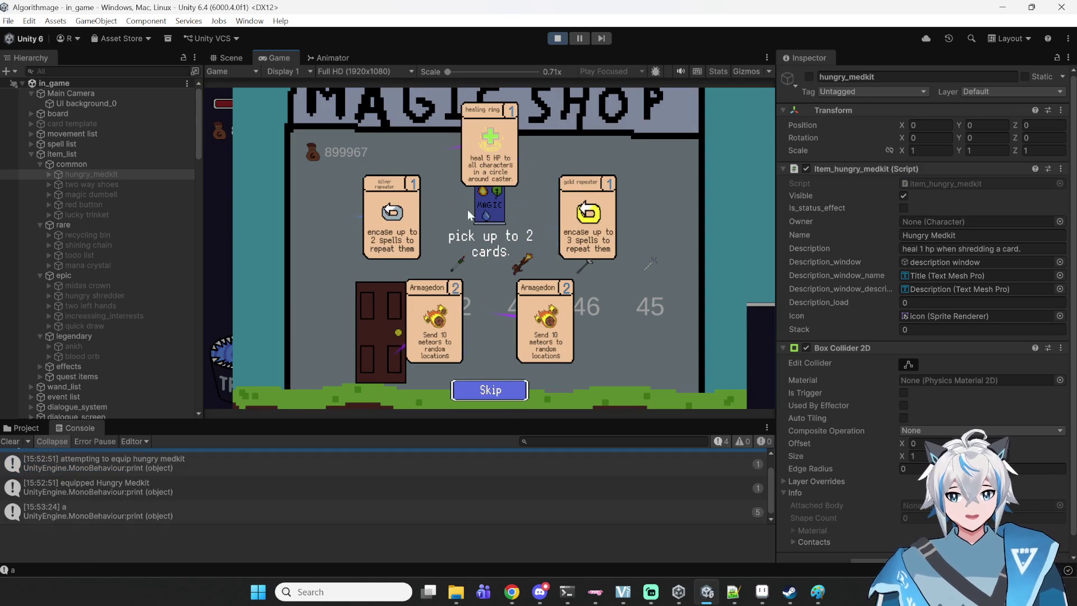
left_click(472, 185)
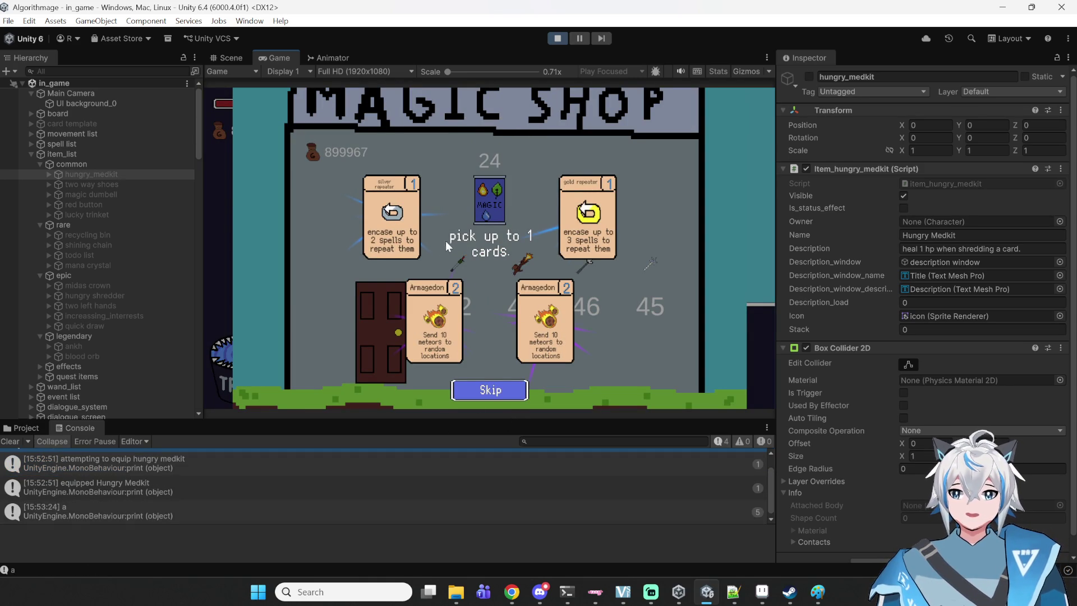
left_click(592, 231)
left_click(496, 208)
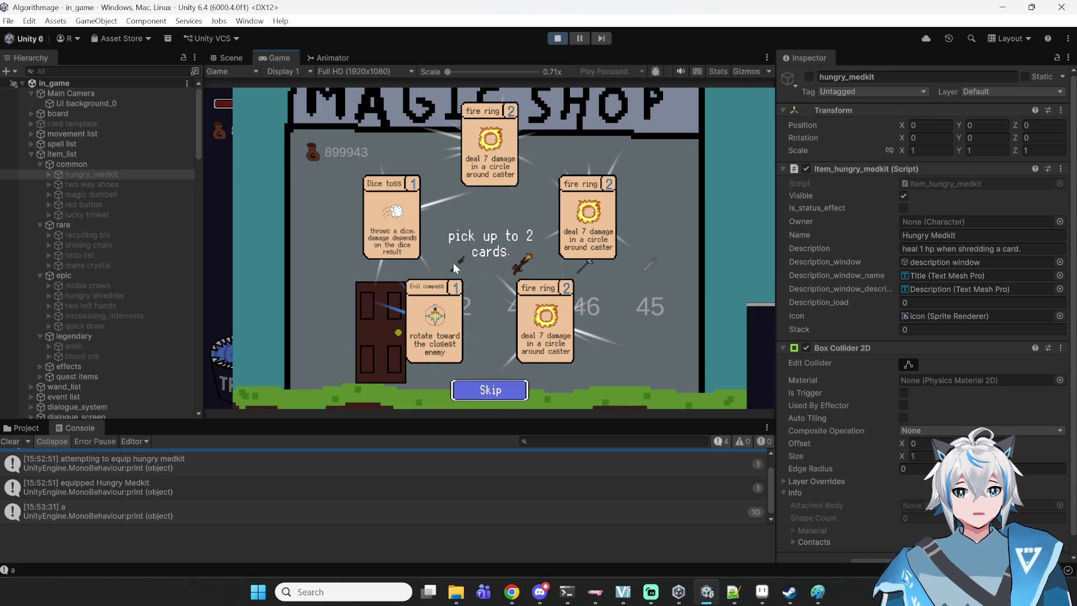
left_click(521, 316)
left_click(515, 385)
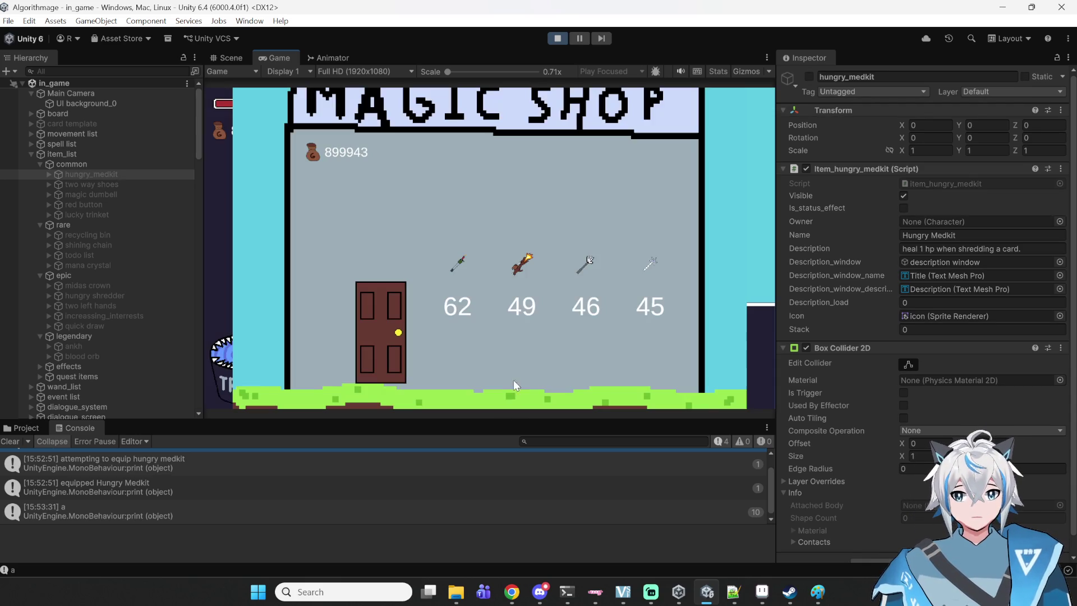
- Buy and equip the Dragon Wand, then choose a quest to start a battle
mouse_move(526, 267)
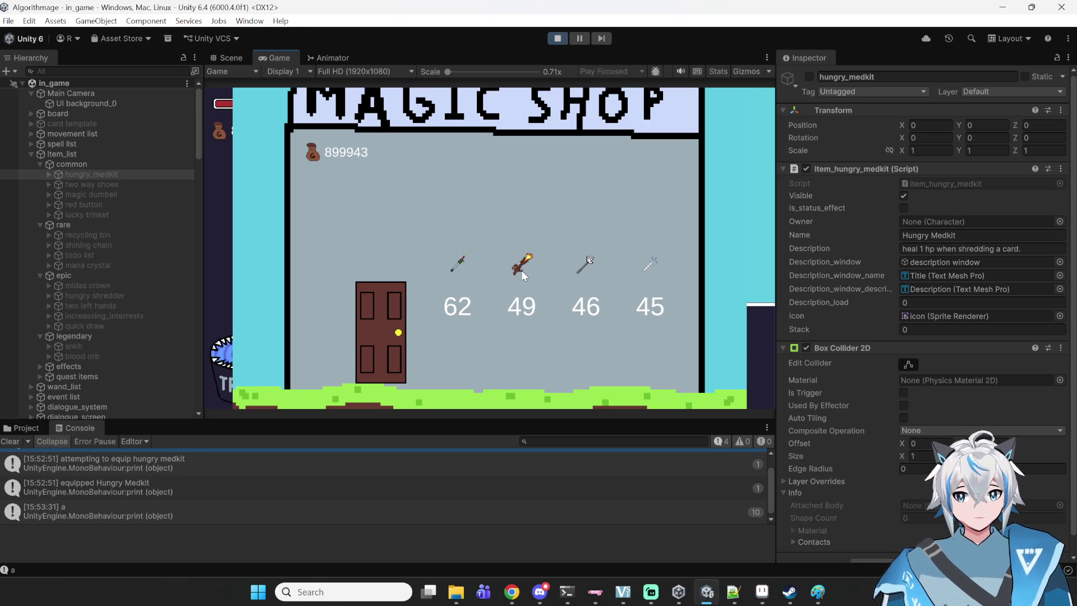
left_click(516, 268)
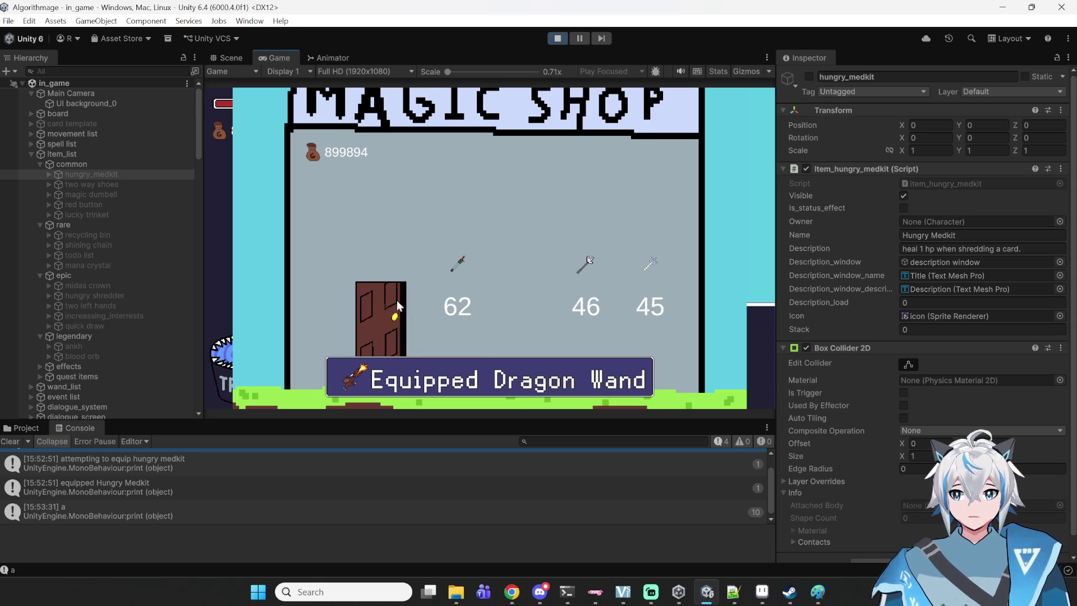
left_click(426, 279)
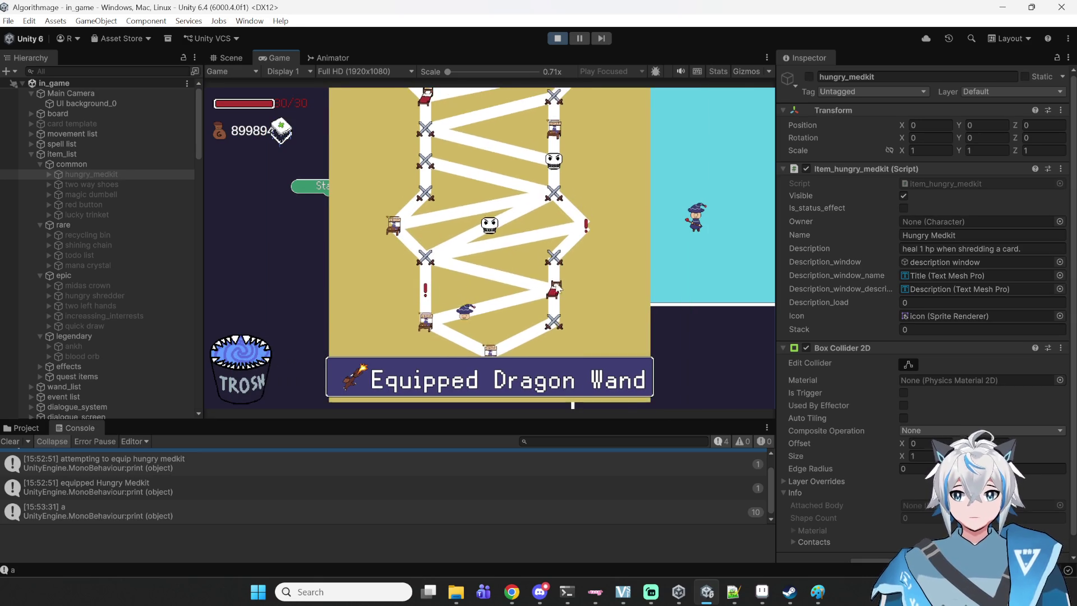
left_click(482, 267)
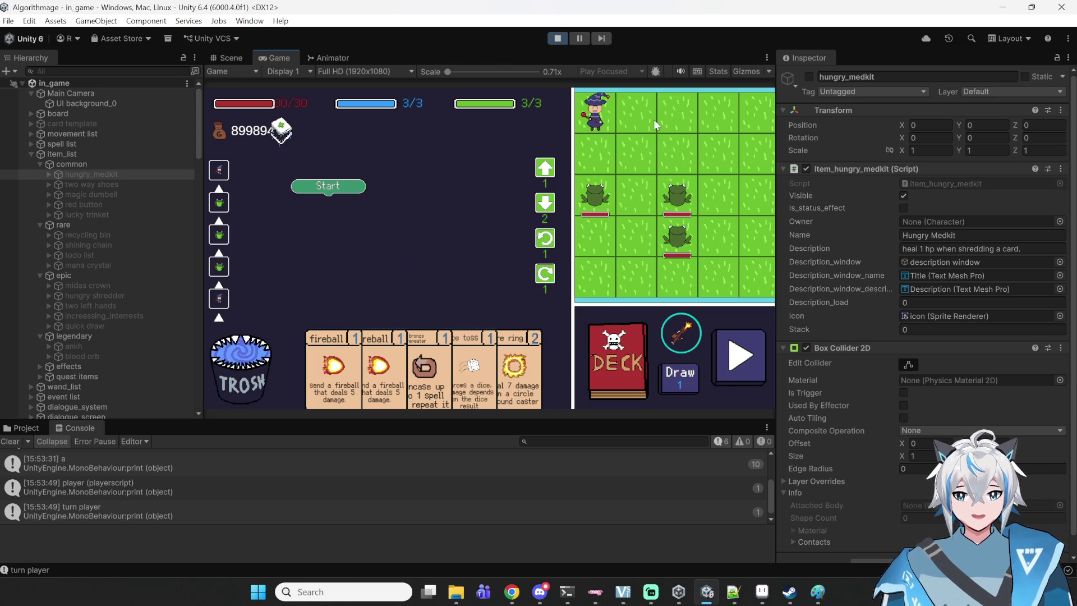
- Preview the Dragon Wand's attack range and attack the frogs with it
left_click(688, 332)
left_click(698, 340)
left_click(695, 341)
left_click(691, 328)
left_click(689, 336)
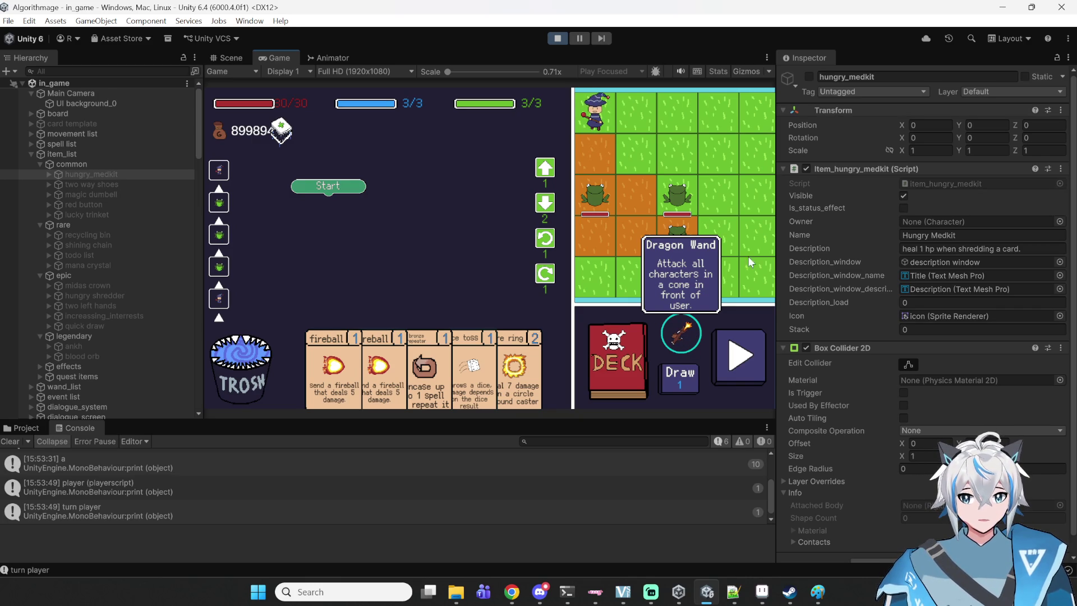
left_click(689, 342)
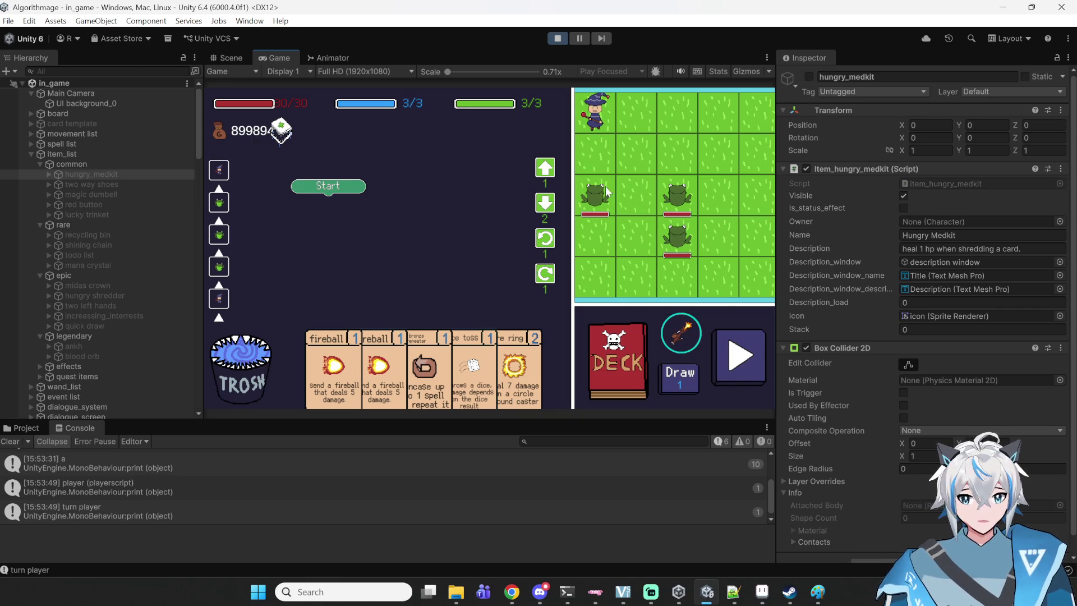
left_click(671, 343)
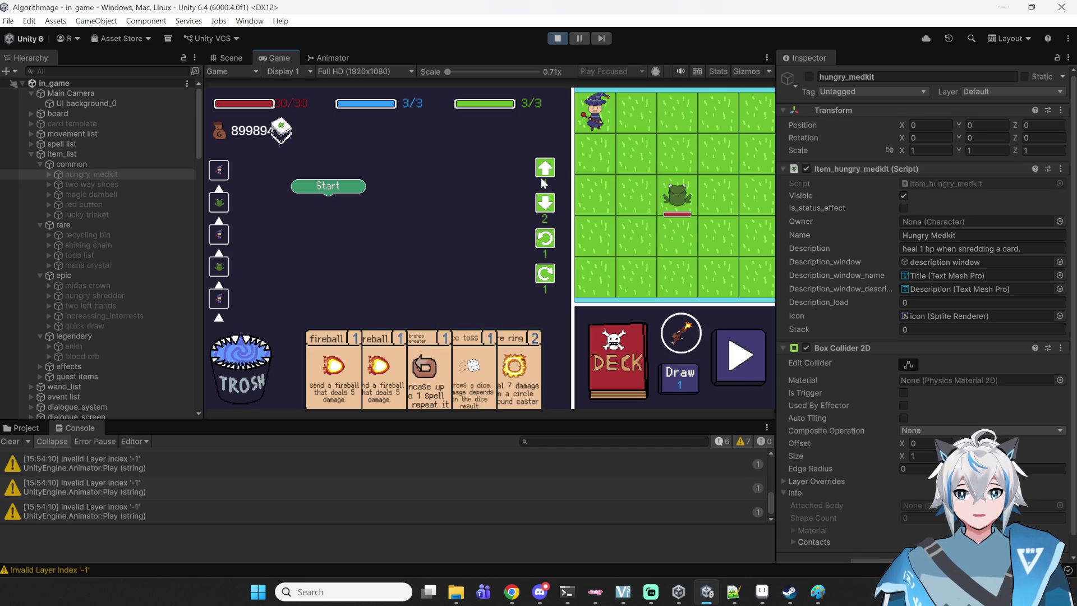
- Program two Move Forward, Rotate Left and a bronze repeater with fireball, run it, and return to the map
left_click(543, 204)
left_click(554, 272)
mouse_move(433, 164)
left_mouse_down()
mouse_move(383, 193)
mouse_move(314, 202)
left_mouse_up()
left_click_drag(432, 364, 420, 268)
mouse_move(365, 365)
left_mouse_down()
mouse_move(435, 280)
mouse_move(348, 259)
left_mouse_up()
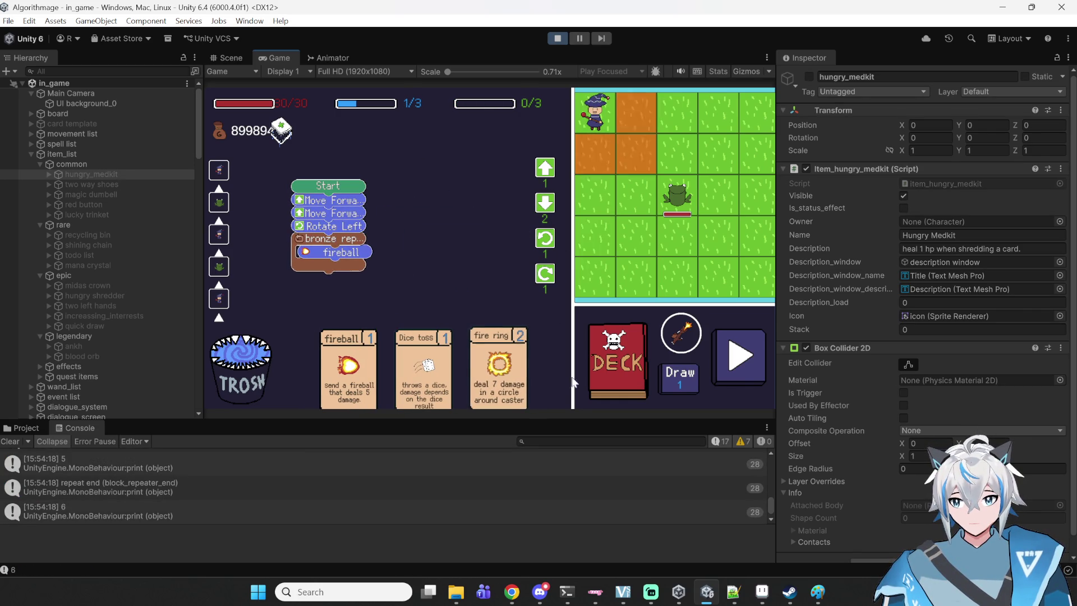
left_click(729, 359)
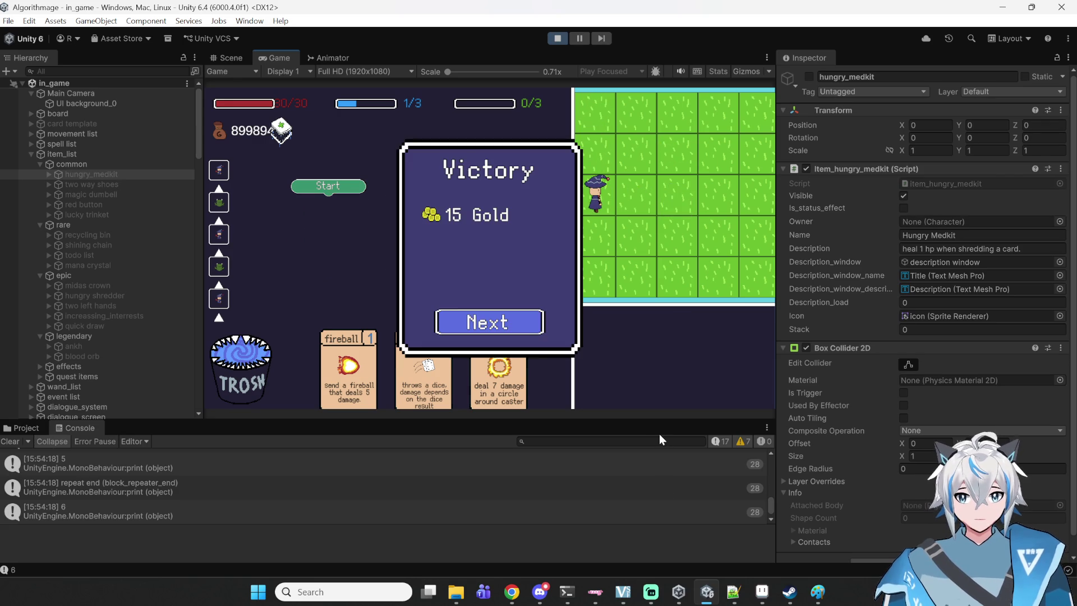
left_click(497, 322)
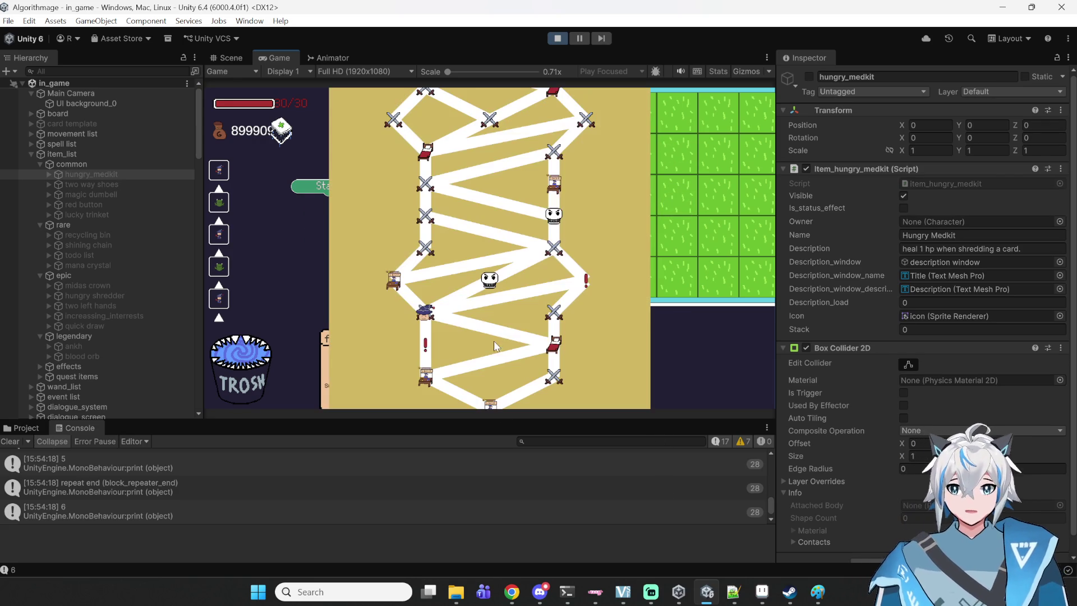
- Pick Pot of Green and Armagedon, buy the 33-gold pack for earthquake and healing ring, then exit
left_click(393, 279)
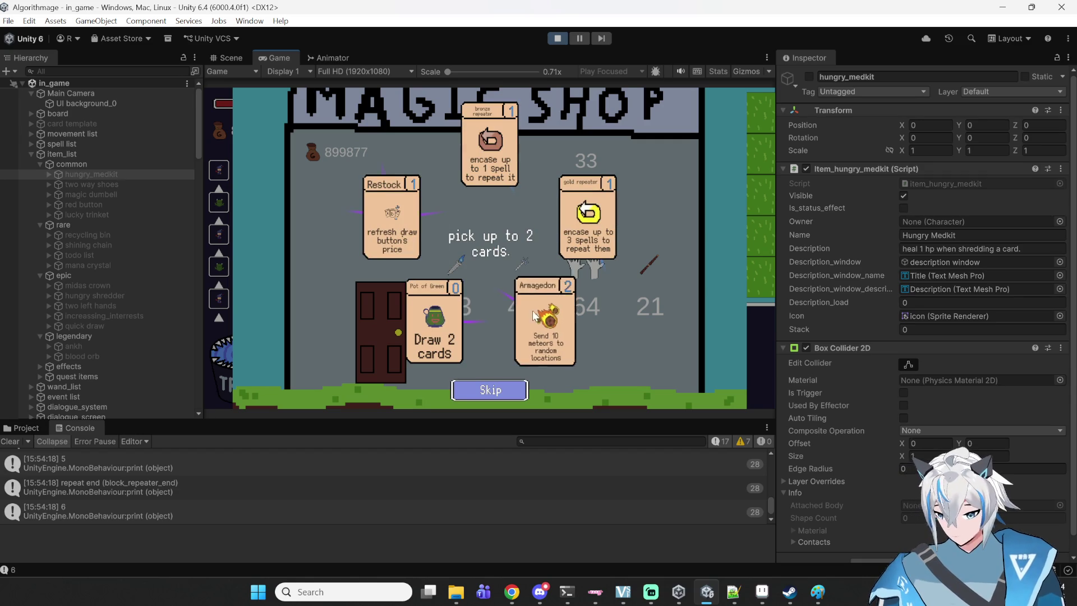
left_click(440, 315)
left_click(551, 335)
left_click(584, 189)
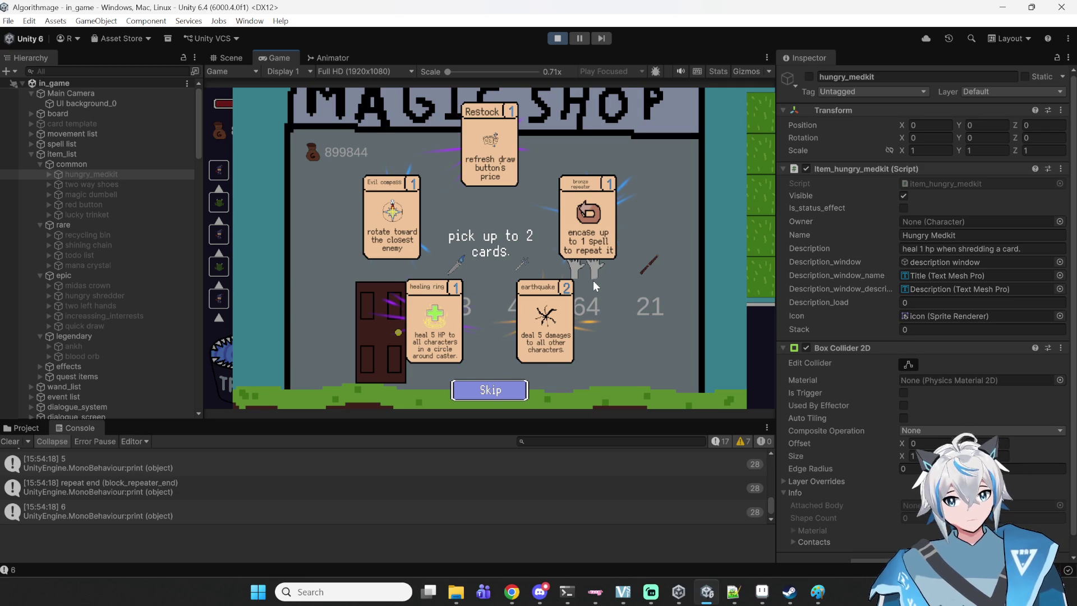
left_click(544, 303)
left_click(459, 345)
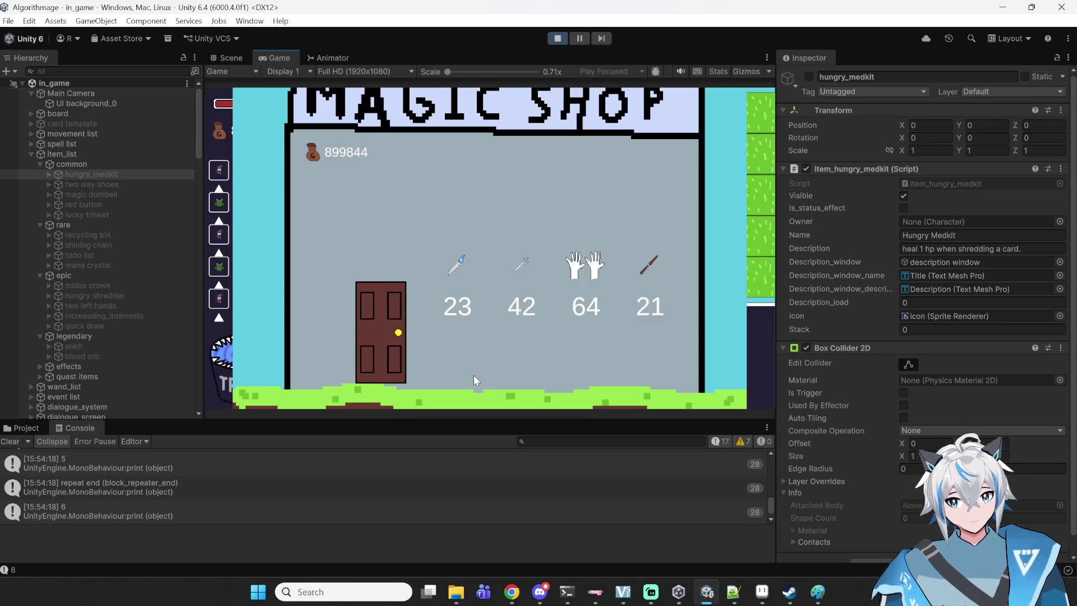
left_click(368, 344)
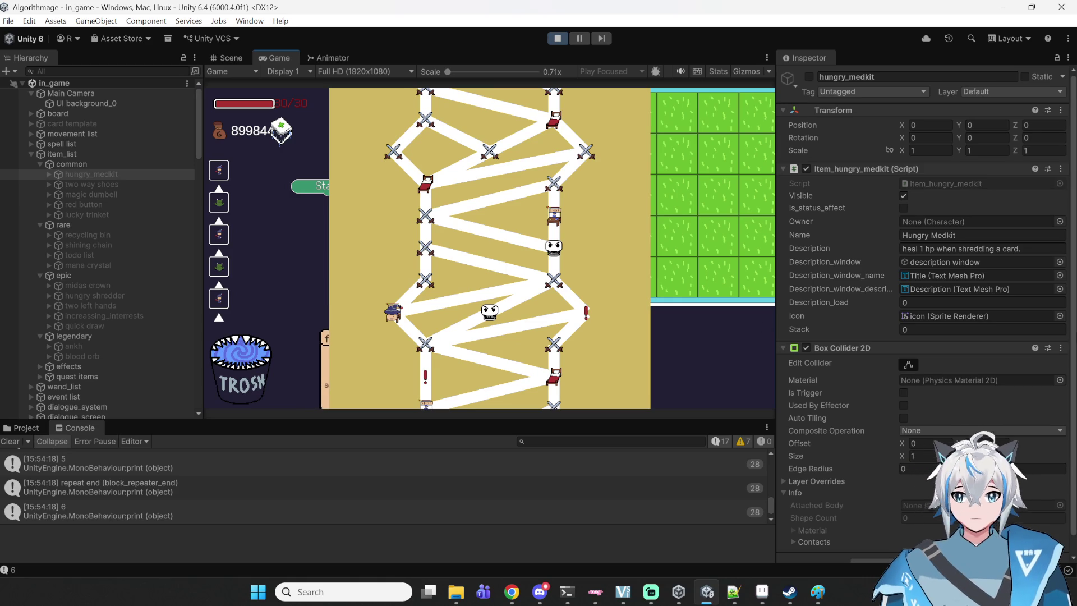
- Enter the next battle and run two Move Forward steps plus a gold repeater holding fire ring
left_click(556, 283)
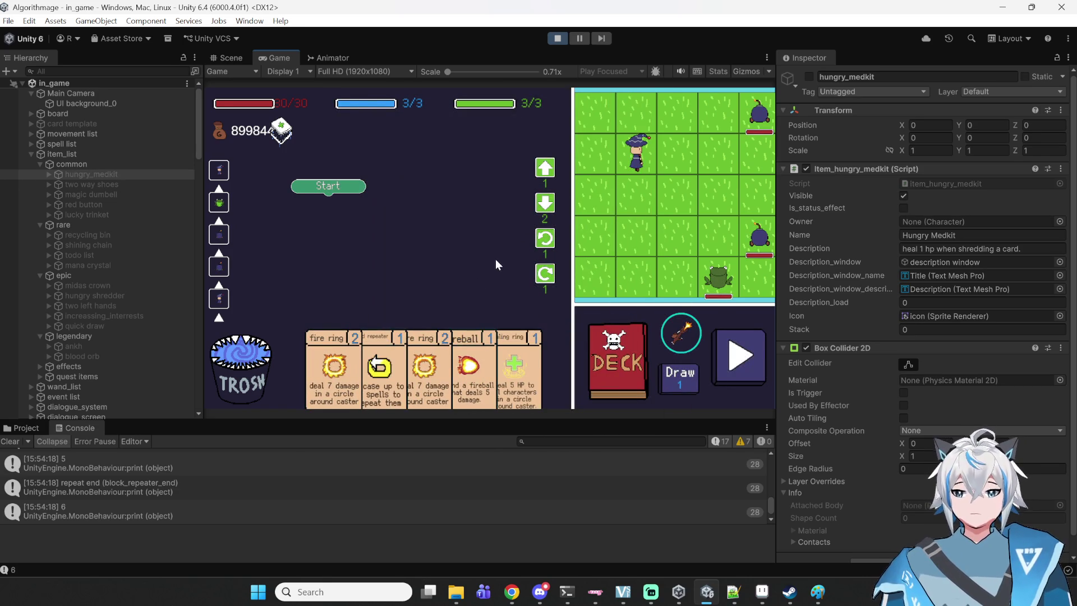
left_click(538, 180)
left_click(537, 180)
mouse_move(468, 177)
left_mouse_down()
mouse_move(369, 207)
mouse_move(401, 219)
mouse_move(351, 229)
left_mouse_up()
left_click(405, 346)
mouse_move(390, 378)
left_mouse_down()
mouse_move(412, 247)
mouse_move(325, 255)
left_mouse_up()
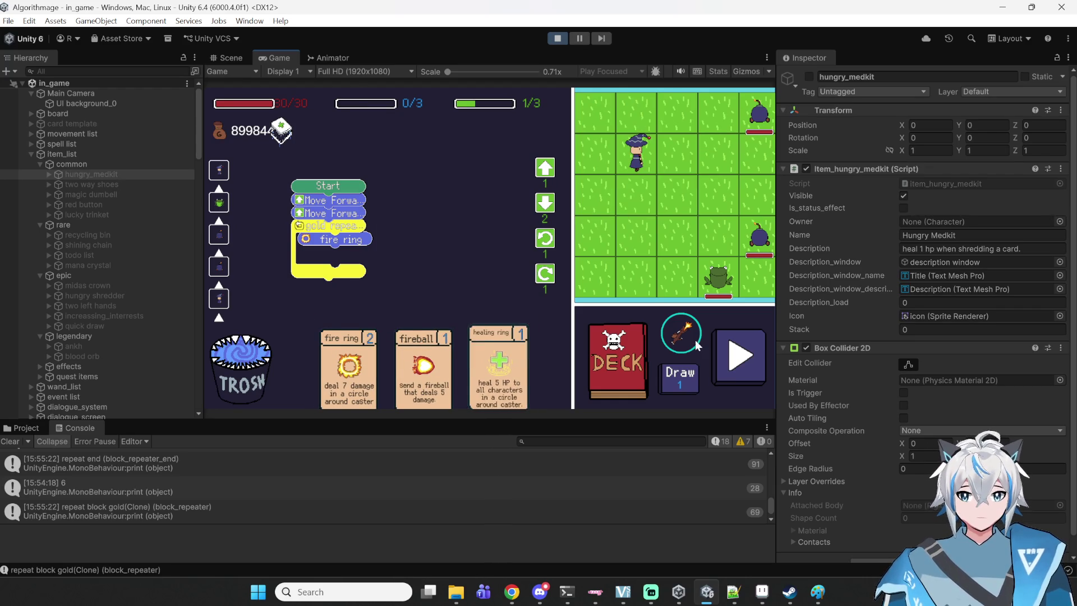
left_click(756, 374)
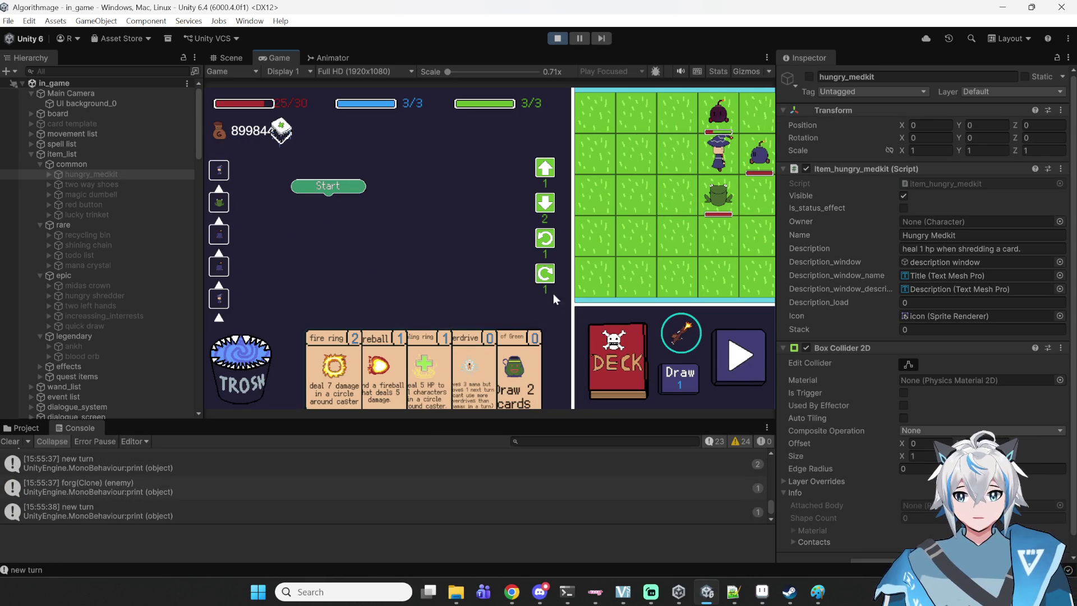
- Run Move Back with a bronze-repeated fire ring after playing Pot of Green, then stop the playtest
mouse_move(459, 375)
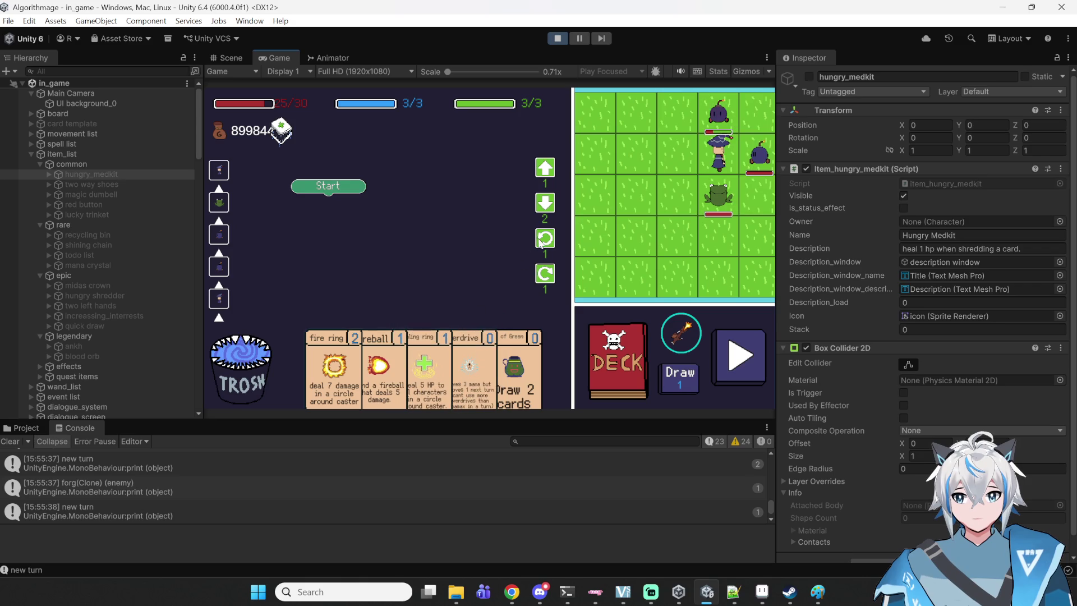
mouse_move(544, 203)
left_mouse_down()
mouse_move(492, 220)
mouse_move(349, 219)
left_mouse_up()
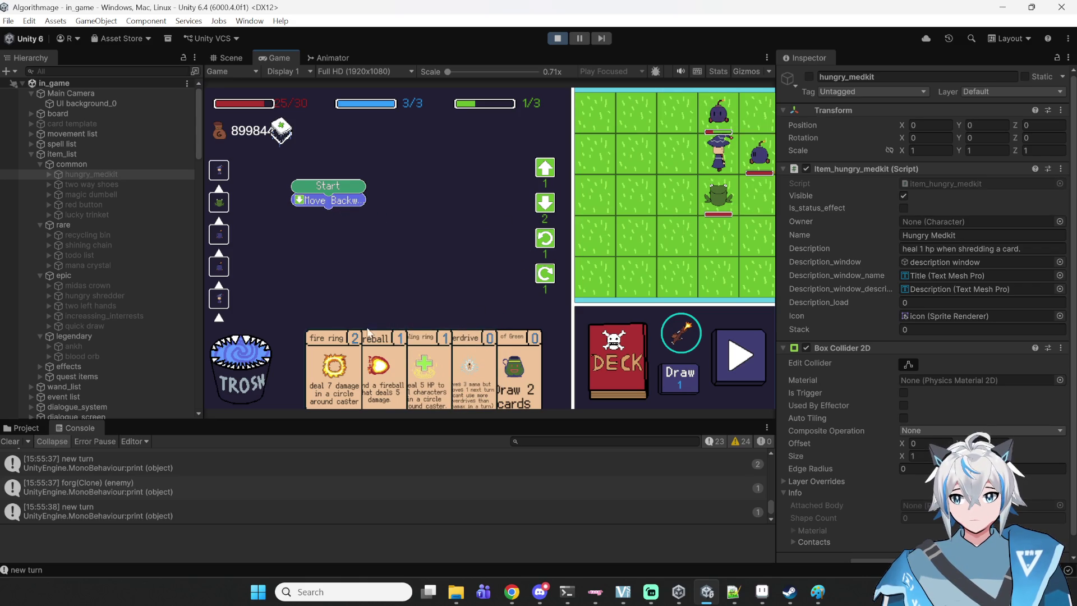
mouse_move(362, 314)
left_mouse_down()
mouse_move(375, 254)
mouse_move(329, 227)
left_mouse_up()
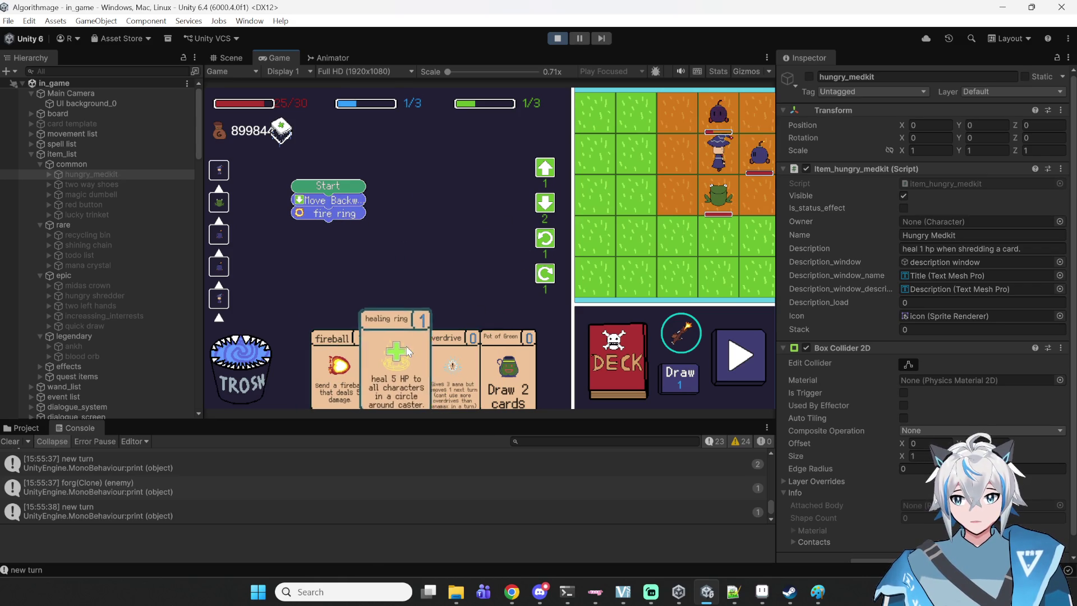
left_click_drag(499, 361, 476, 264)
left_click_drag(513, 382, 471, 255)
mouse_move(308, 220)
left_mouse_down()
mouse_move(463, 263)
mouse_move(367, 248)
mouse_move(300, 223)
mouse_move(308, 213)
left_mouse_up()
left_click(746, 353)
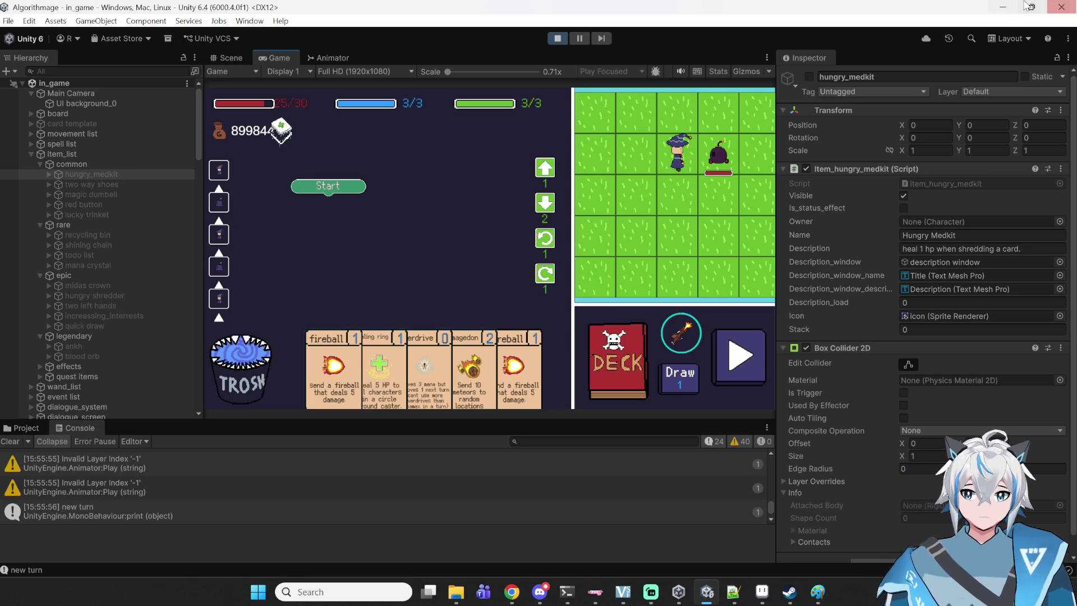
left_click(558, 37)
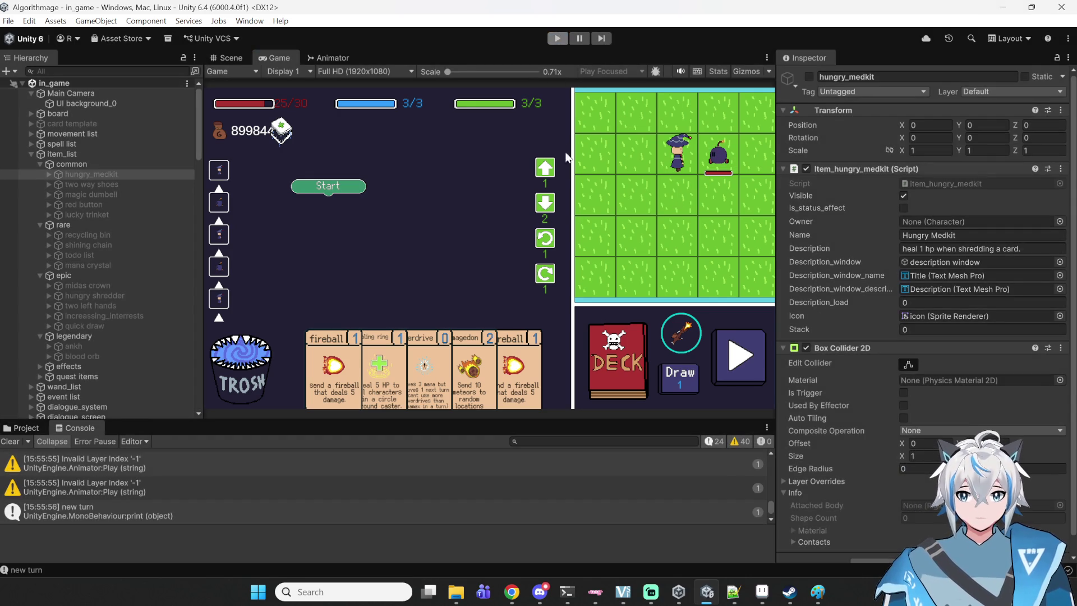
- Zoom out and pan the Scene view across the UI canvas to reveal the title, shop and quest screens
scroll(565, 187, "down", 2)
scroll(372, 174, "down", 2)
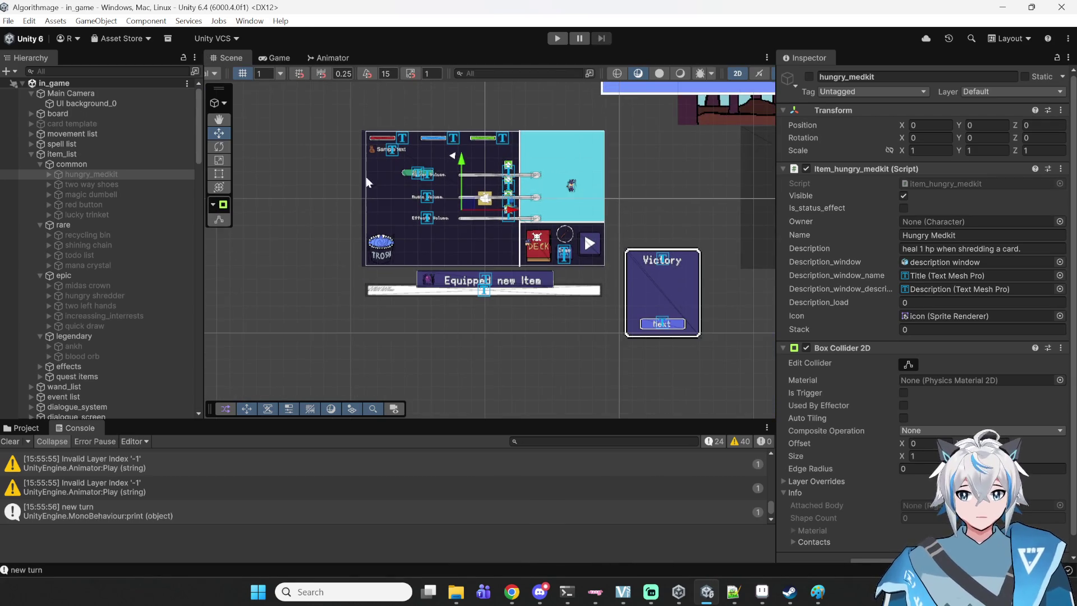
left_click(305, 221)
left_click_drag(305, 221, 270, 250)
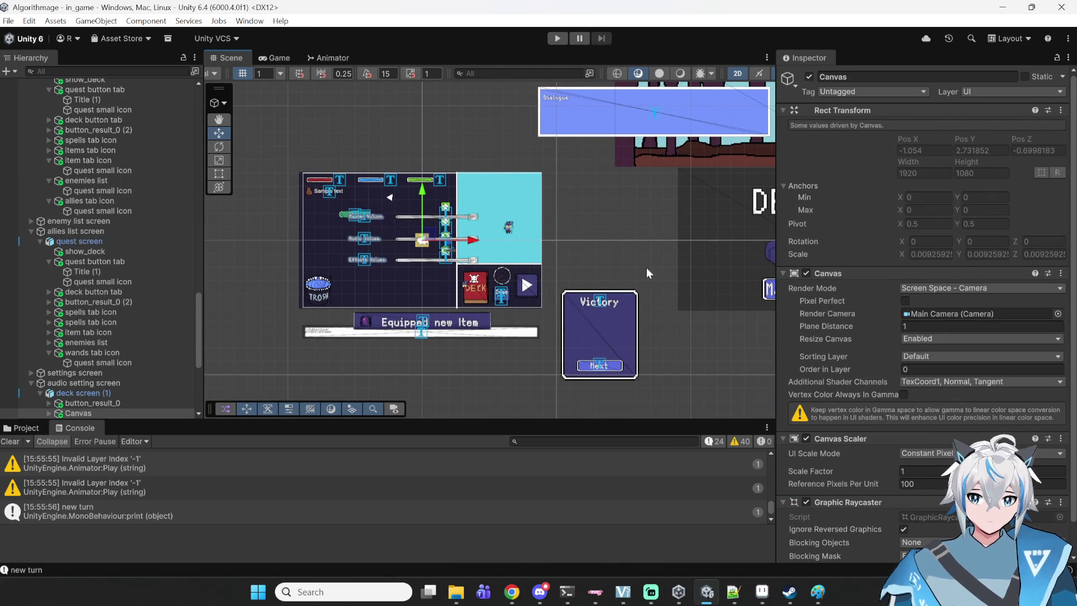
scroll(646, 268, "down", 2)
scroll(429, 179, "down", 2)
mouse_move(507, 302)
left_mouse_down()
mouse_move(404, 291)
mouse_move(395, 271)
mouse_move(547, 313)
left_mouse_up()
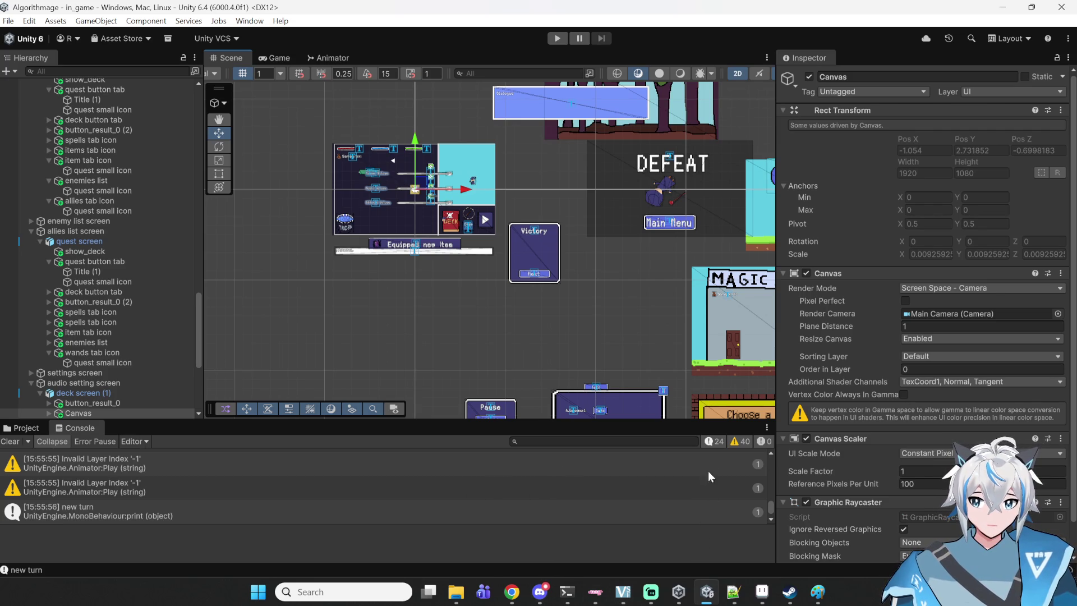
- Pan further left to centre the column of purple list screens
scroll(579, 332, "down", 5)
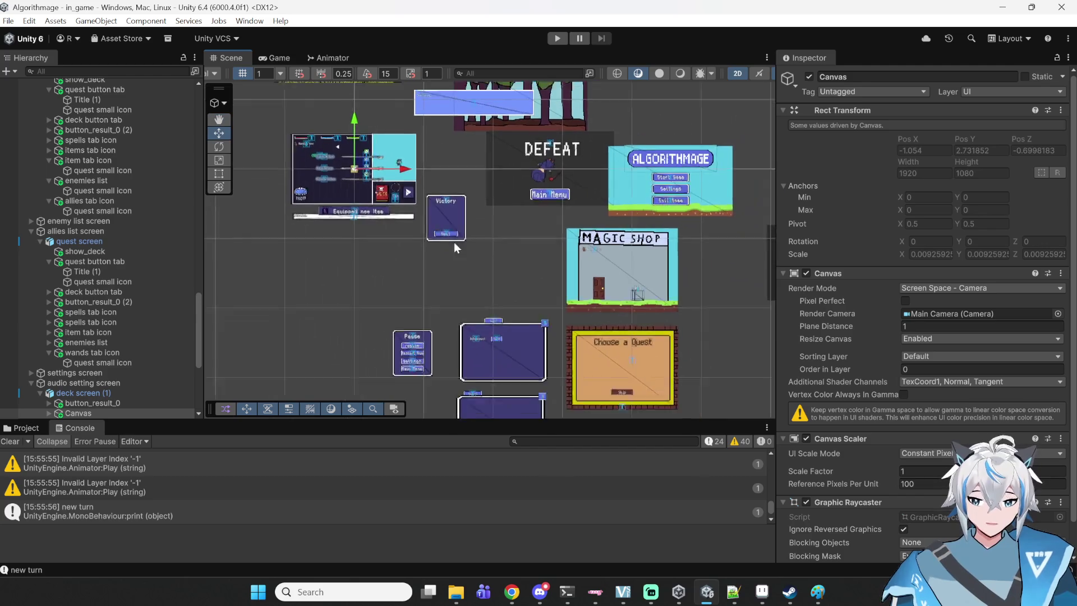
left_click_drag(500, 308, 493, 224)
left_click_drag(503, 272, 402, 312)
scroll(406, 238, "up", 2)
left_click_drag(570, 274, 424, 261)
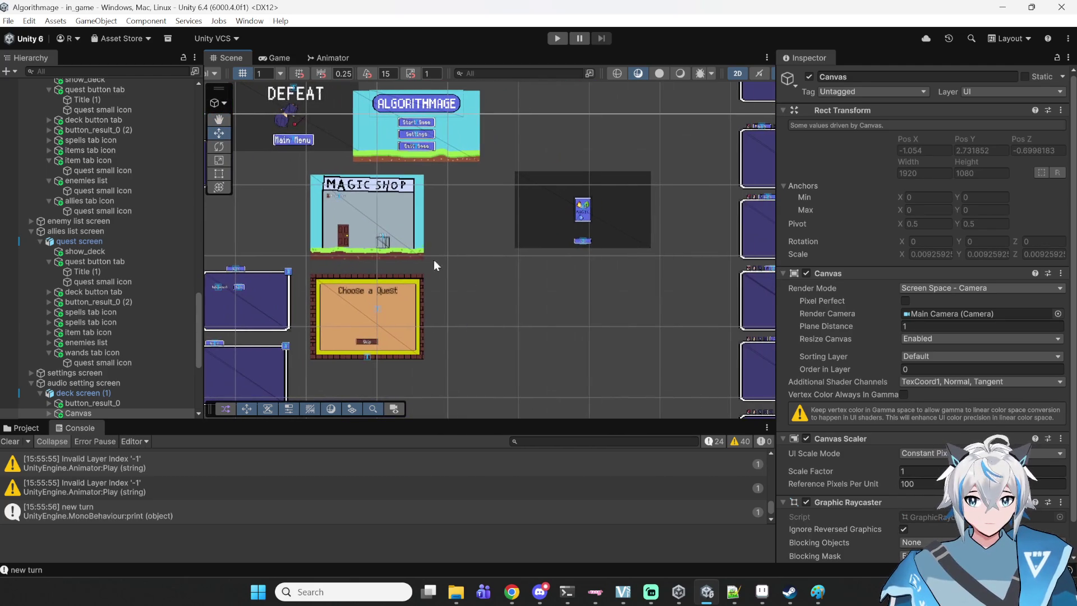
mouse_move(657, 339)
left_mouse_down()
mouse_move(373, 353)
mouse_move(425, 235)
left_mouse_up()
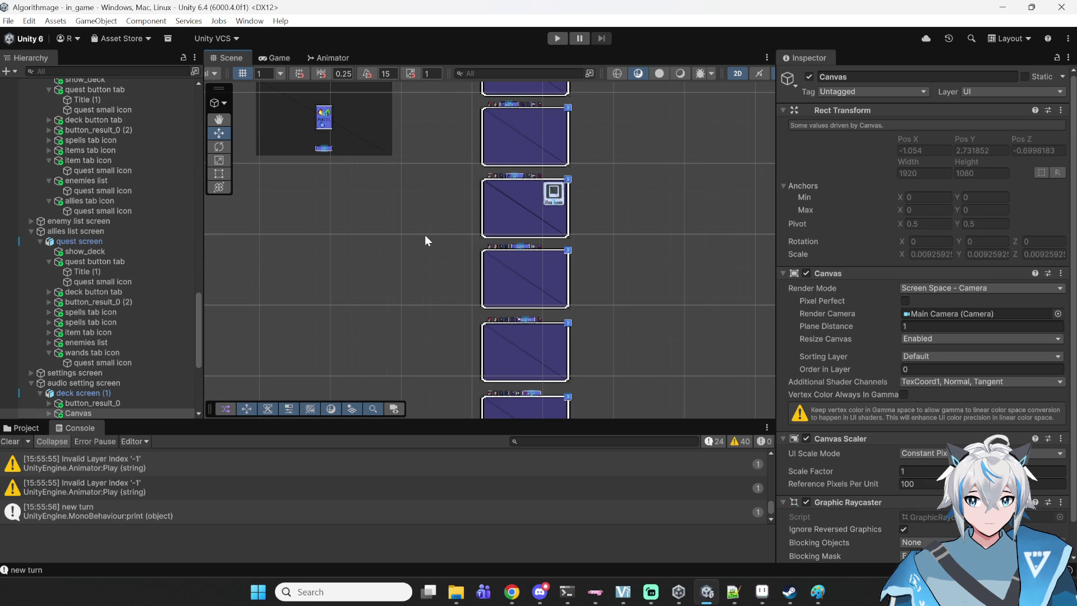
scroll(530, 223, "up", 3)
- Move display_template (1) out of item_list_displayer so it sits directly under the items screen
left_click(473, 260)
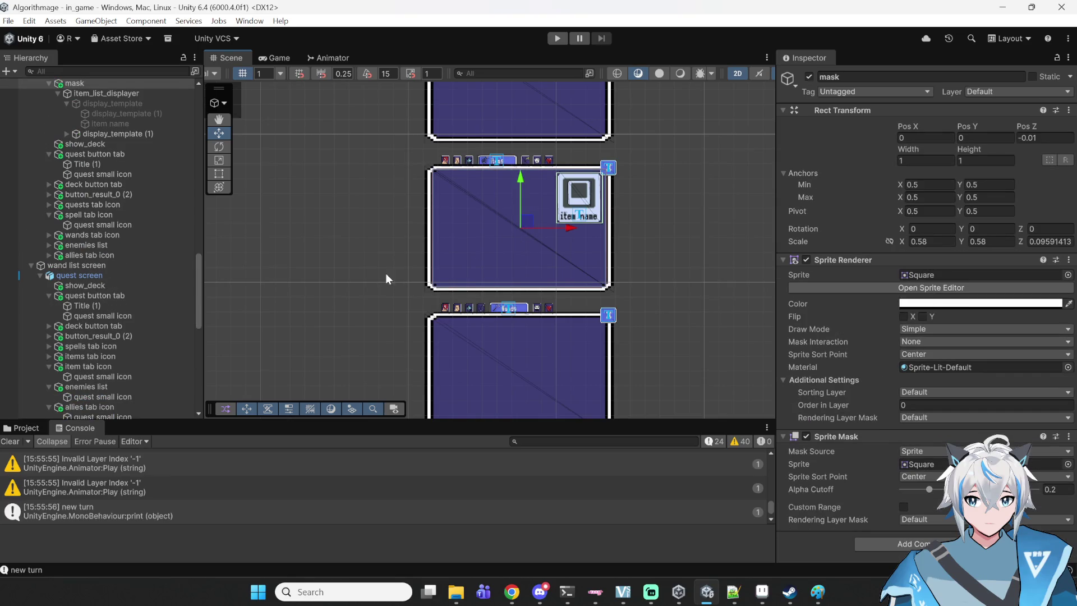
left_click(433, 257)
scroll(82, 167, "up", 3)
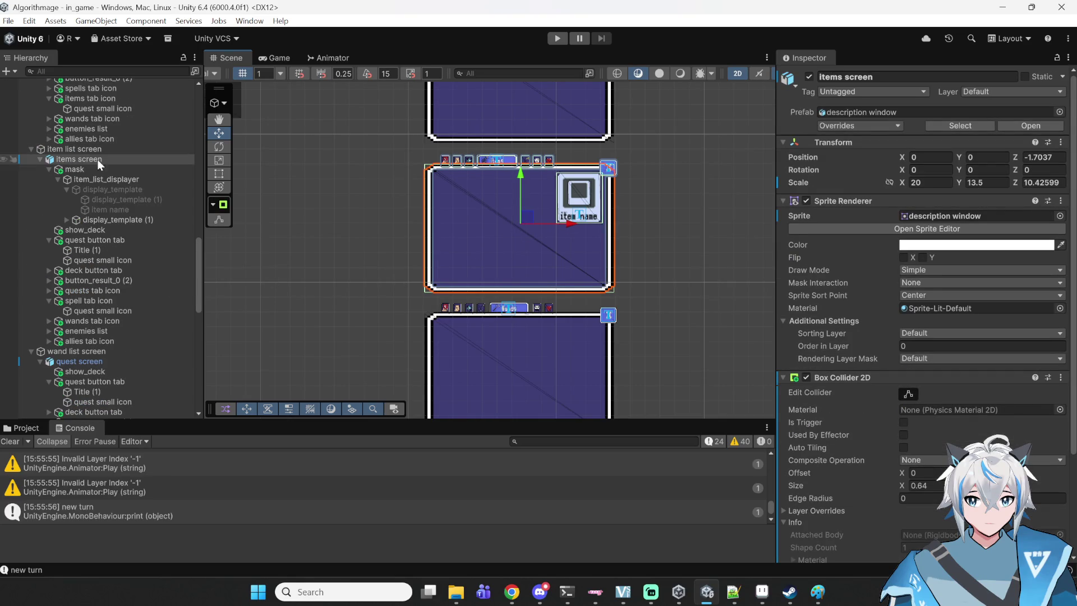
left_click(84, 220)
left_click_drag(65, 230, 65, 230)
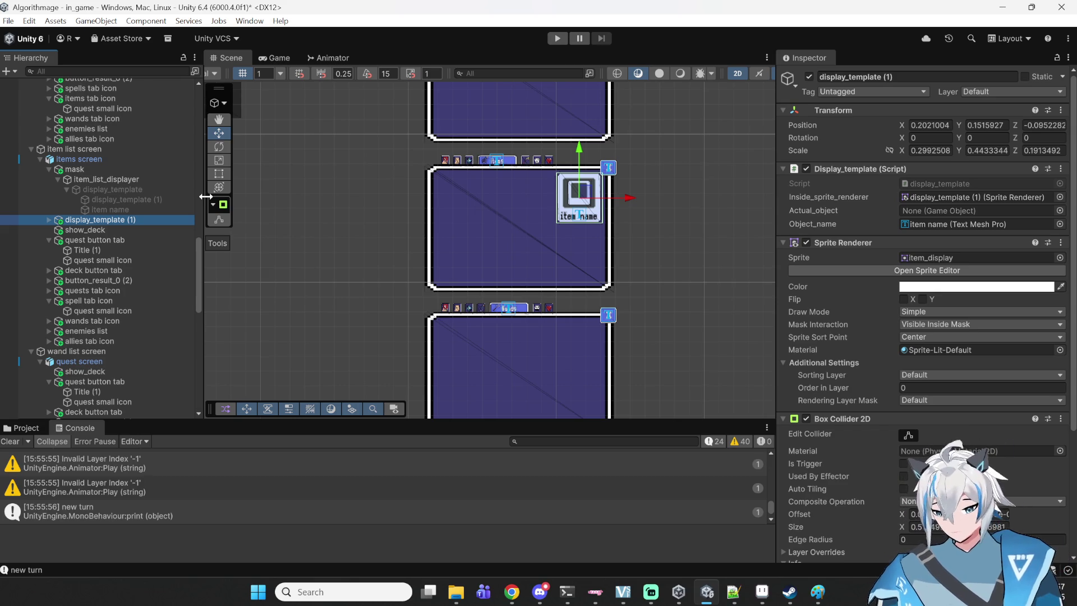
left_click(113, 219)
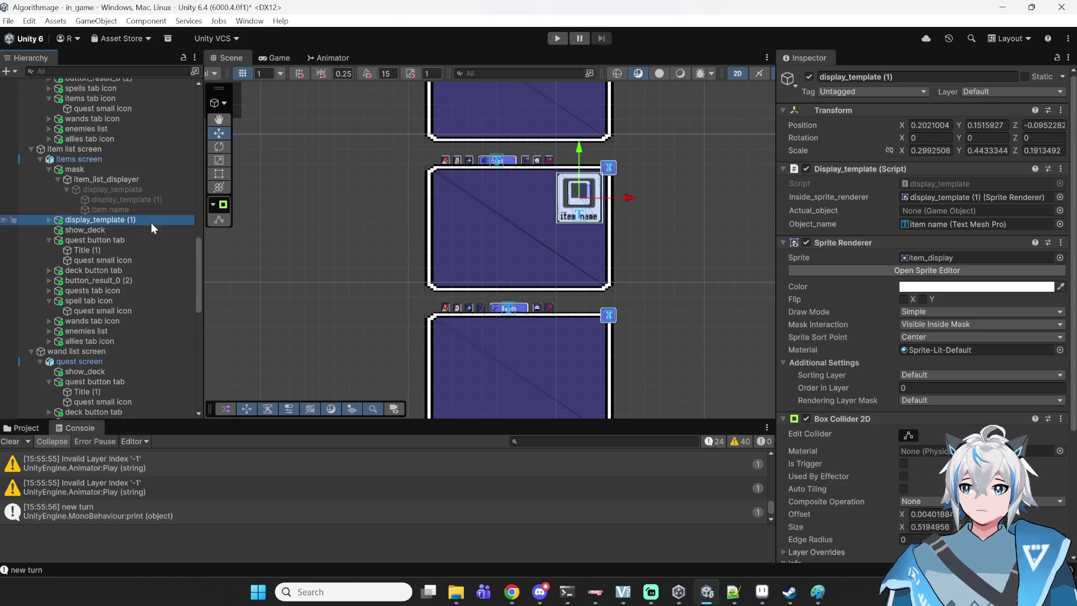
- Rename display_template (1) to 'big display'
left_click(900, 79)
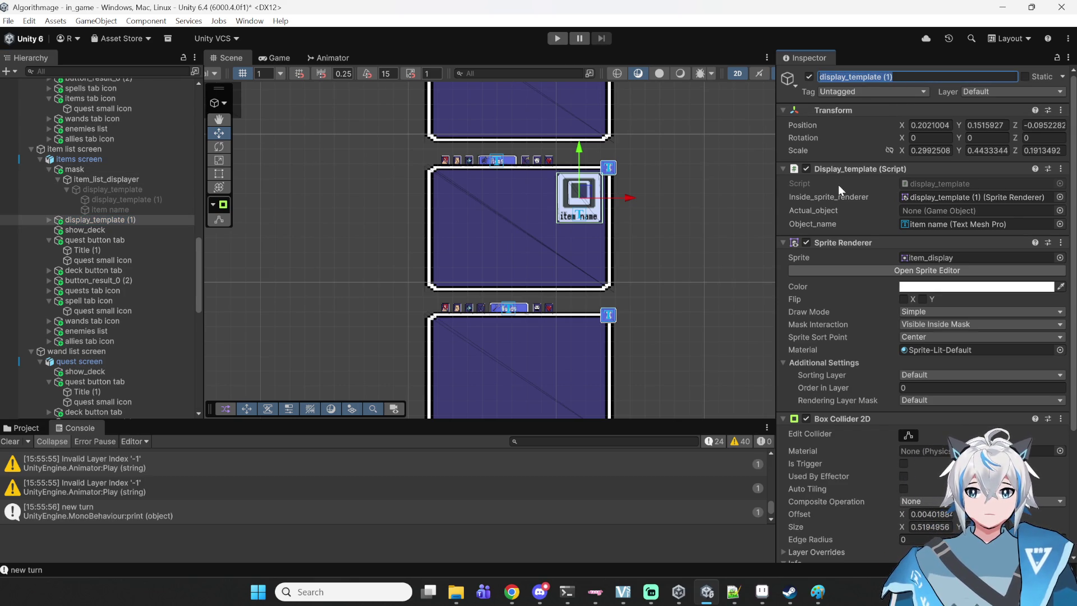
type("big display")
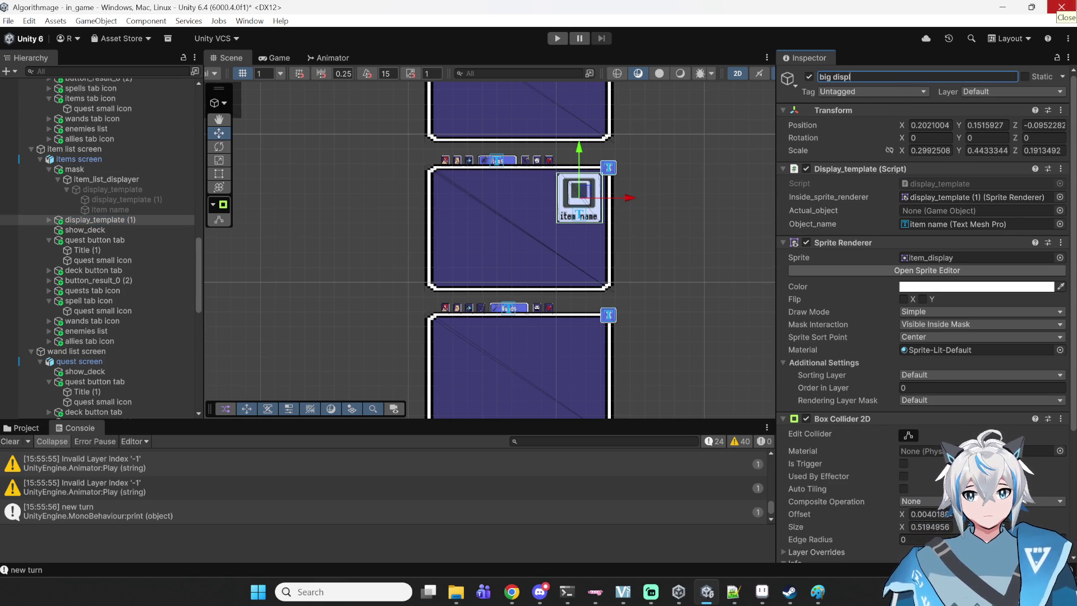
key("Return")
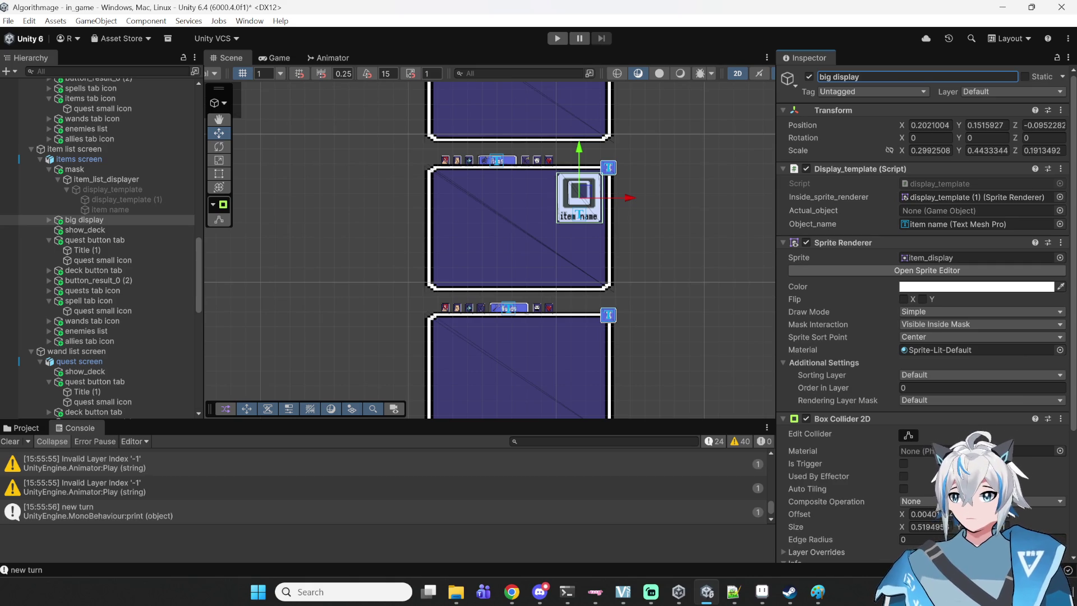
- Open the original display_template object's script, display_template.cs, in Notepad++
left_click(74, 180)
left_click(80, 189)
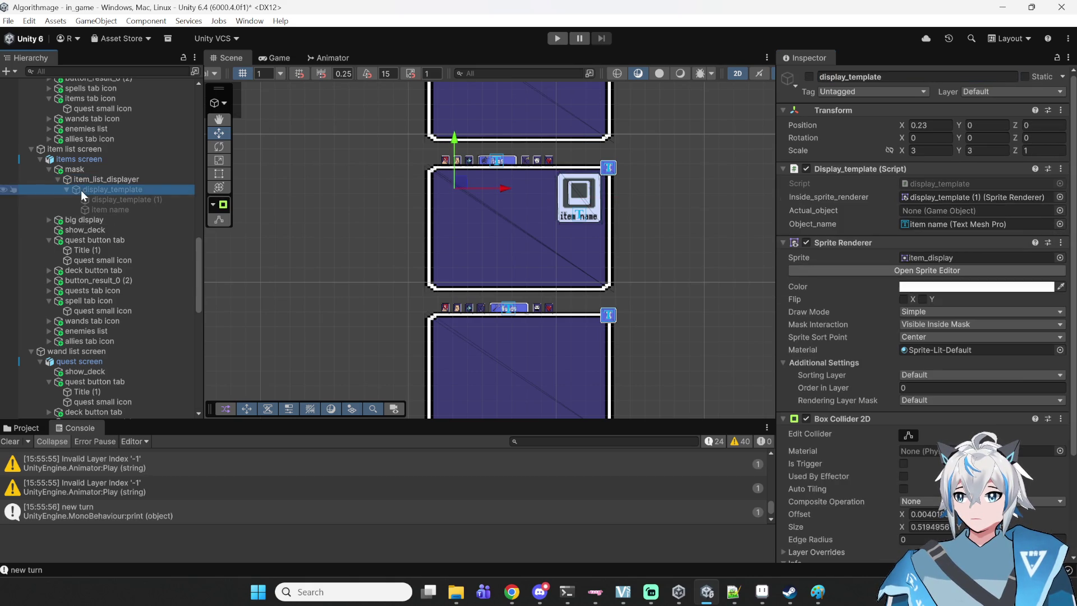
scroll(877, 318, "down", 2)
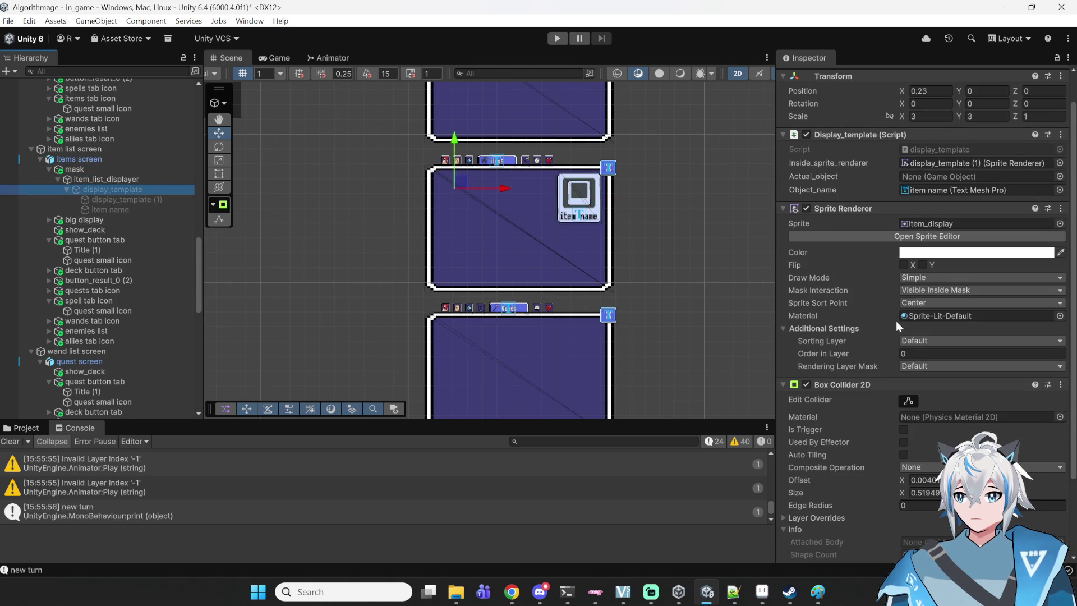
scroll(947, 399, "up", 2)
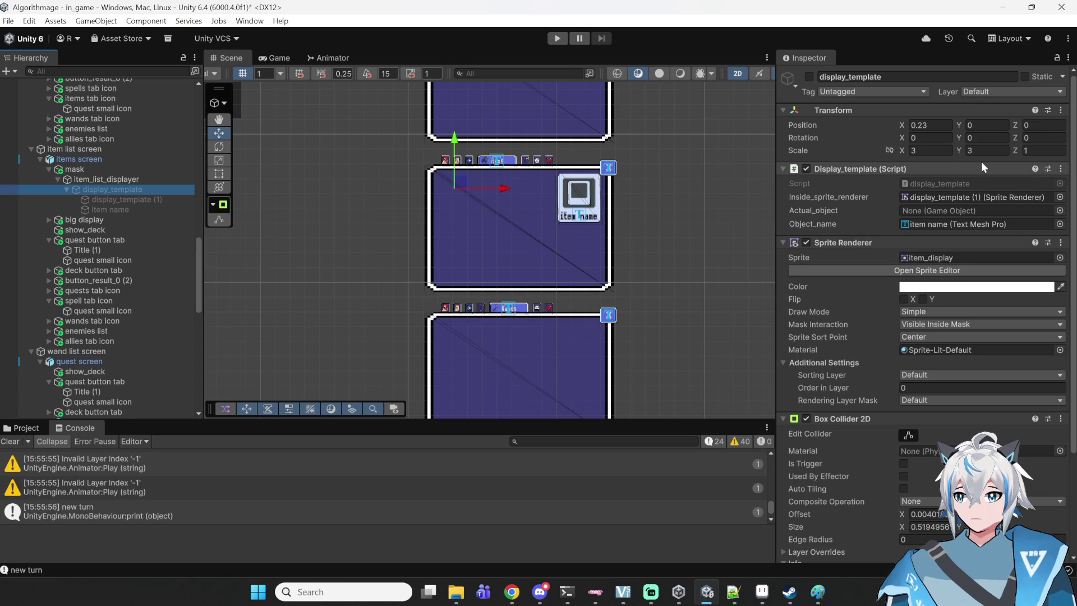
double_click(958, 183)
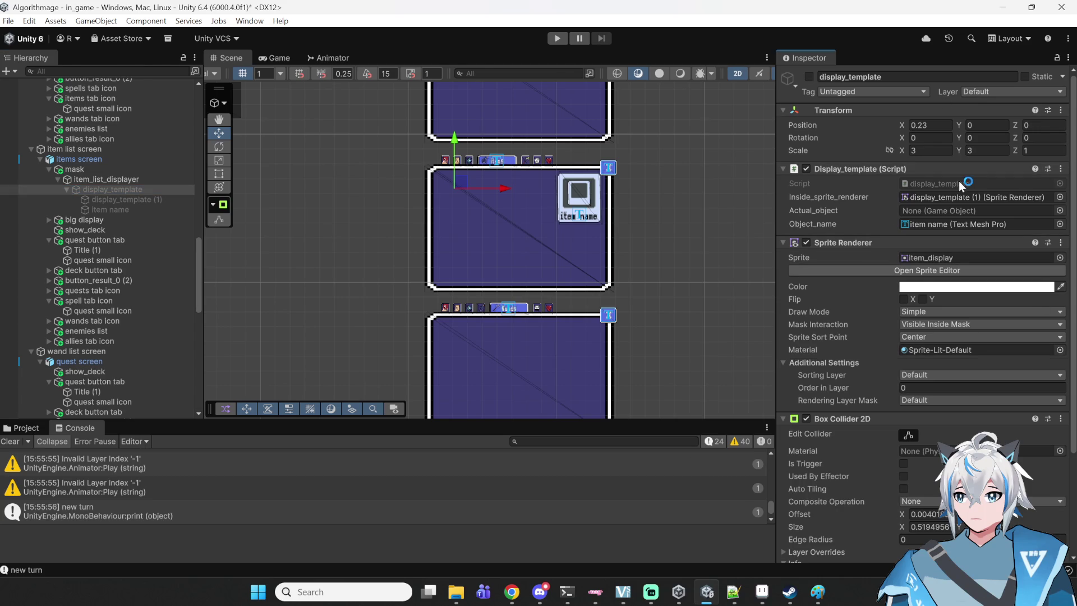
left_click(374, 339)
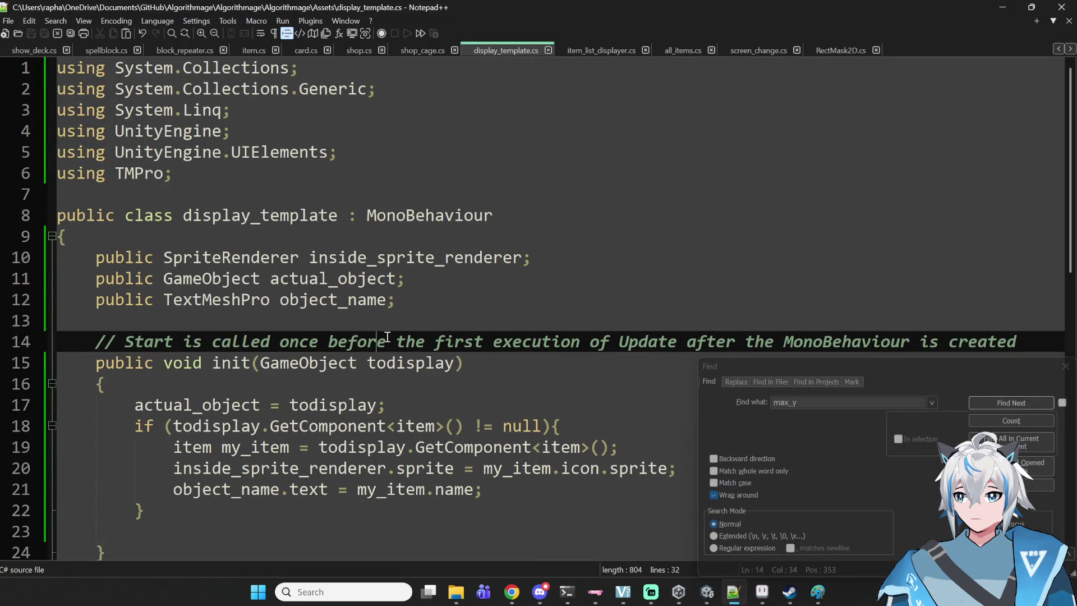
- Add 'public display_template big_display;' below the field declarations, save, and close Notepad++
left_click(417, 322)
key("Return")
key("Return")
key("Up")
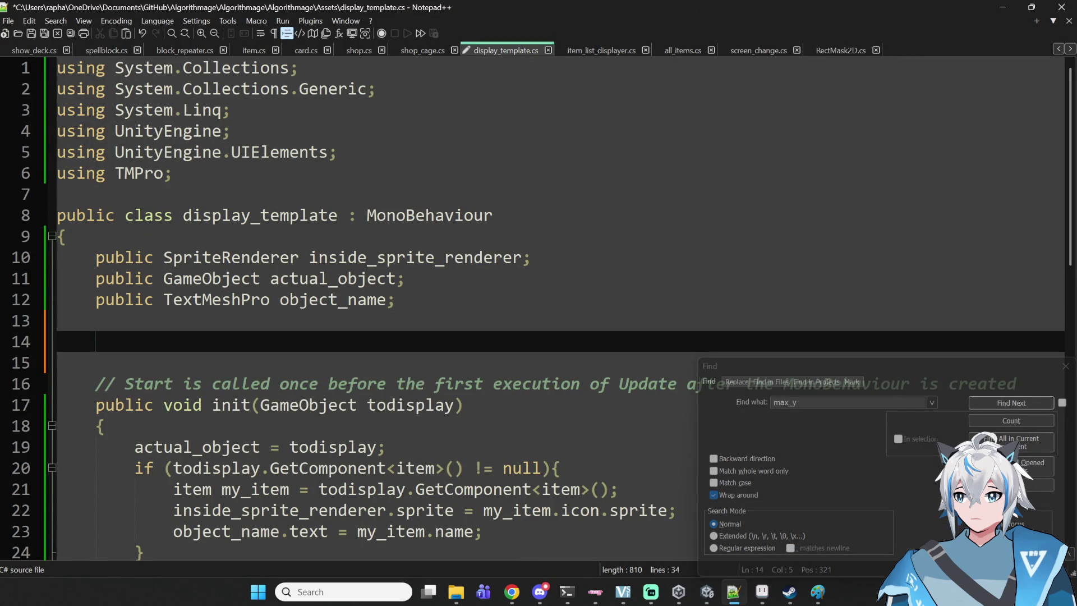
type("public disp")
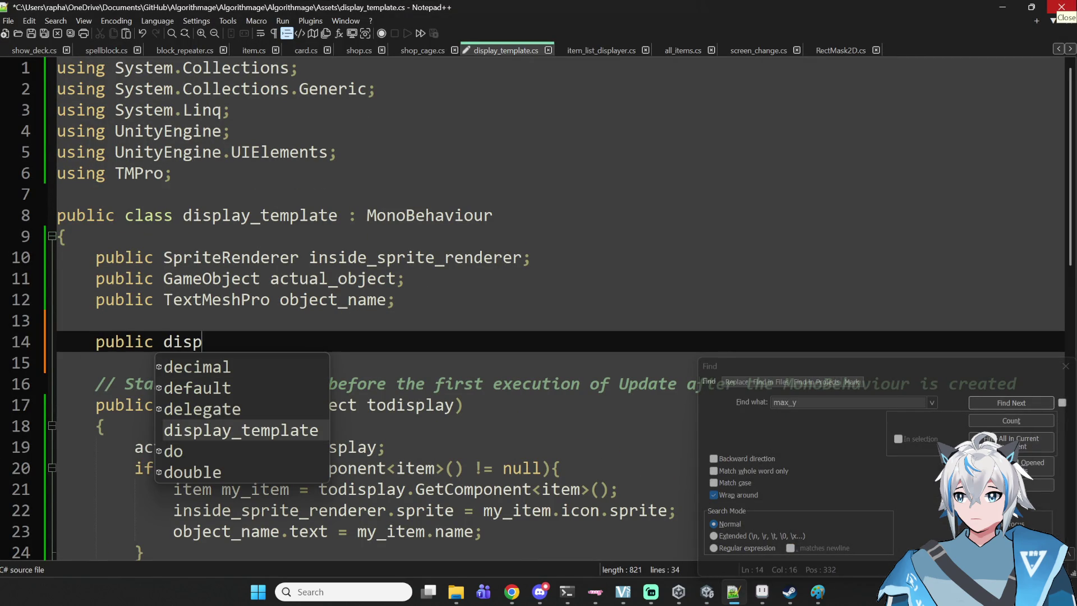
type("lay_temlp")
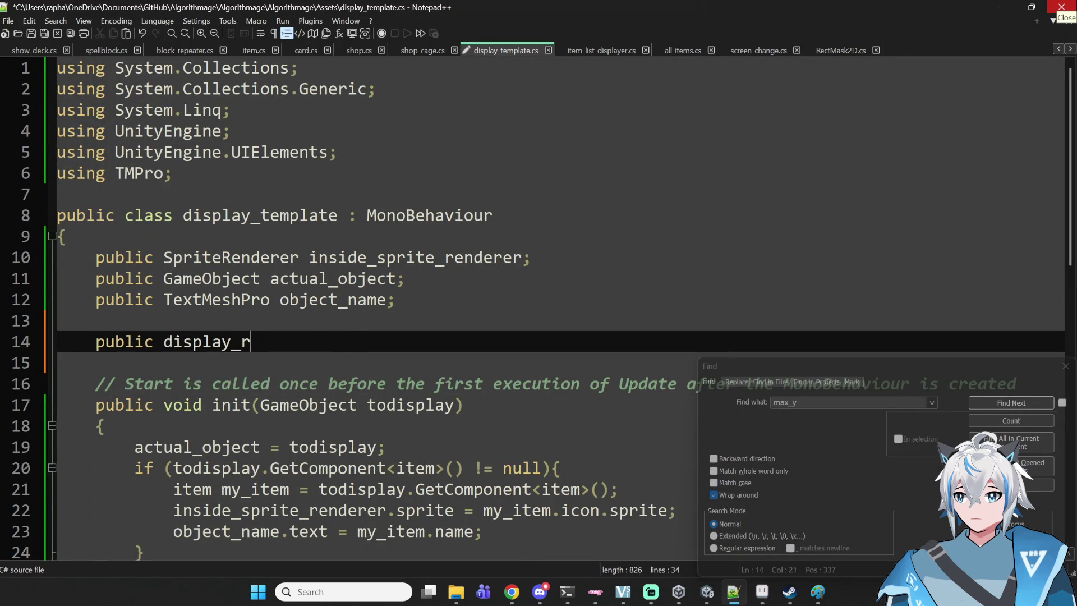
key("BackSpace")
key("BackSpace")
type("plat")
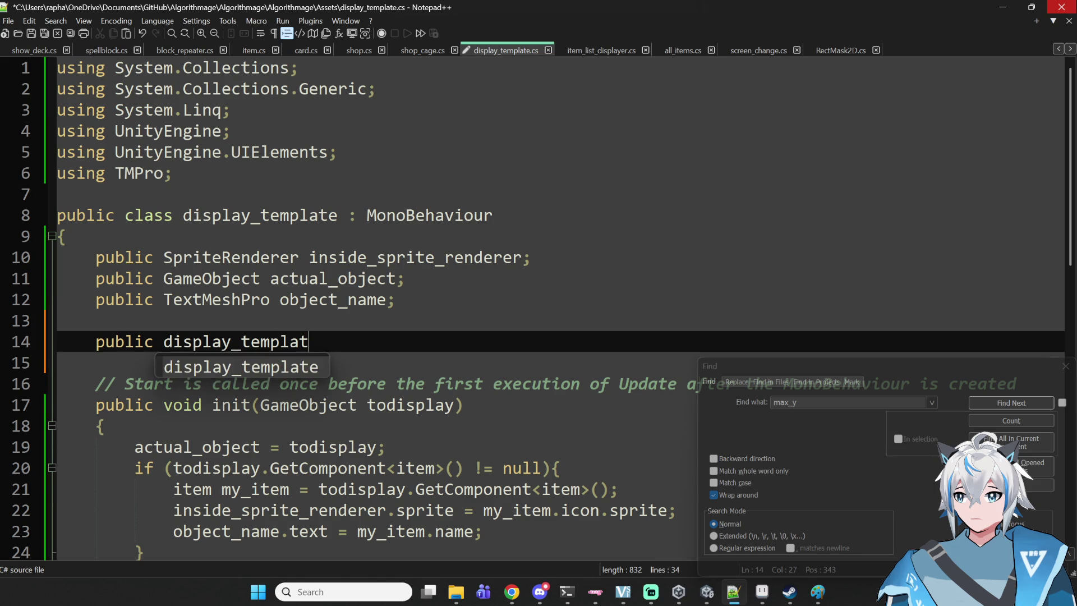
type("e big_display")
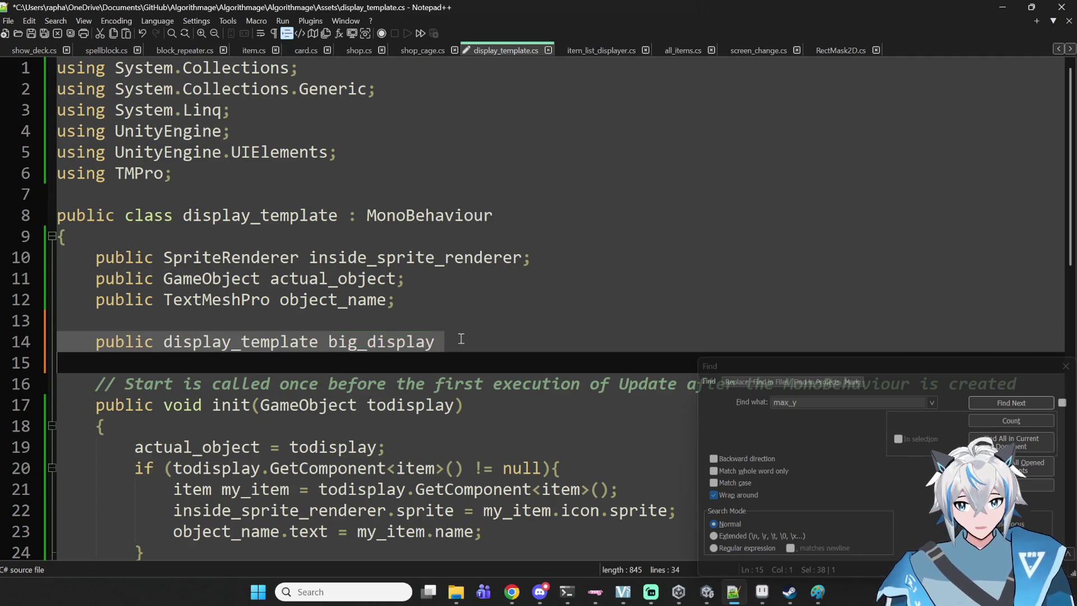
type(";")
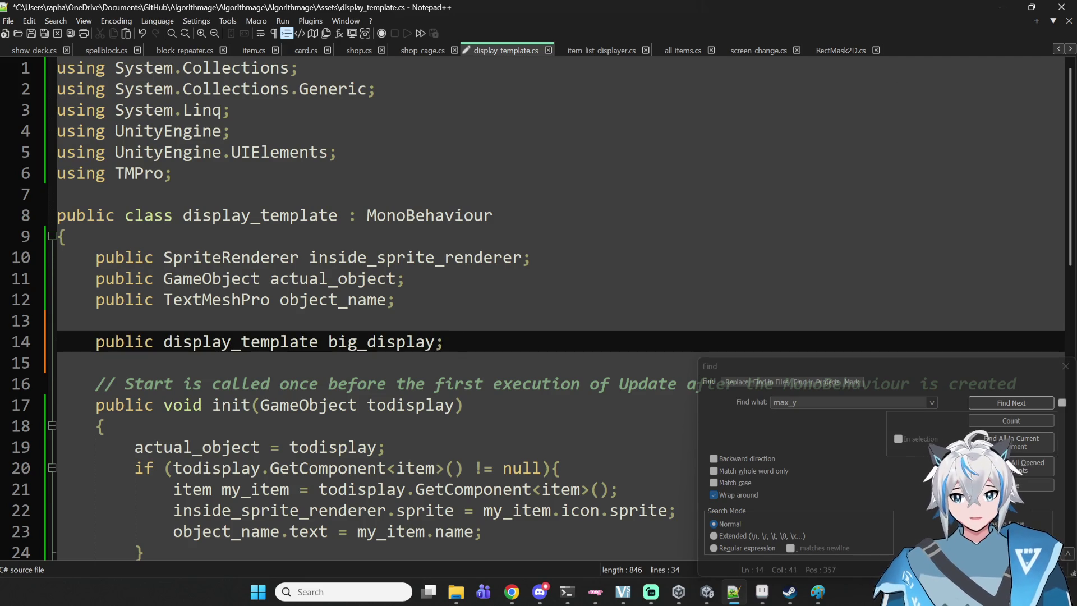
key("ctrl+s")
left_click(1072, 5)
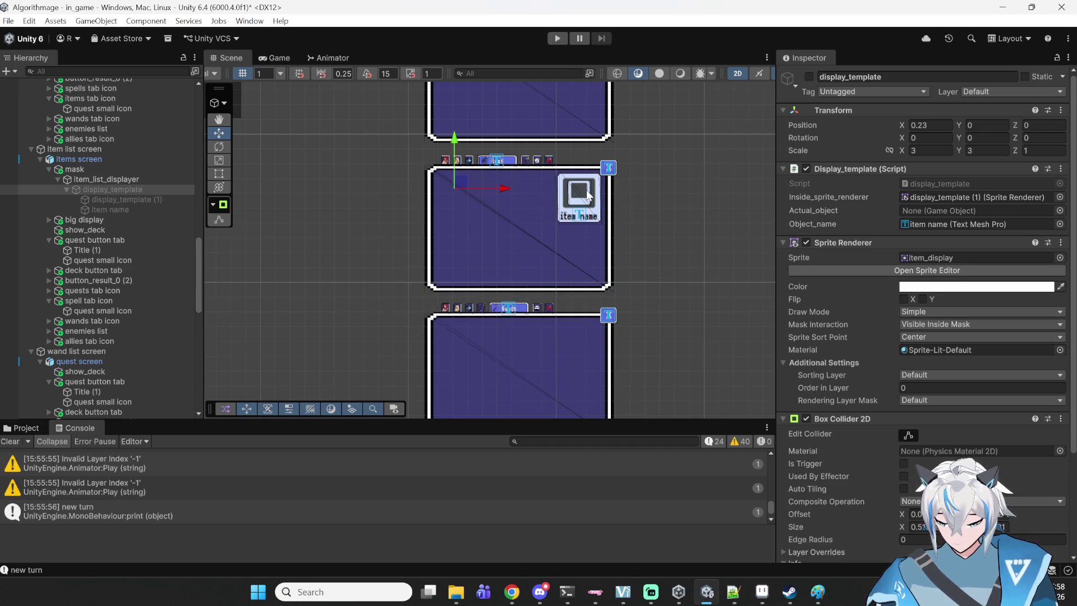
- Frame display_template and inspect the spell, wand, skull and Items tab icons above the panel
scroll(530, 180, "up", 10)
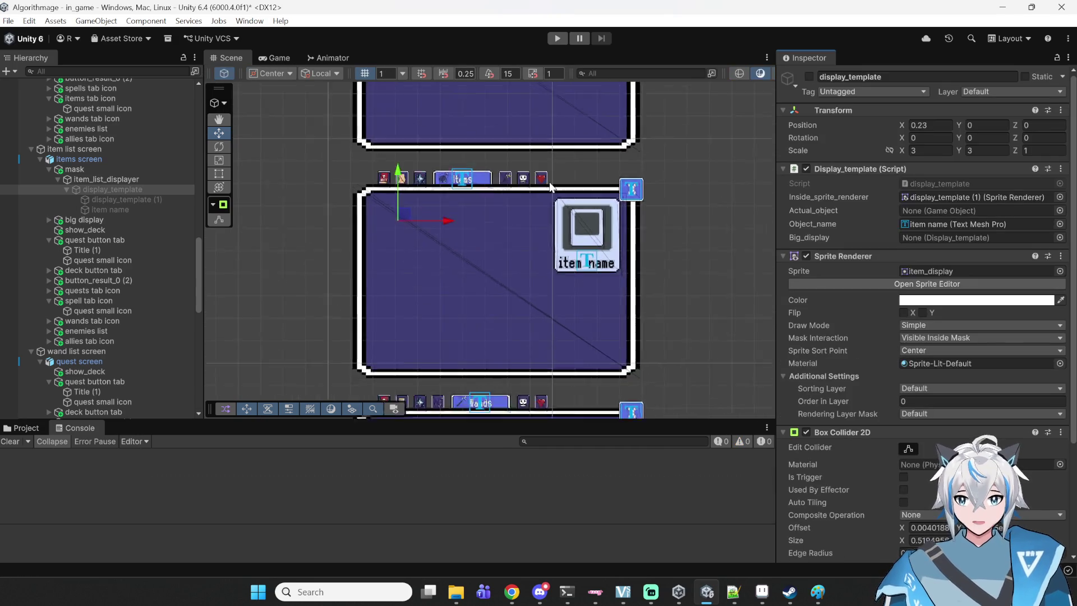
key("f")
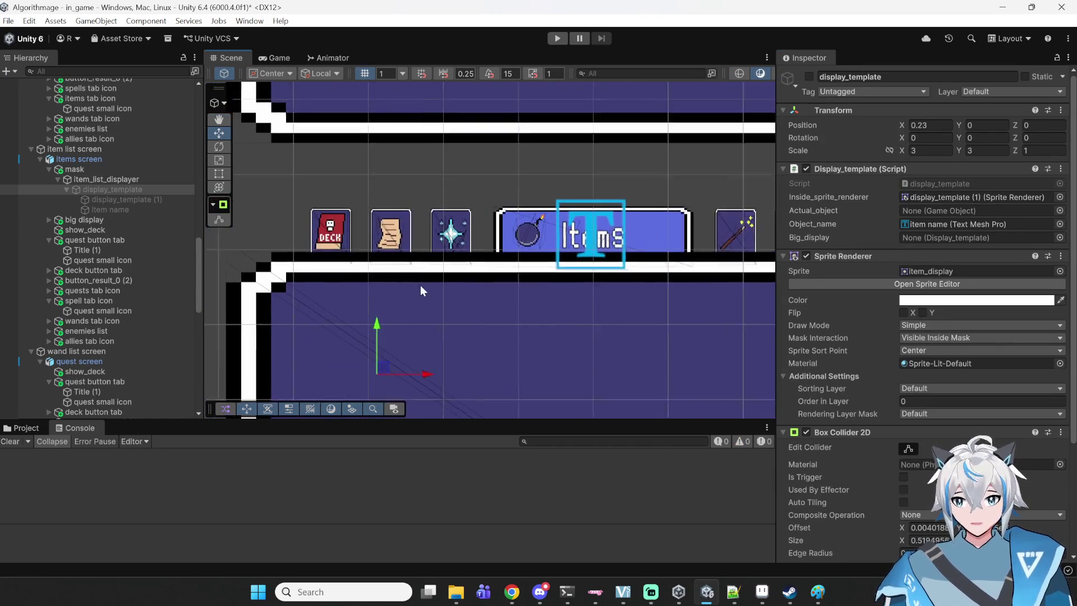
left_click(376, 230)
left_click(418, 230)
left_click(455, 231)
left_click(474, 241)
left_click(531, 244)
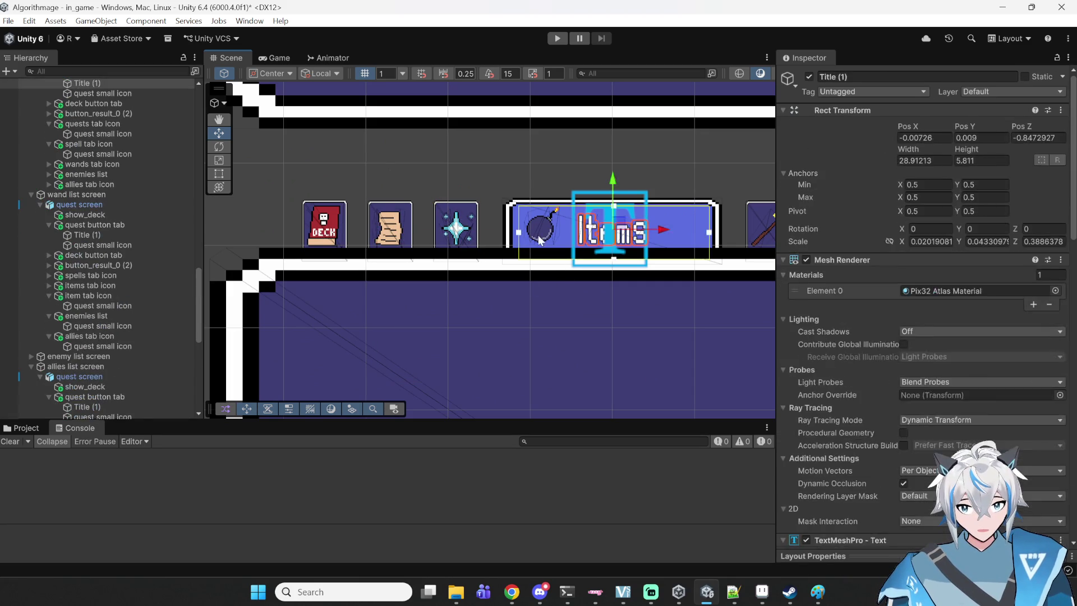
left_click(539, 241)
left_click_drag(627, 316, 543, 318)
left_click(480, 242)
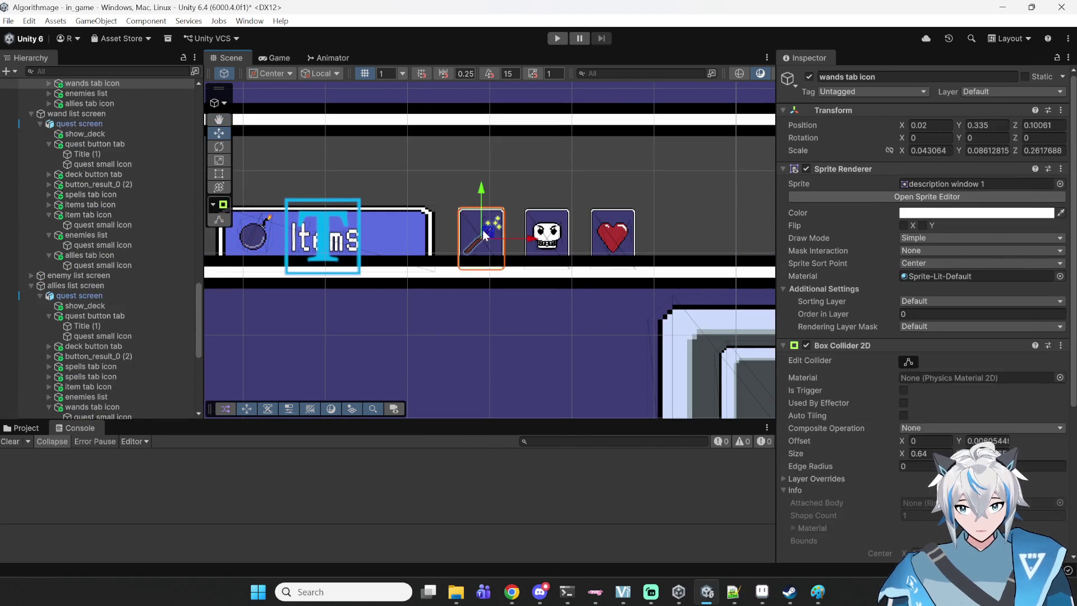
left_click(565, 235)
left_click(550, 237)
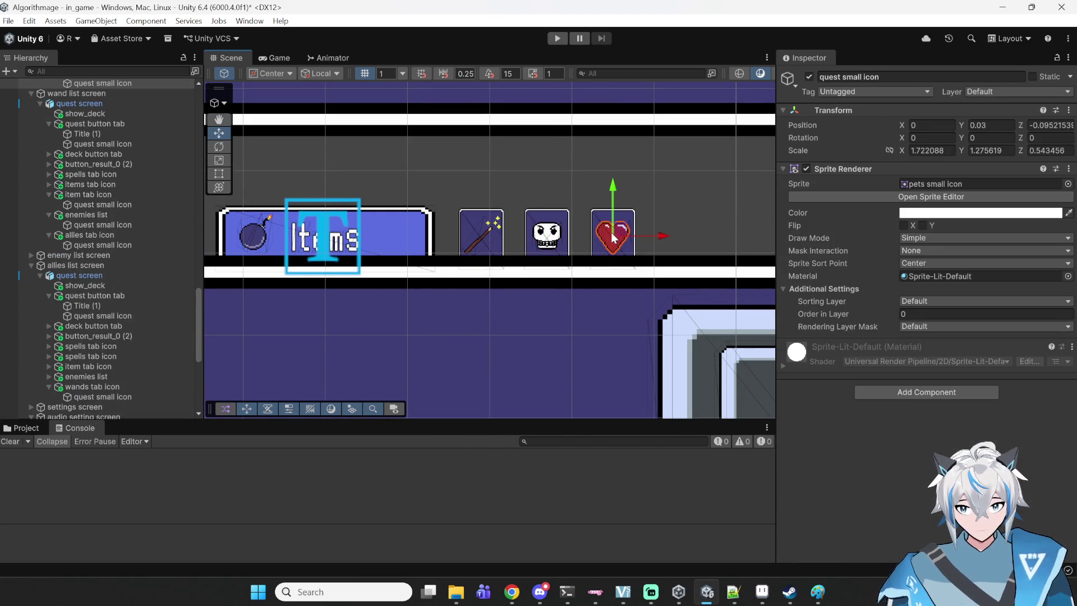
- Select big display to check its new Big_display field, then enter Play mode
left_click_drag(613, 366, 399, 236)
left_click(399, 236)
left_click(398, 235)
scroll(398, 234, "down", 2)
left_click(398, 234)
scroll(399, 234, "down", 3)
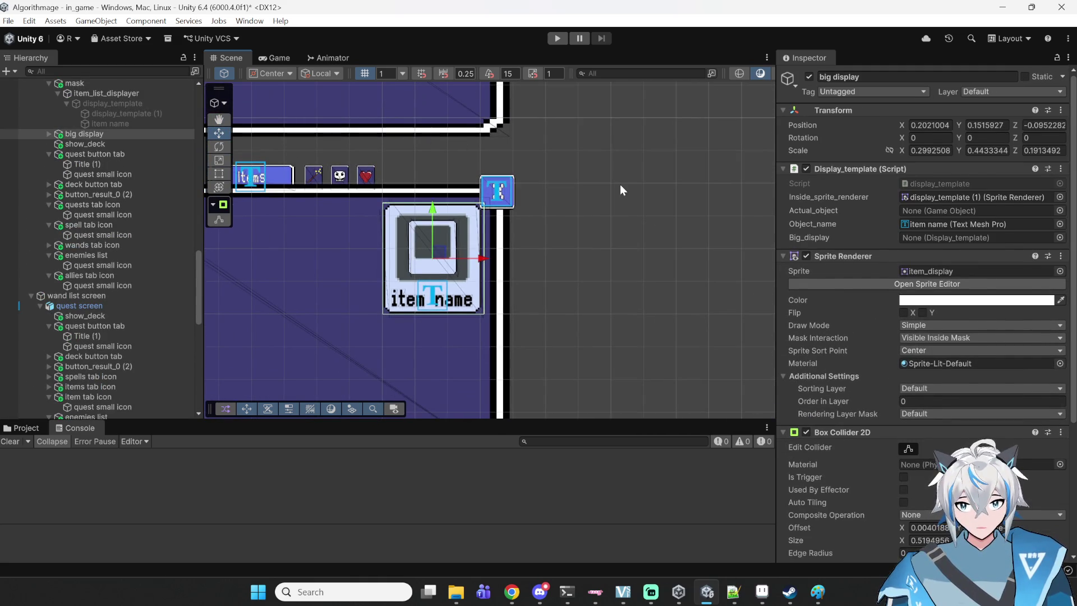
left_click(620, 190)
left_click(557, 38)
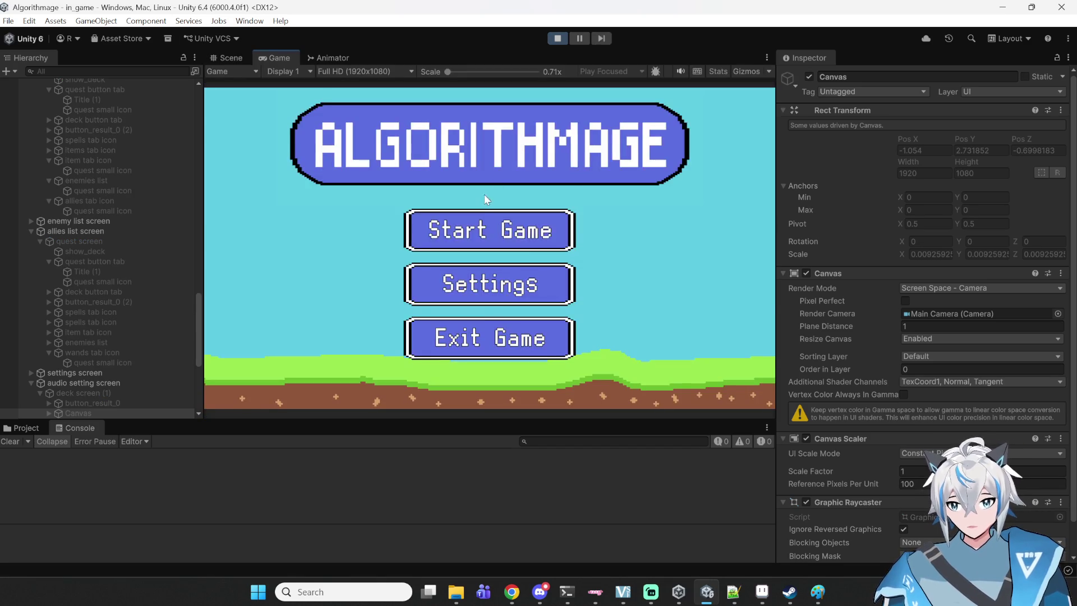
left_click(484, 229)
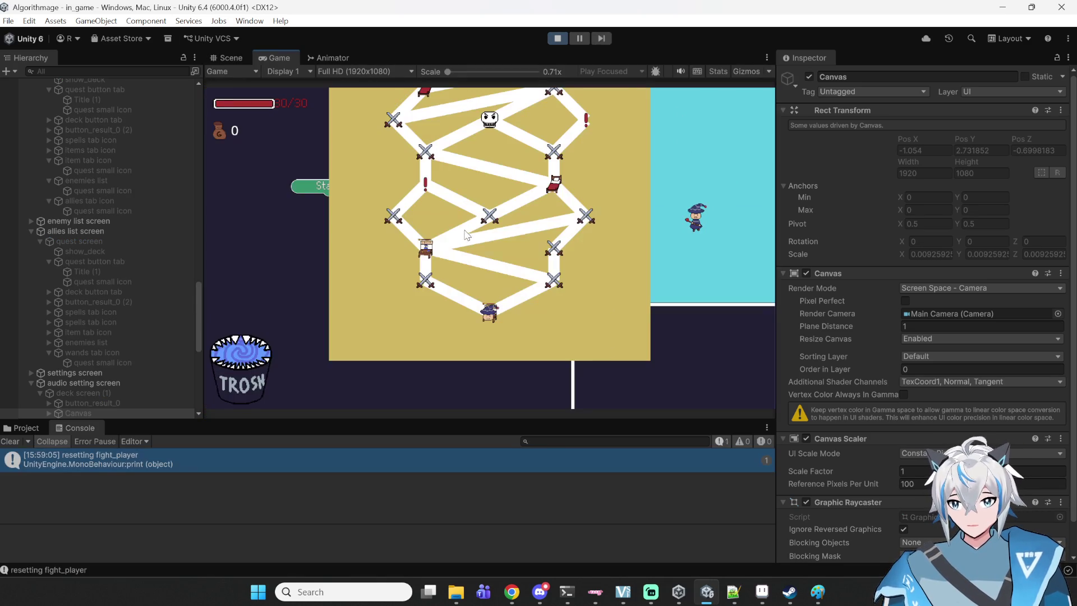
left_click(562, 285)
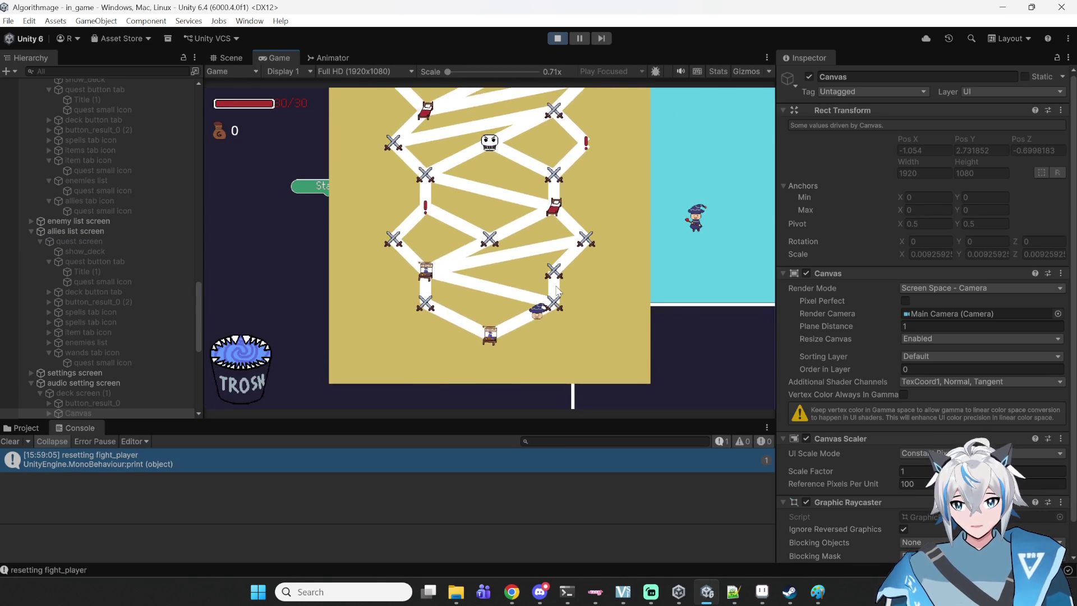
left_click(610, 321)
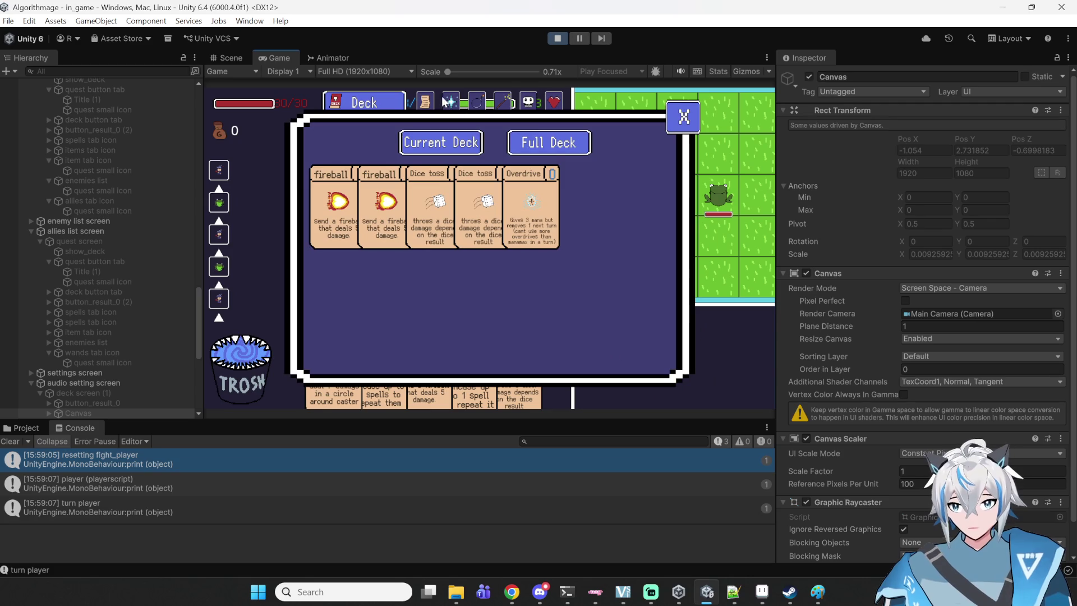
left_click(474, 103)
scroll(487, 203, "down", 5)
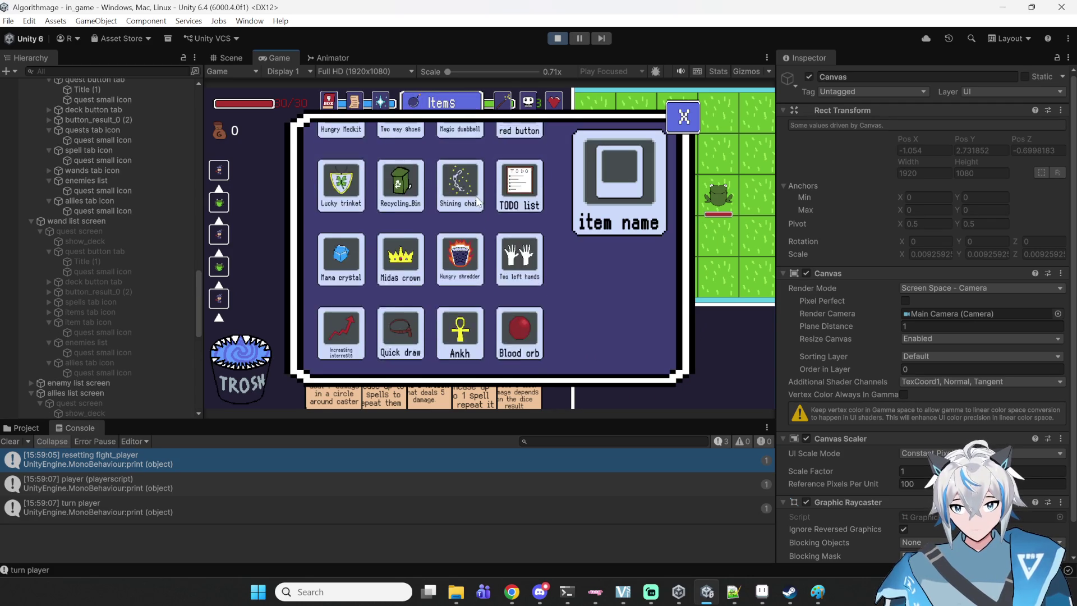
scroll(487, 203, "down", 2)
scroll(505, 236, "up", 5)
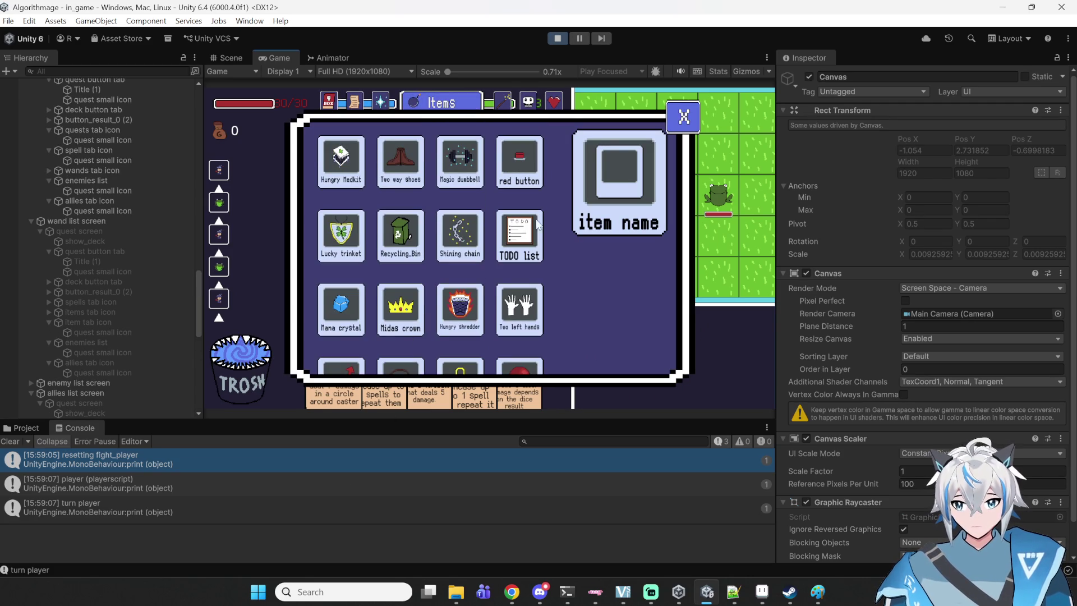
left_click(339, 103)
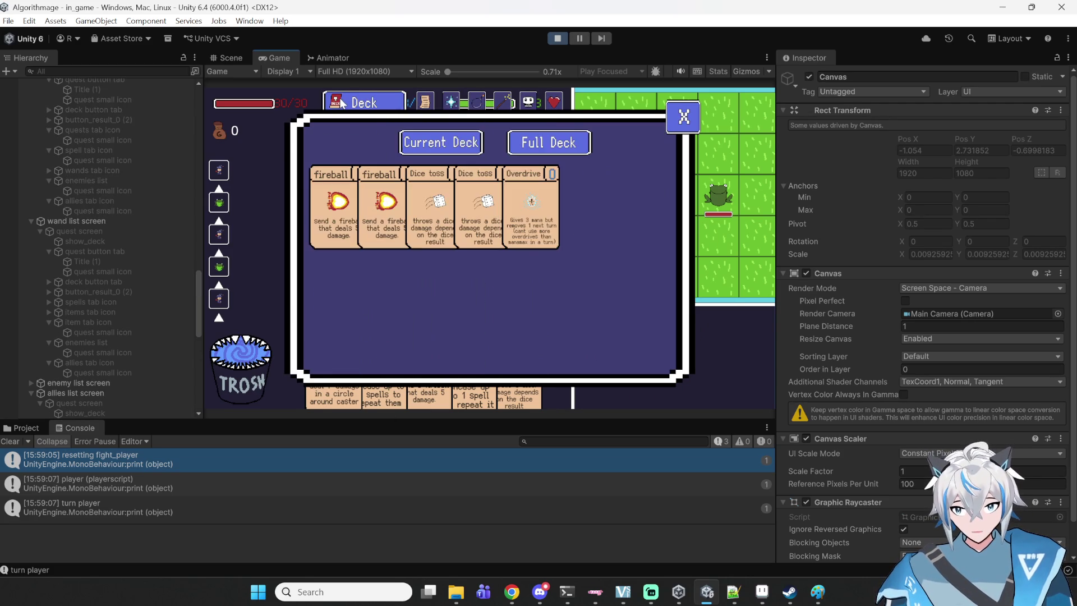
left_click(421, 104)
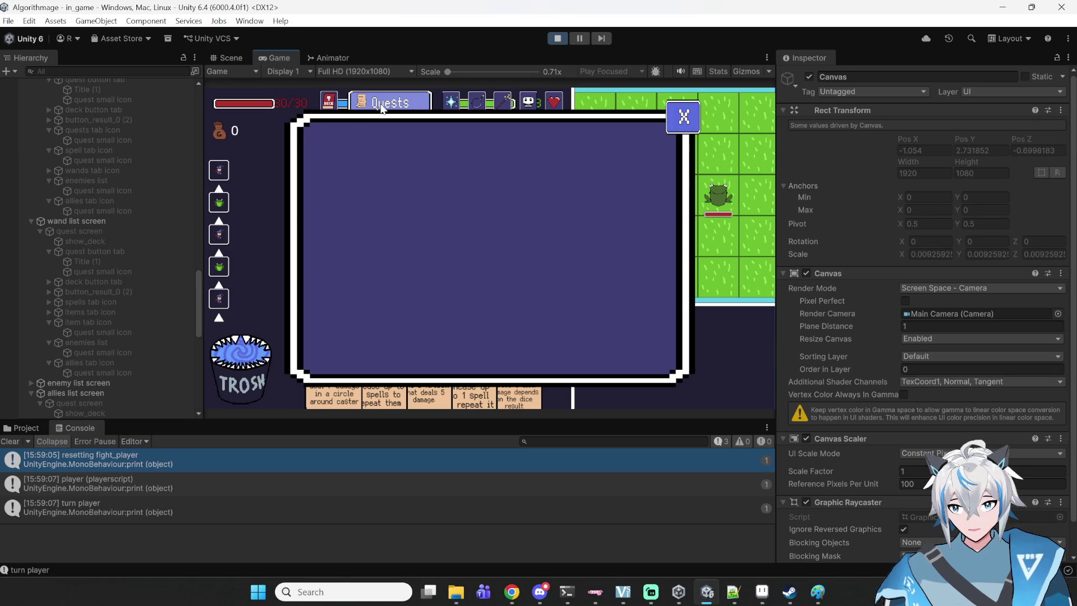
left_click(392, 107)
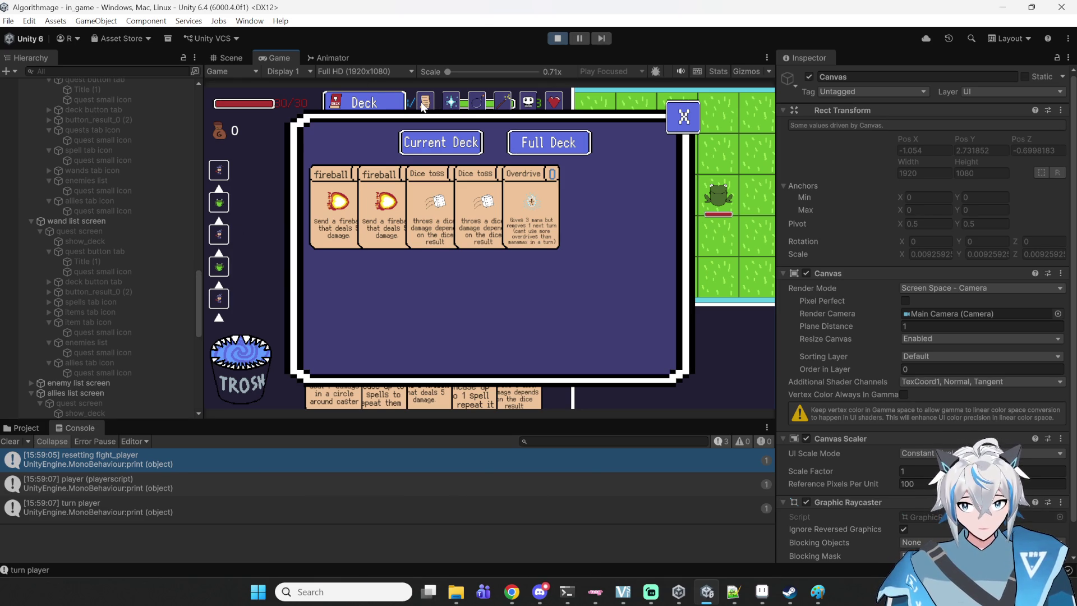
left_click(424, 104)
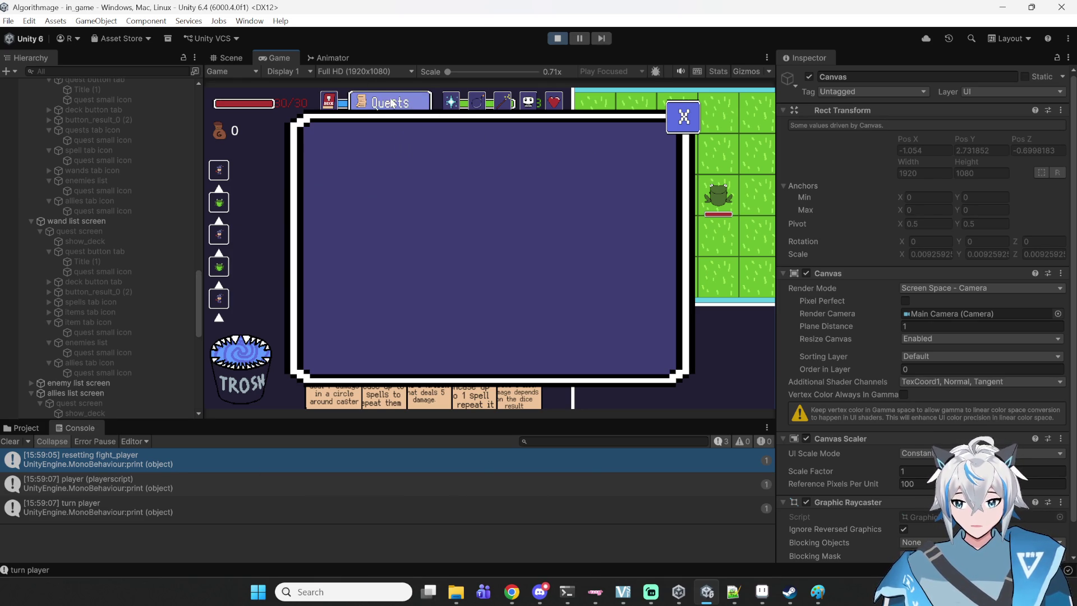
left_click(451, 103)
left_click(478, 103)
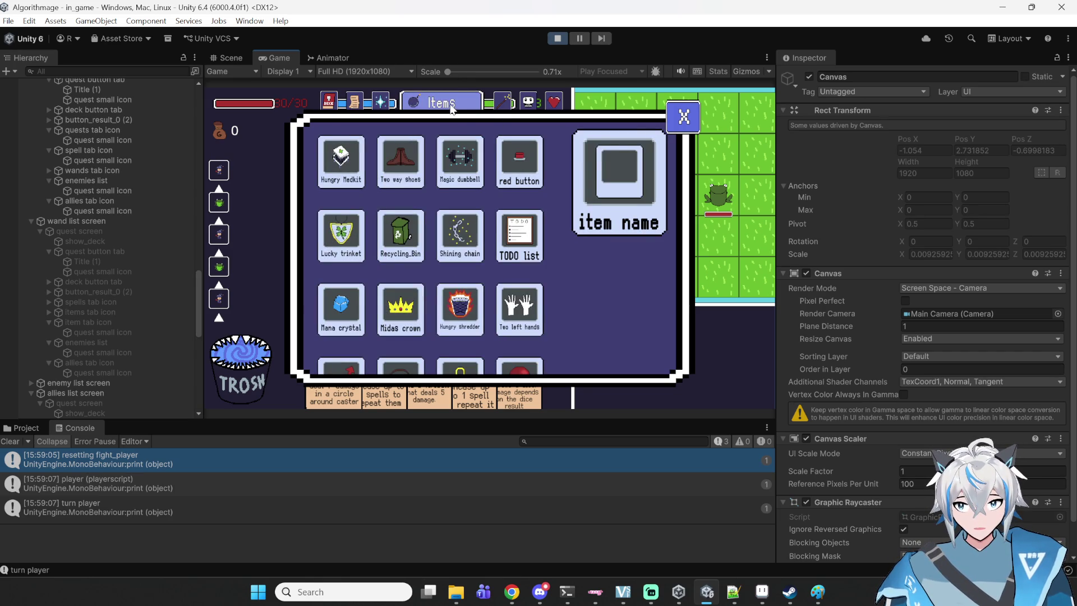
scroll(449, 291, "down", 3)
scroll(449, 291, "up", 3)
scroll(457, 247, "down", 3)
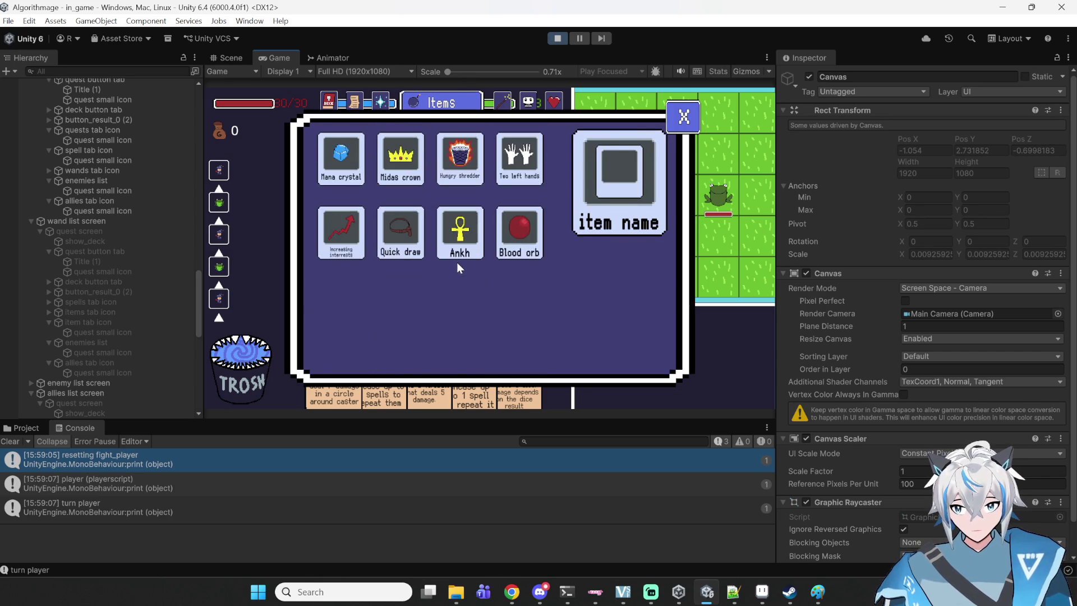
scroll(458, 247, "up", 3)
scroll(405, 318, "down", 3)
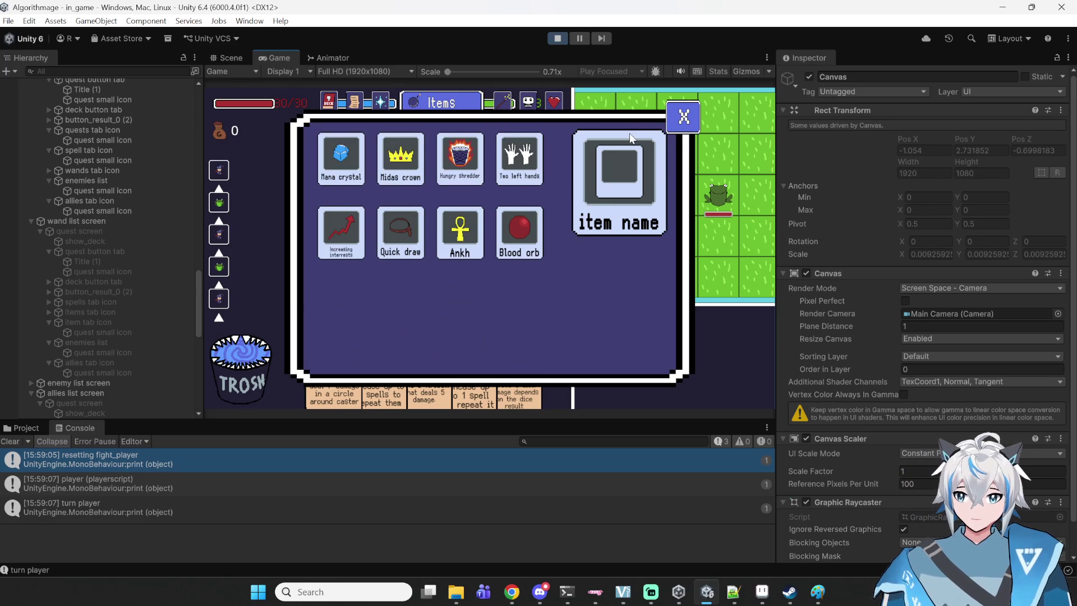
left_click(683, 116)
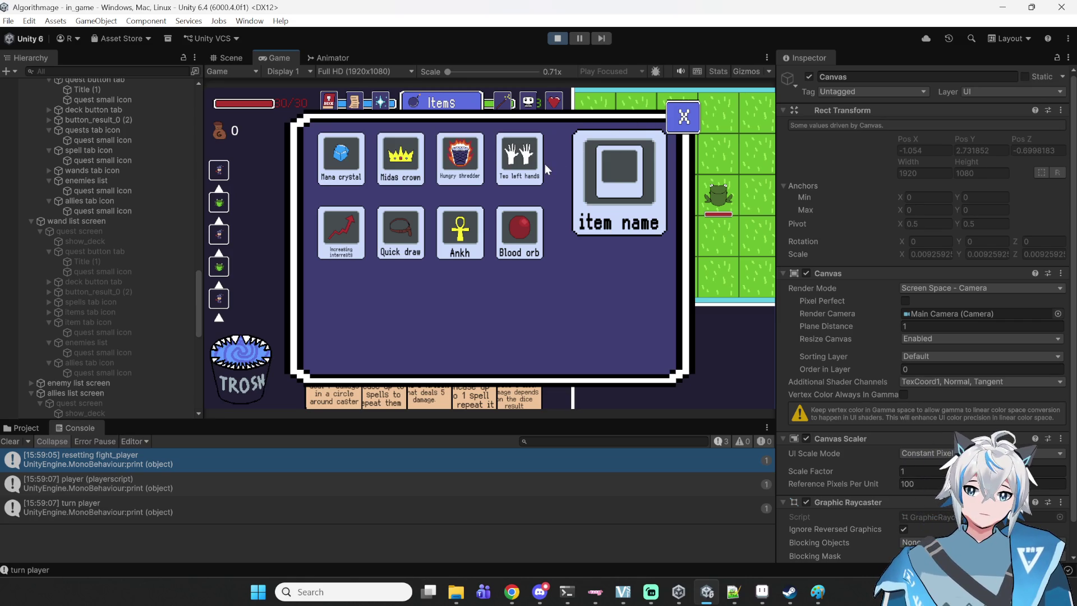
- Stop the running game and centre the Scene view on the DECK tab card
left_click(564, 40)
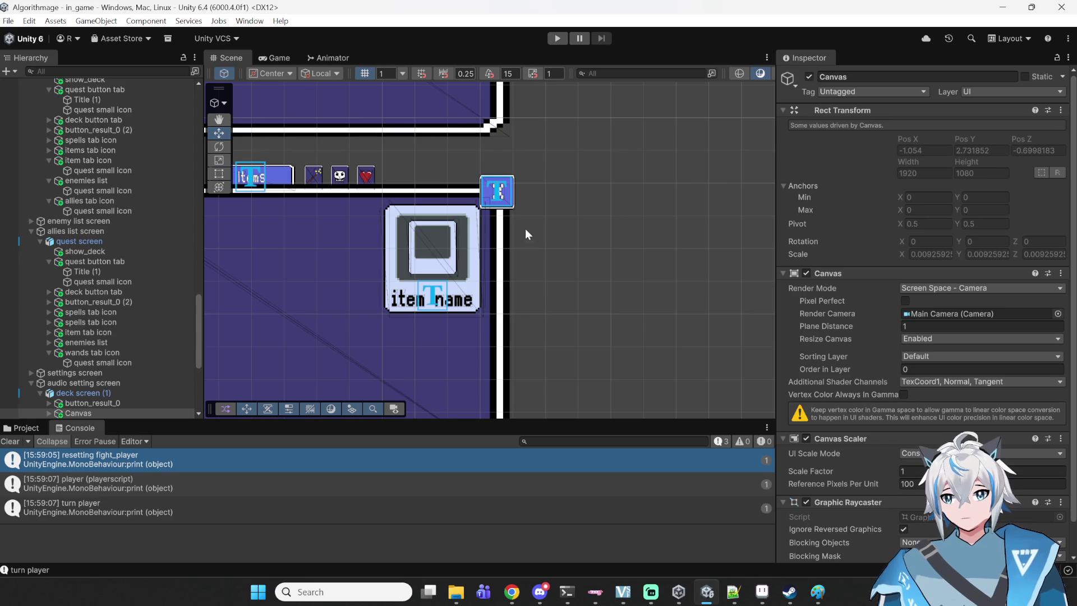
key("Left")
scroll(432, 178, "up", 5)
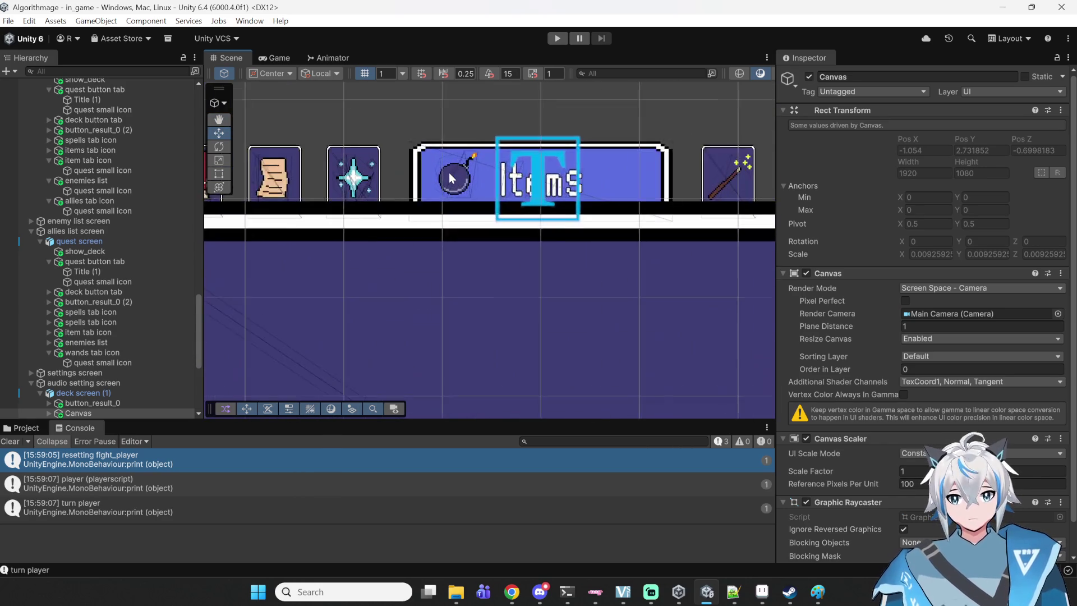
left_click_drag(438, 174, 665, 185)
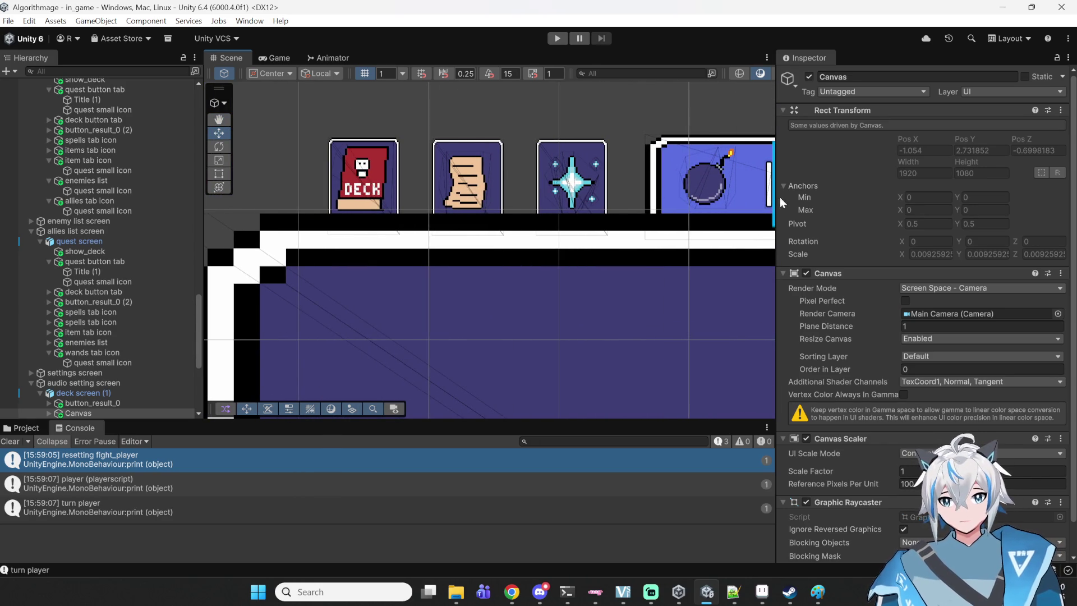
scroll(337, 167, "up", 8)
mouse_move(342, 163)
left_mouse_down()
mouse_move(499, 138)
mouse_move(496, 162)
left_mouse_up()
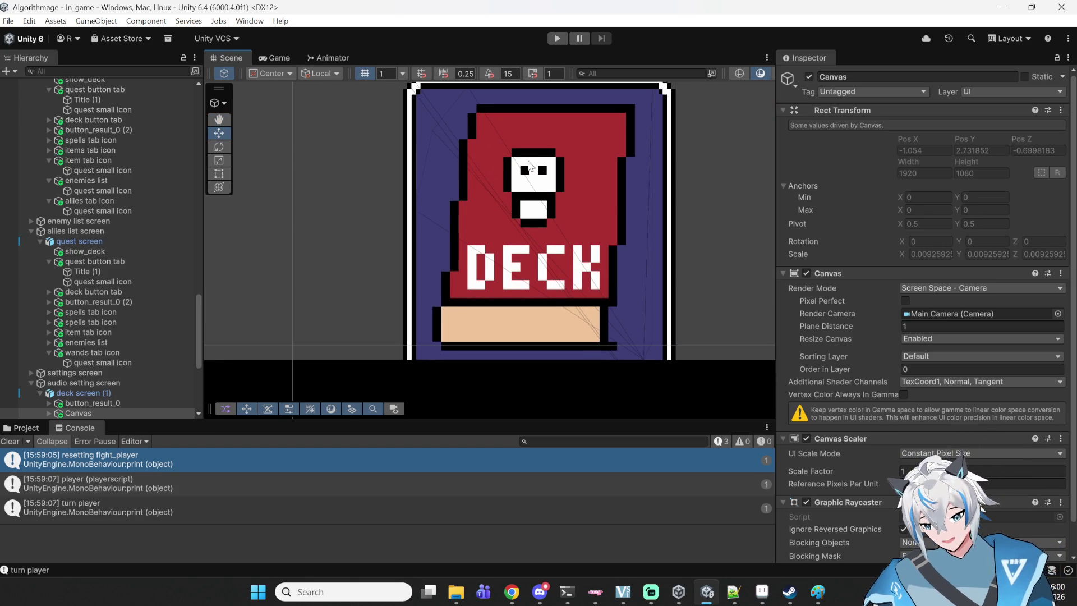
- Zoom and pan across the tab cards until the star card is in view
scroll(526, 166, "down", 1)
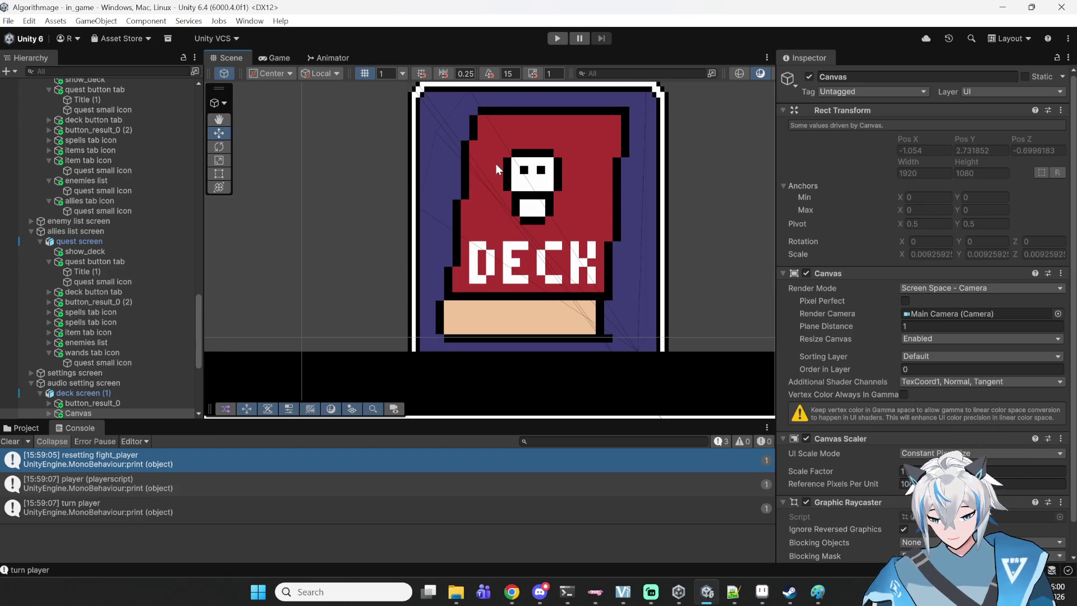
scroll(496, 163, "down", 3)
scroll(558, 157, "down", 4)
scroll(594, 219, "up", 2)
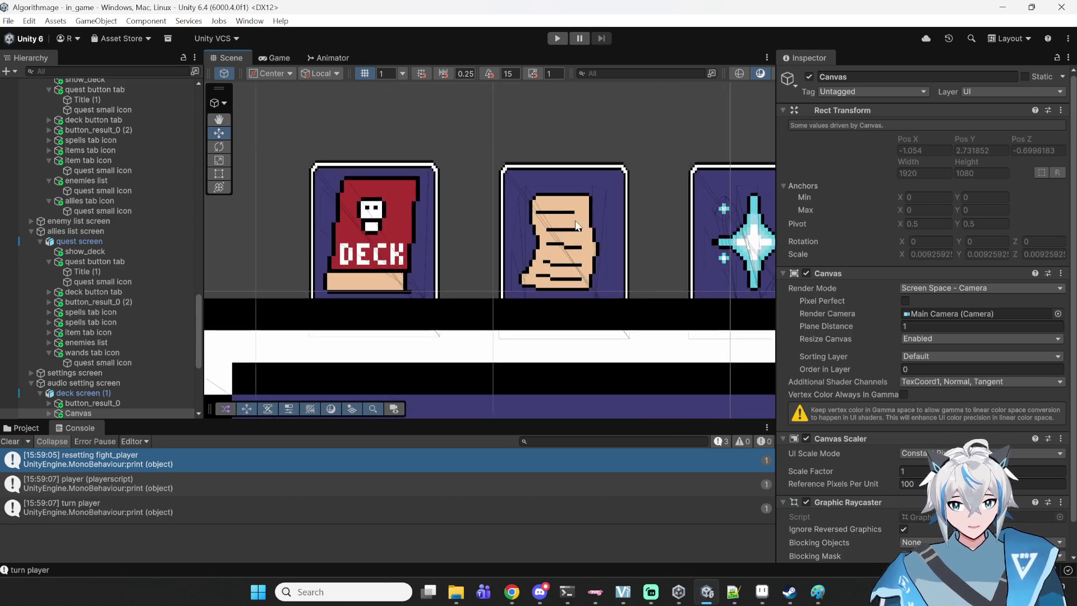
scroll(581, 231, "up", 3)
scroll(318, 231, "down", 5)
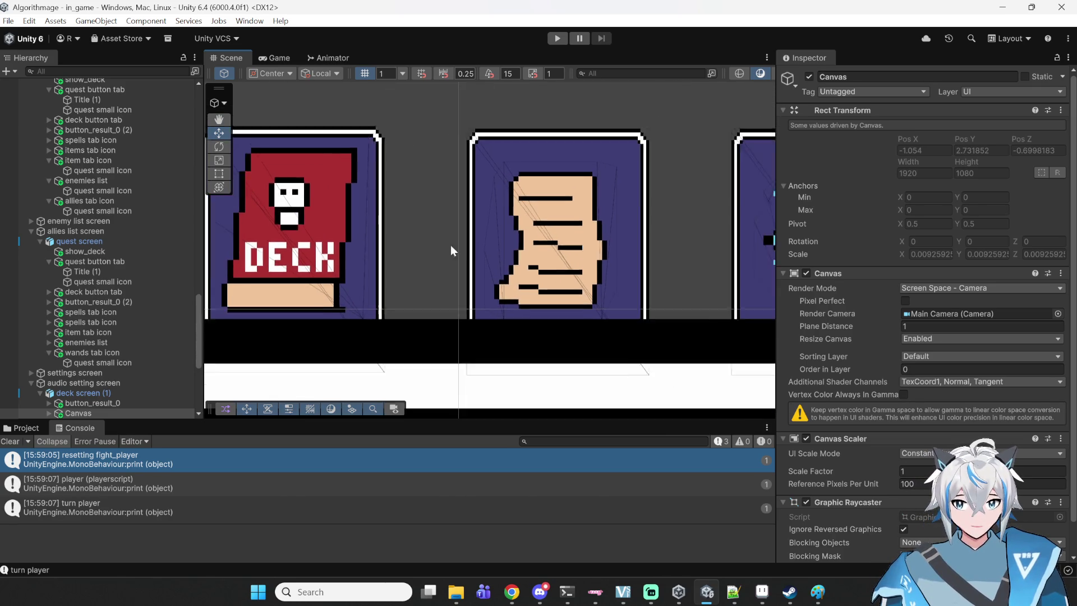
scroll(534, 188, "down", 6)
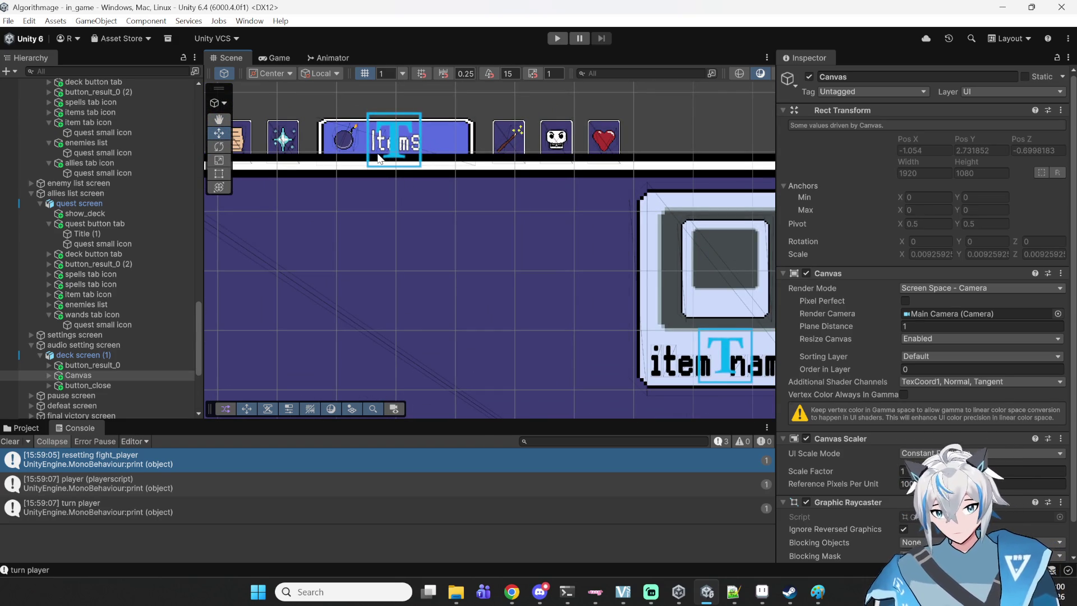
scroll(458, 256, "up", 8)
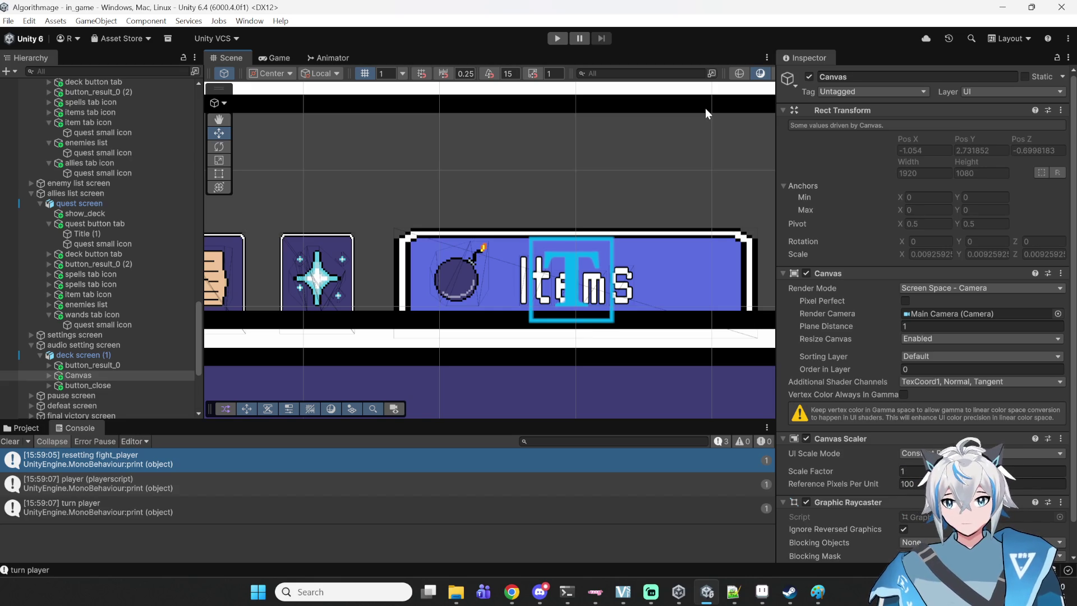
scroll(354, 210, "up", 6)
scroll(494, 233, "down", 1)
scroll(488, 224, "down", 1)
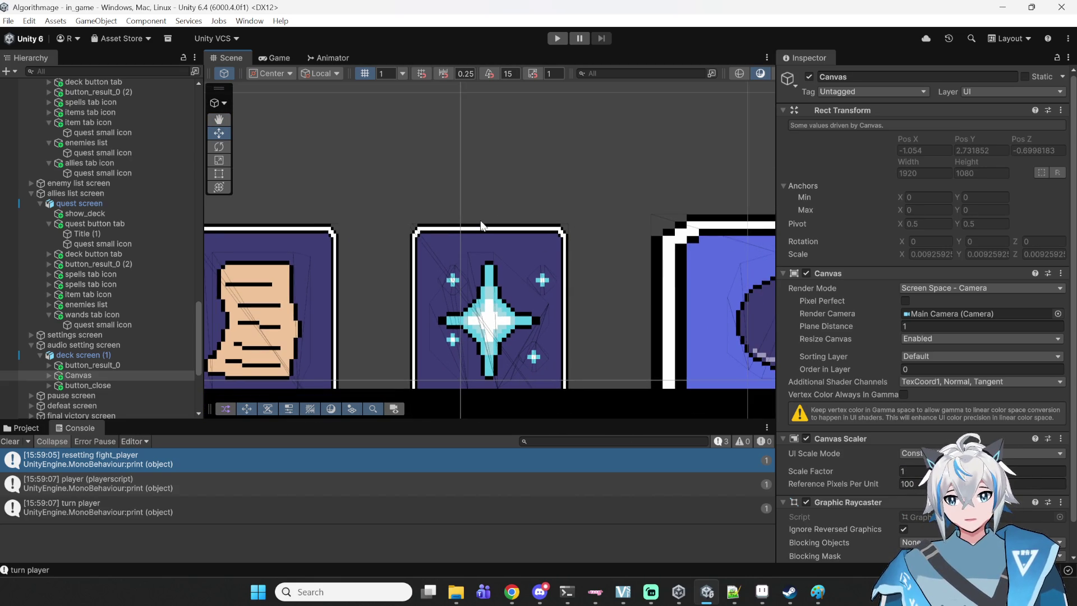
scroll(481, 227, "down", 1)
scroll(481, 224, "down", 2)
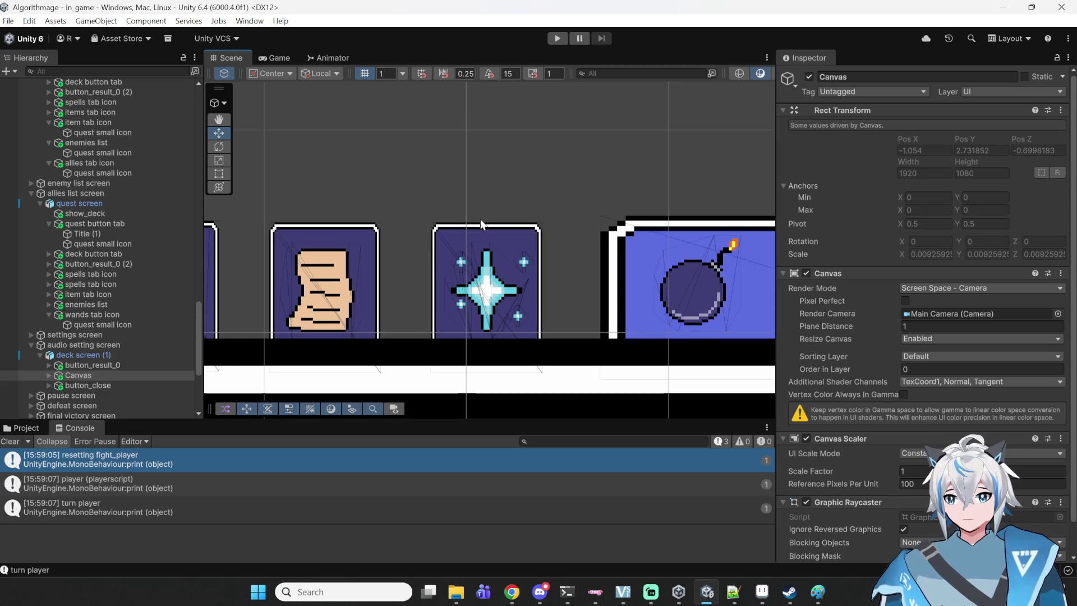
left_click_drag(348, 247, 385, 243)
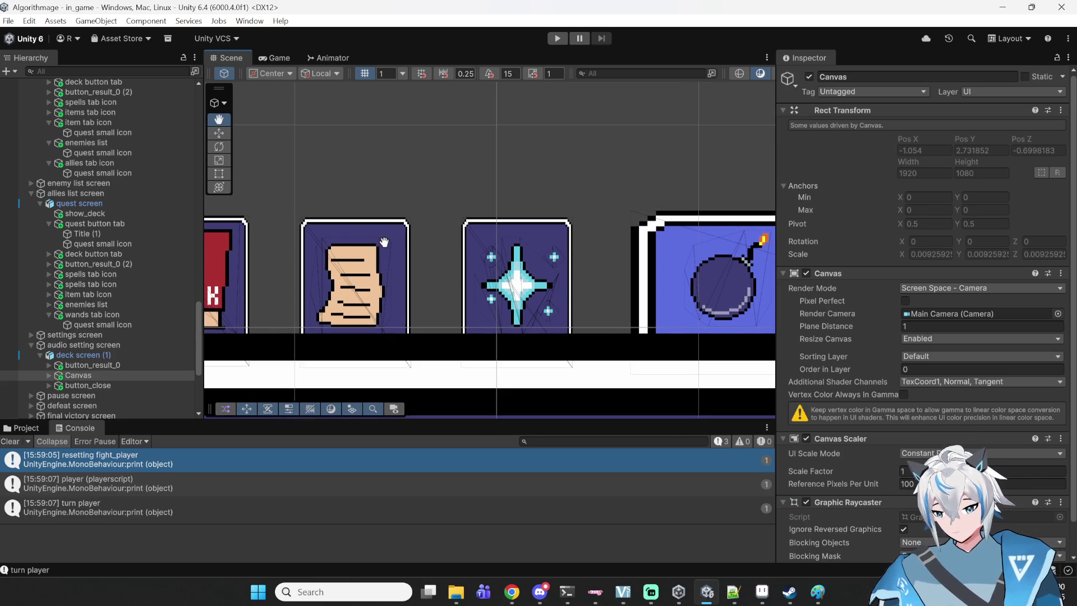
key("w")
scroll(381, 249, "down", 5)
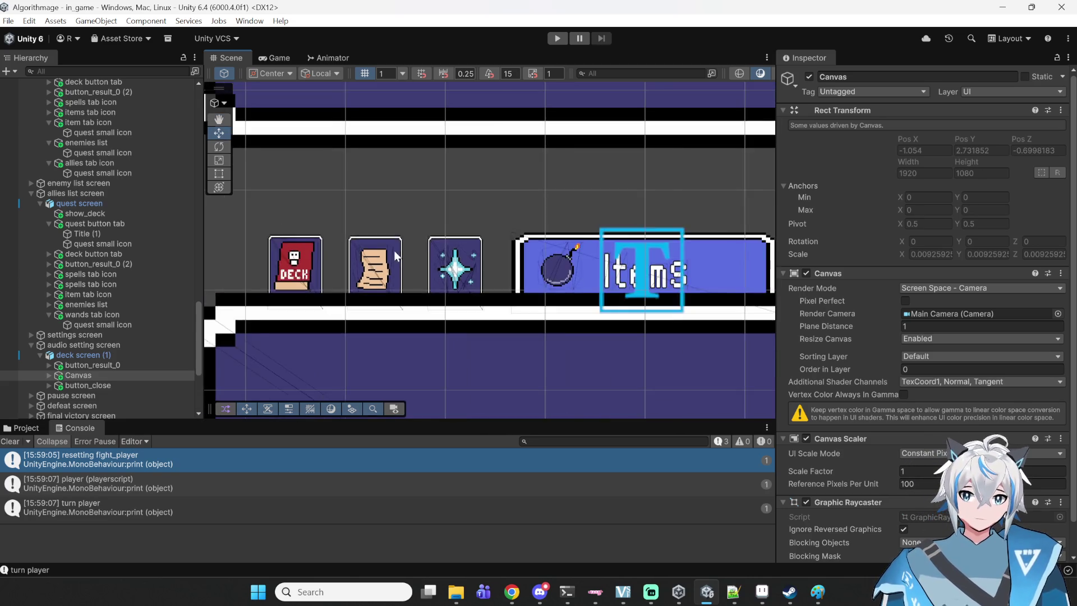
scroll(377, 255, "up", 10)
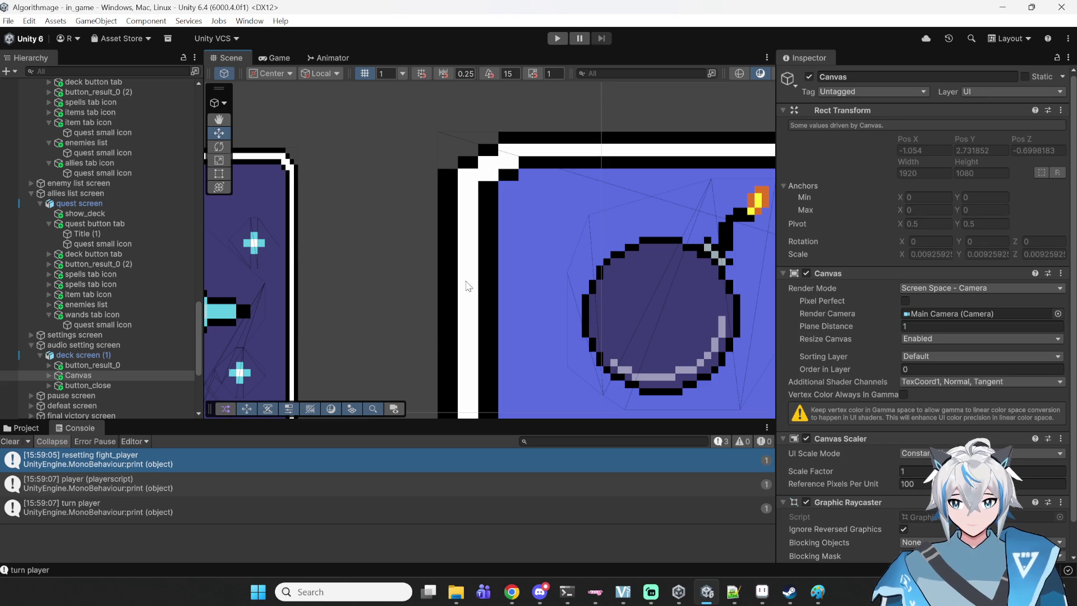
left_click_drag(348, 243, 436, 226)
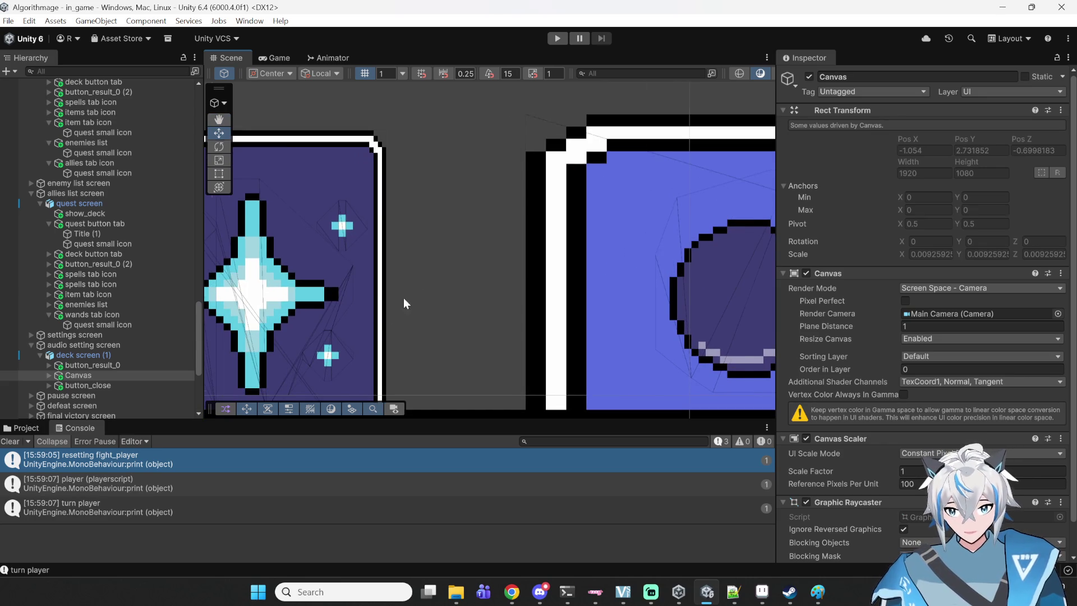
scroll(426, 292, "down", 2)
- Inspect the bomb Items tab button, the Canvas and the spell tab icon
left_click(522, 287)
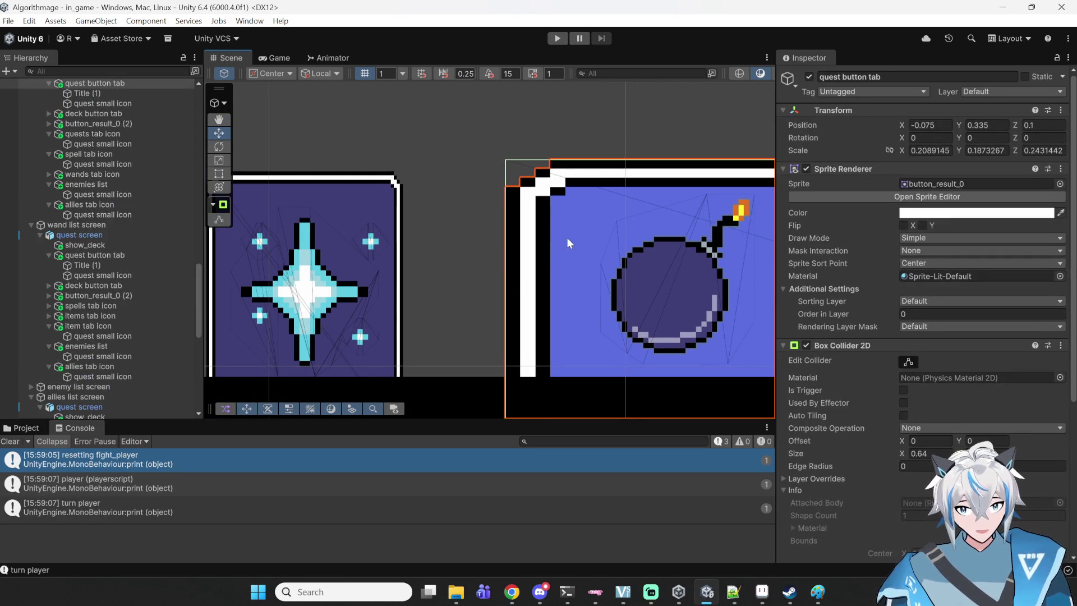
scroll(537, 228, "down", 2)
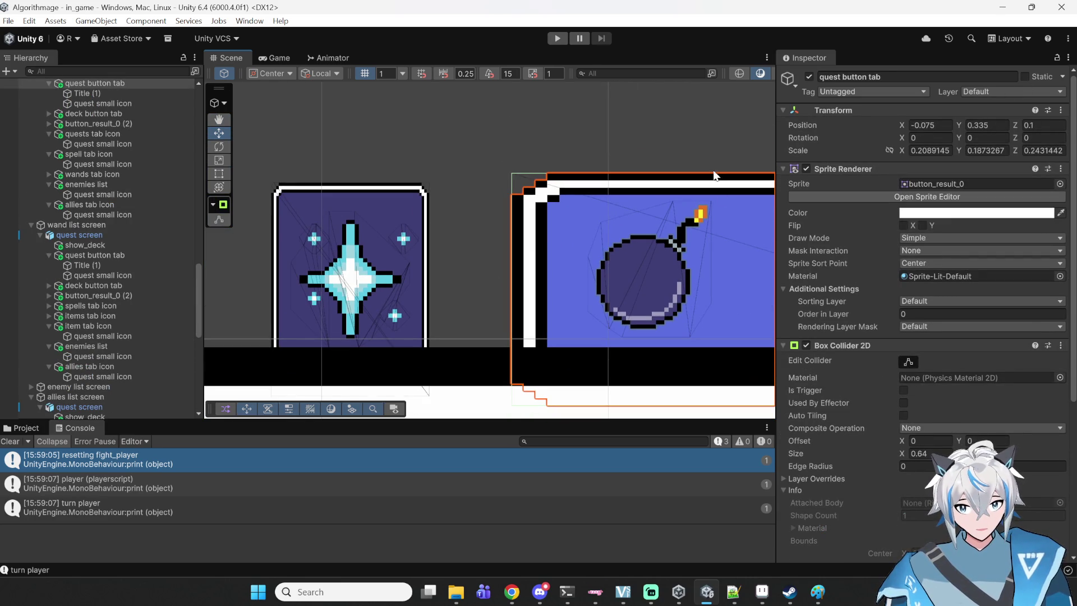
left_click(352, 318)
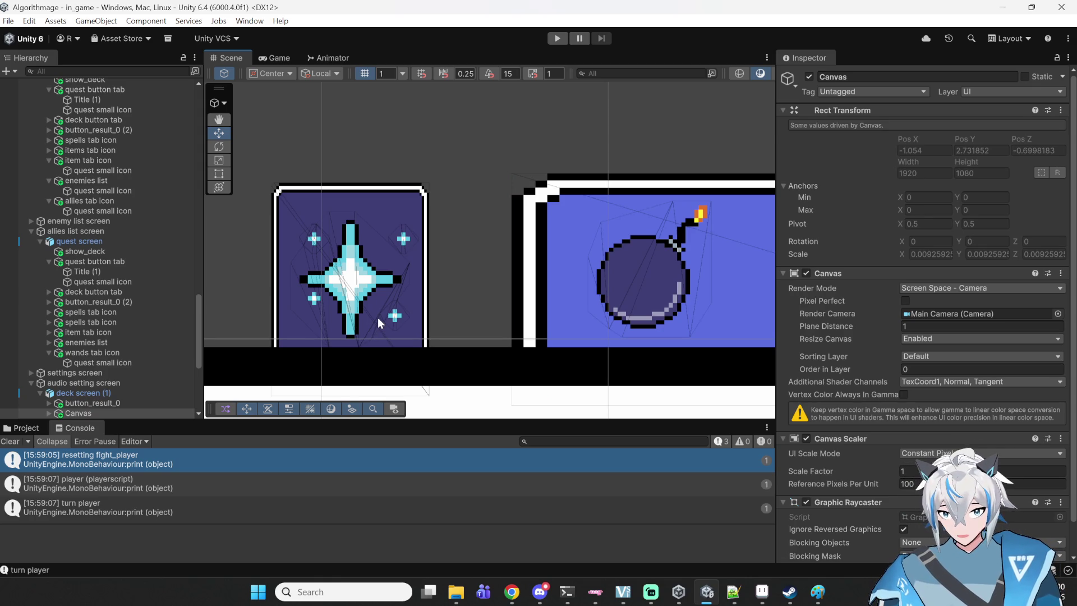
left_click(382, 222)
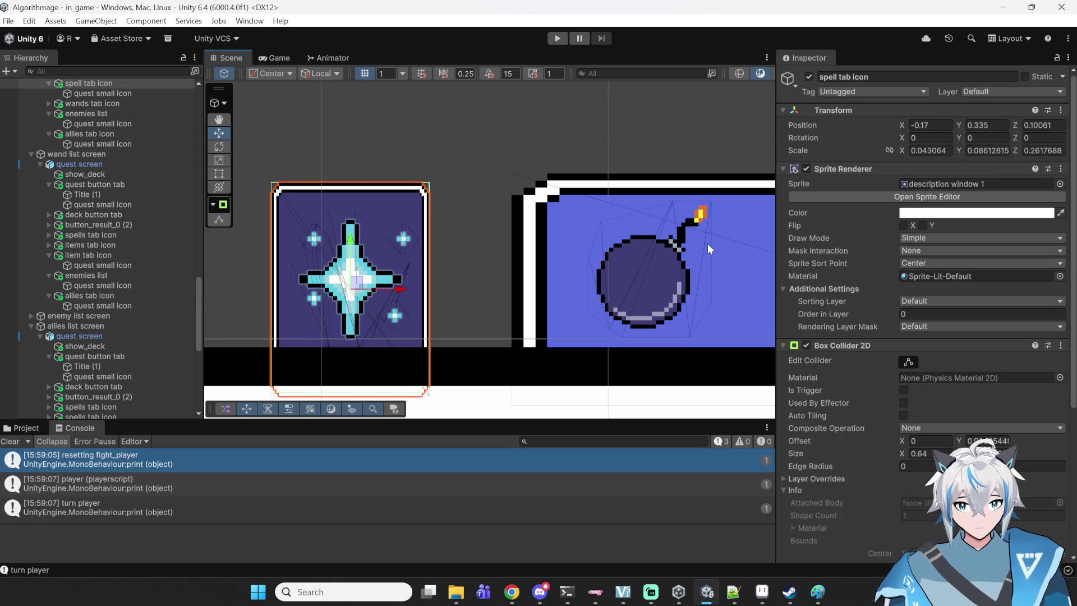
left_click(738, 272)
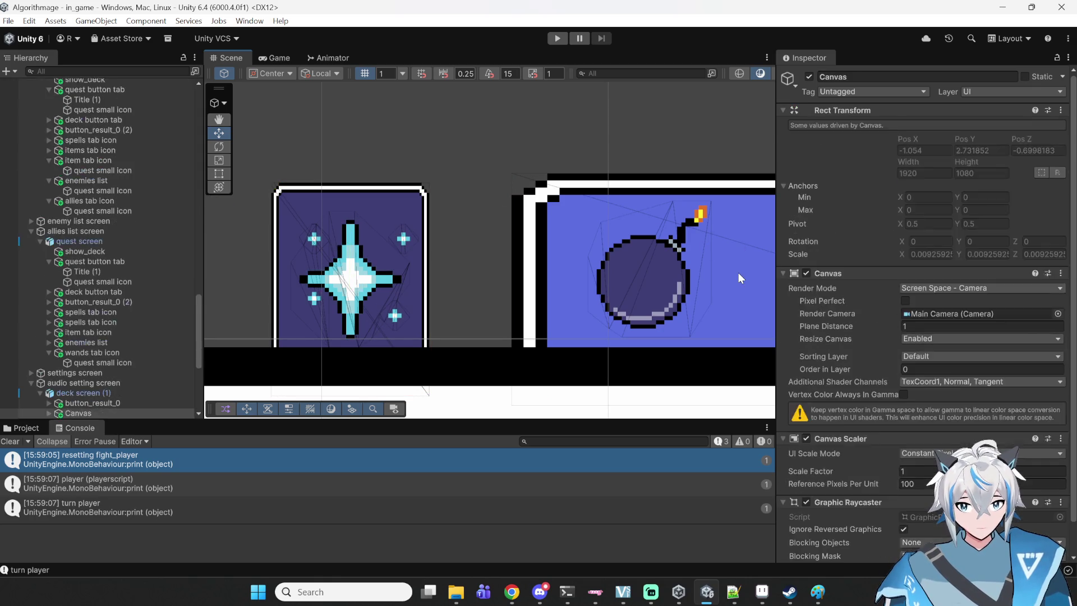
scroll(732, 274, "down", 5)
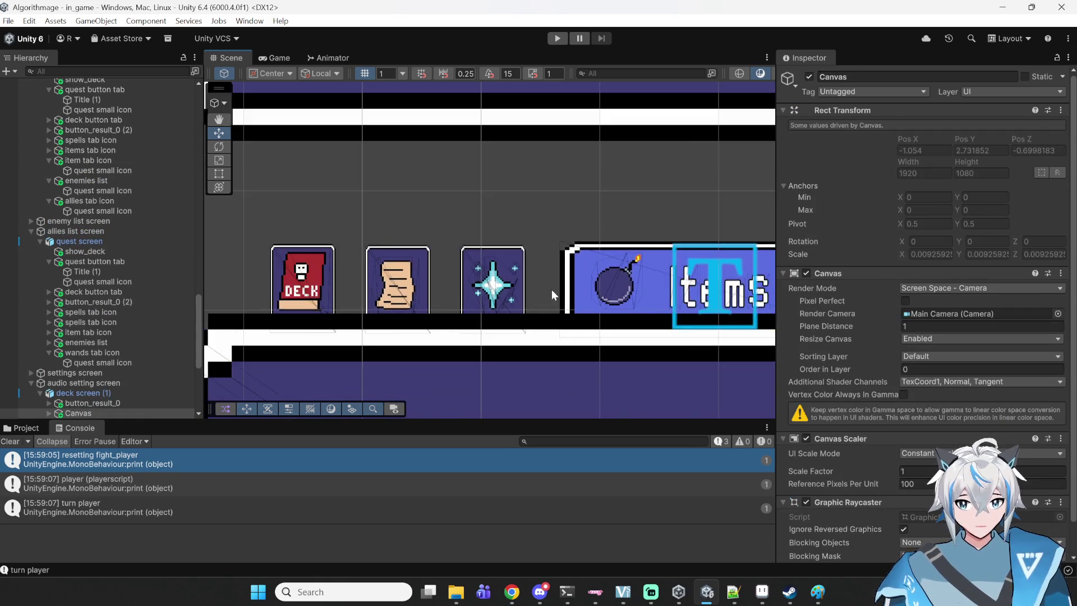
scroll(547, 291, "down", 2)
- Pan to the wand, skull and heart cards, then bring up the item_display sprite in Aseprite
left_click_drag(540, 297, 258, 300)
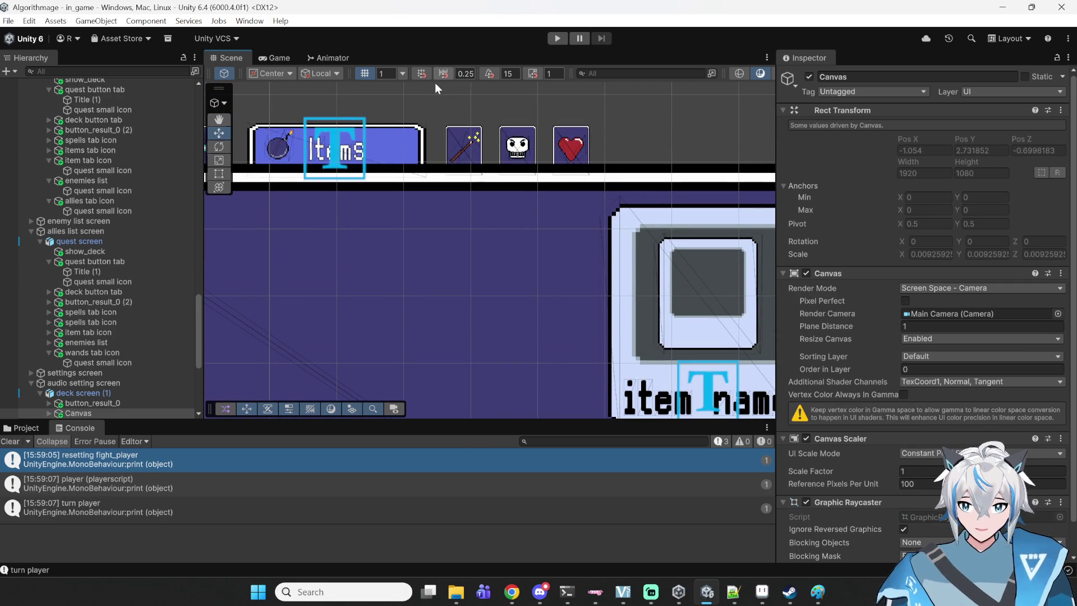
scroll(442, 284, "down", 2)
scroll(466, 271, "down", 3)
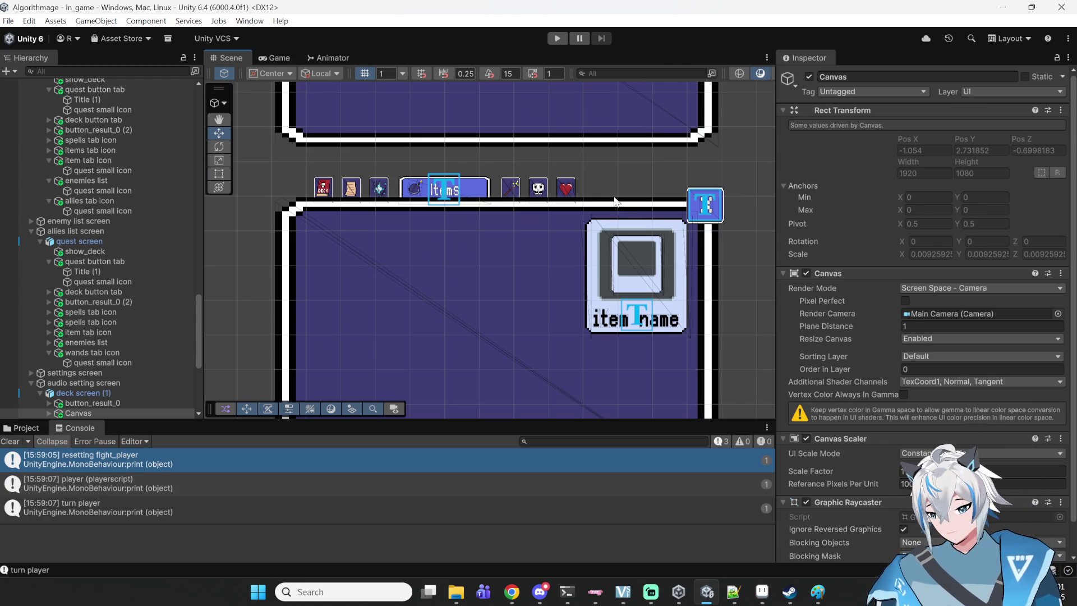
scroll(560, 239, "up", 1)
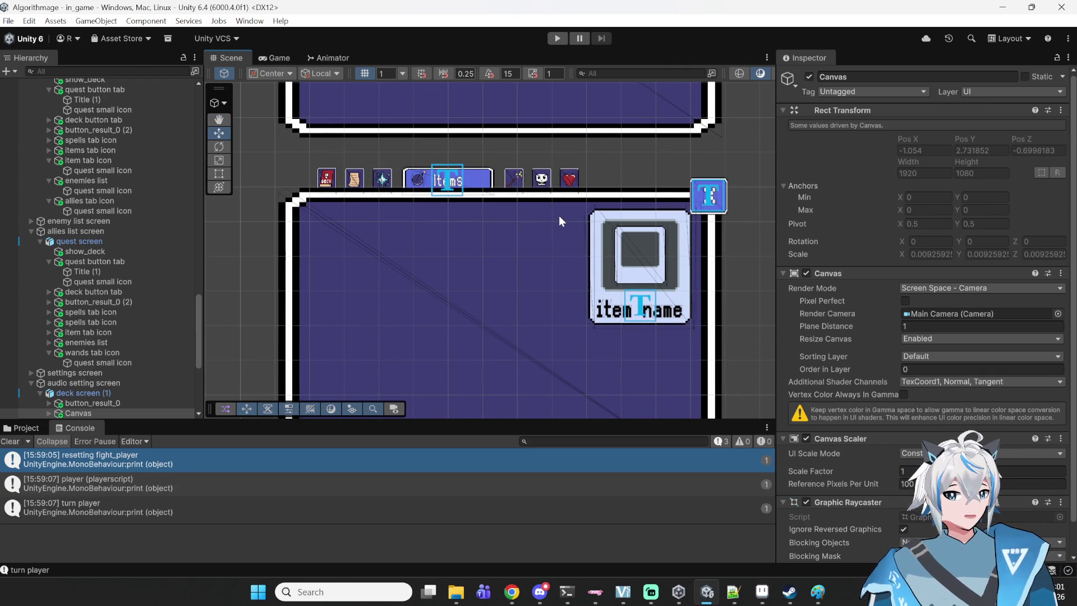
left_click(762, 591)
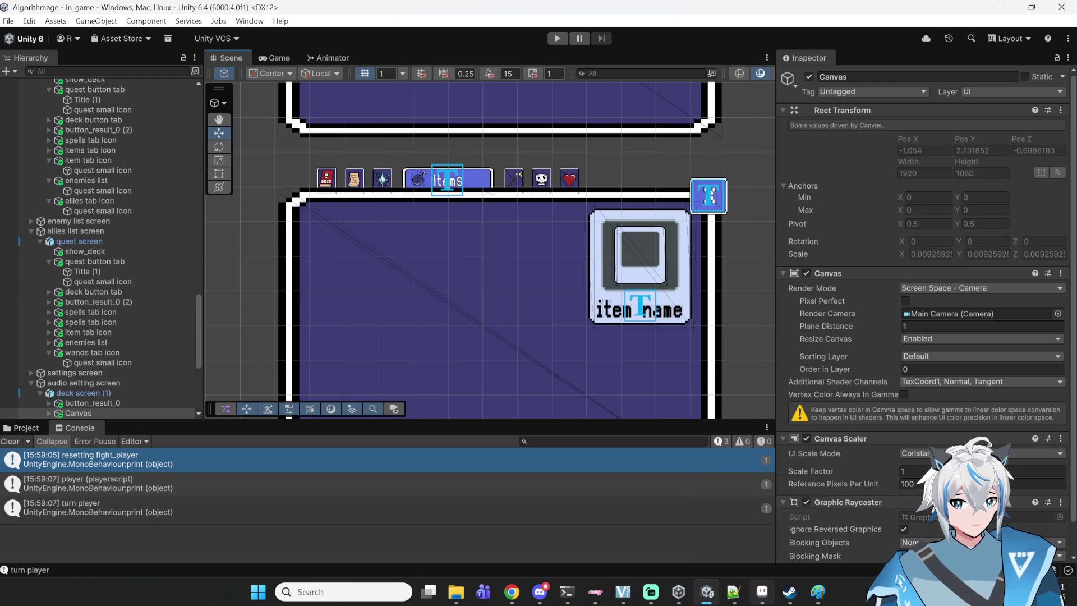
left_click(1069, 59)
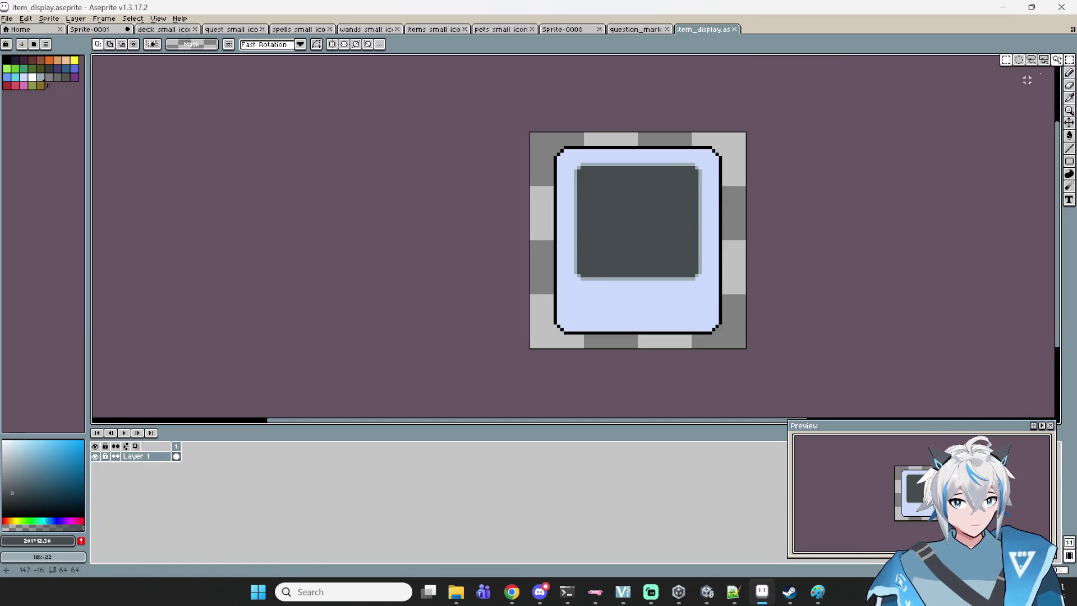
left_click_drag(767, 141, 548, 361)
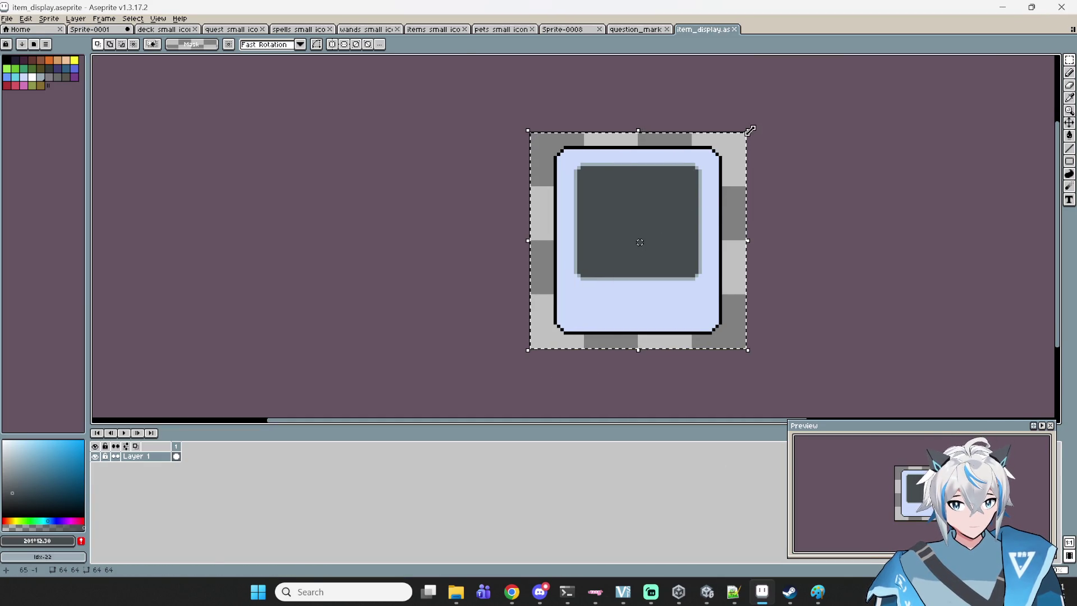
left_click_drag(747, 132, 676, 214)
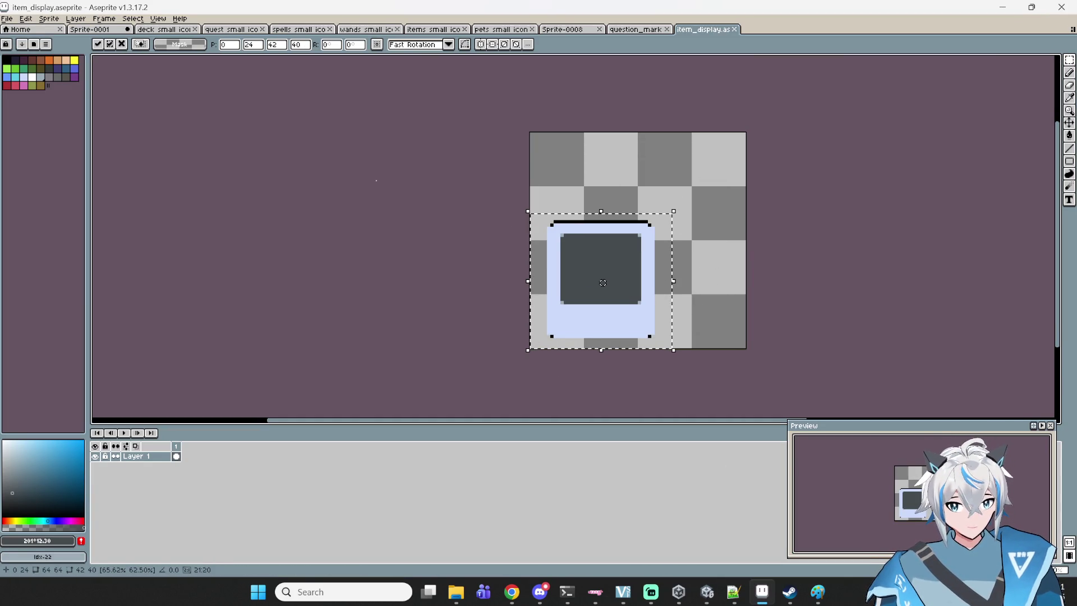
key("Escape")
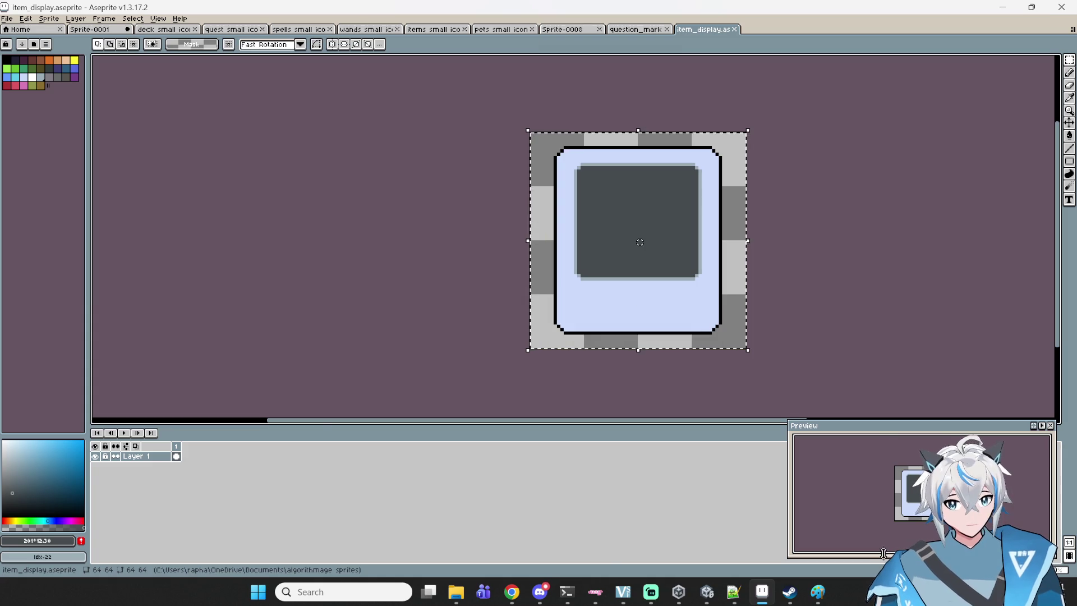
left_click(507, 602)
left_click(90, 12)
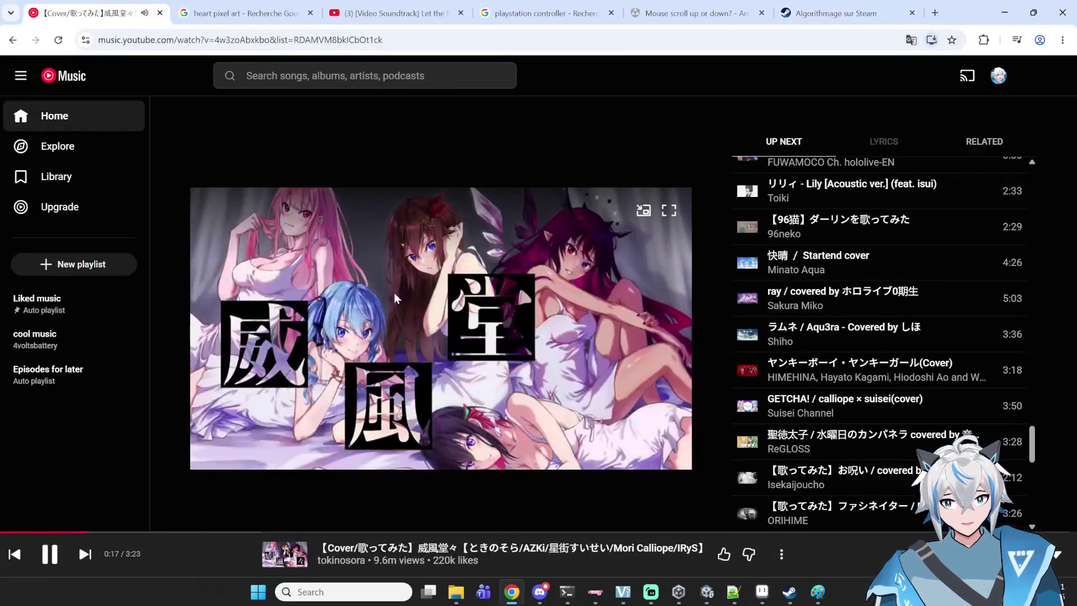
- Pause the song, play ReGLOSS's セブンティーン / YOASOBI cover from Up Next, and return to Aseprite
left_click(408, 305)
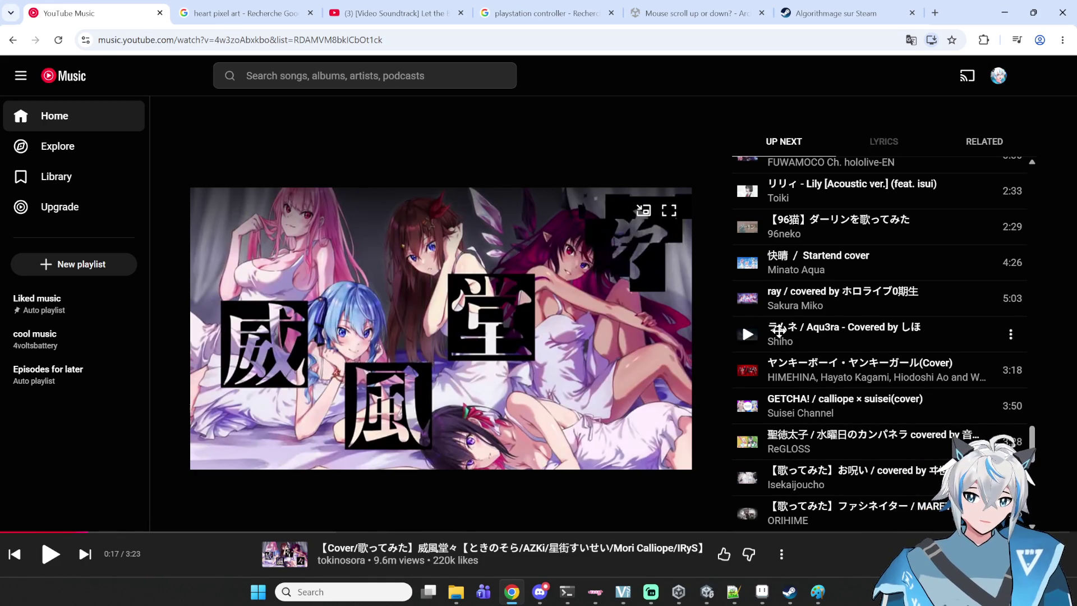
scroll(749, 330, "down", 5)
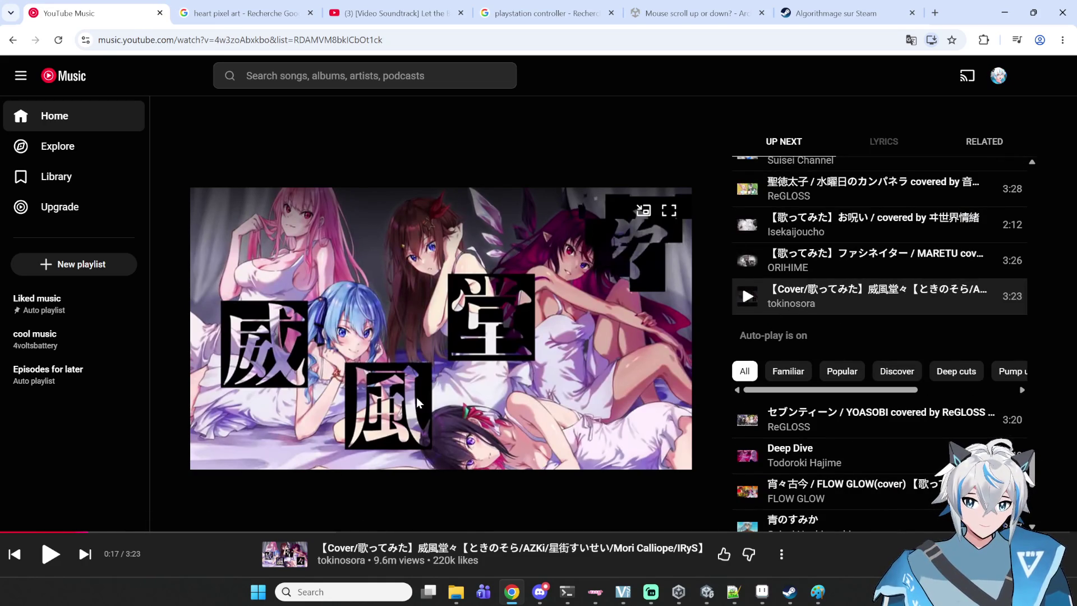
left_click(748, 420)
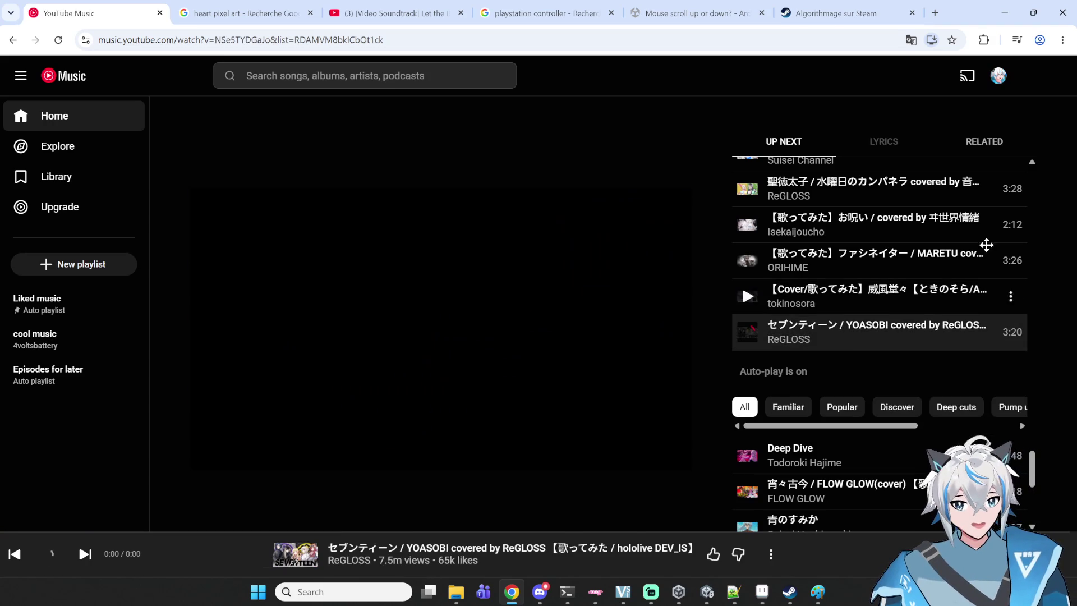
key("alt+Tab")
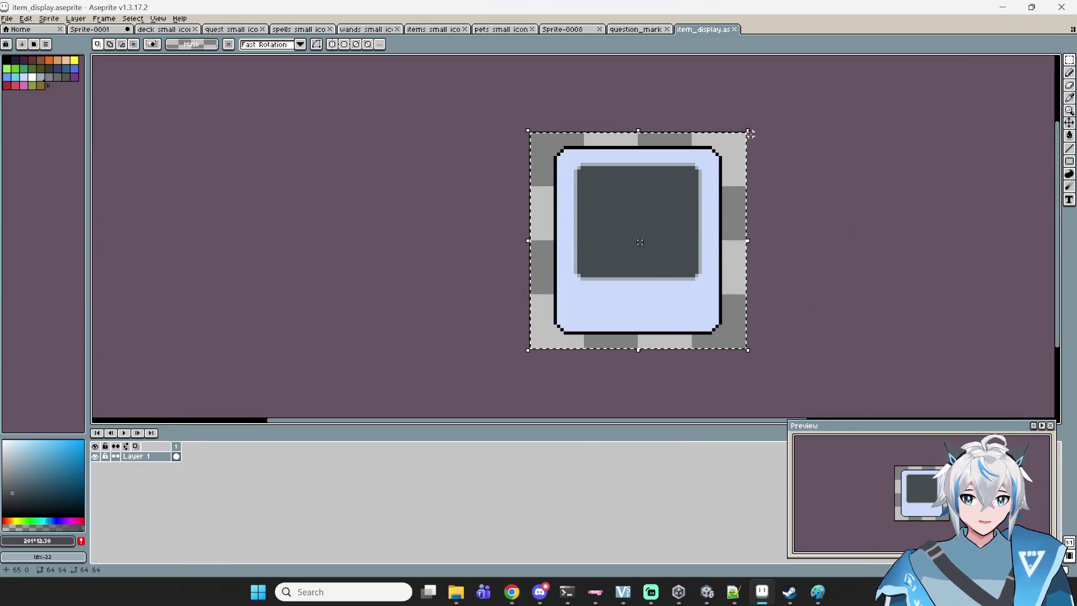
mouse_move(750, 124)
left_mouse_down()
mouse_move(643, 242)
mouse_move(735, 133)
mouse_move(750, 133)
left_mouse_up()
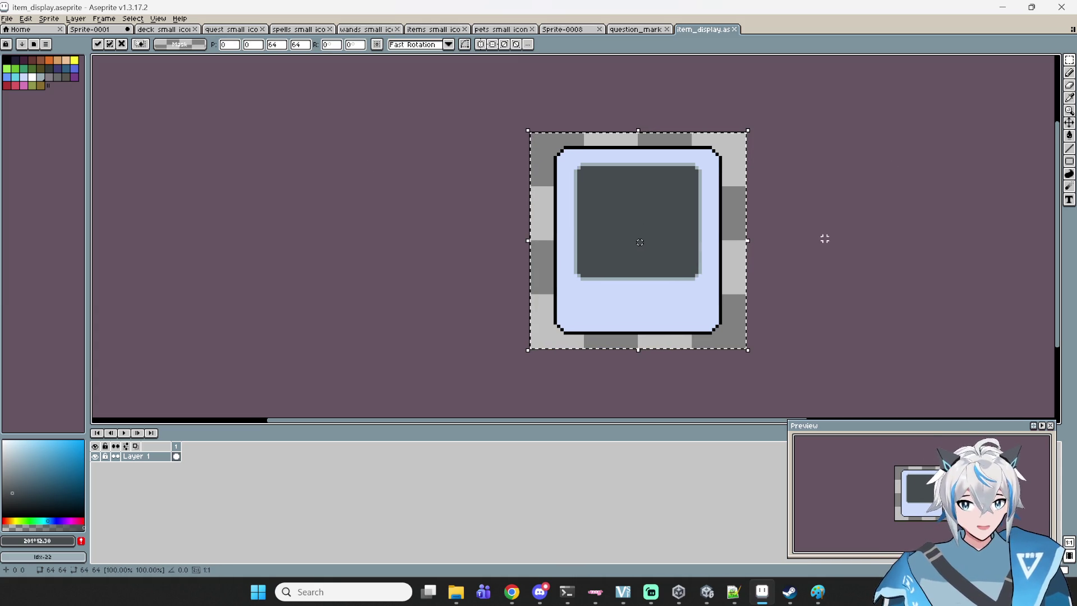
left_click(808, 231)
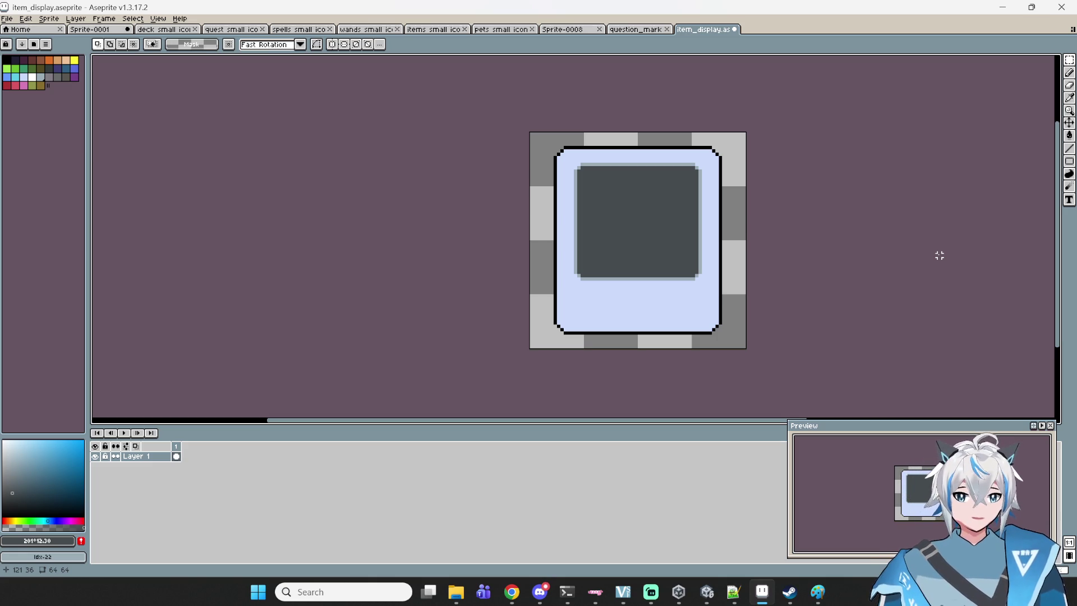
scroll(842, 334, "down", 3)
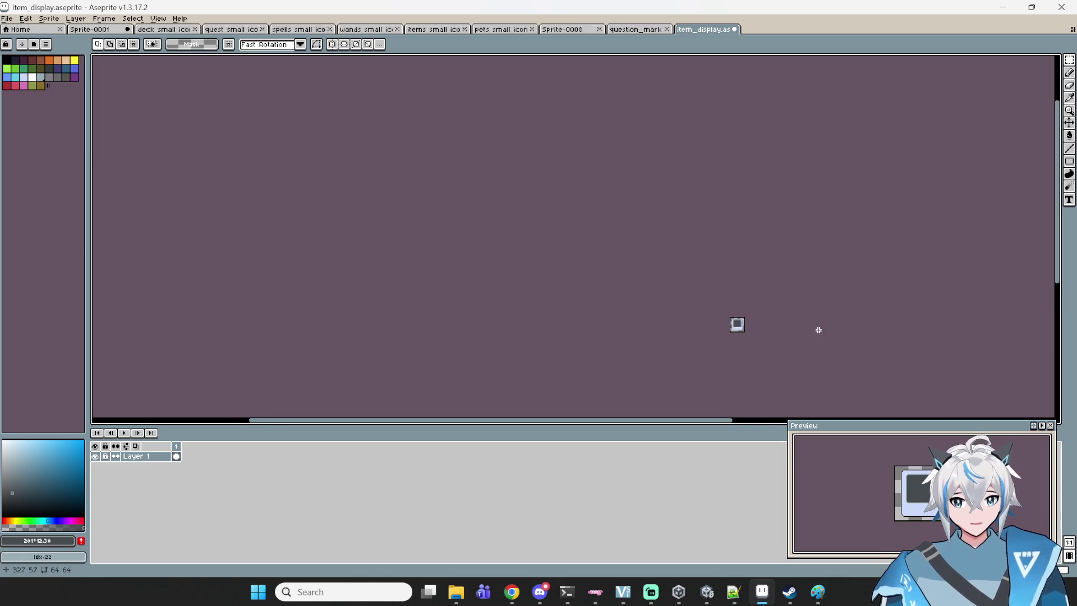
scroll(763, 289, "up", 5)
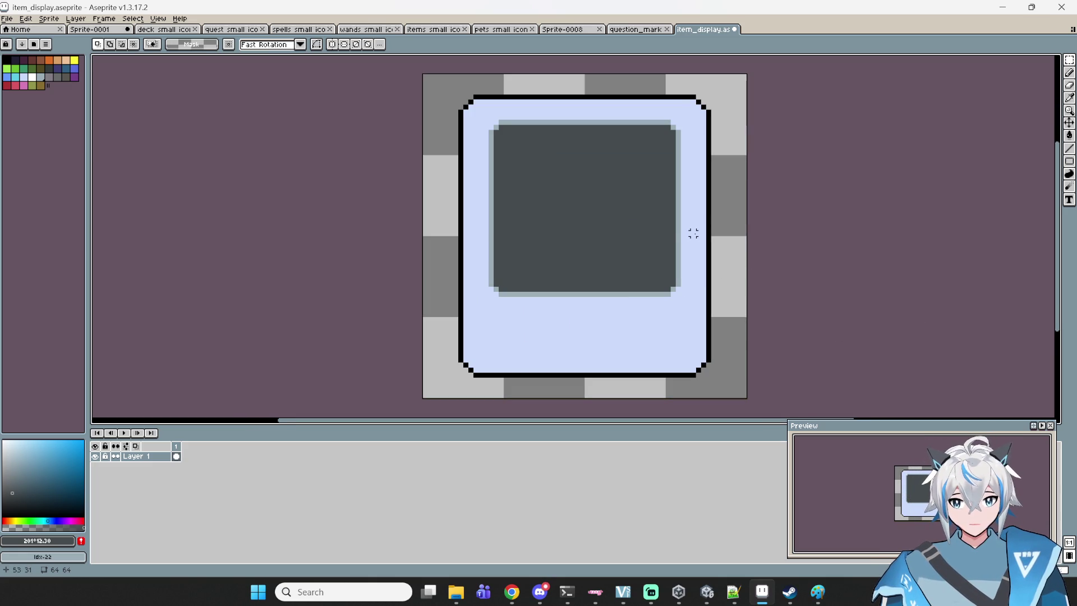
key("ctrl+a")
scroll(673, 224, "down", 2)
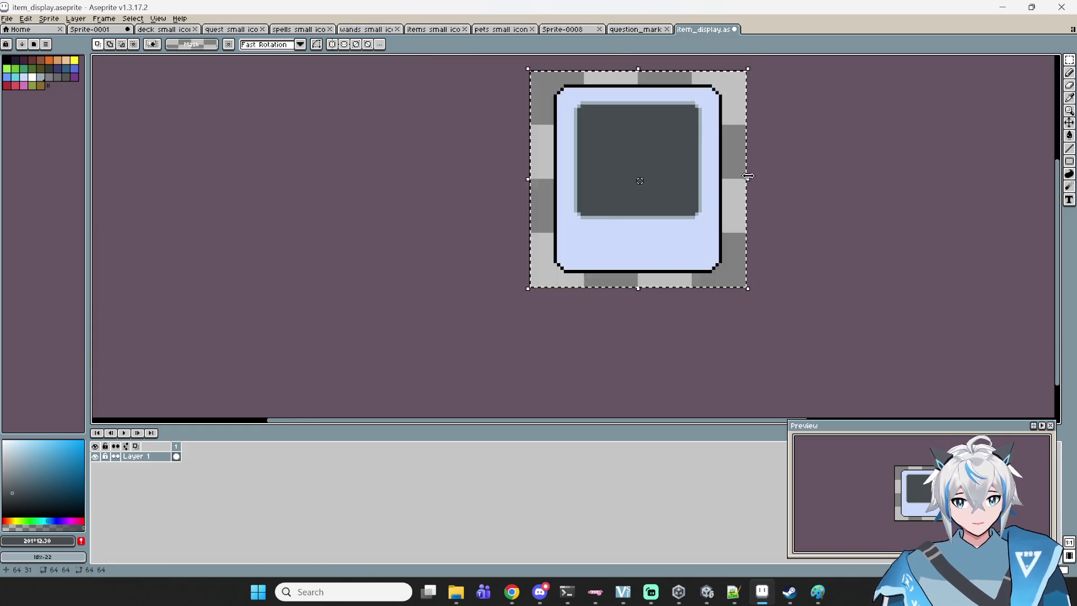
scroll(723, 229, "up", 2)
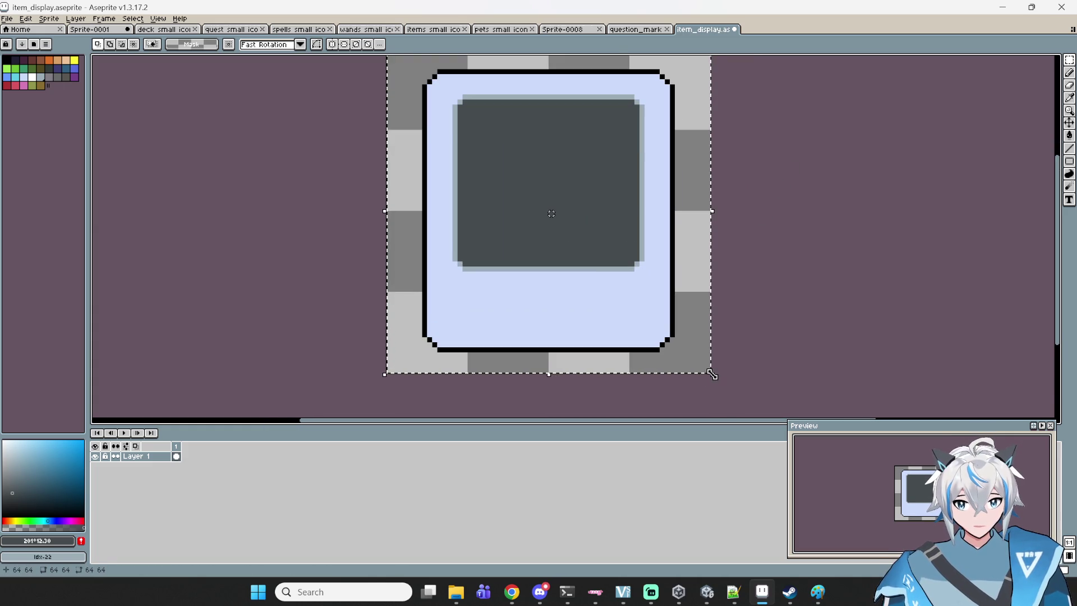
mouse_move(711, 373)
left_mouse_down()
mouse_move(663, 335)
mouse_move(604, 248)
left_mouse_up()
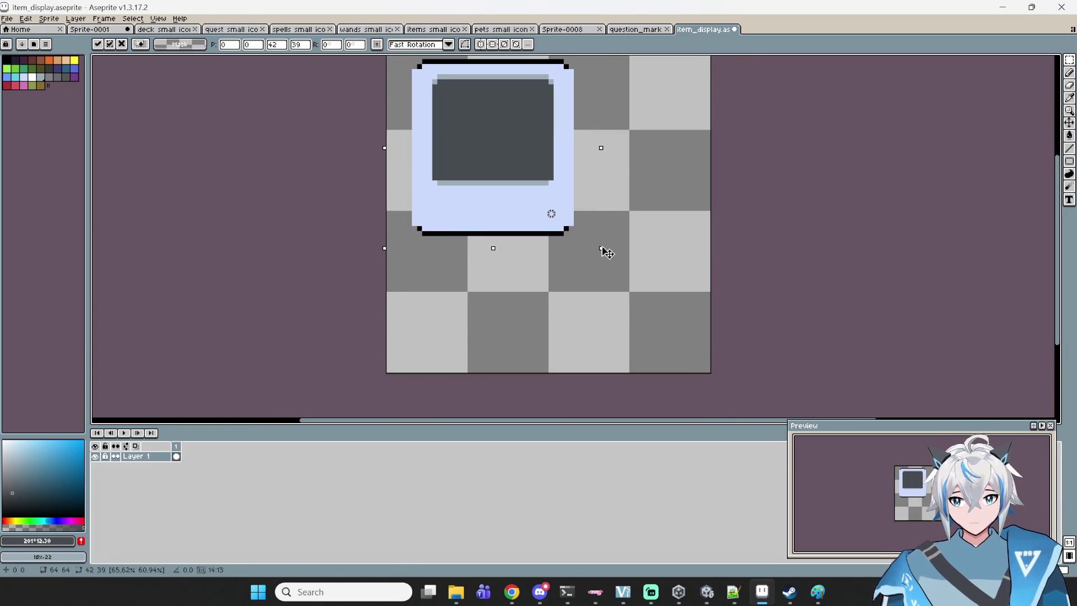
scroll(568, 211, "down", 1)
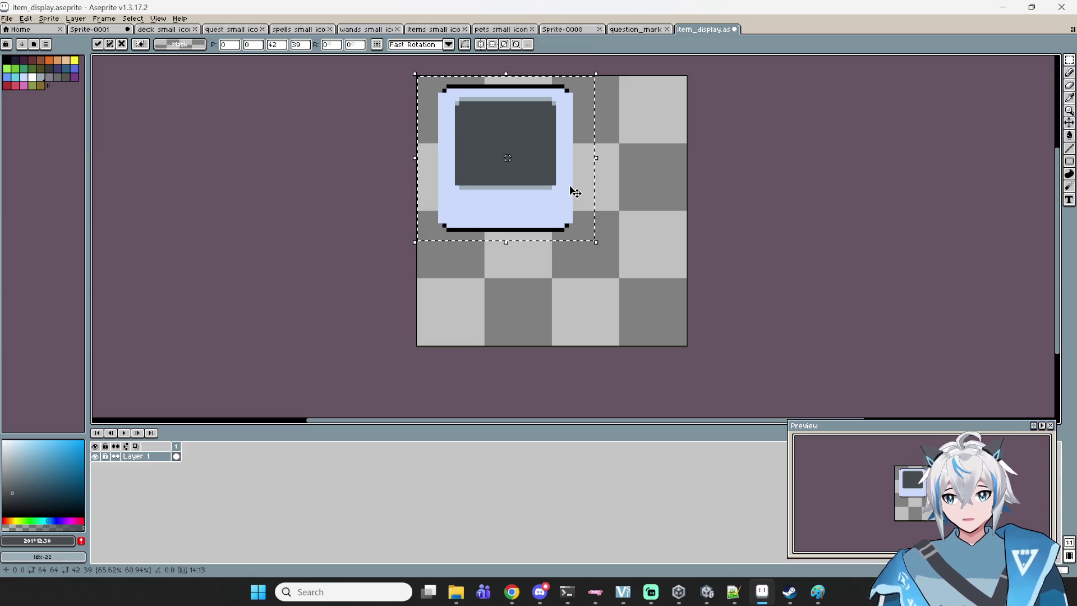
key("Escape")
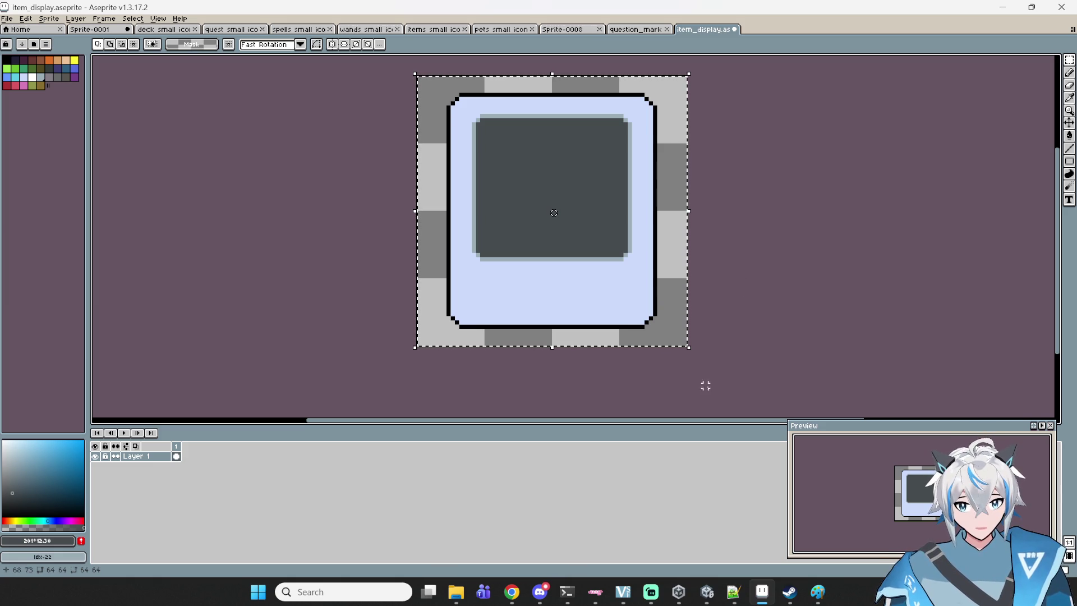
left_click_drag(695, 354, 542, 395)
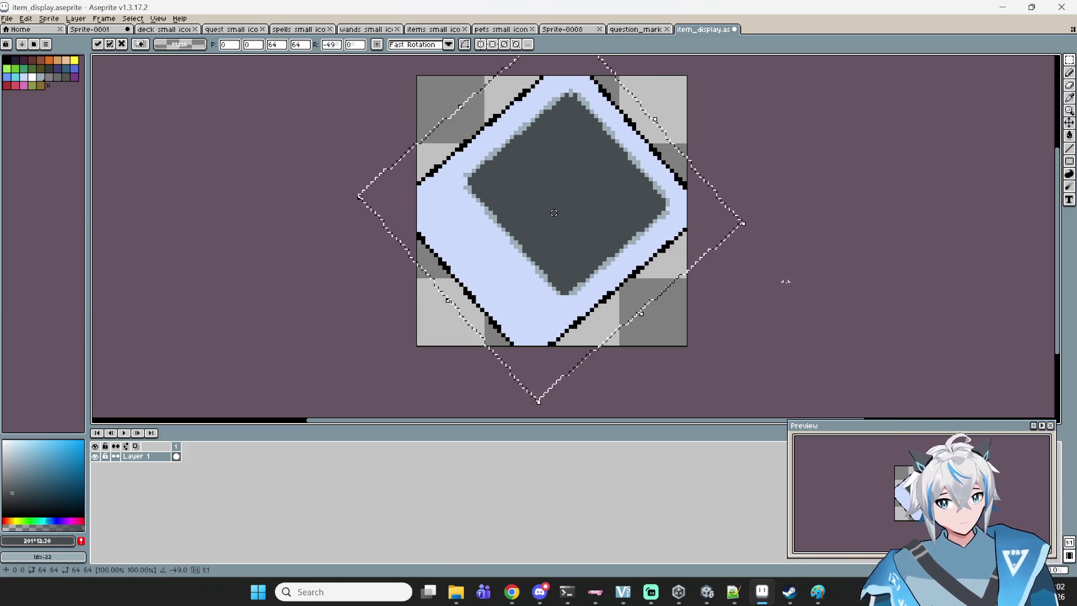
scroll(465, 202, "up", 4)
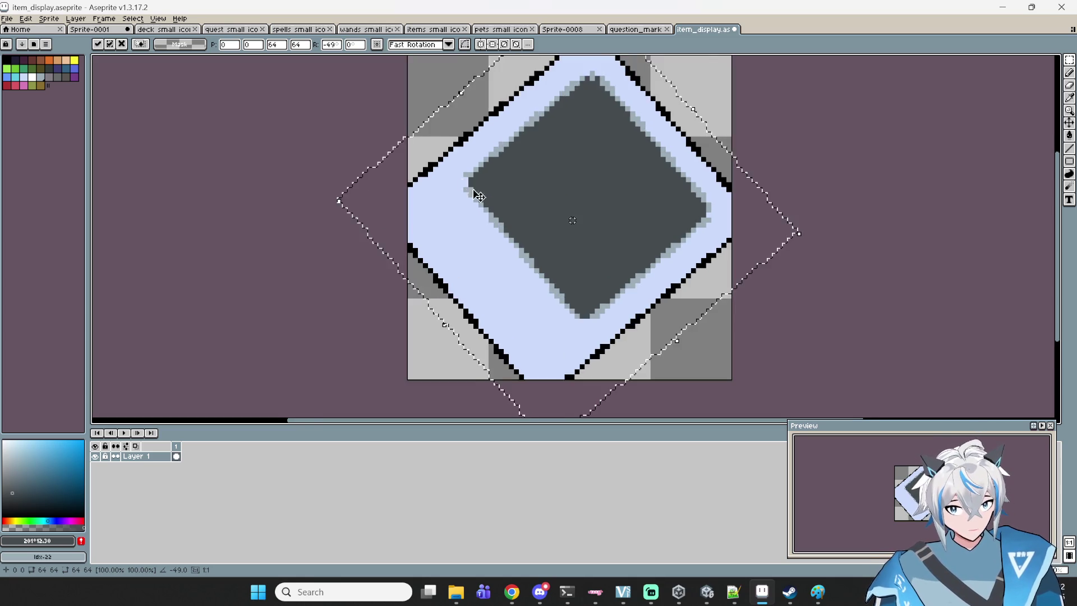
scroll(649, 399, "down", 2)
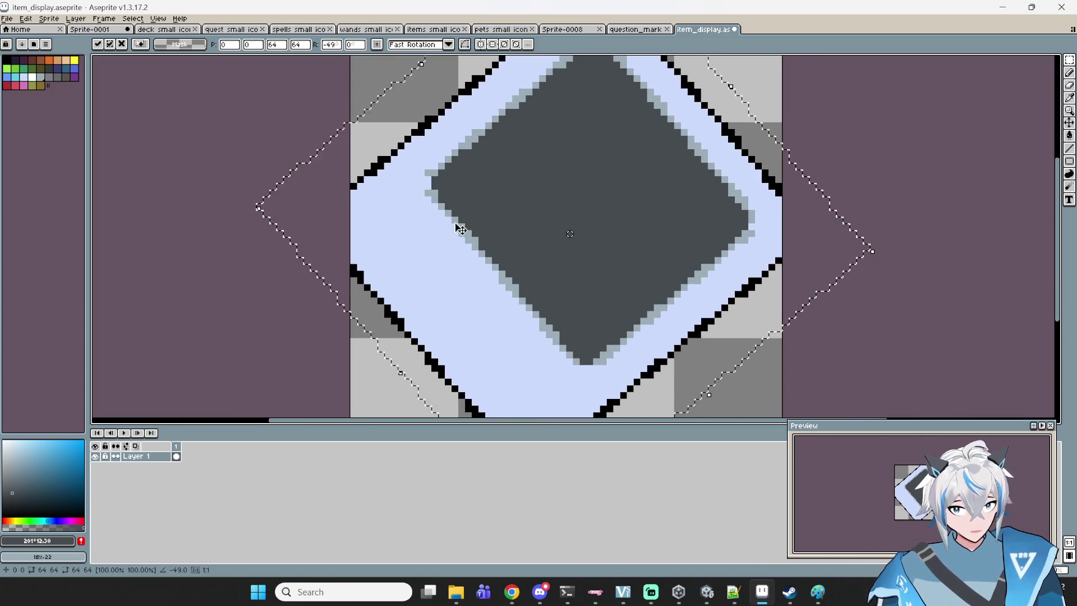
key("Escape")
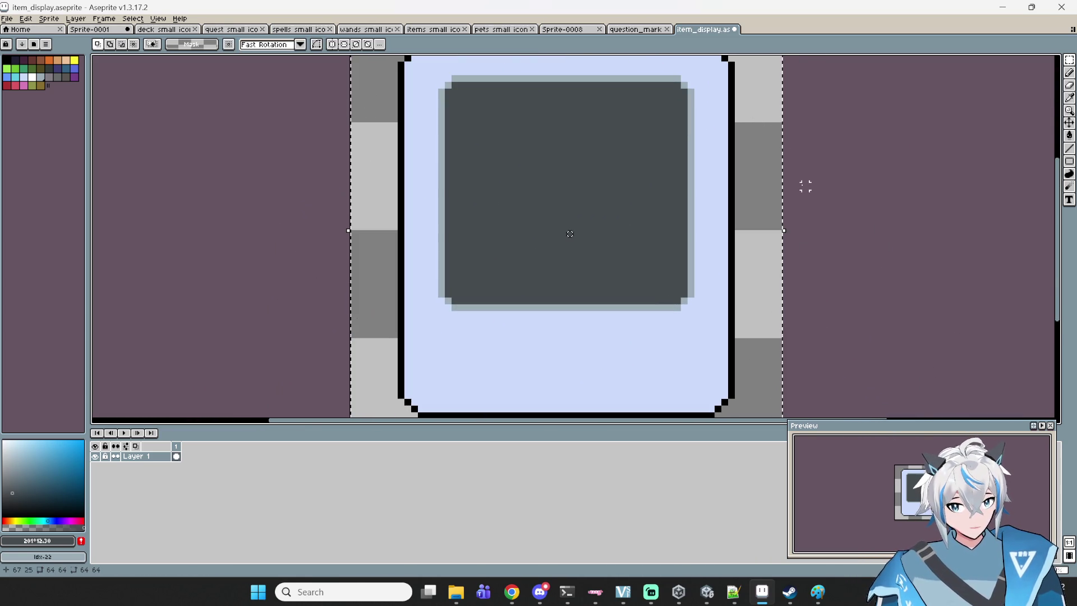
left_click_drag(906, 226, 892, 281)
- Clear the selection and enable vertical and horizontal symmetry with the Pencil in red
key("ctrl+d")
left_click(332, 44)
left_click(1069, 73)
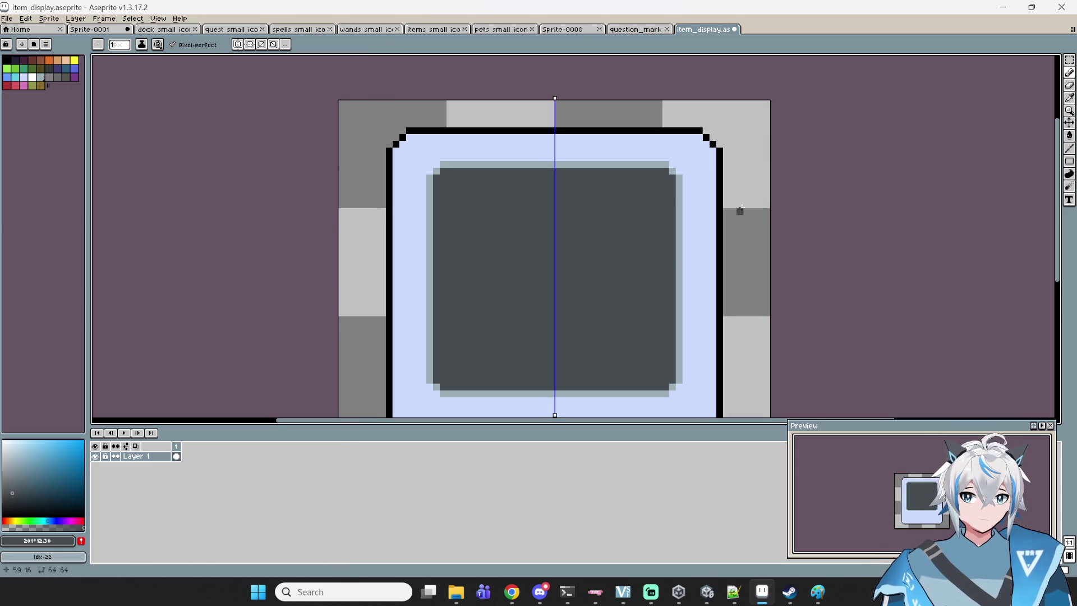
left_click(240, 46)
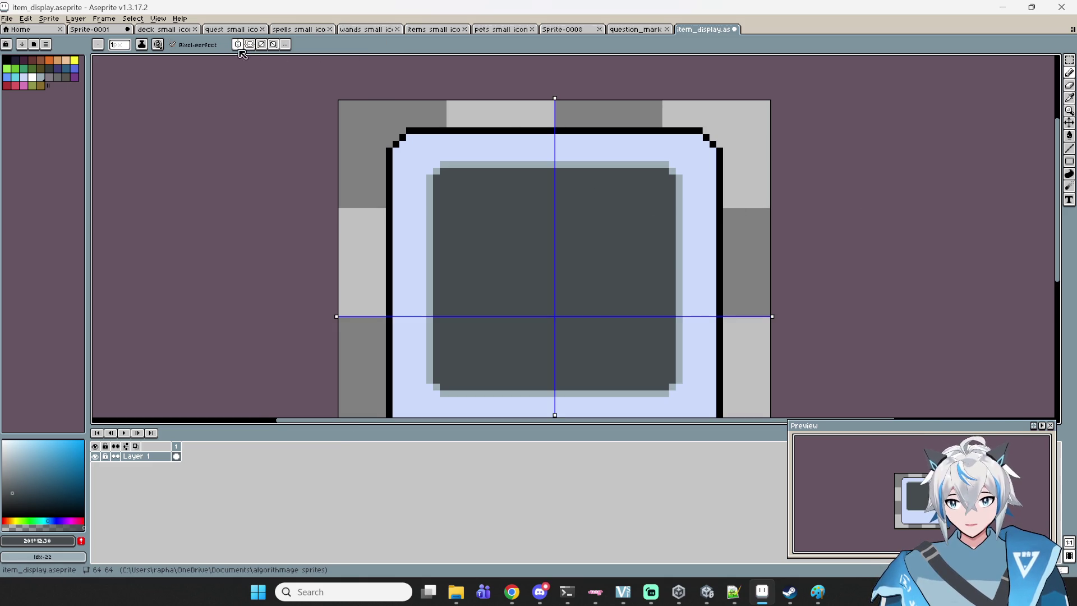
left_click(7, 86)
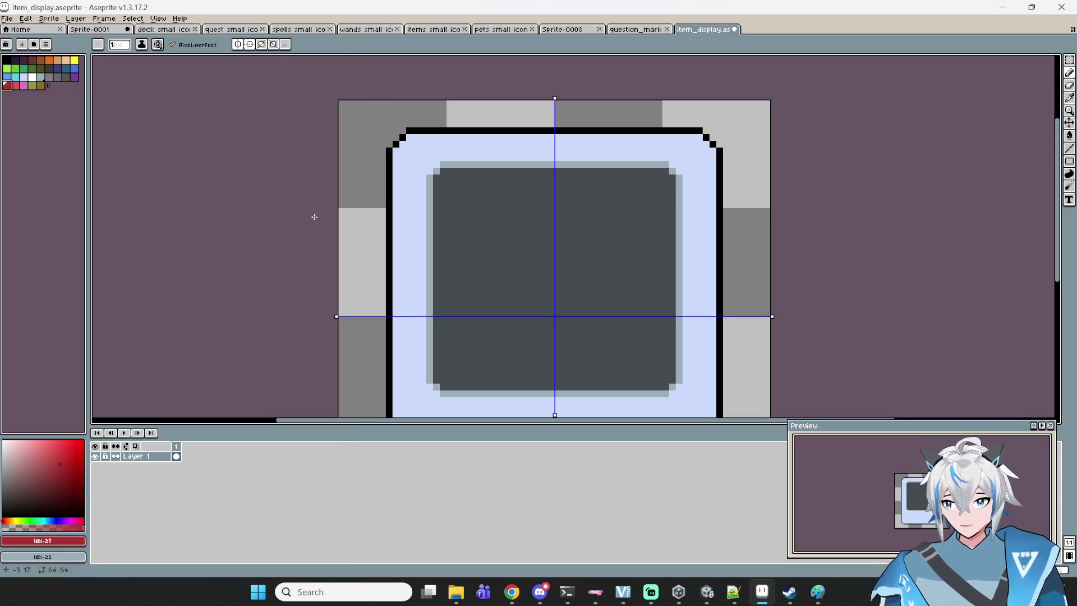
- Draw mirrored red chevron and curve test strokes, then undo them
left_click_drag(497, 291, 497, 340)
mouse_move(504, 205)
left_mouse_down()
mouse_move(477, 150)
mouse_move(506, 226)
left_mouse_up()
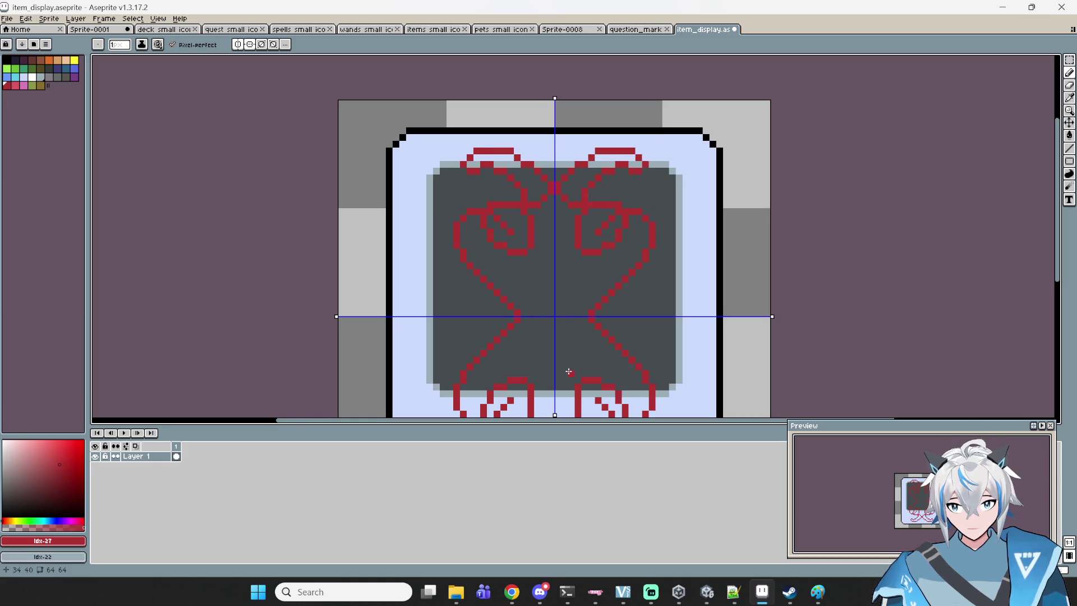
scroll(564, 372, "down", 2)
left_click_drag(596, 276, 581, 192)
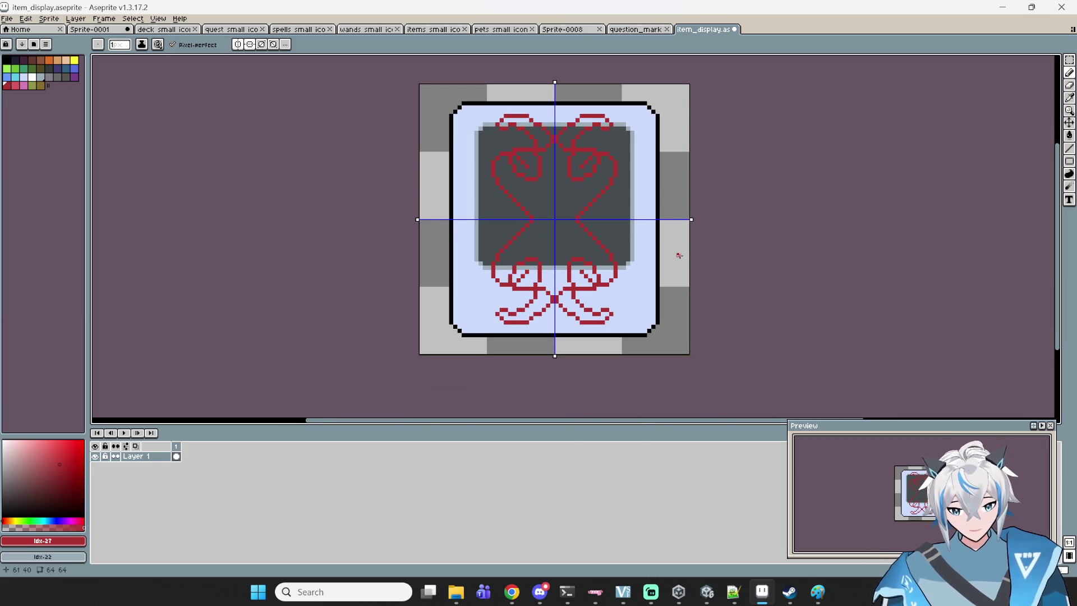
key("ctrl+z")
key("ctrl+z")
key("ctrl+z")
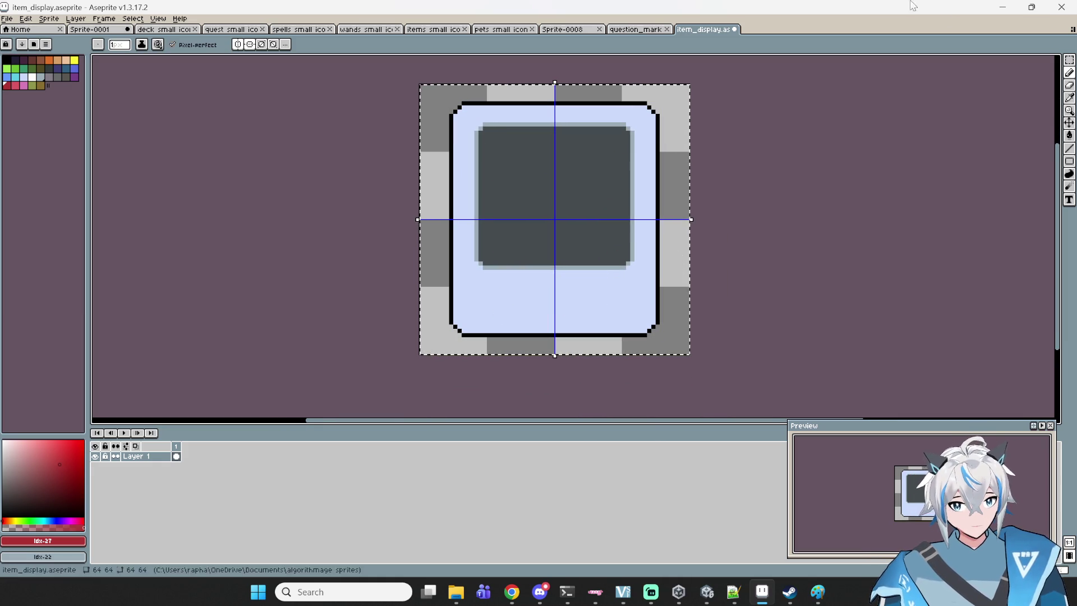
- Try more mirrored red patterns across the frame, undo them all, then turn on both diagonal symmetry axes
key("m")
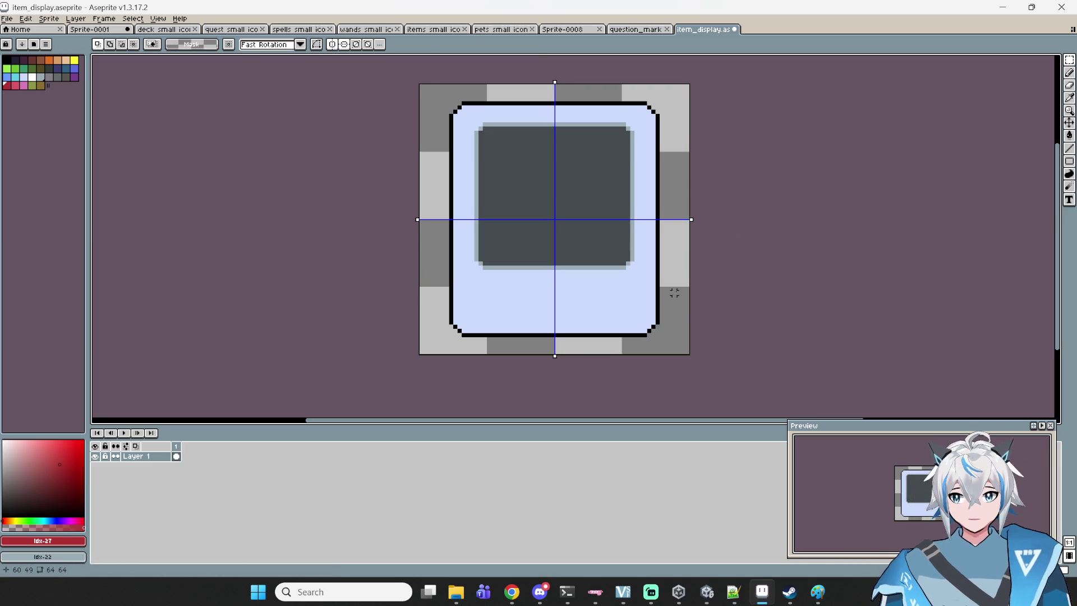
left_click(1069, 73)
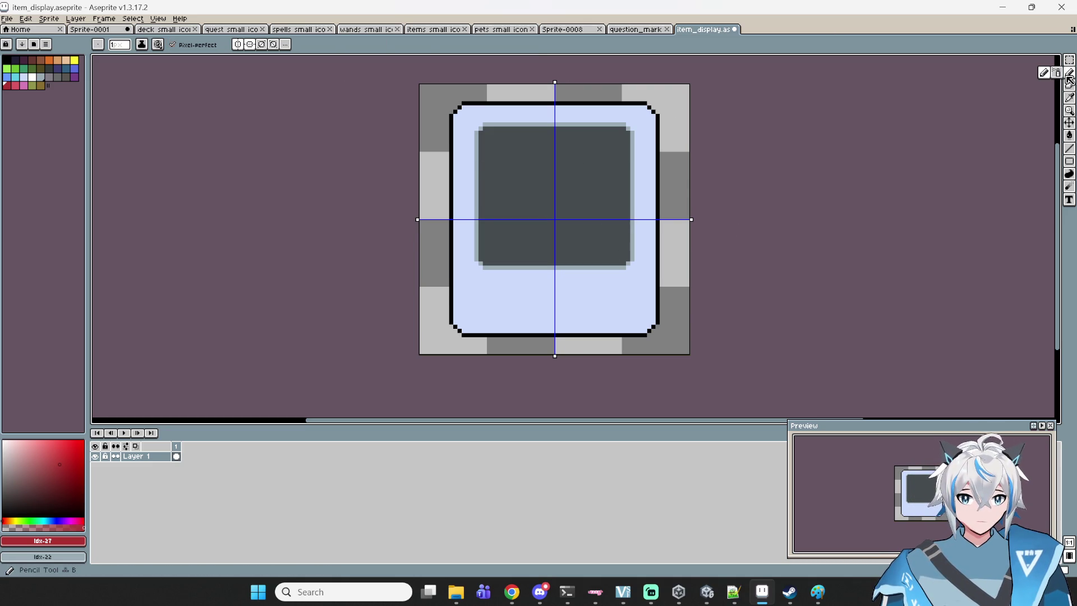
left_click_drag(688, 179, 662, 220)
left_click_drag(688, 259, 660, 225)
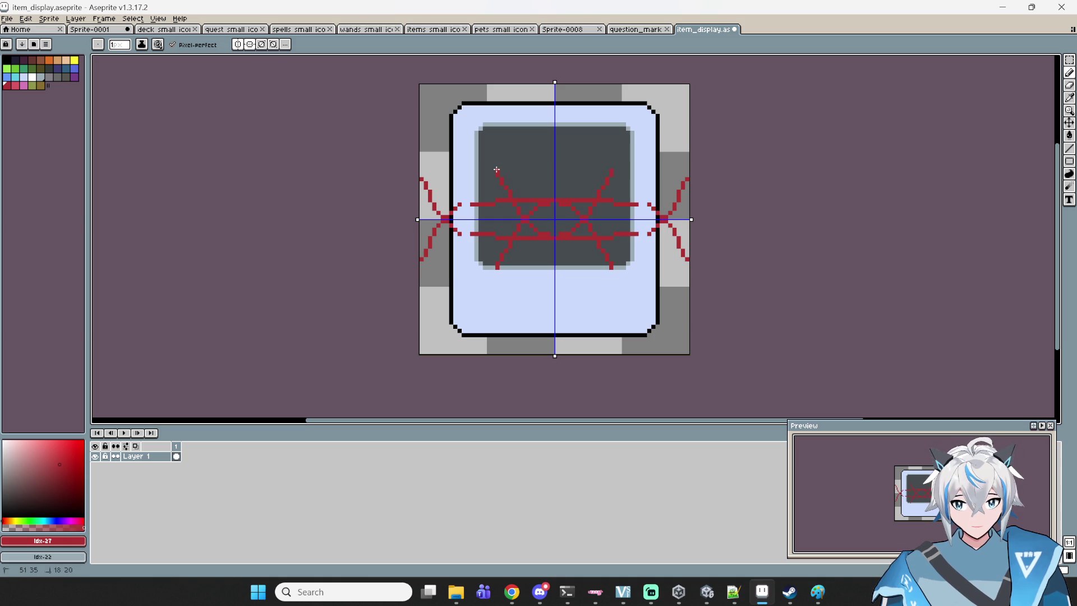
key("ctrl+z")
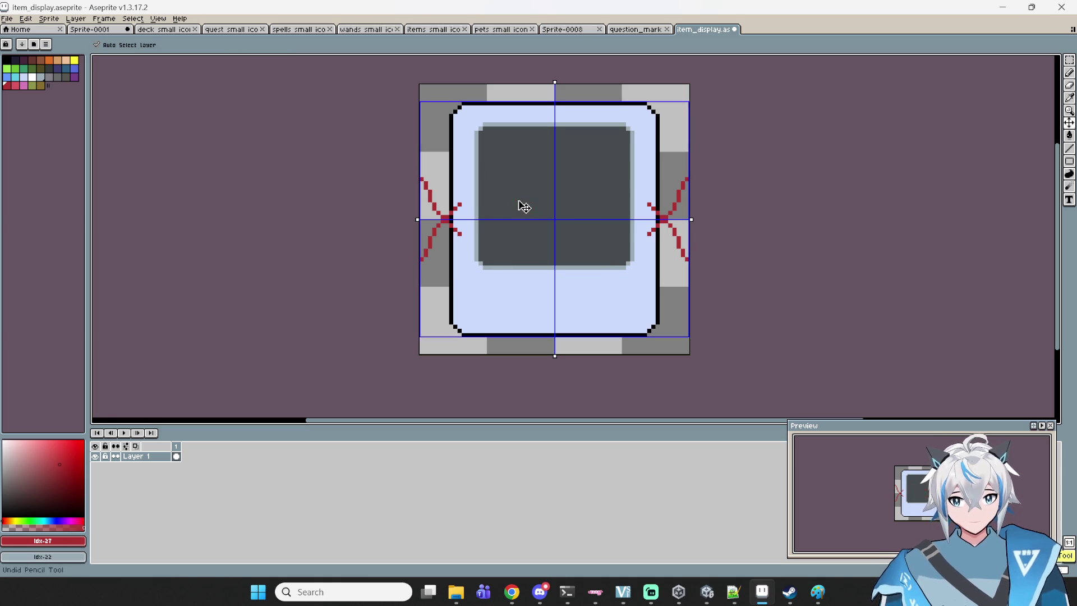
key("ctrl+z")
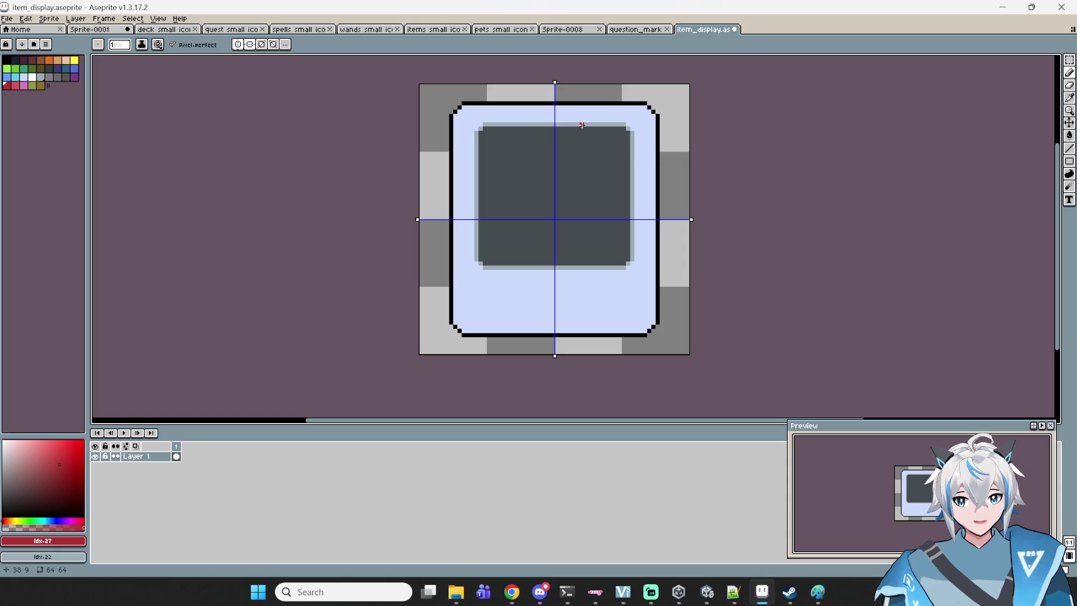
mouse_move(687, 178)
left_mouse_down()
mouse_move(638, 249)
mouse_move(529, 216)
left_mouse_up()
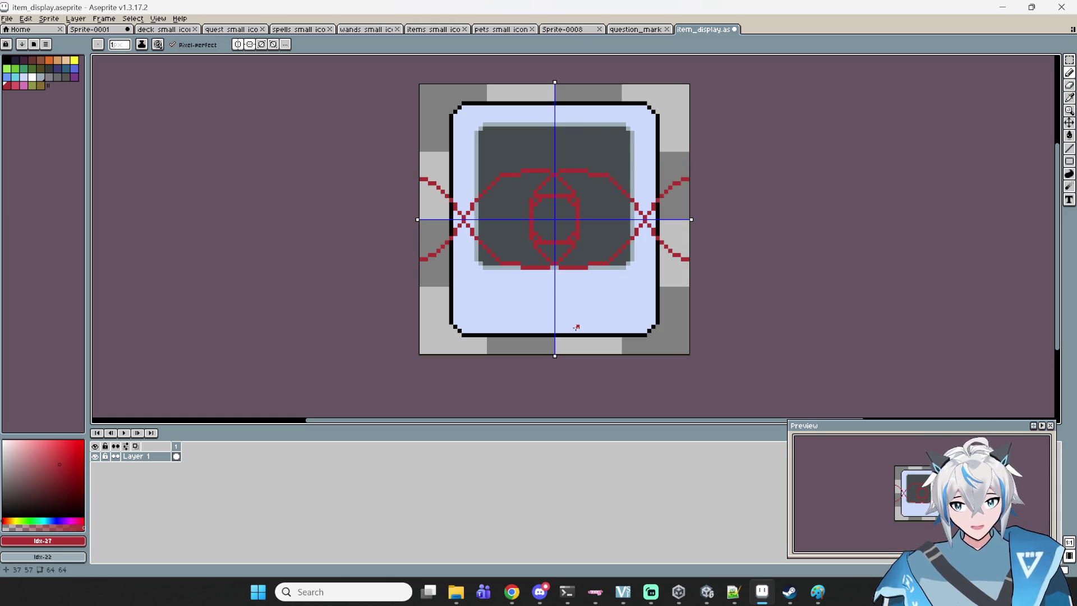
scroll(538, 217, "up", 2)
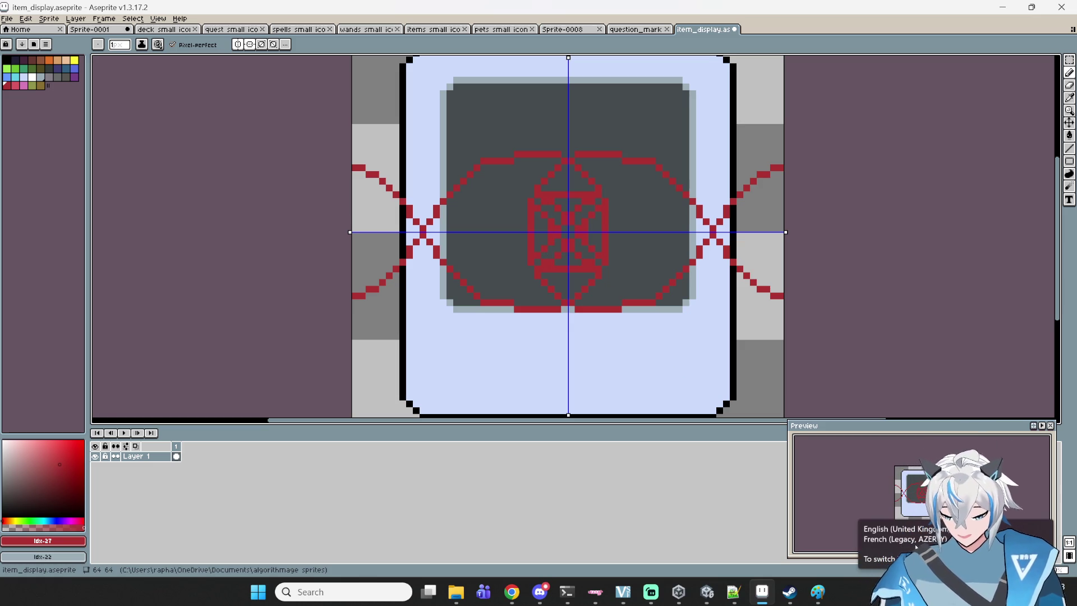
key("ctrl+z")
key("ctrl+z")
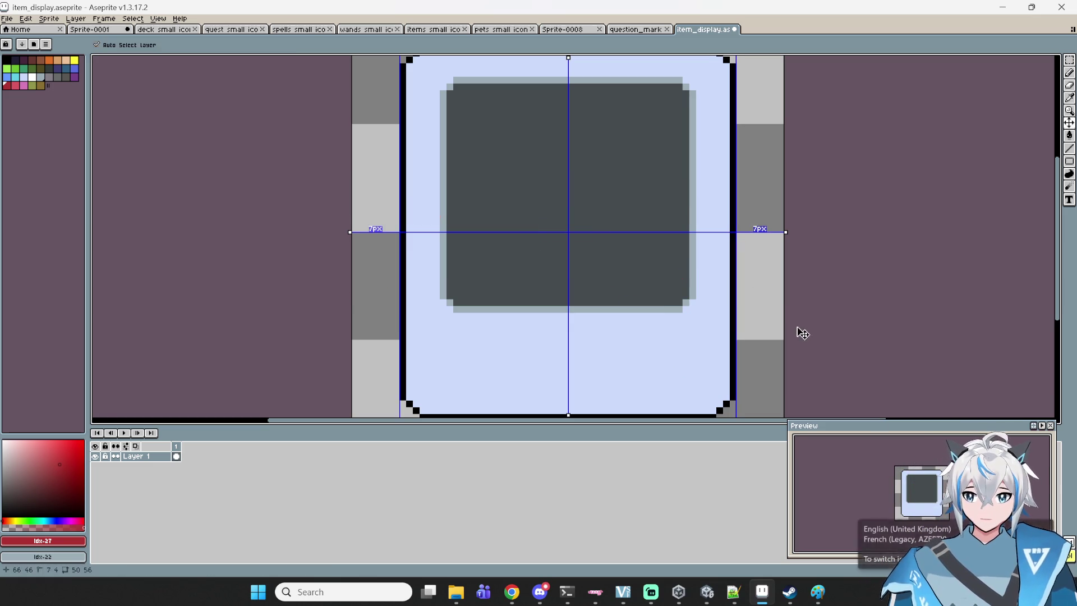
left_click(262, 44)
left_click(274, 44)
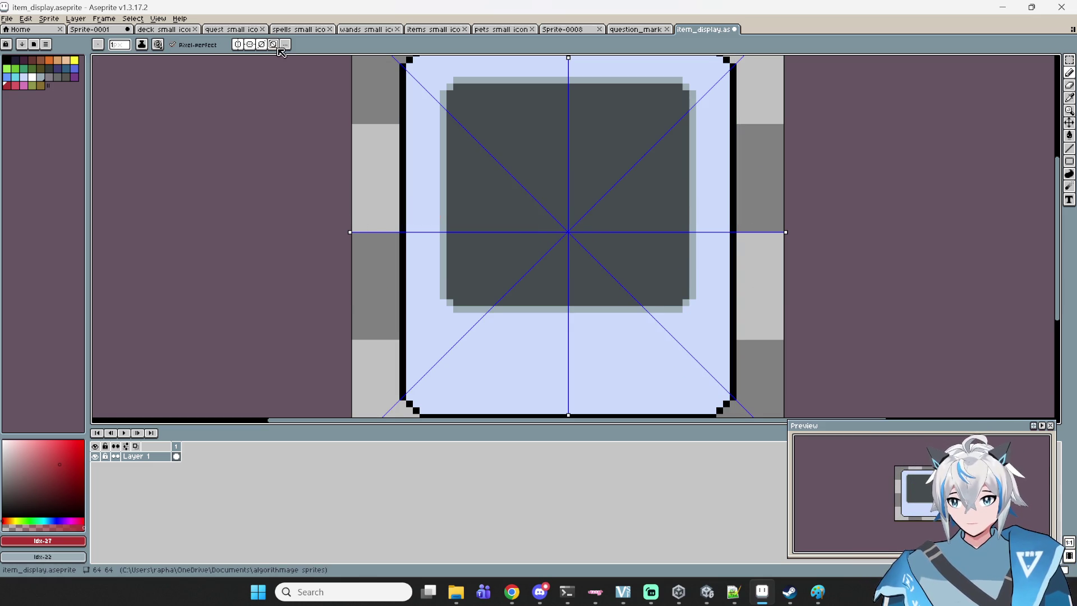
- Sketch eight-way mirrored red strokes toward the frame corners, then undo them
scroll(478, 193, "down", 1)
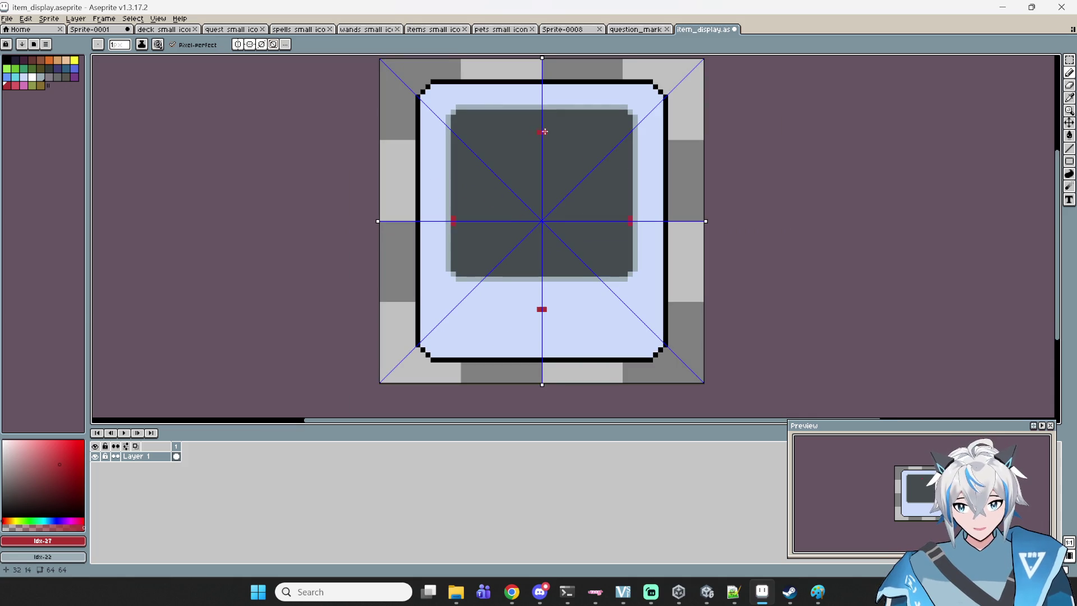
left_click_drag(545, 133, 606, 168)
mouse_move(499, 147)
left_mouse_down()
mouse_move(507, 121)
mouse_move(471, 104)
mouse_move(679, 74)
left_mouse_up()
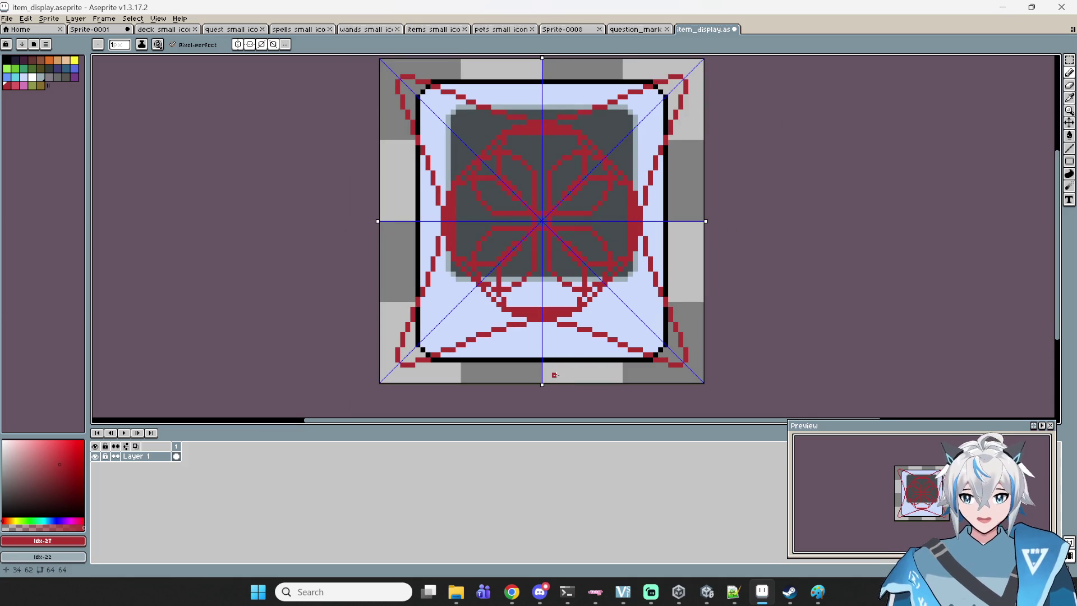
key("ctrl+z")
key("ctrl+z")
key("ctrl+z")
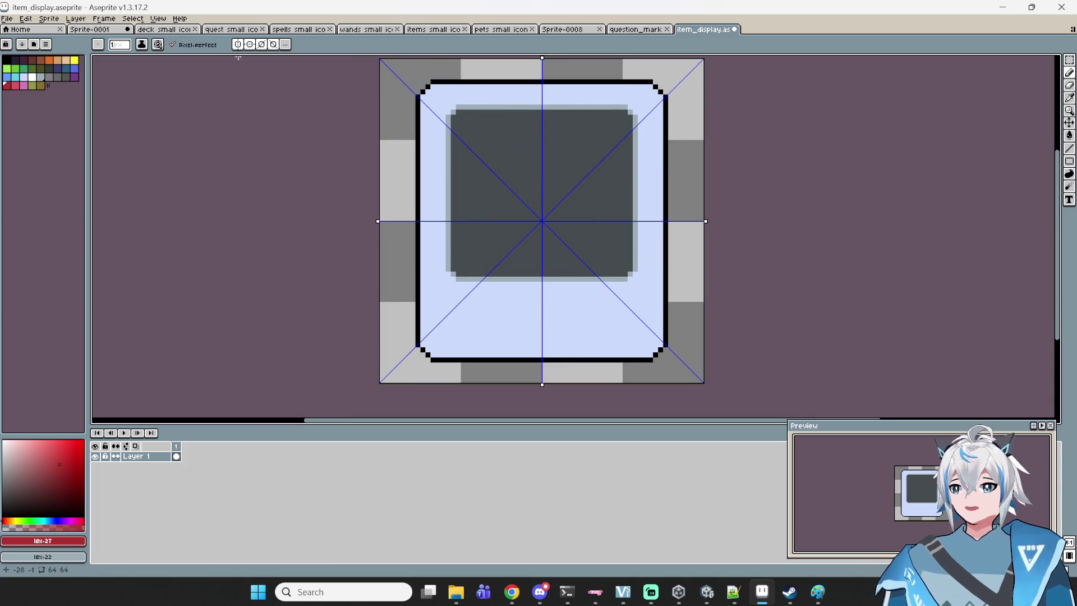
- Turn off both diagonal, horizontal and vertical symmetry, then minimize Aseprite to reveal Unity
left_click(274, 45)
left_click(261, 45)
left_click(250, 44)
left_click(238, 44)
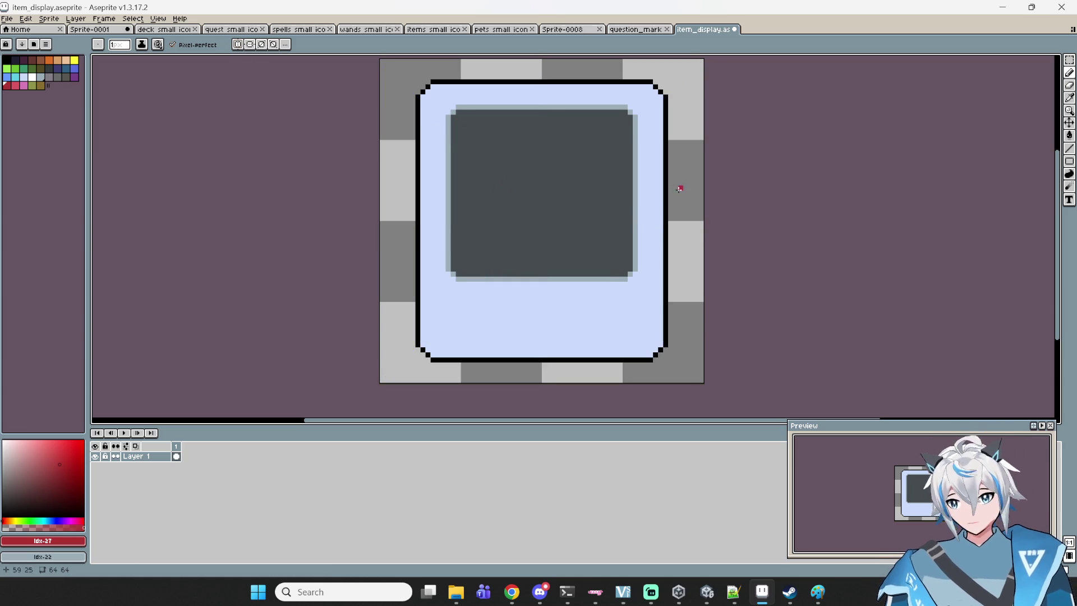
scroll(663, 193, "up", 1)
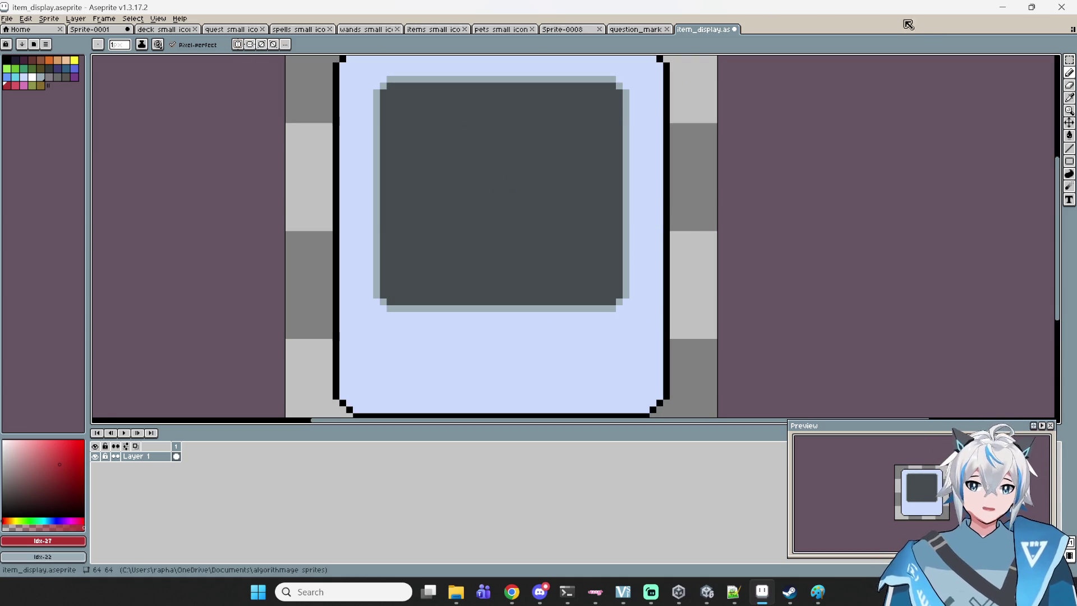
left_click(1003, 6)
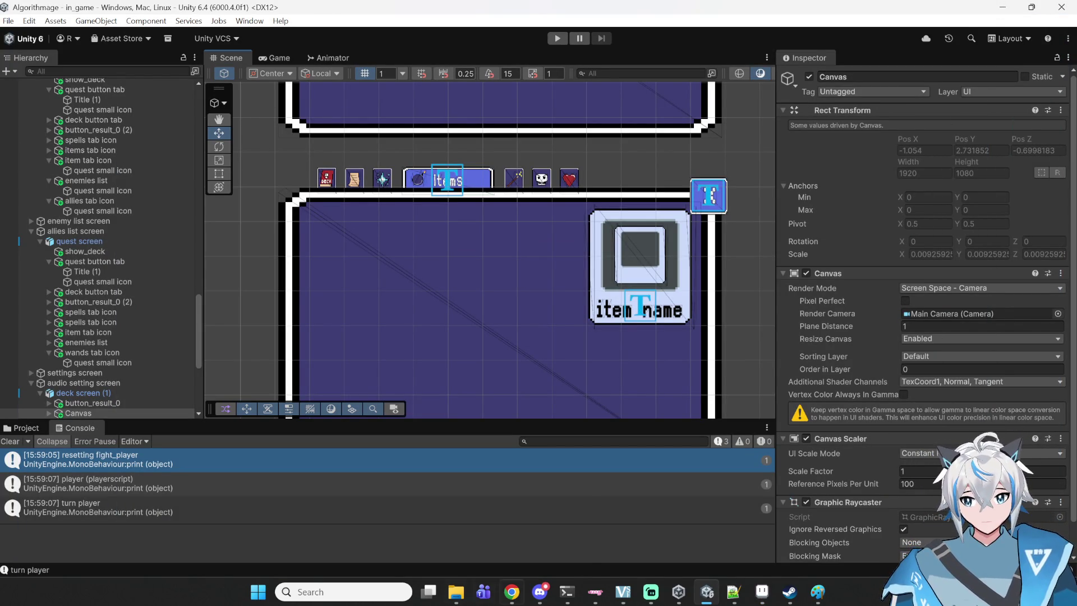
- Switch to the Chrome window playing YouTube Music from the taskbar
left_click(511, 592)
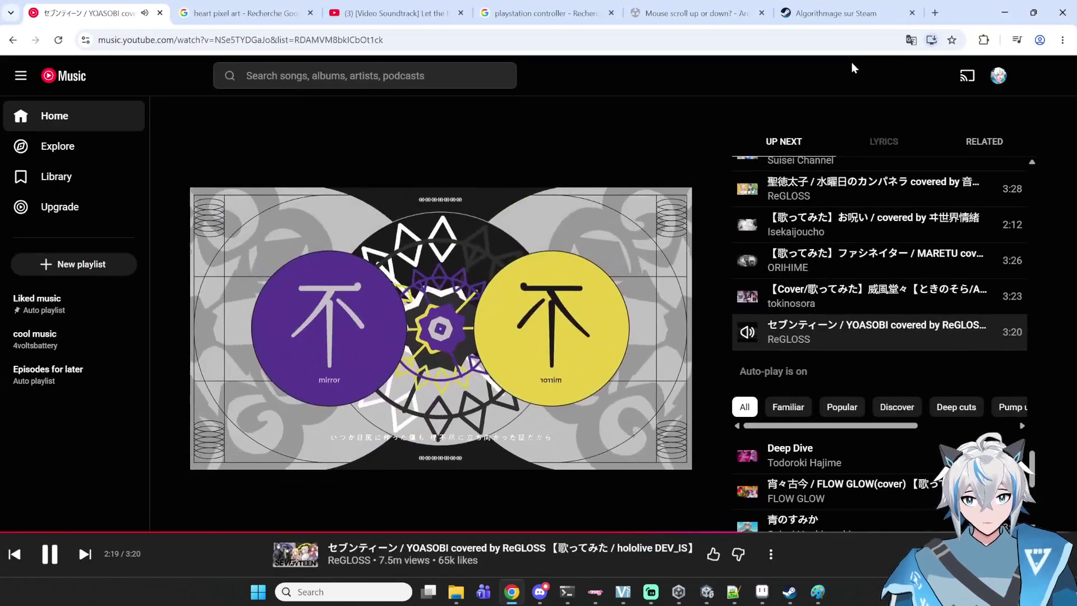
- Search YouTube for 'enter the gungeon' and open the Enter the Gungeon (dunkview) video
left_click(426, 13)
left_click(431, 72)
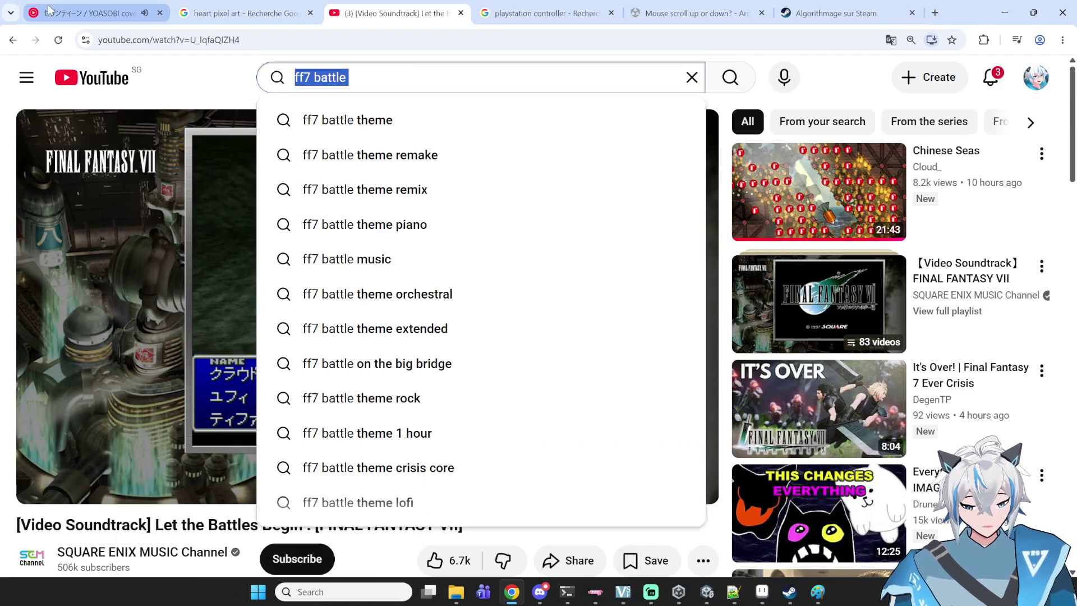
type("enter the gungeon")
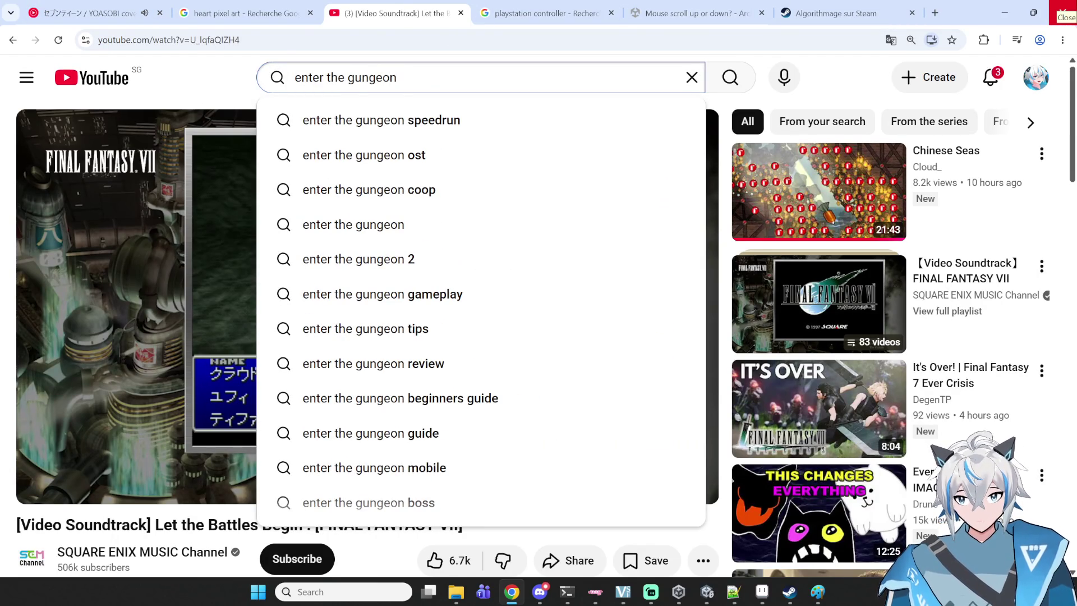
key("Return")
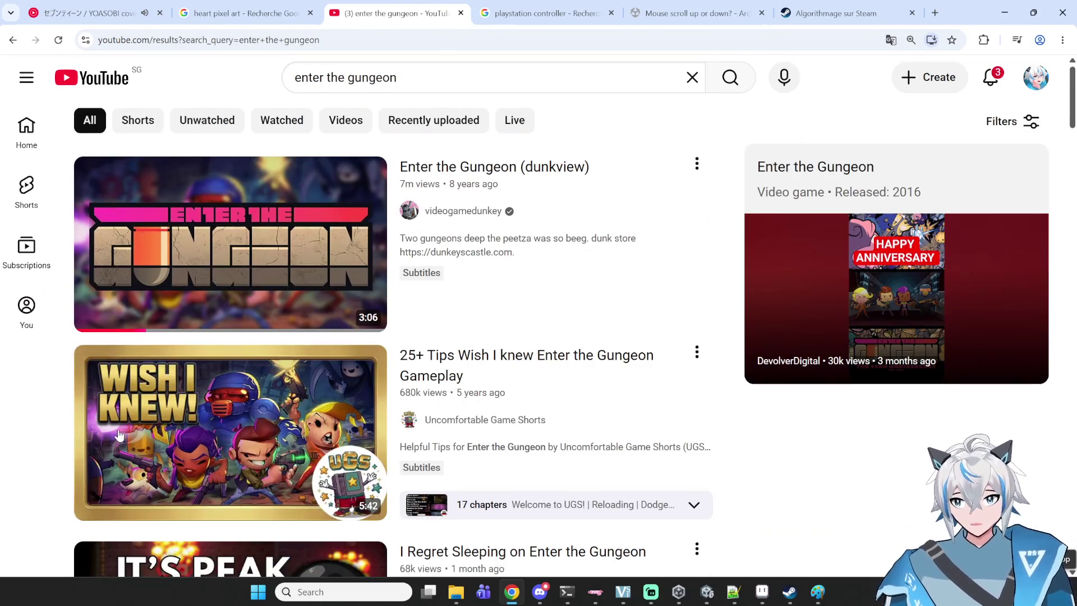
left_click(270, 191)
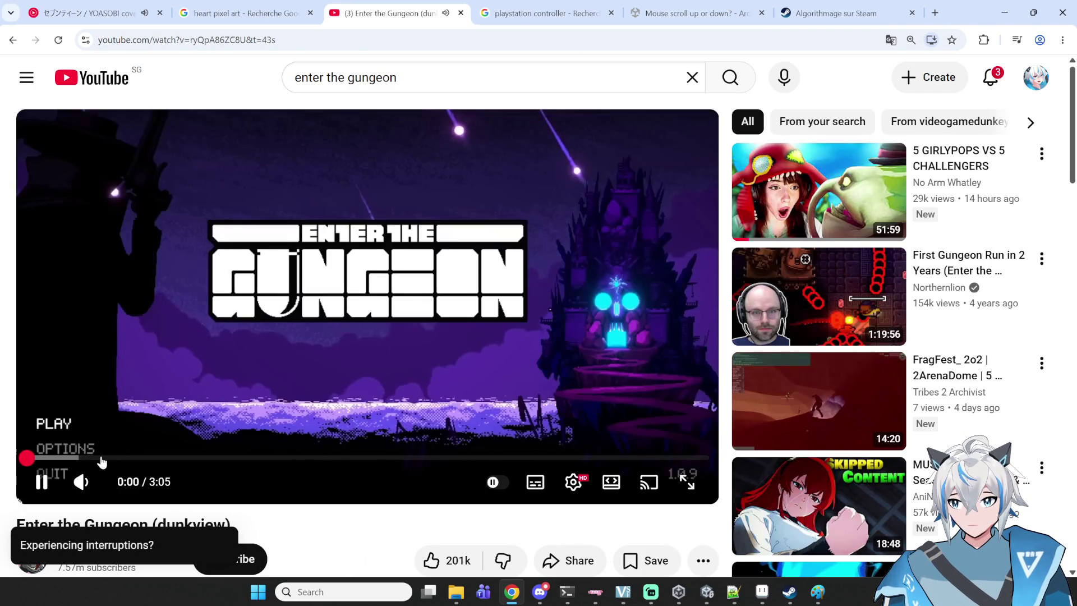
- Skim the video's opening, jumping to 0:17 and then 0:28 with pauses in between
left_click(90, 458)
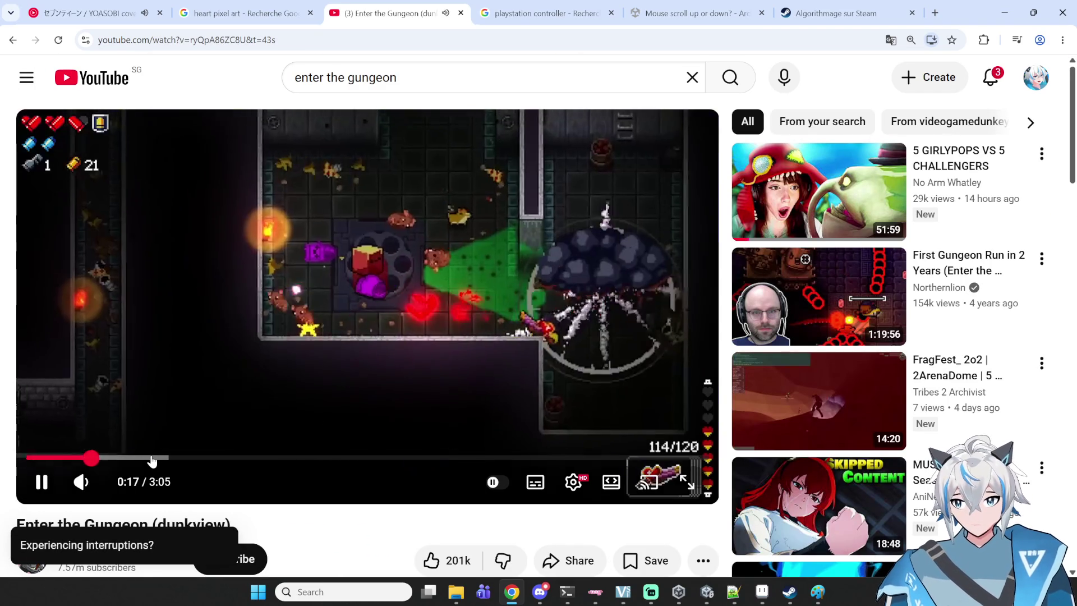
left_click(260, 392)
left_click(318, 376)
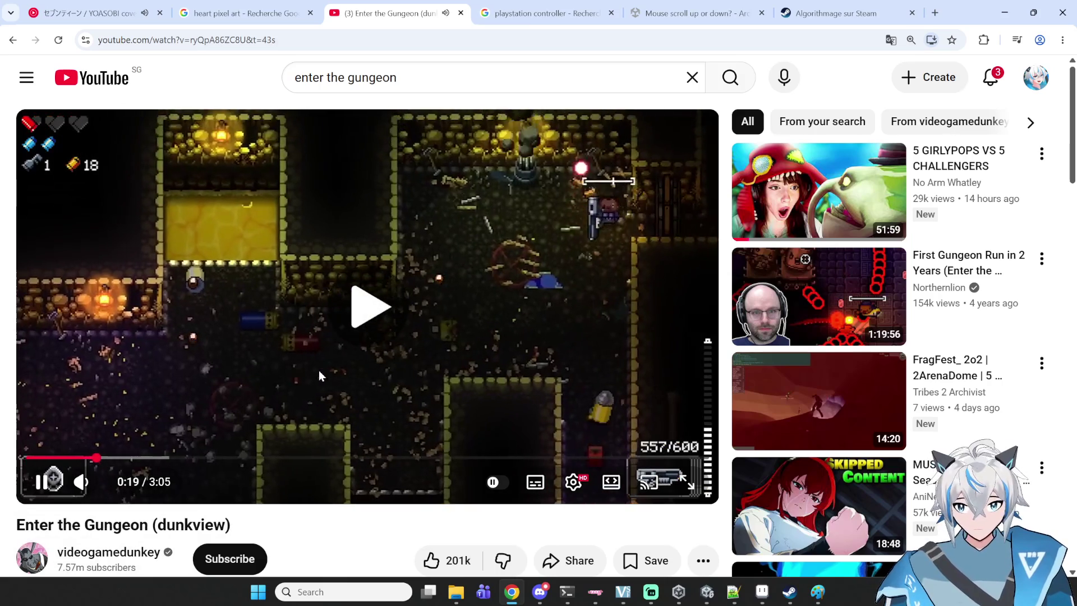
left_click(342, 369)
left_click(347, 368)
left_click(522, 348)
mouse_move(100, 458)
left_mouse_down()
mouse_move(187, 457)
mouse_move(134, 457)
left_mouse_up()
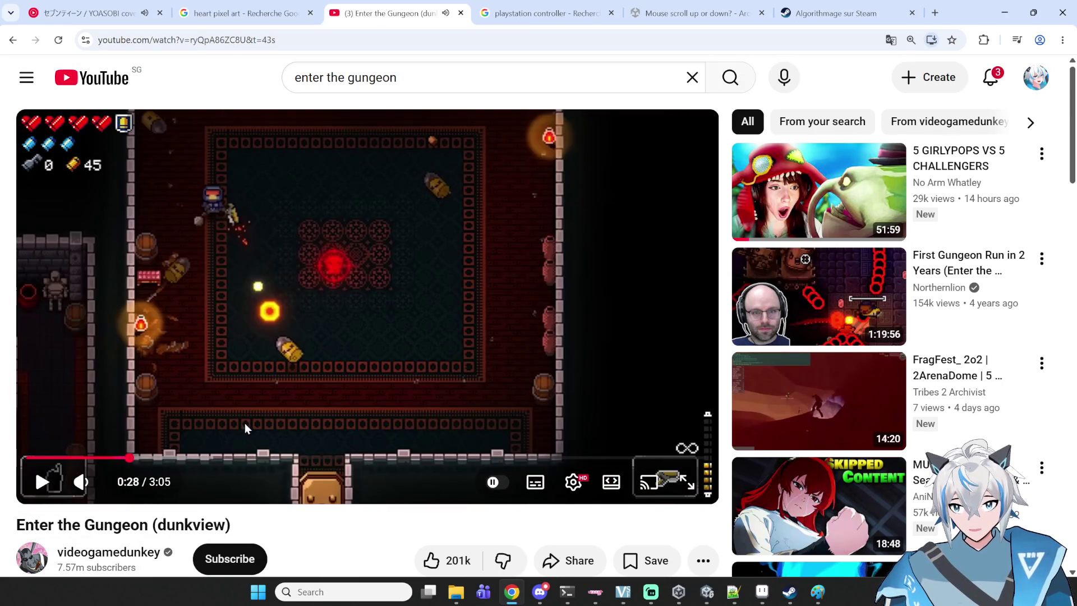
left_click(280, 377)
left_click(262, 213)
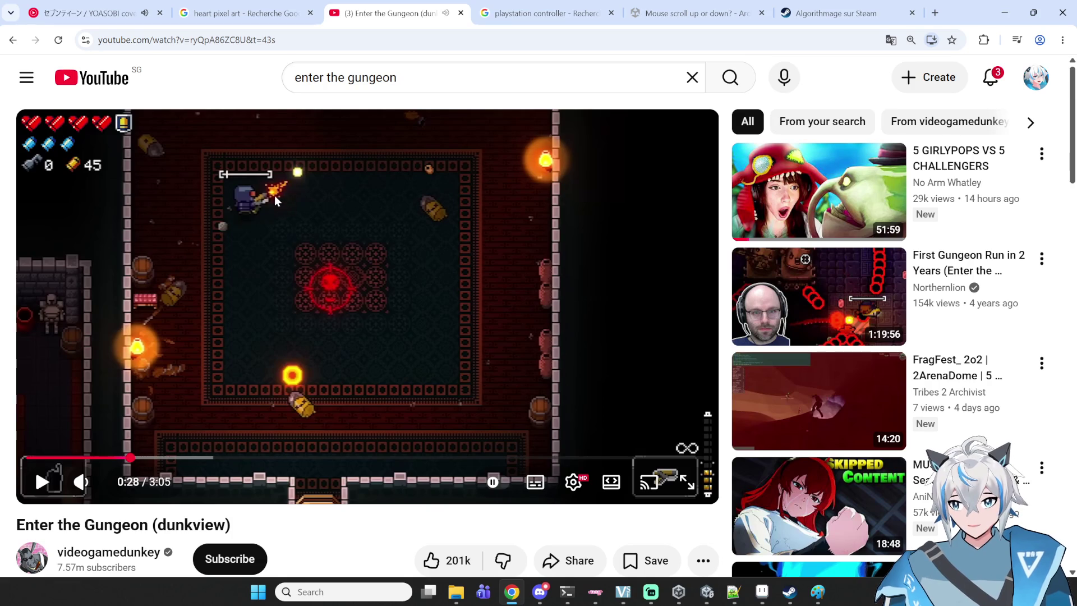
left_click(280, 197)
- Skip ahead to 0:33 and 0:40, rewind to 0:37, pause at 0:40, then return to YouTube Music
left_click(473, 444)
left_click_drag(138, 458, 171, 464)
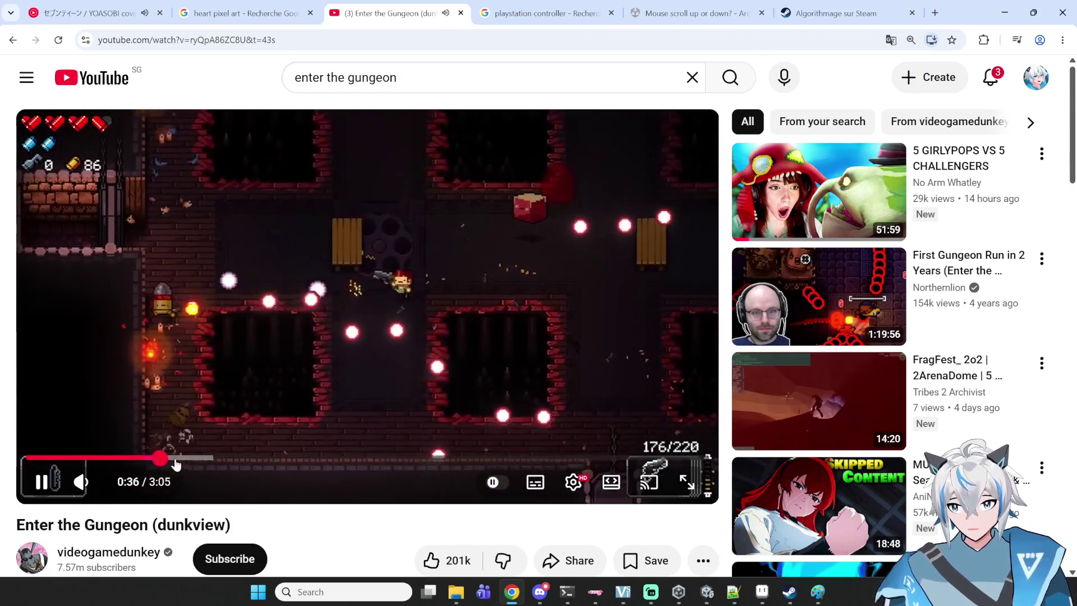
left_click_drag(174, 463, 172, 461)
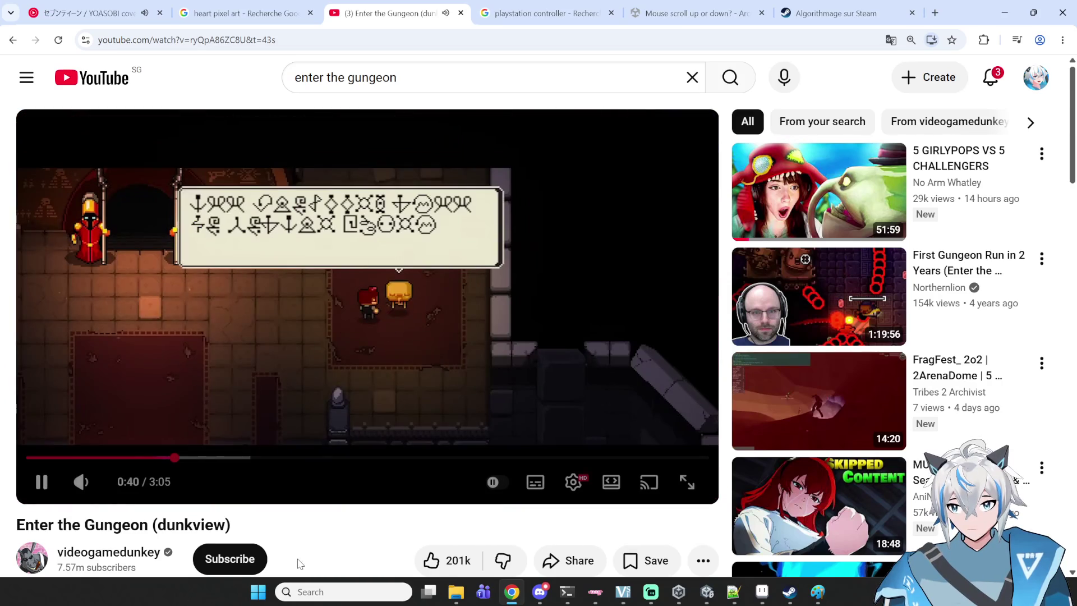
key("space")
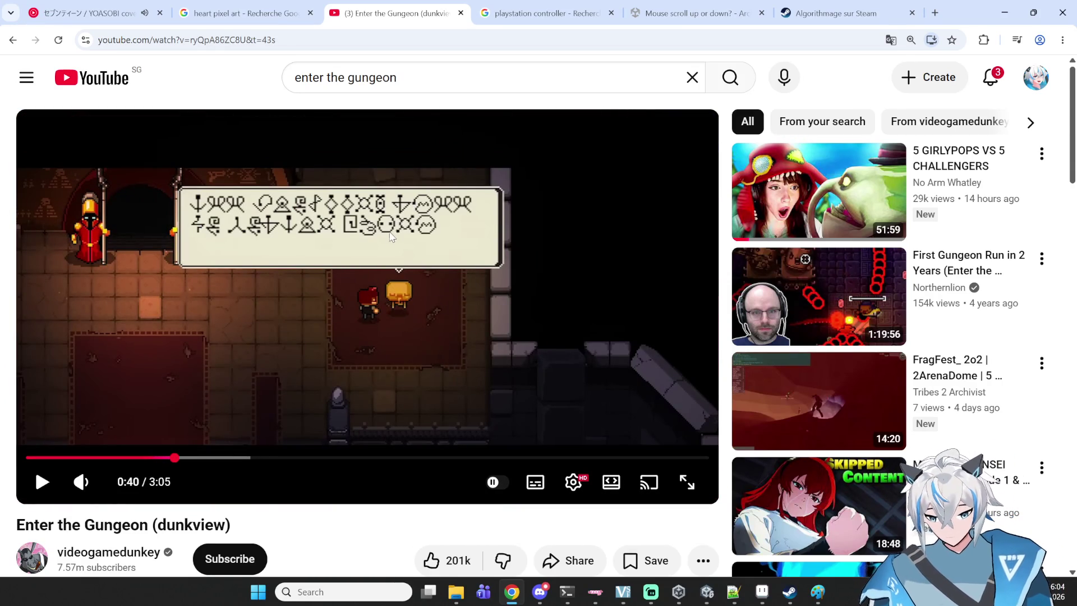
left_click(258, 291)
left_click_drag(174, 457, 163, 457)
left_click(435, 318)
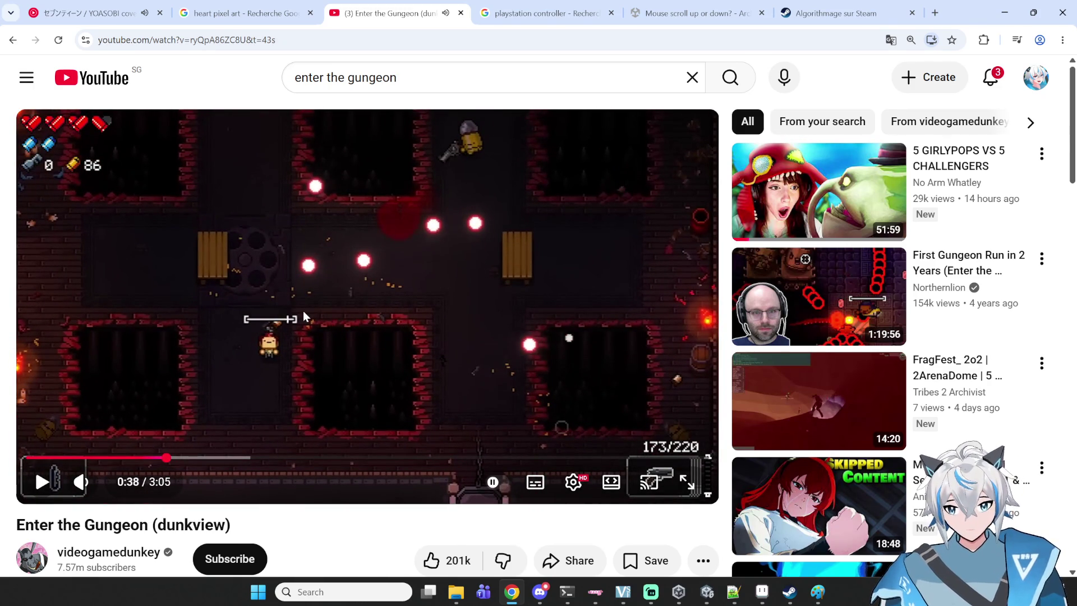
left_click(324, 363)
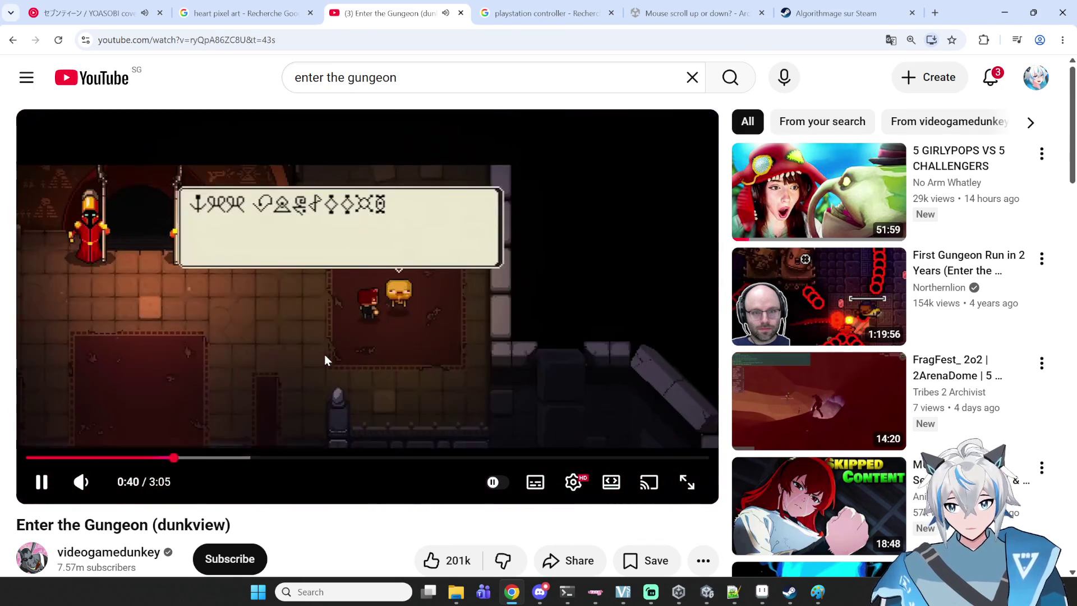
left_click(562, 353)
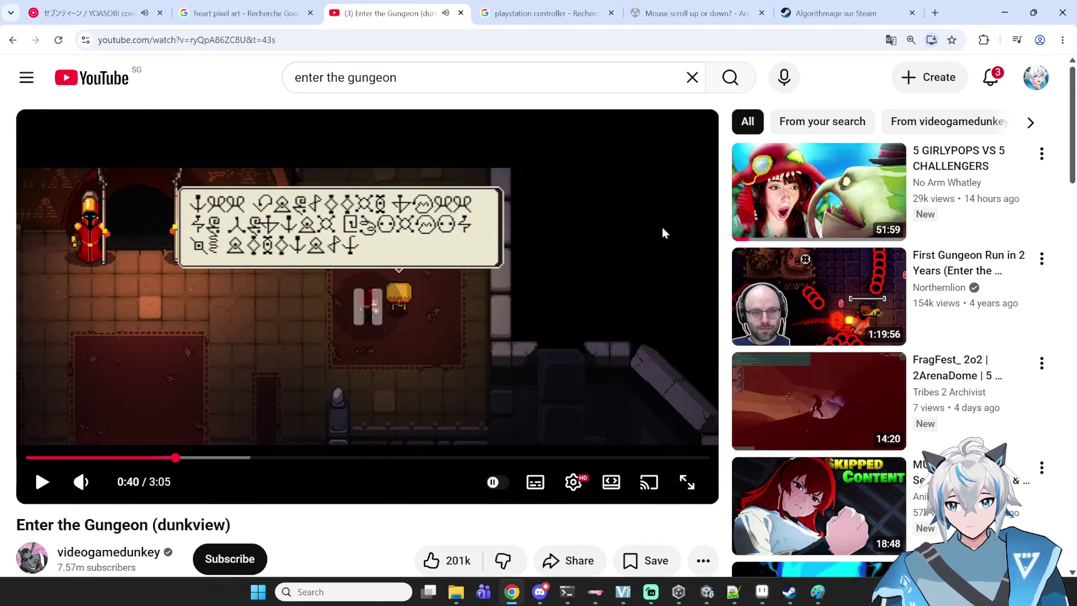
left_click(302, 14)
key("ctrl+1")
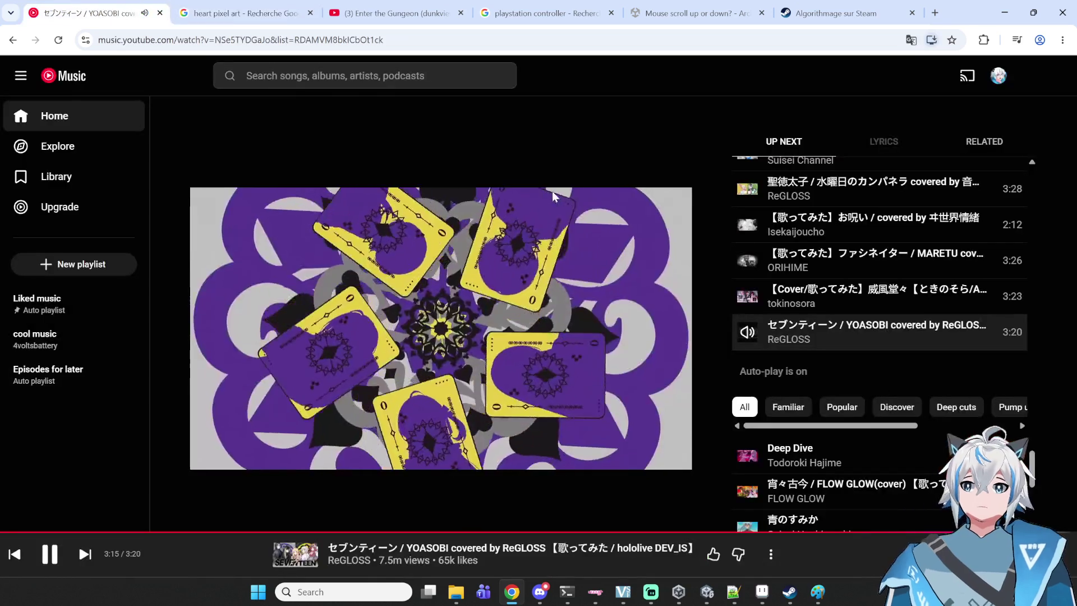
- Minimize Chrome, search Windows for 'lenter', and launch Enter the Gungeon from Best match
left_click(1010, 13)
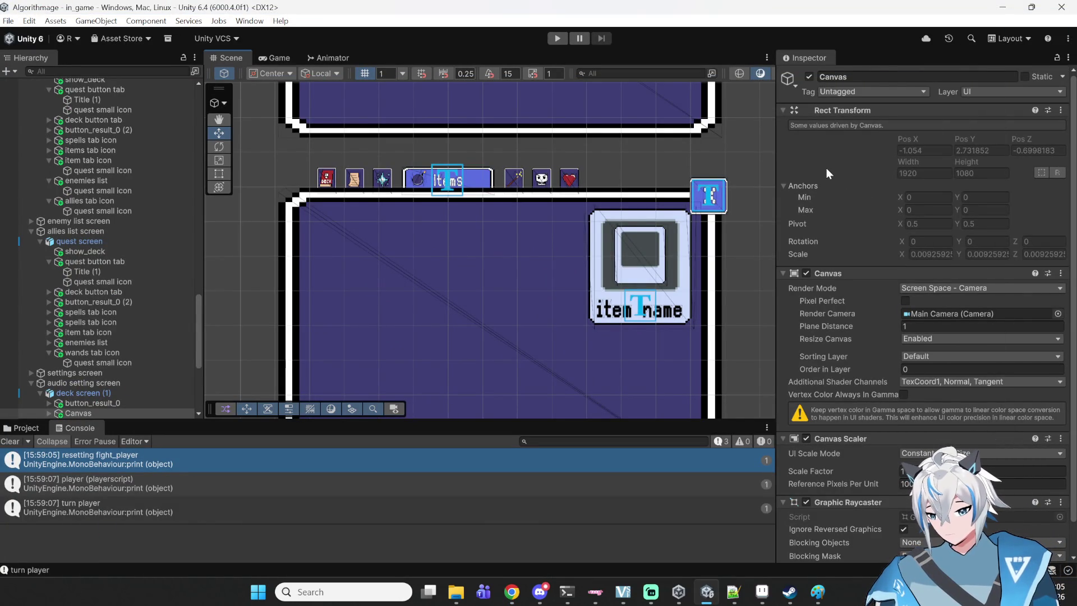
left_click(295, 591)
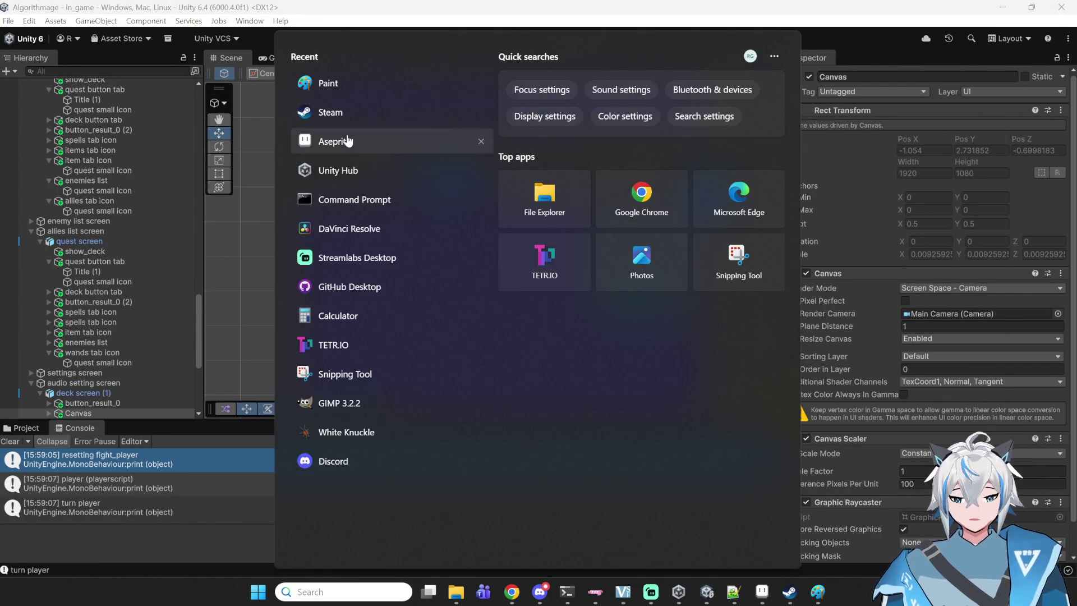
type("lenter")
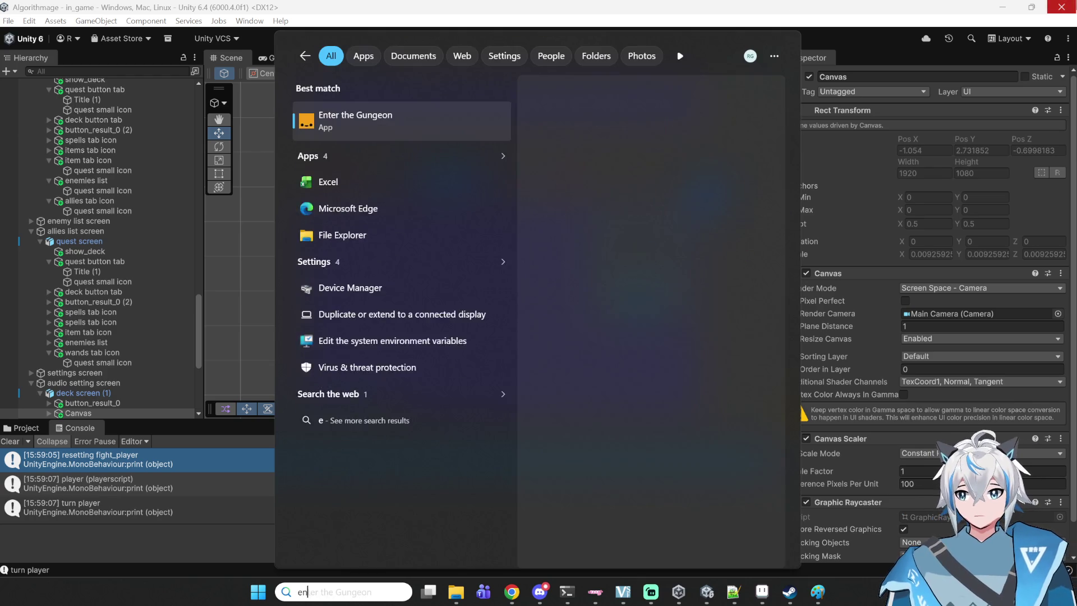
left_click(465, 140)
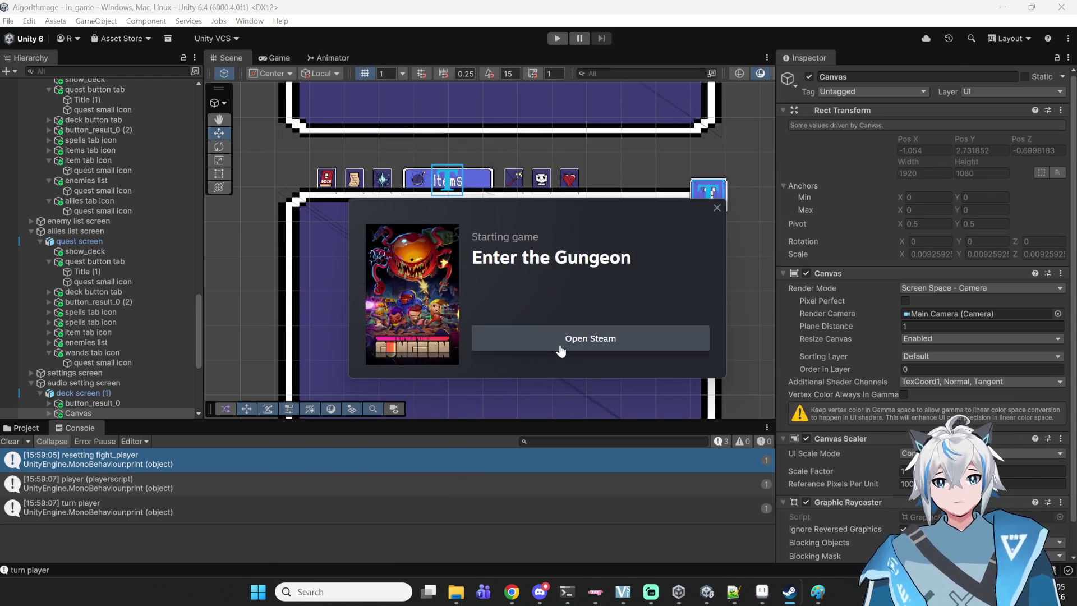
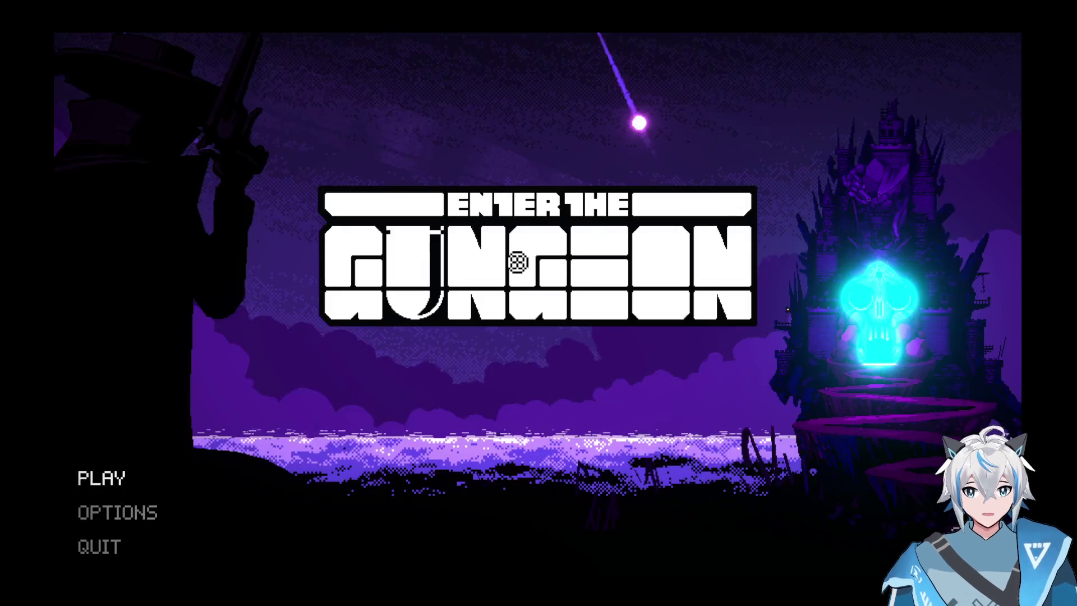
- Start a new run as The Bullet and walk up the Breach stairs toward the Gungeon
left_click(107, 468)
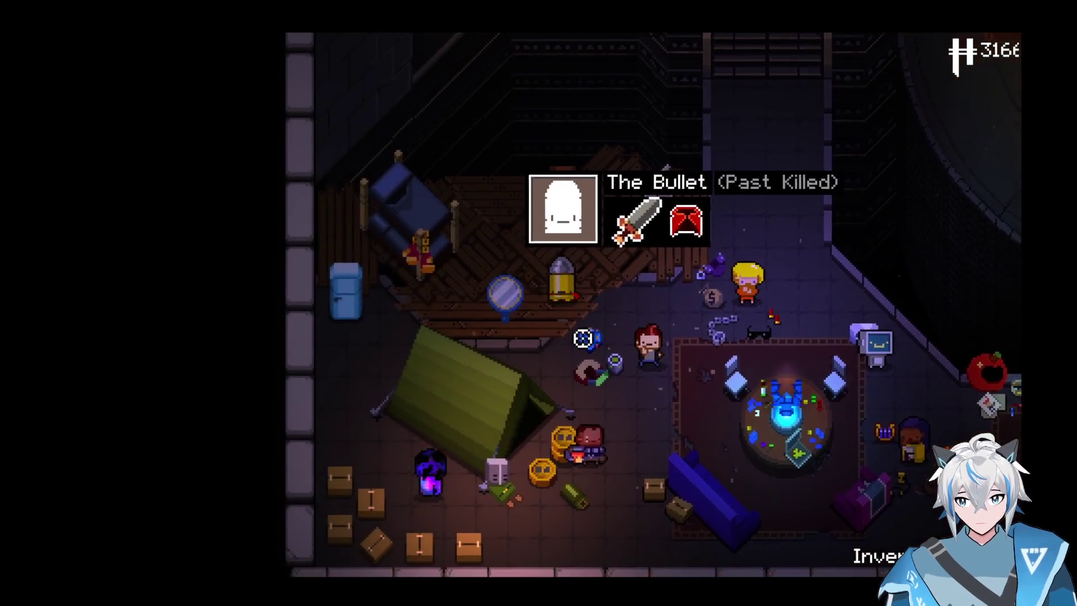
left_click(579, 334)
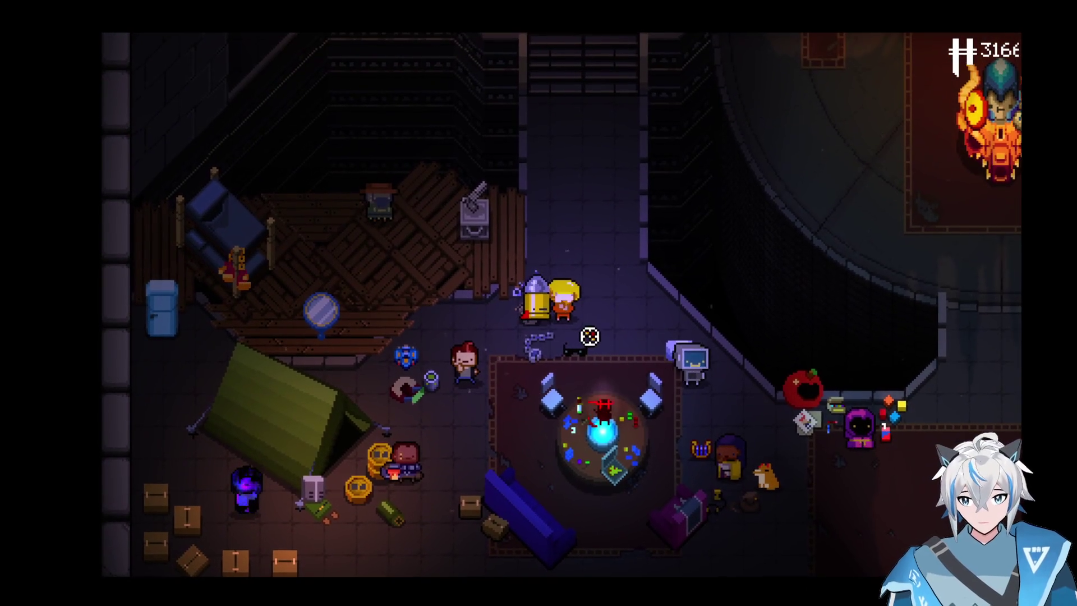
key("w")
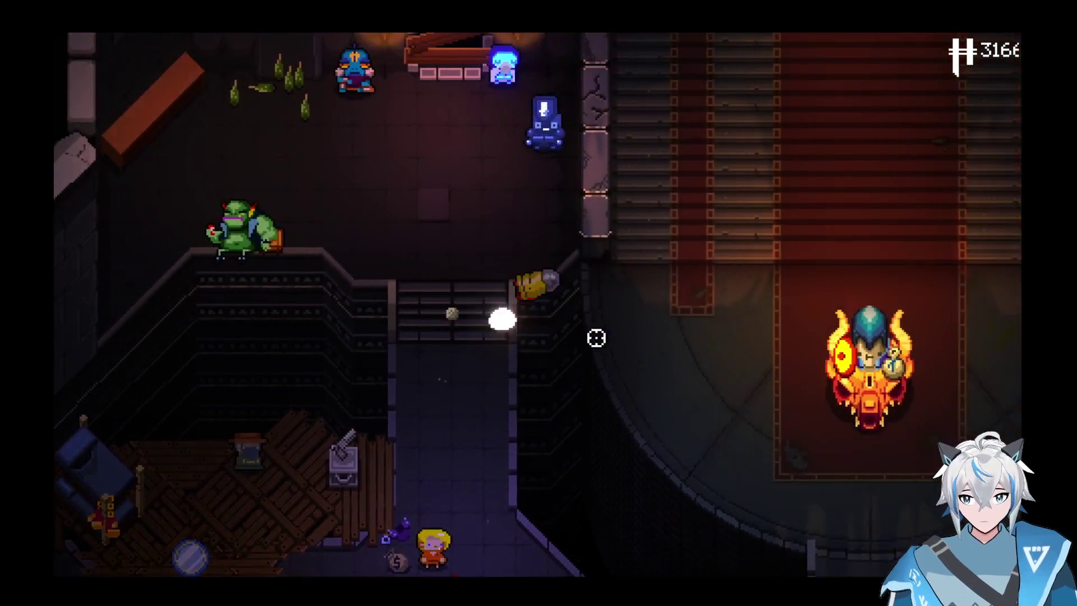
key("w")
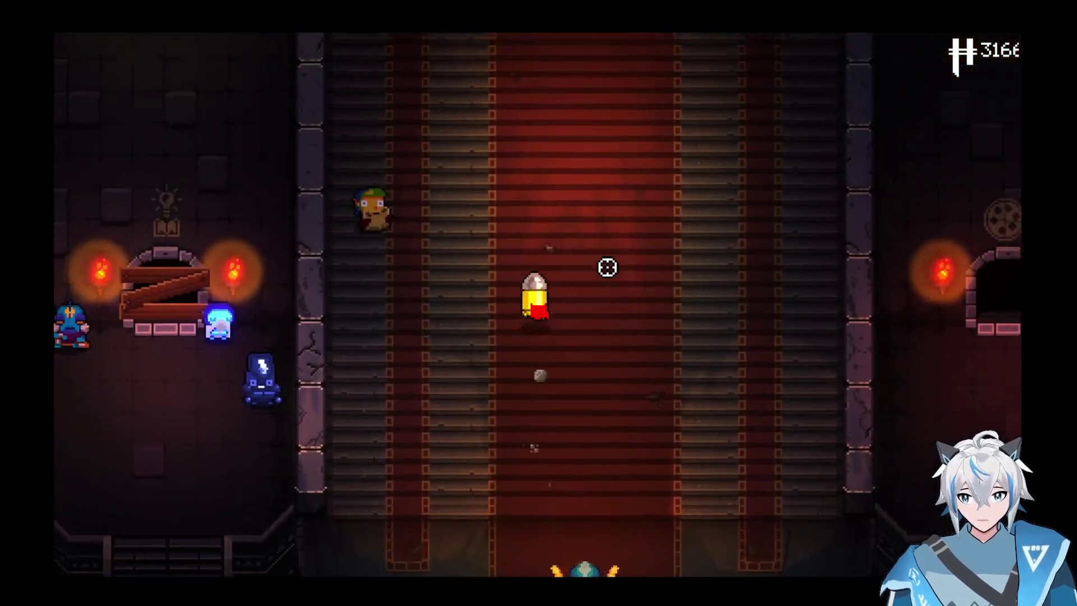
key("w")
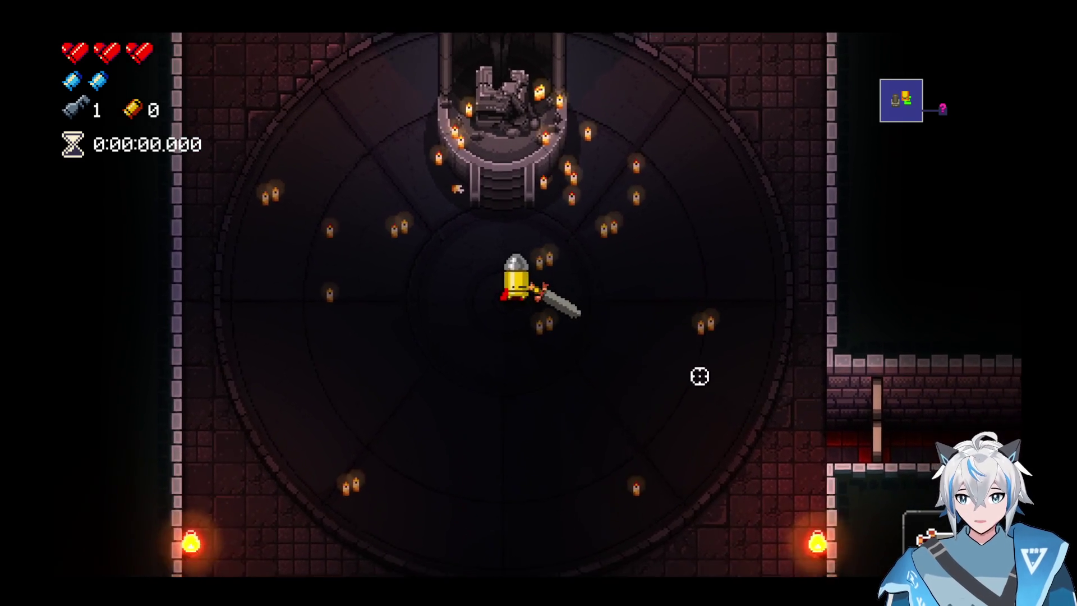
- Walk around the first chamber and swing the sword at the candles
key("d")
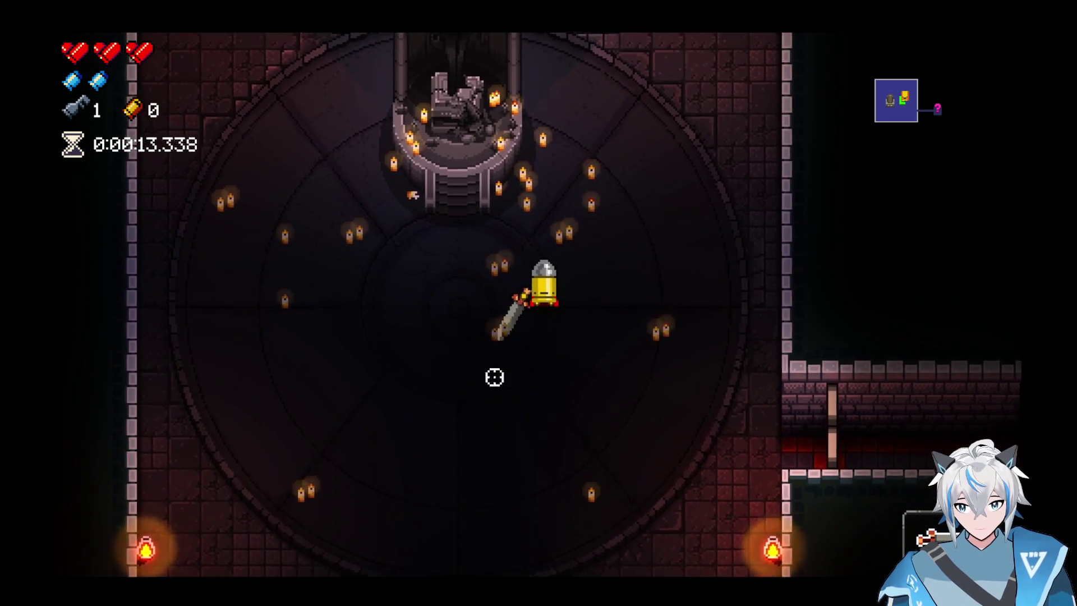
left_click(461, 334)
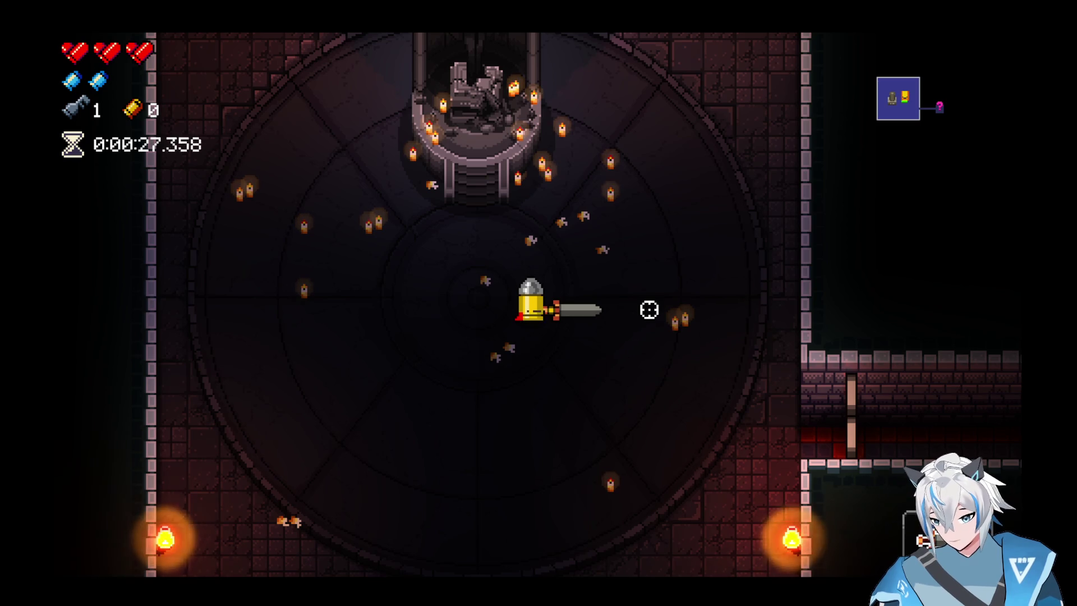
key("d")
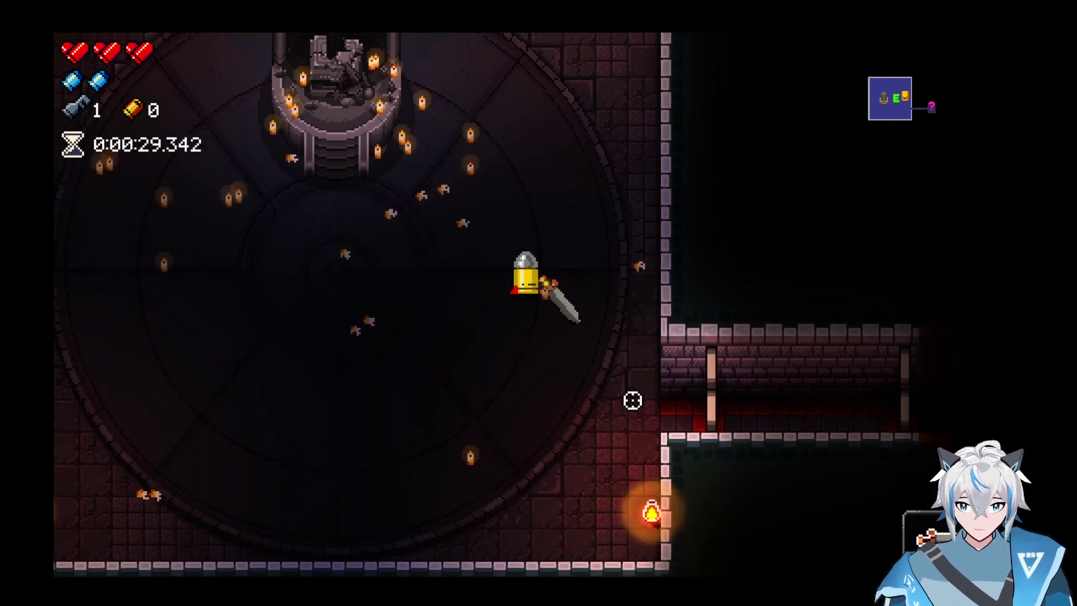
key("a")
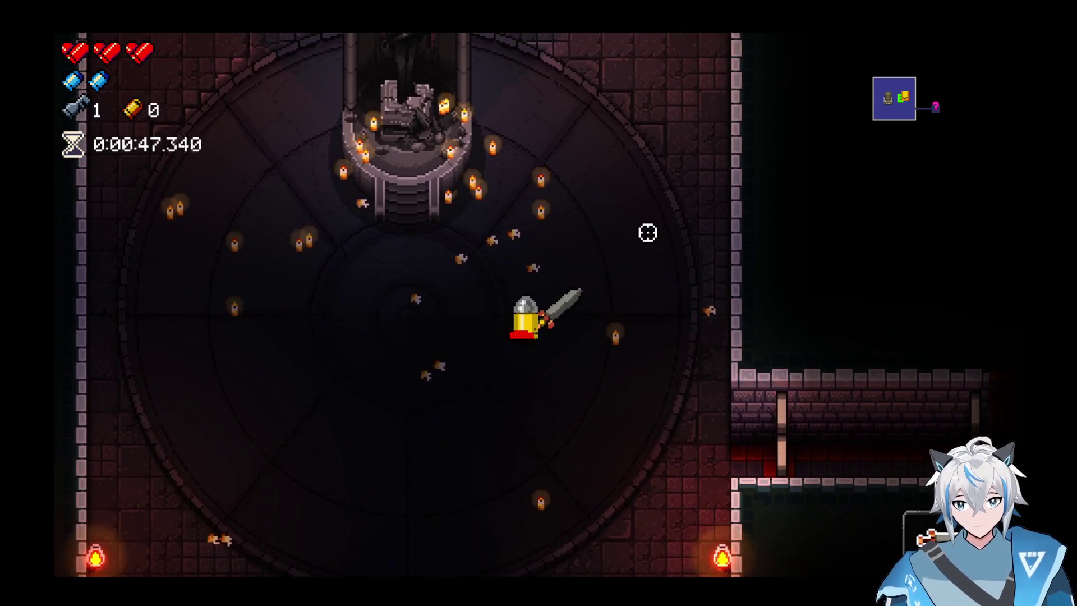
- Move toward the altar, glance at the map, head for the corridor and pause the run
key("w")
key("d")
key("Tab")
key("s")
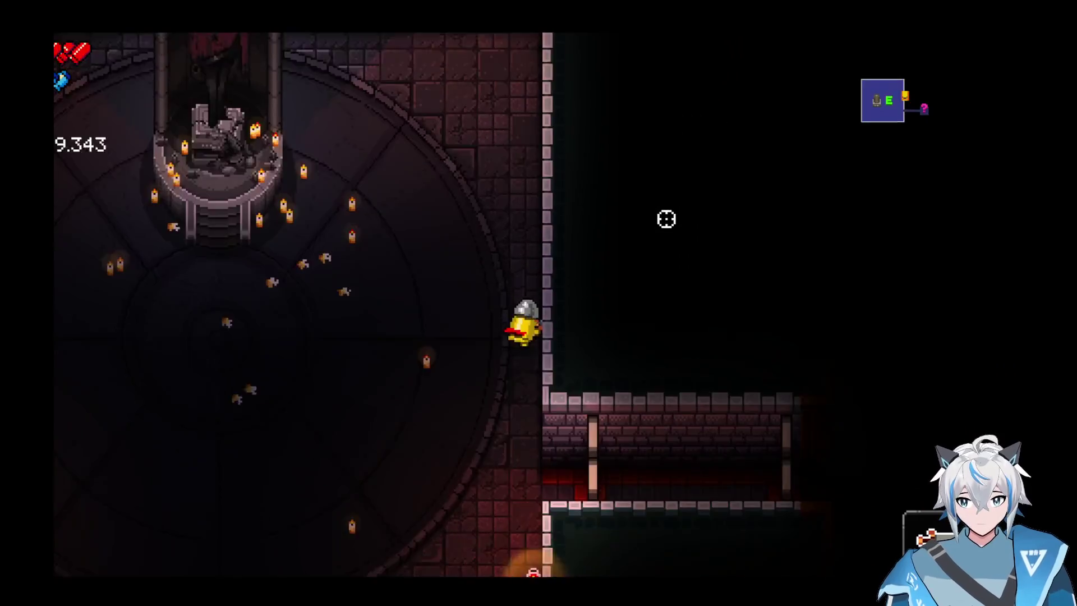
key("Escape")
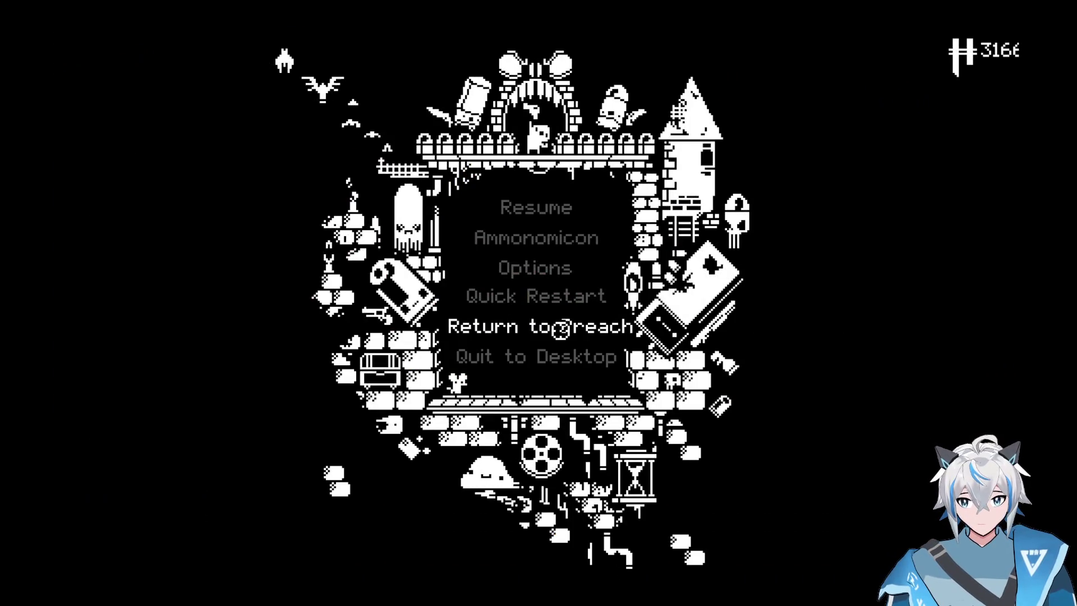
- Abandon the run by returning to the Breach, then pick the Paradox character
left_click(542, 329)
left_click(536, 305)
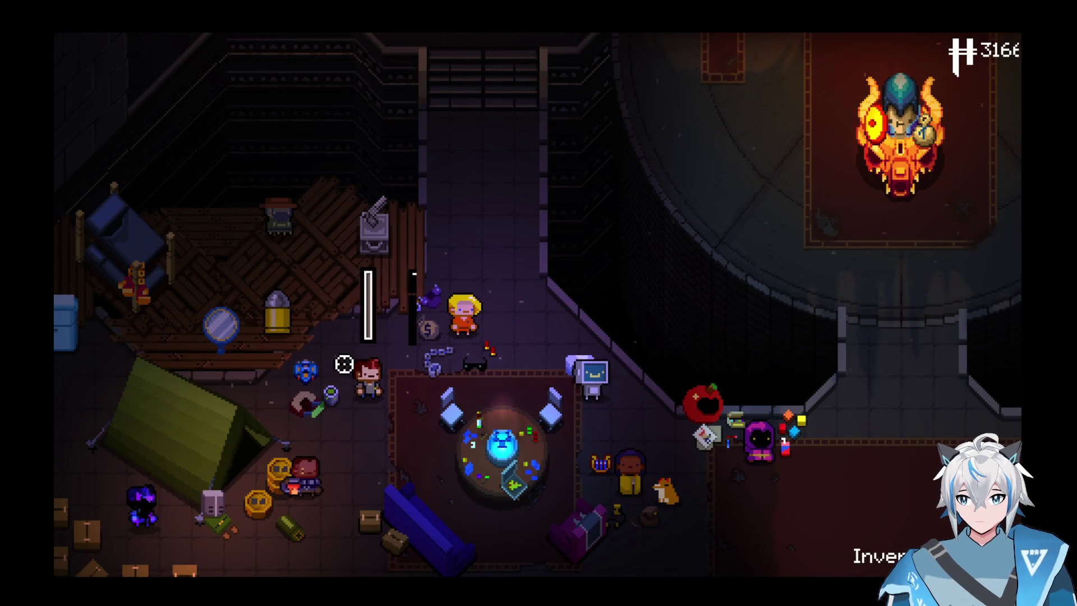
key("e")
- Walk Paradox through the statue hall and up the stairs into the dungeon archway
key("d")
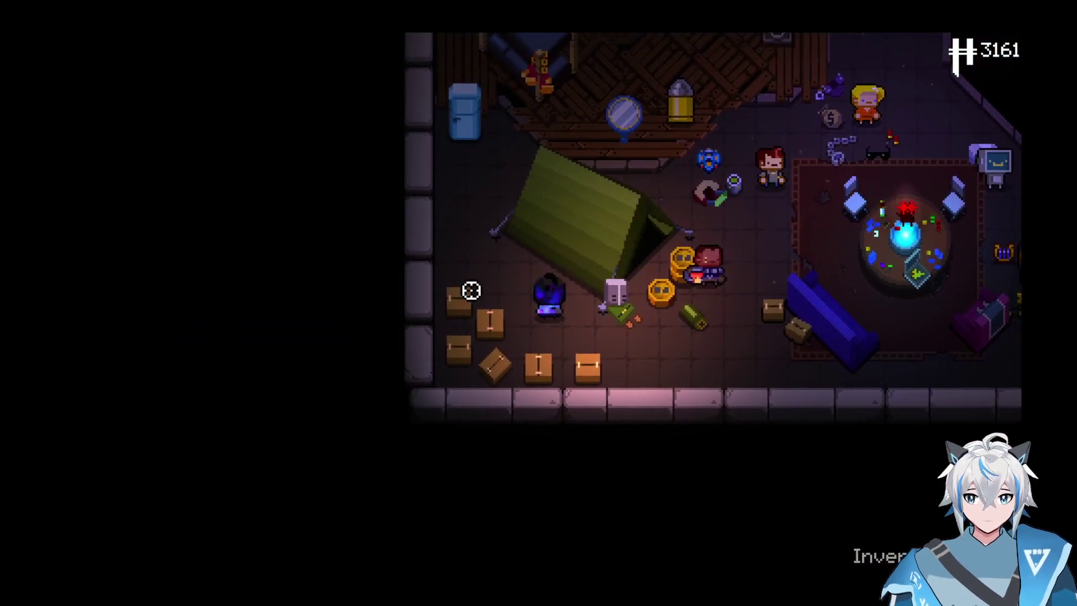
key("w")
key("d")
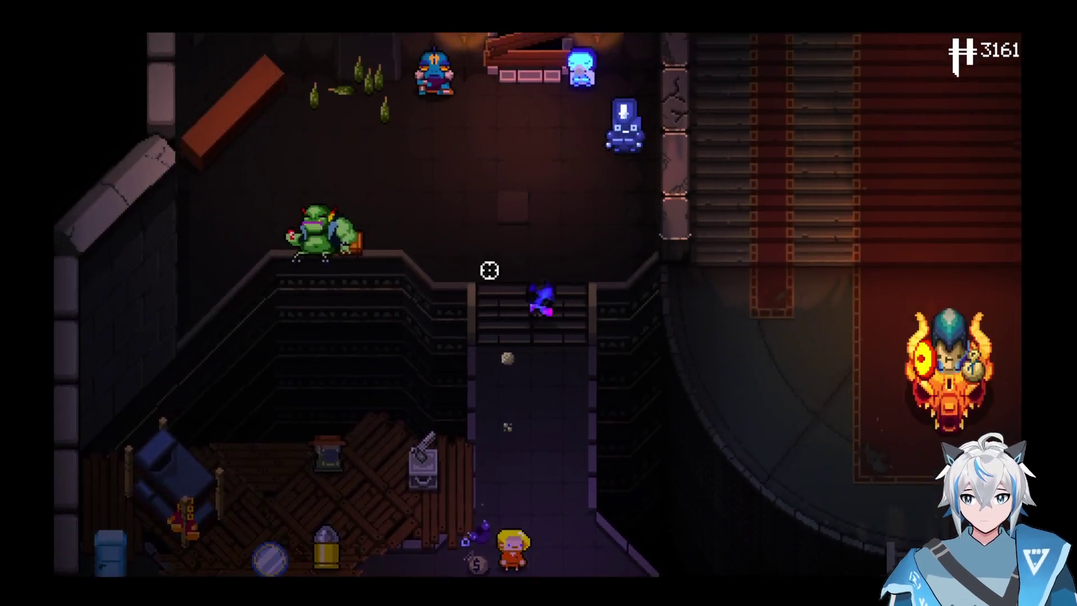
key("w")
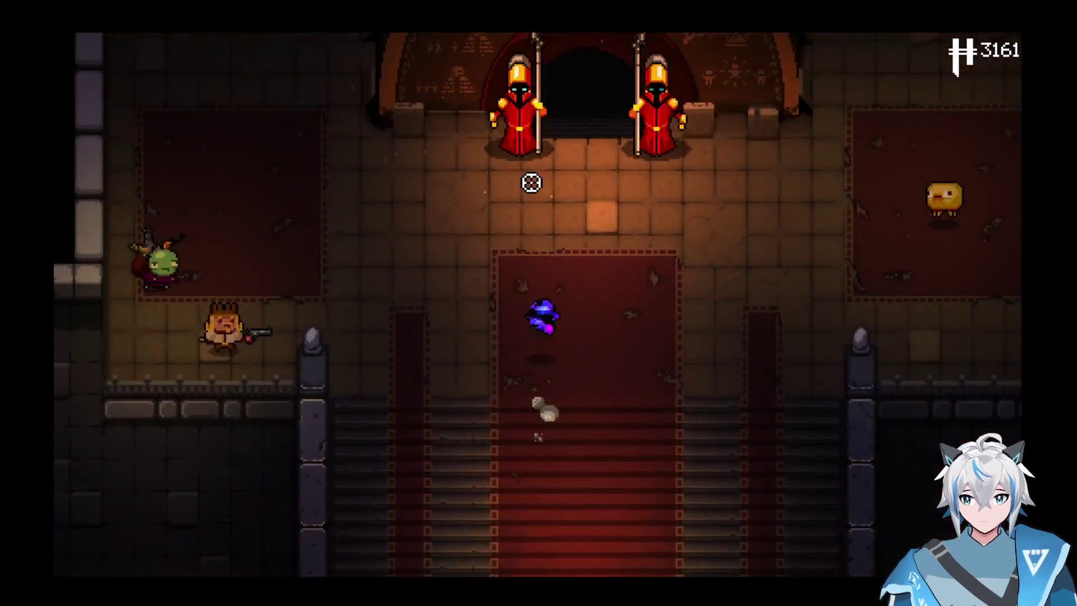
key("w")
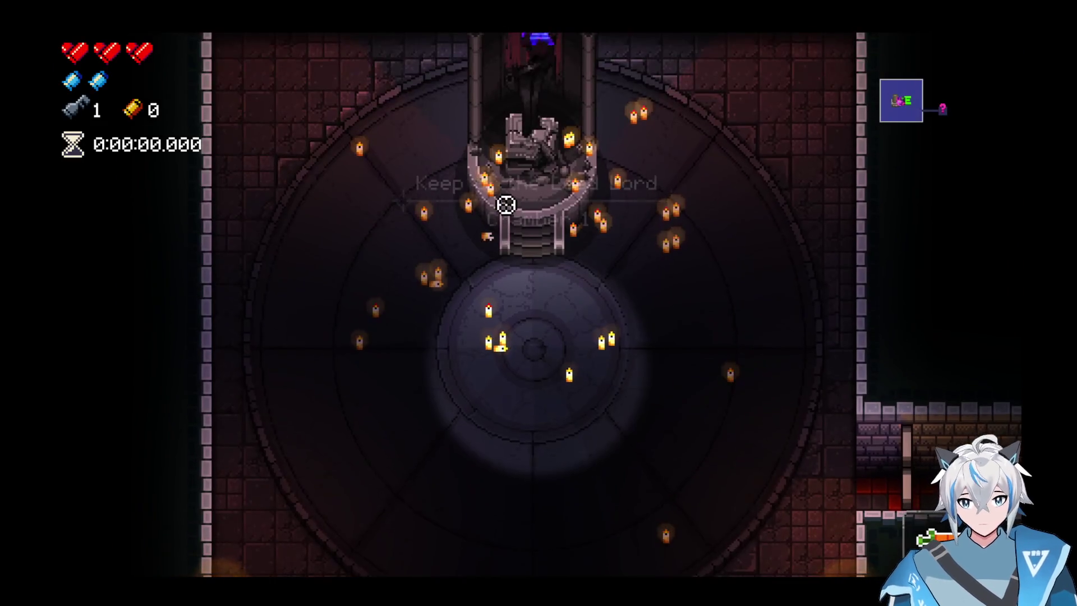
- Run into the garden room and slash the spawning bullet kin until one dies
key("d")
key("Tab")
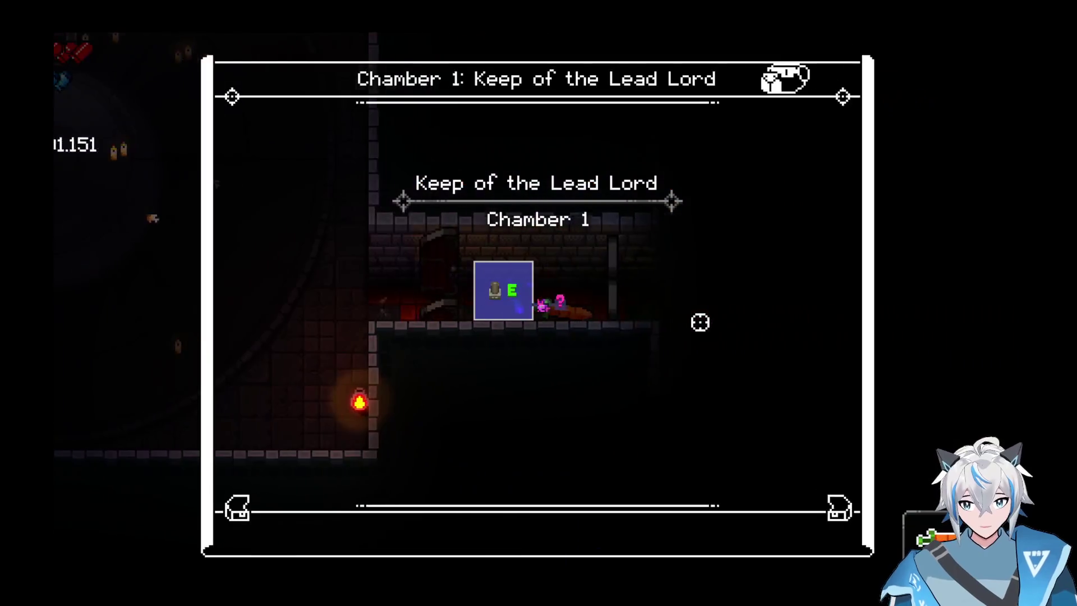
key("w")
key("d")
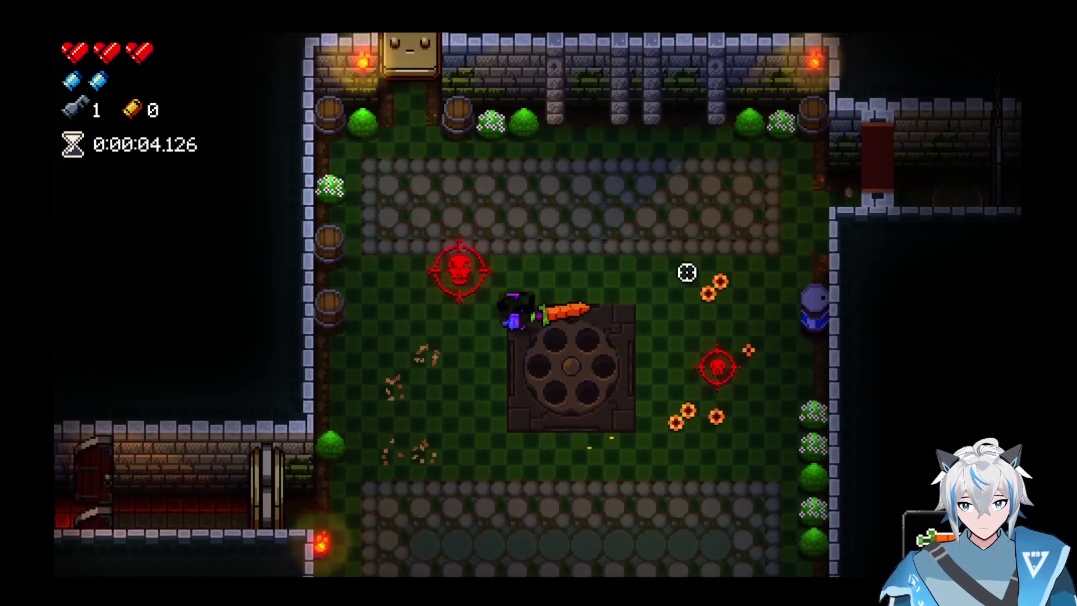
left_click(685, 253)
left_click(602, 219)
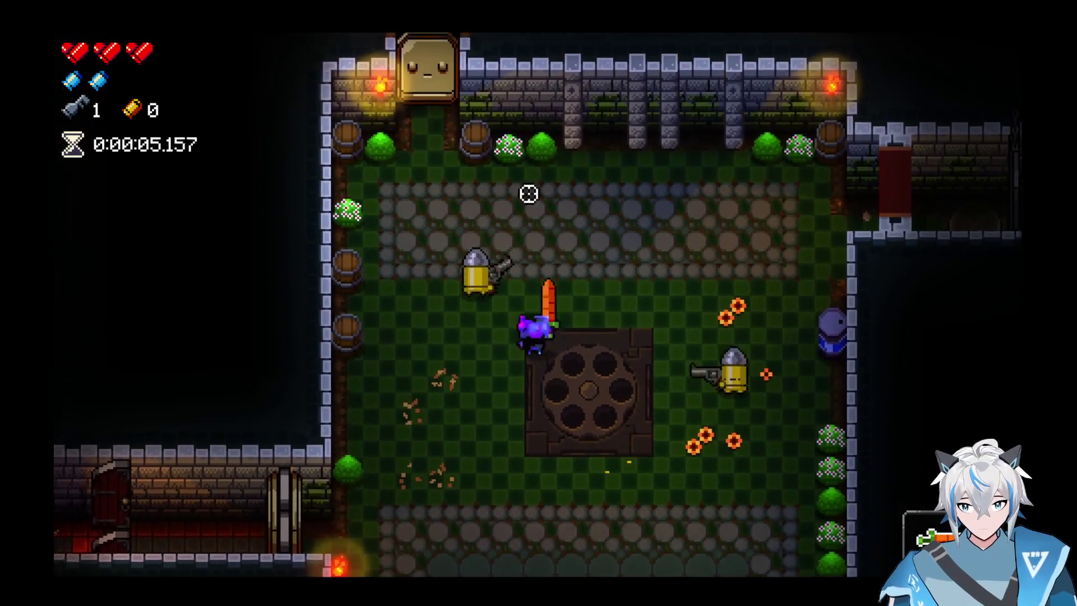
key("d")
left_click(693, 380)
key("s")
- Swap to the Blasphemy sword, walk down-left from the shrine, and pause
key("Escape")
key("Escape")
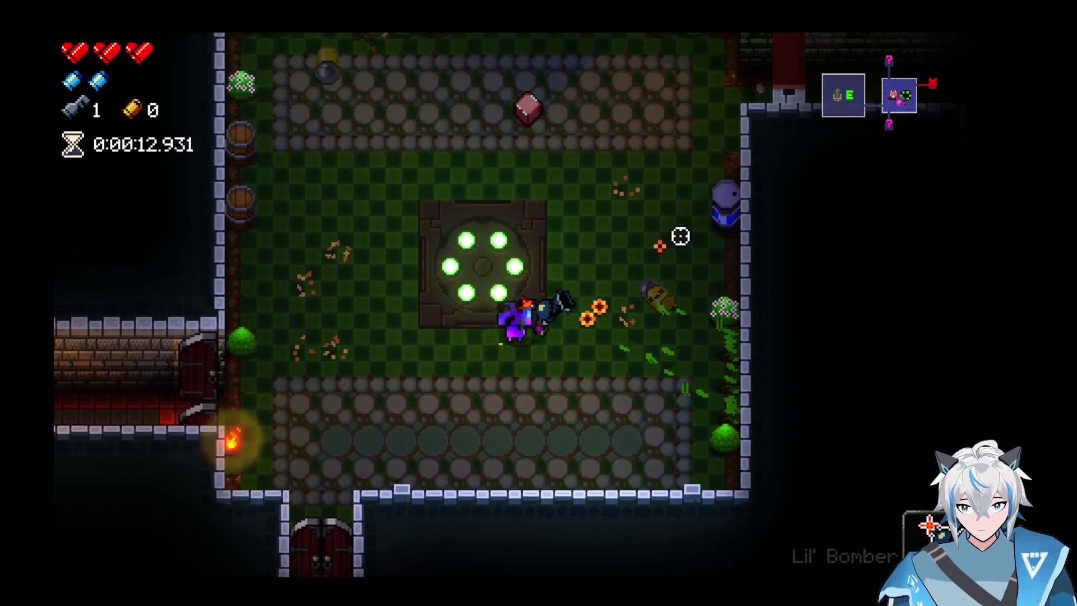
scroll(662, 179, "down", 1)
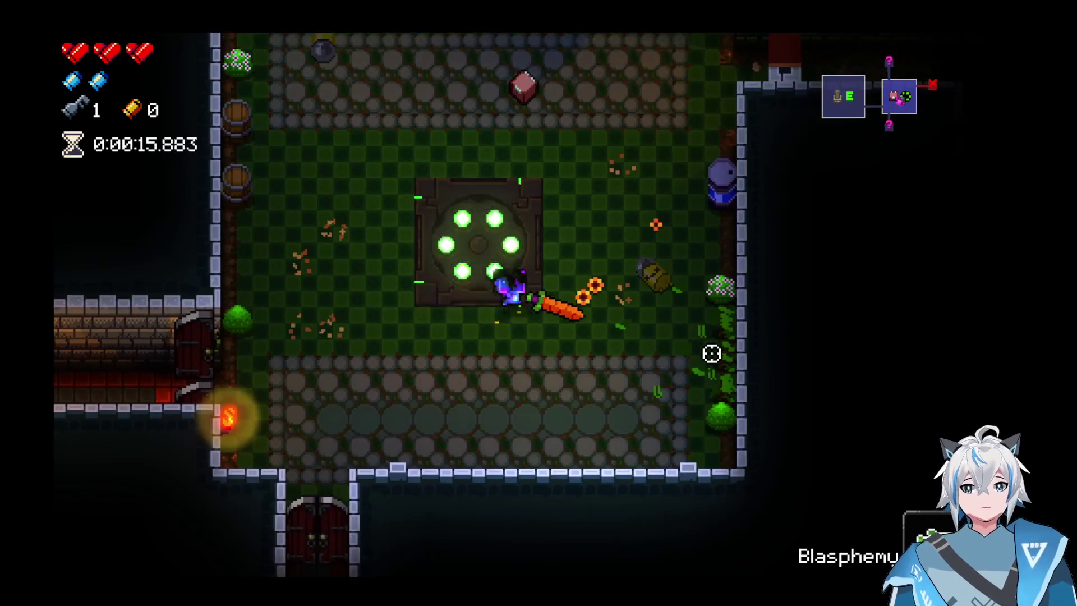
key("a")
key("s")
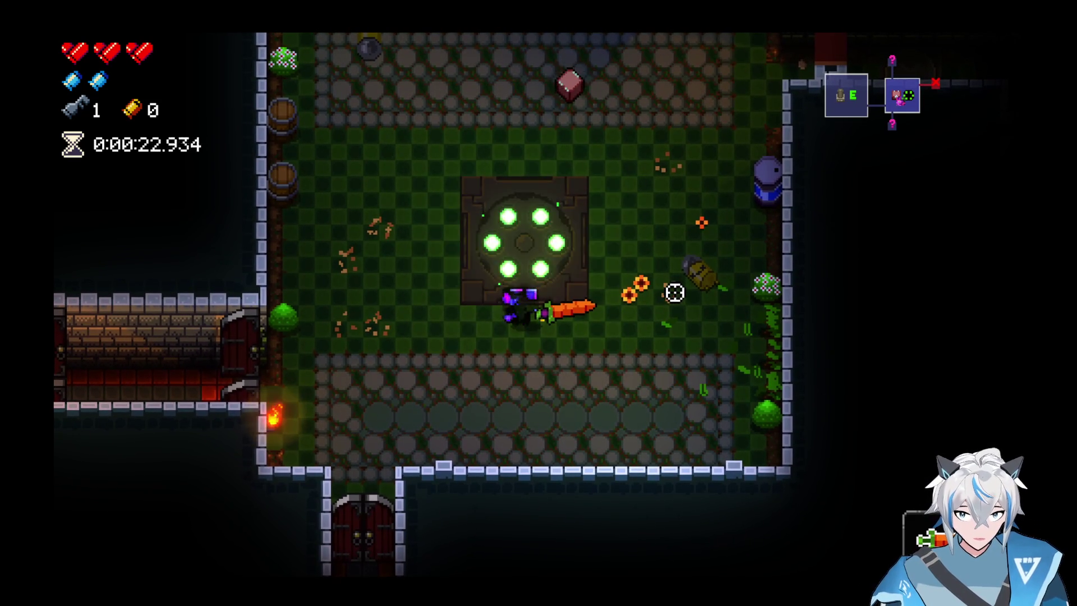
key("Escape")
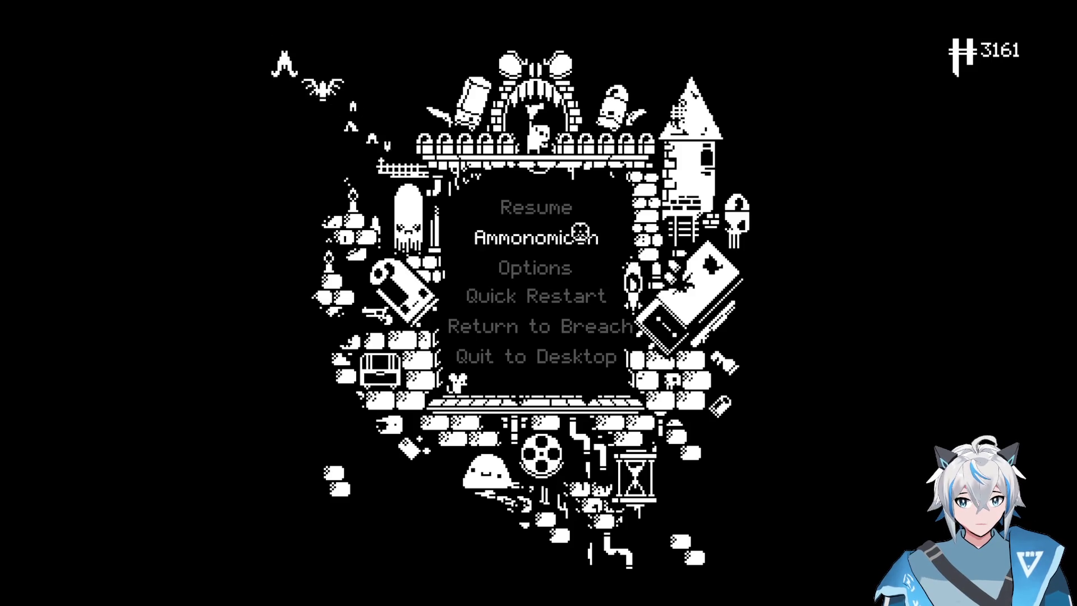
- Read the Blasphemy entry in the Ammonomicon, then close it and resume
left_click(581, 237)
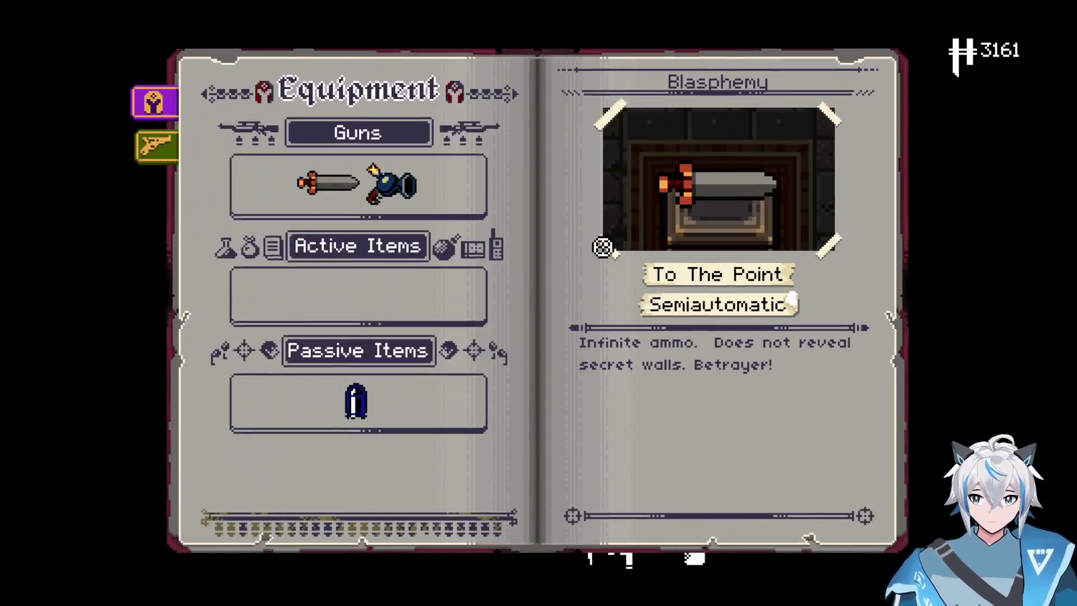
key("Escape")
key("Escape")
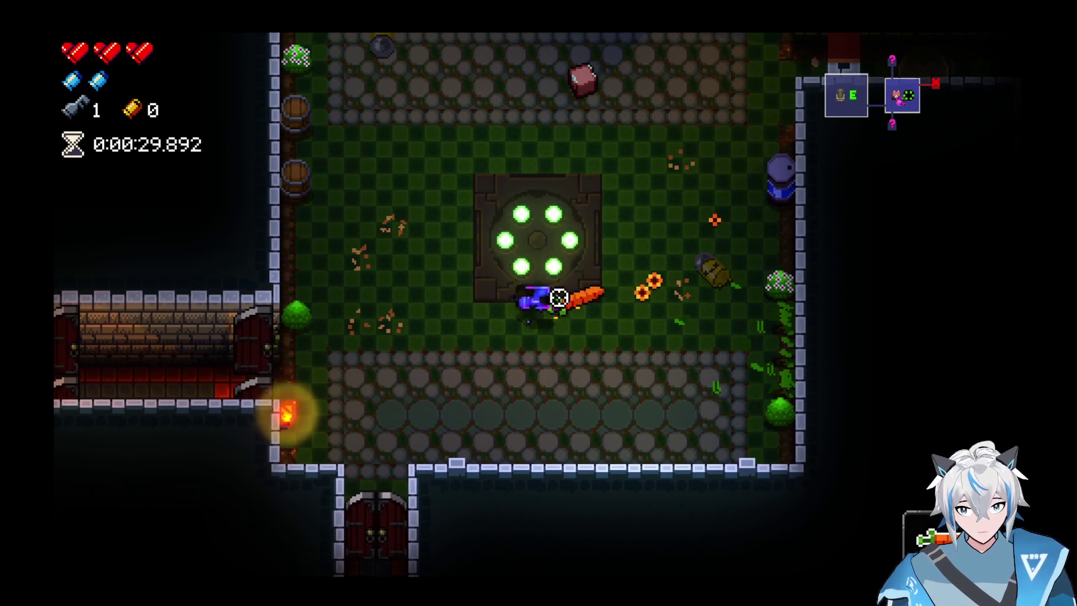
key("e")
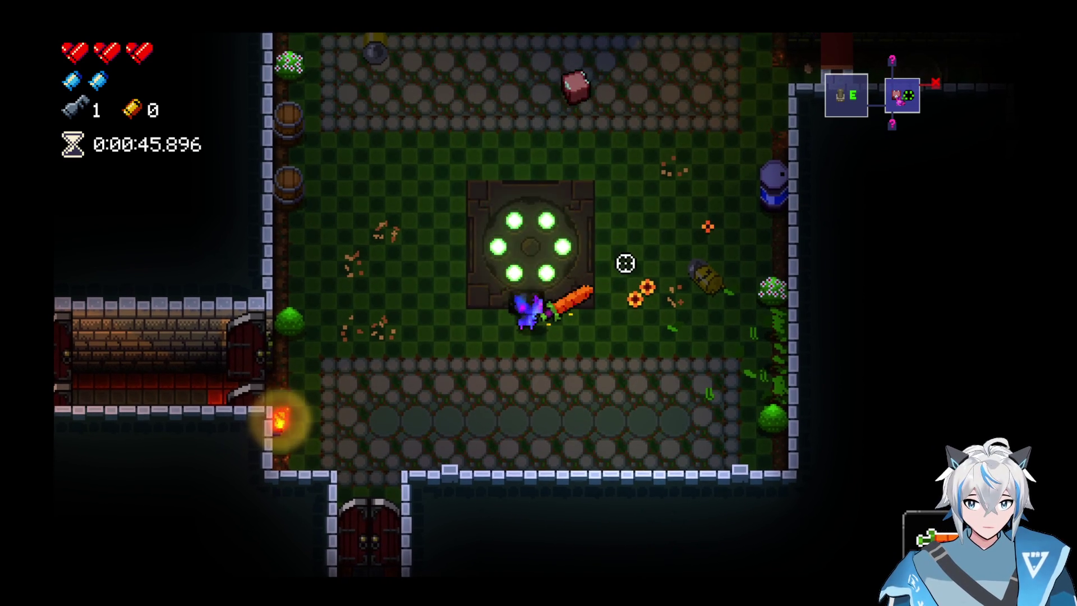
- Throw three sword slashes to the right, check the chamber map, and pause
left_click(615, 245)
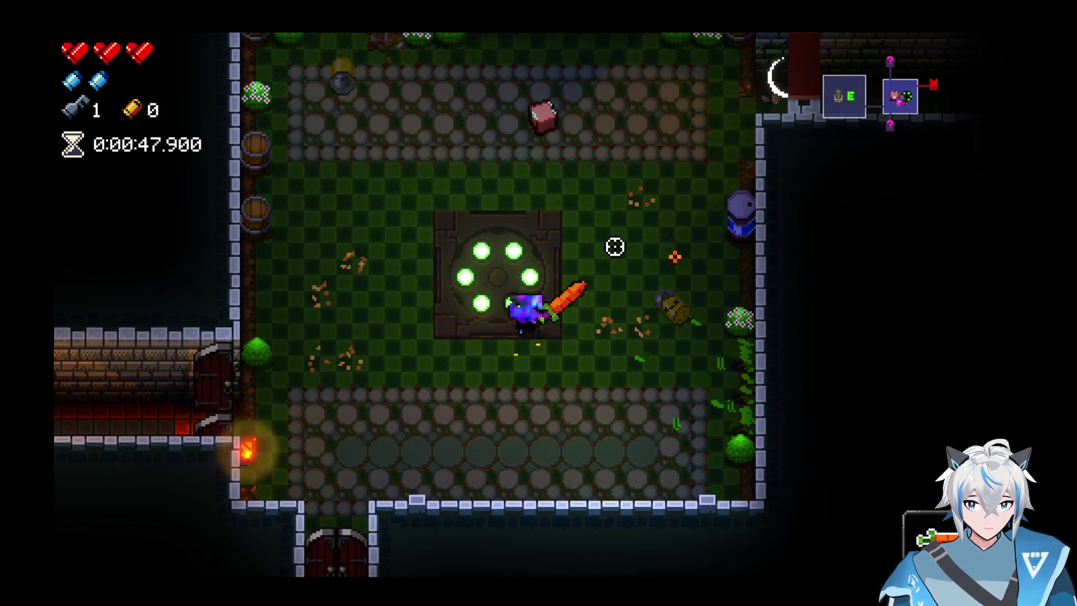
left_click(616, 245)
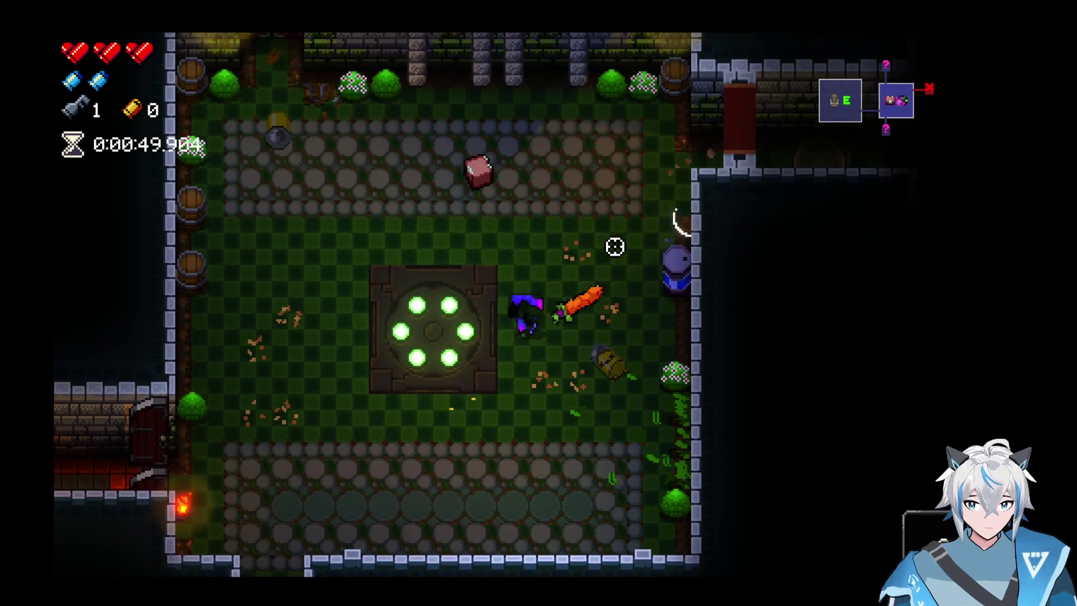
left_click(615, 245)
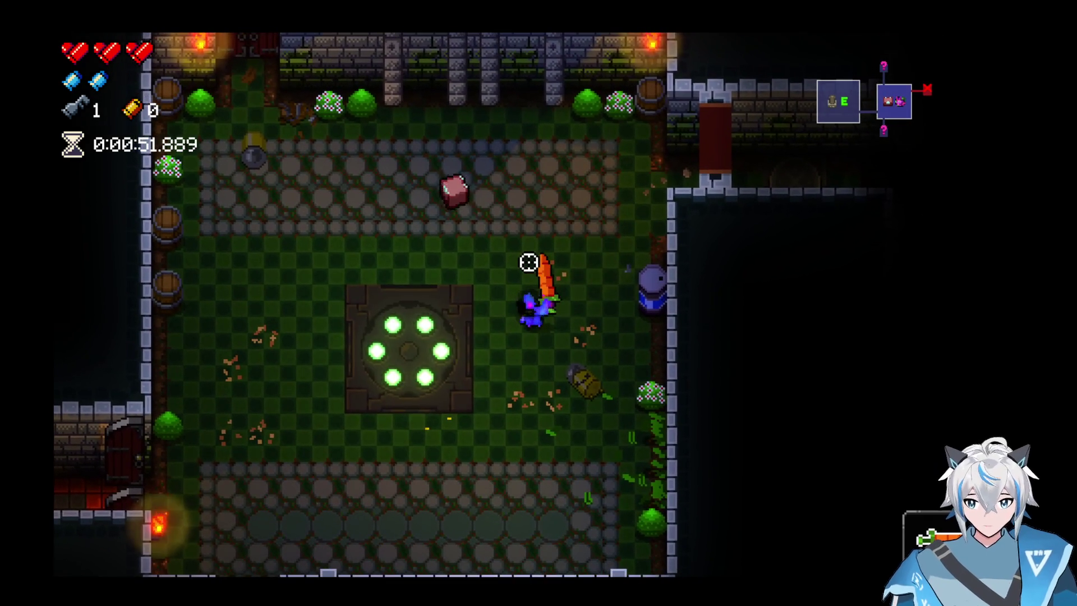
key("Tab")
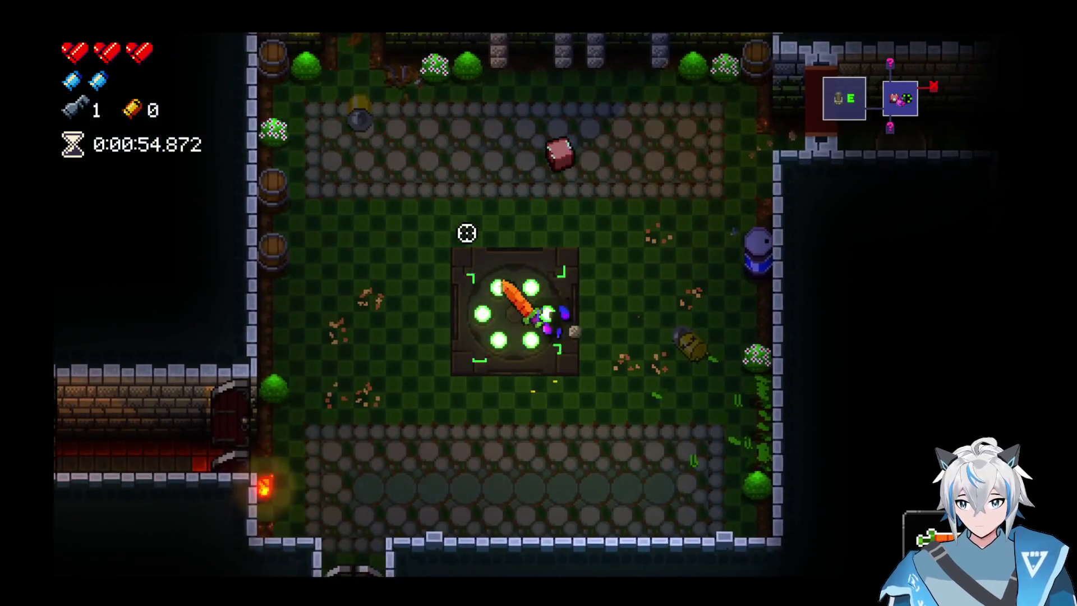
key("Escape")
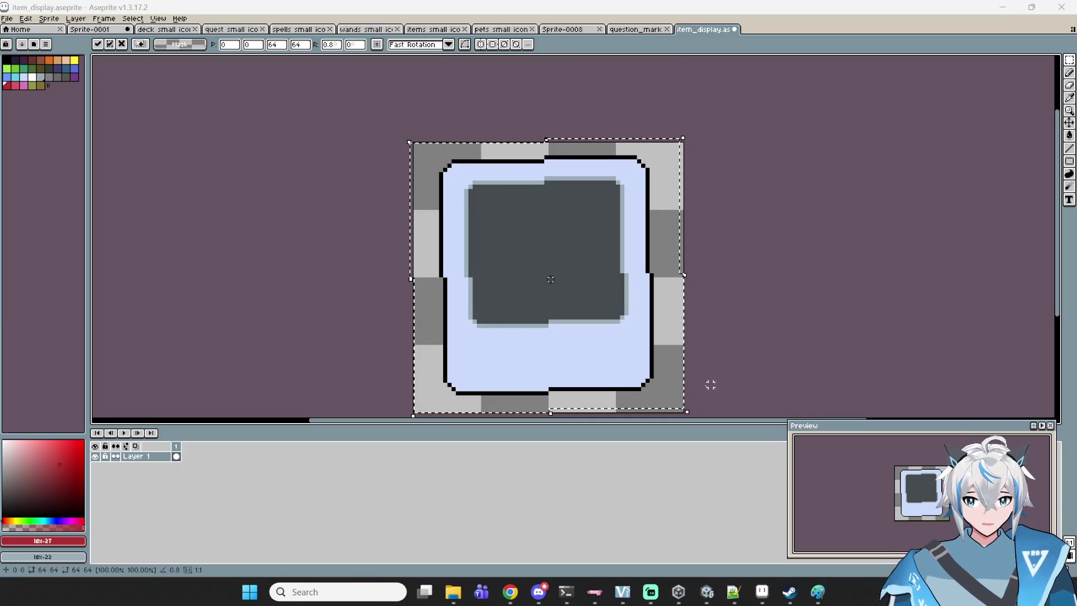
- Apply the pending transform to the frame sprite, cancelling a first close attempt
key("ctrl+d")
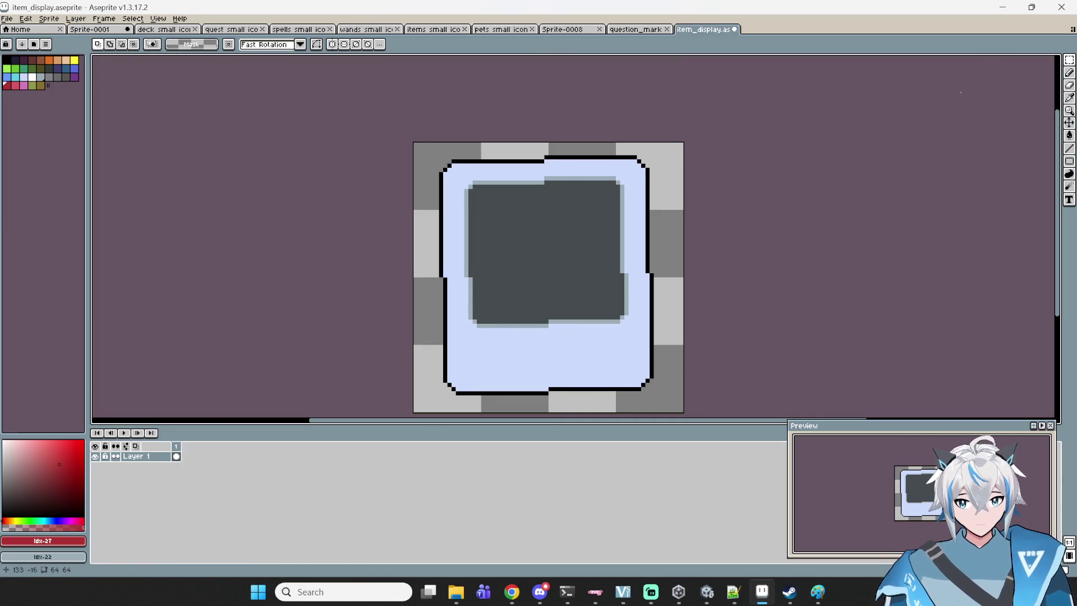
key("ctrl+w")
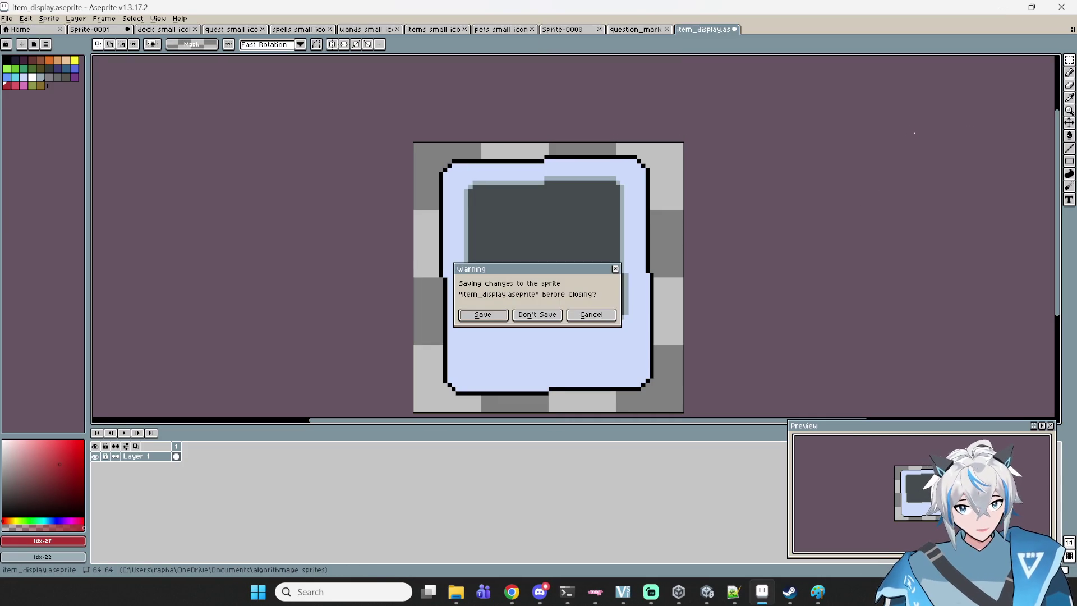
left_click(601, 314)
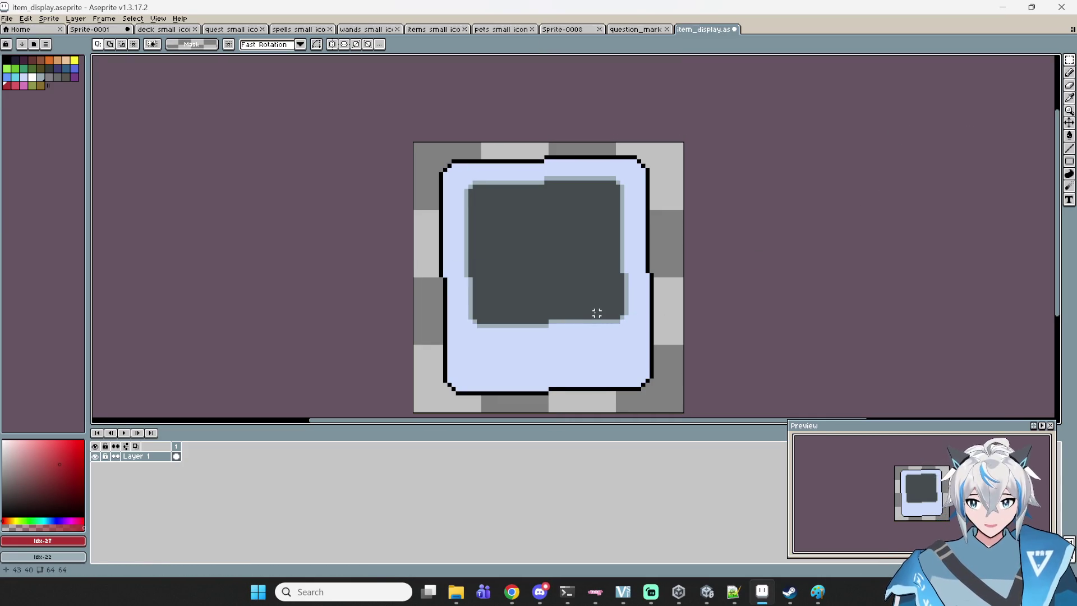
scroll(638, 221, "down", 2)
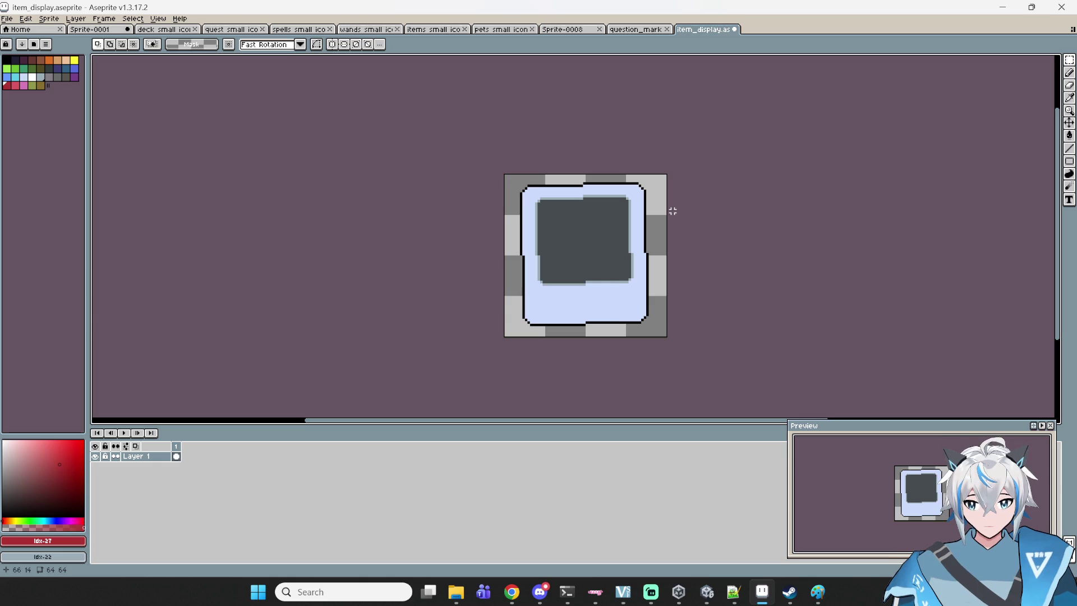
- Close item_display.aseprite with Don't Save, then bring Unity to the front
key("ctrl+w")
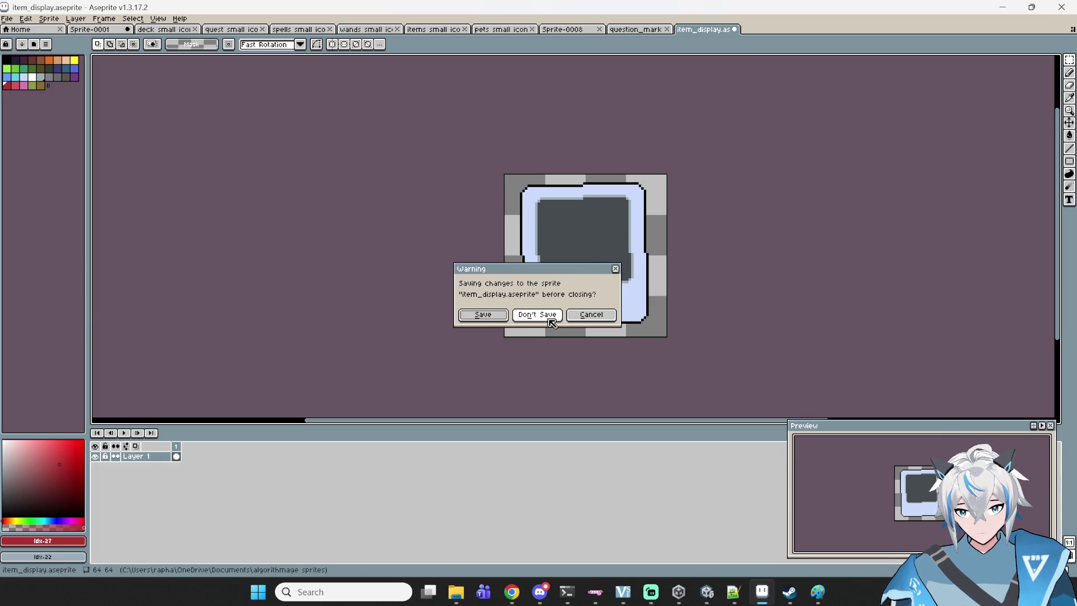
left_click(551, 316)
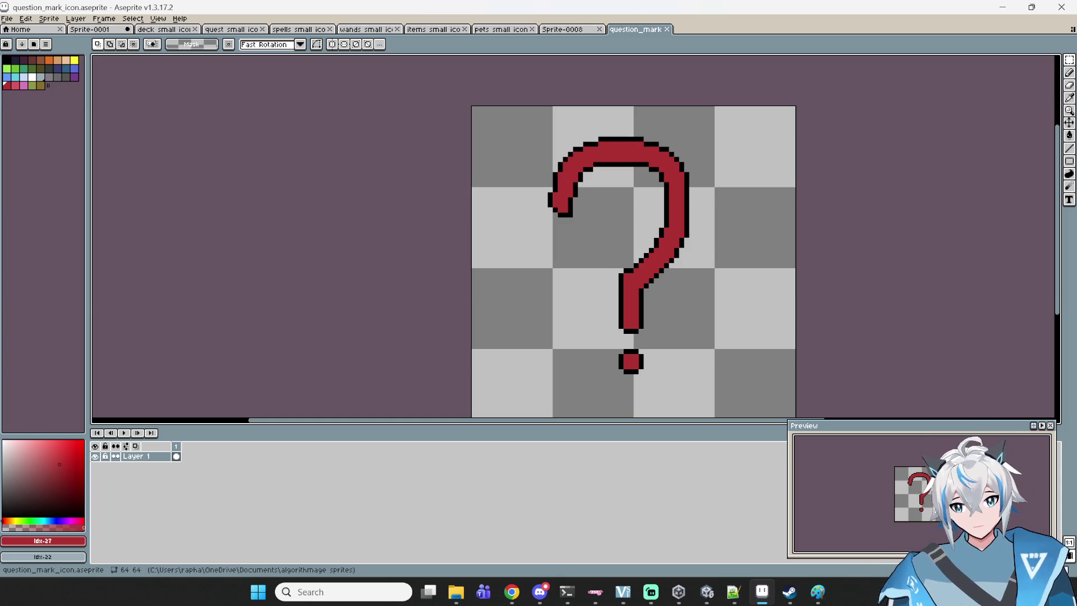
left_click(708, 599)
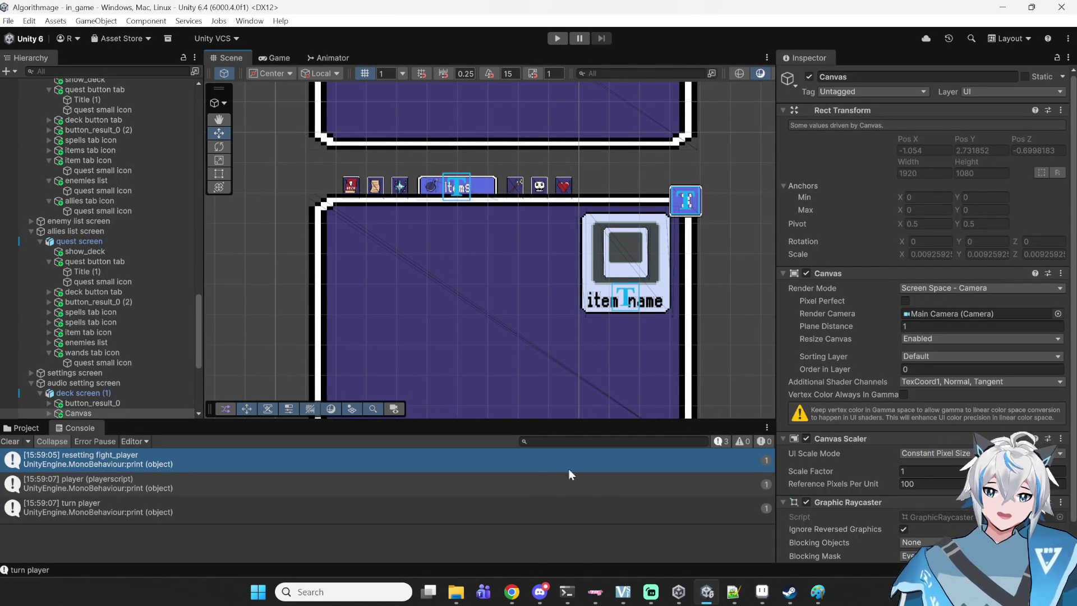
- Inspect the button_result_0 and button_close objects in the Hierarchy
scroll(623, 341, "up", 1)
scroll(581, 365, "up", 1)
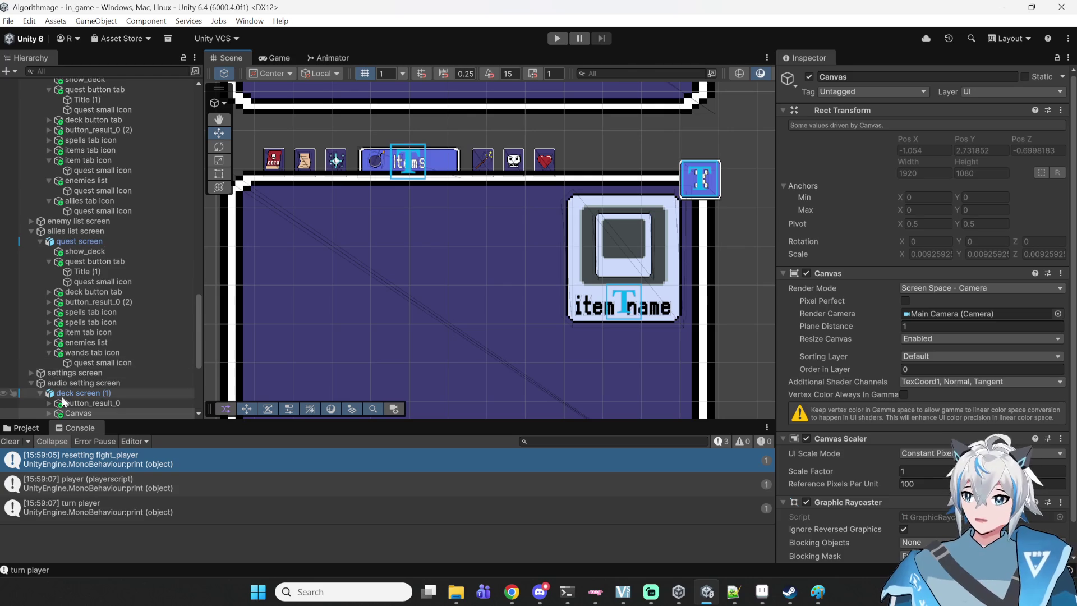
scroll(29, 302, "down", 4)
scroll(83, 288, "down", 4)
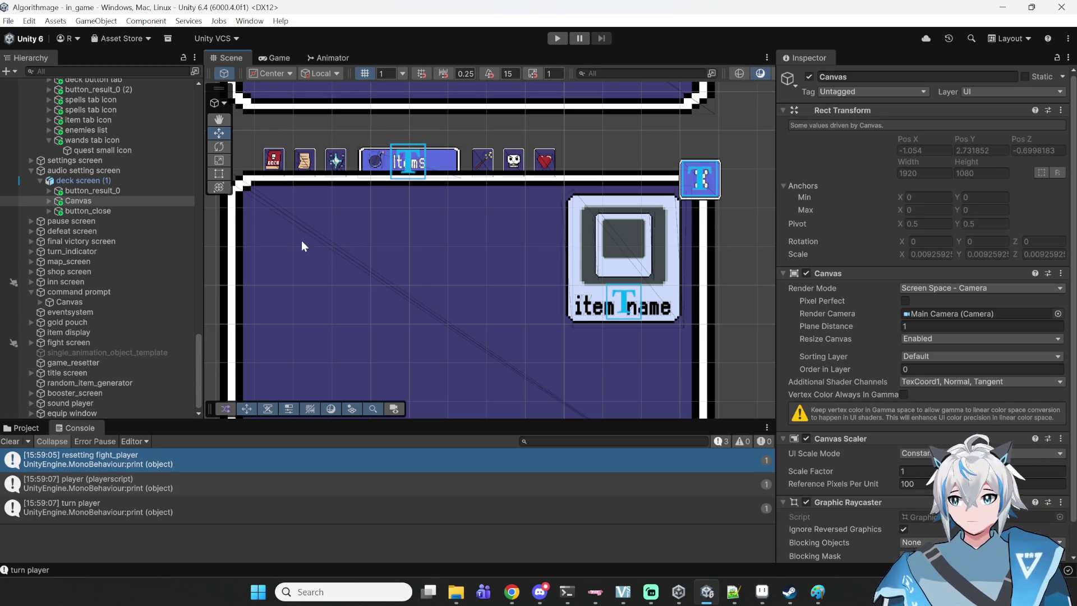
left_click(119, 193)
left_click(119, 200)
left_click(110, 210)
- Center the item card in the Scene view and select mask, then item_list_displayer
scroll(592, 263, "down", 1)
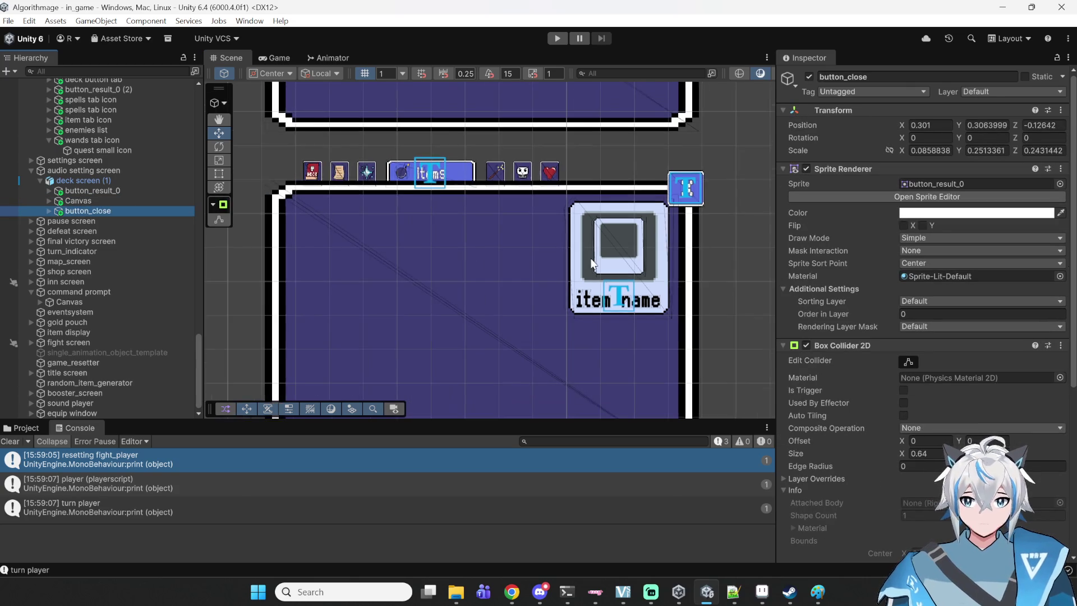
left_click_drag(590, 232, 572, 145)
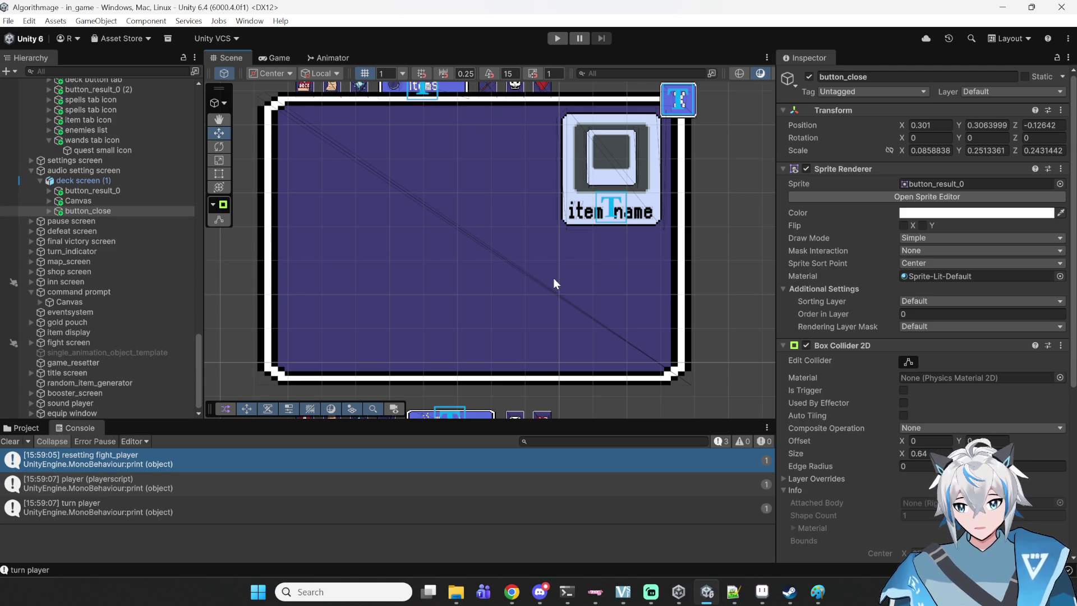
scroll(657, 160, "up", 2)
left_click_drag(657, 160, 626, 233)
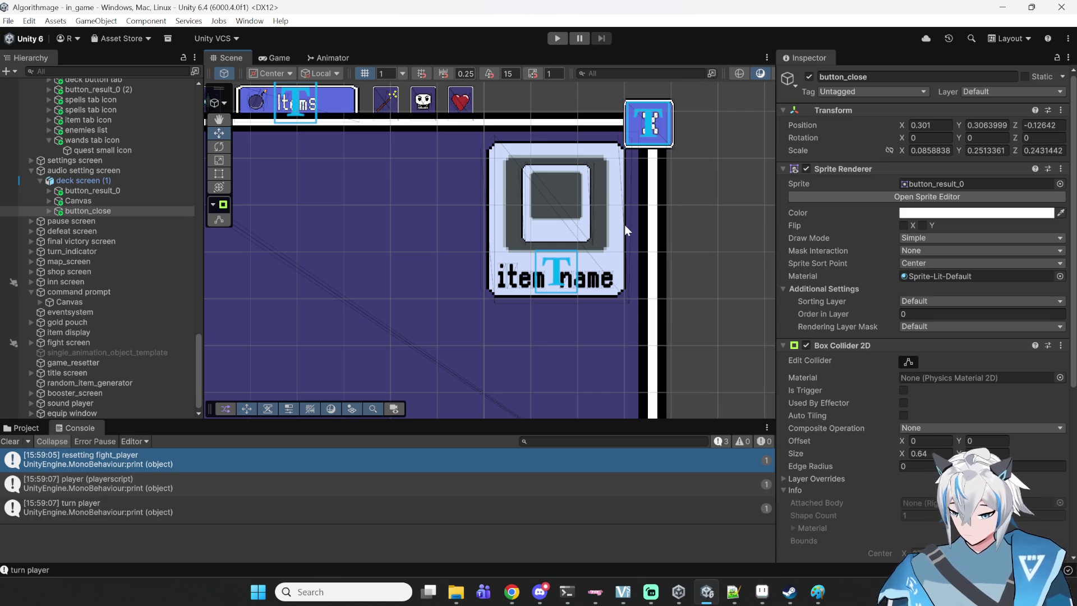
left_click_drag(534, 182, 564, 153)
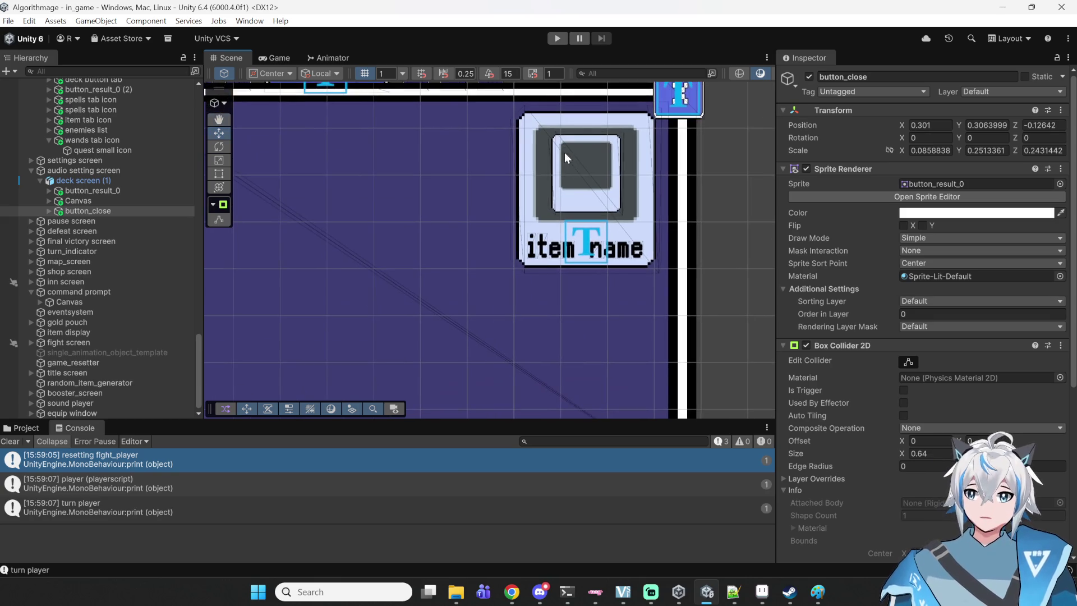
scroll(84, 204, "up", 2)
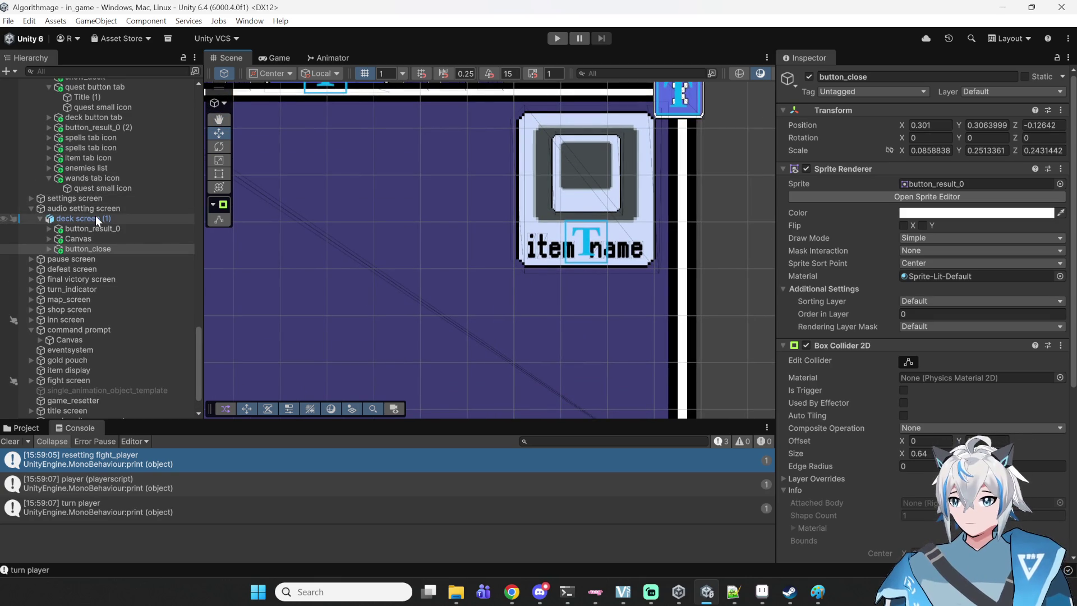
left_click(447, 166)
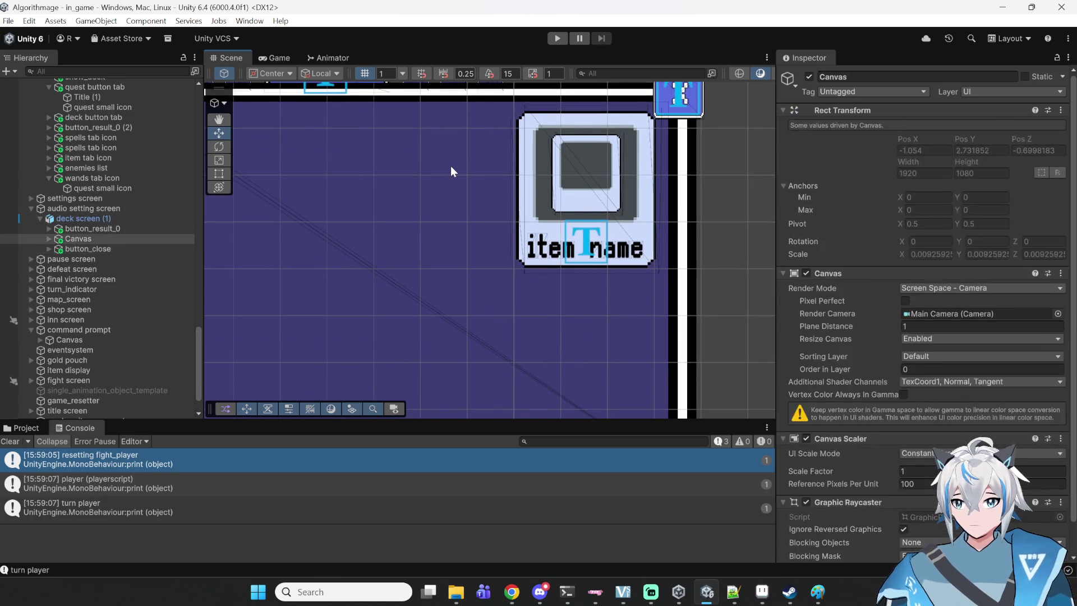
scroll(84, 201, "up", 2)
left_click(100, 131)
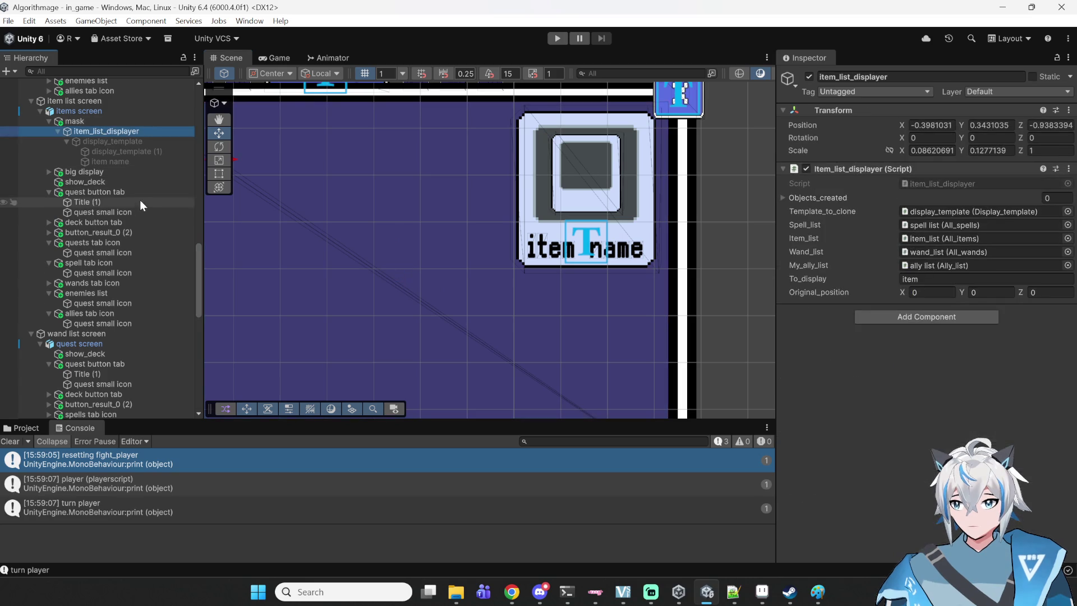
- Drag big display into display_template's Big_display field, then switch to Streamlabs Desktop
scroll(99, 202, "up", 2)
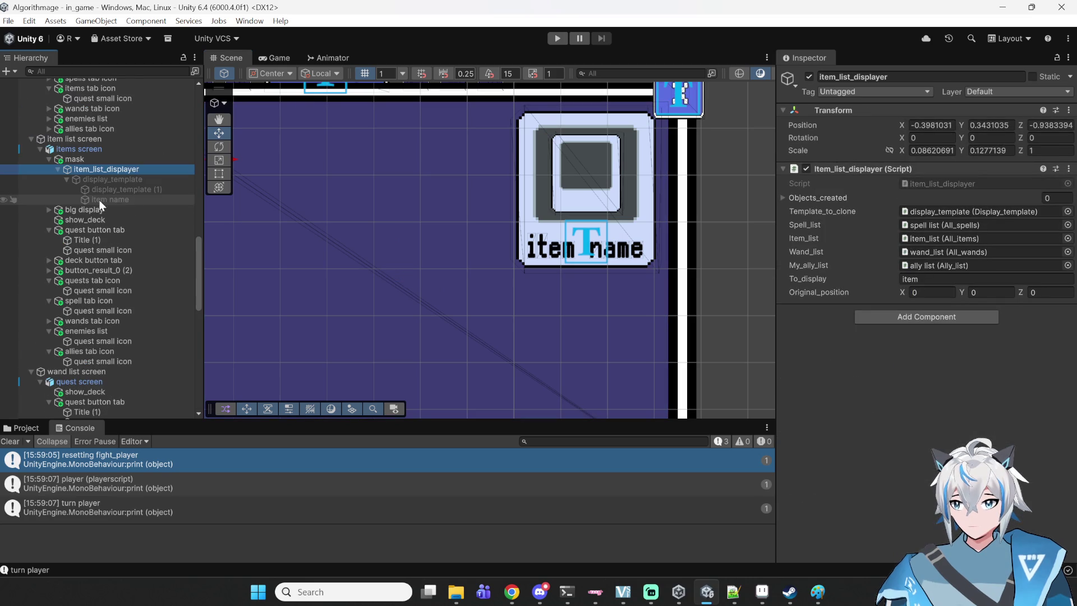
left_click(129, 180)
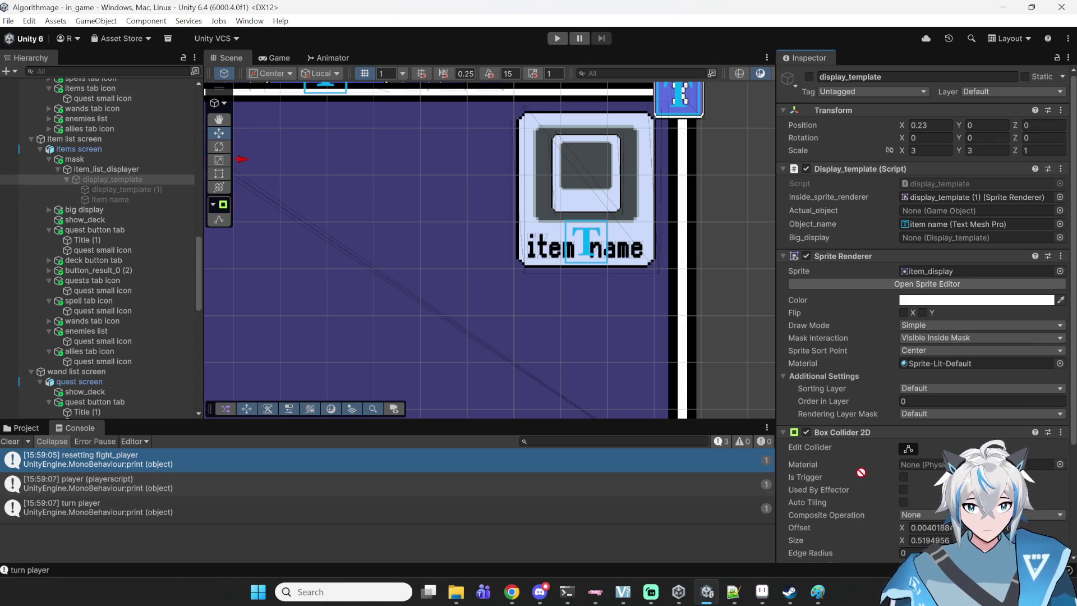
scroll(916, 249, "down", 5)
left_click_drag(917, 249, 935, 104)
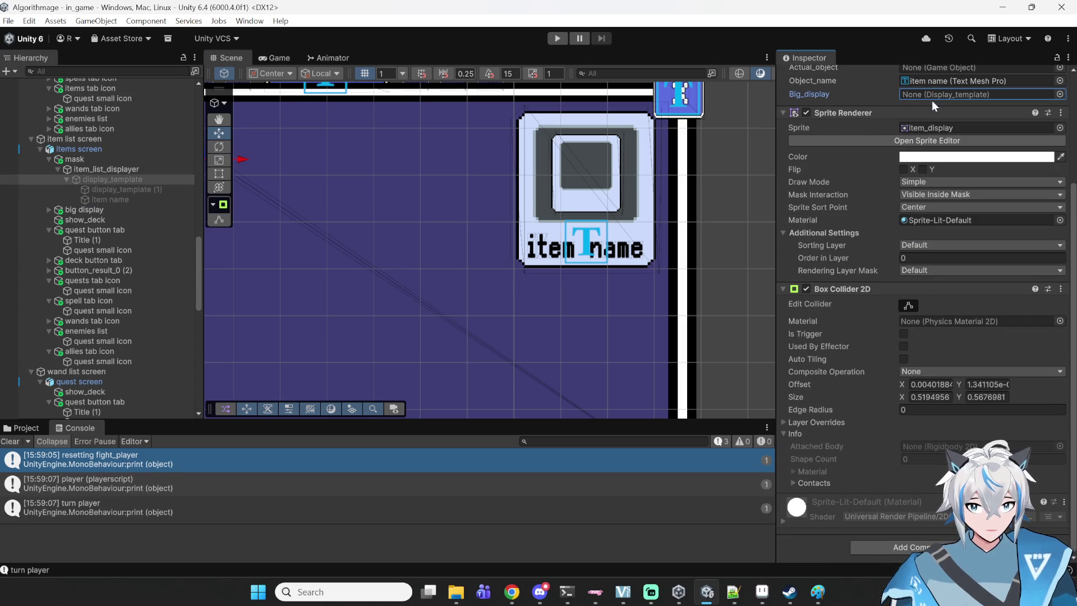
left_click_drag(66, 210, 1047, 94)
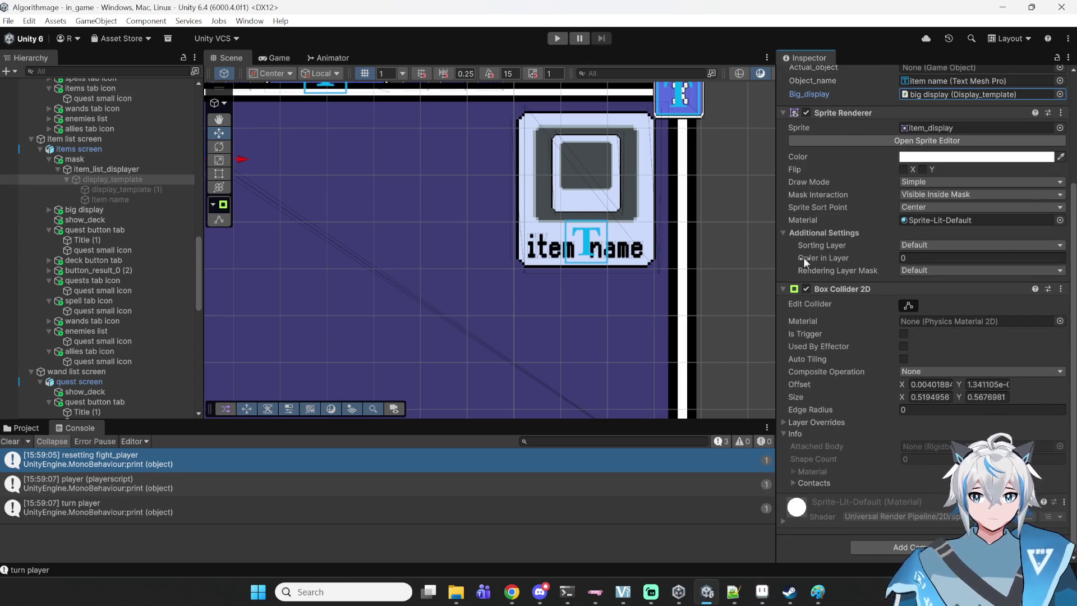
scroll(794, 256, "up", 5)
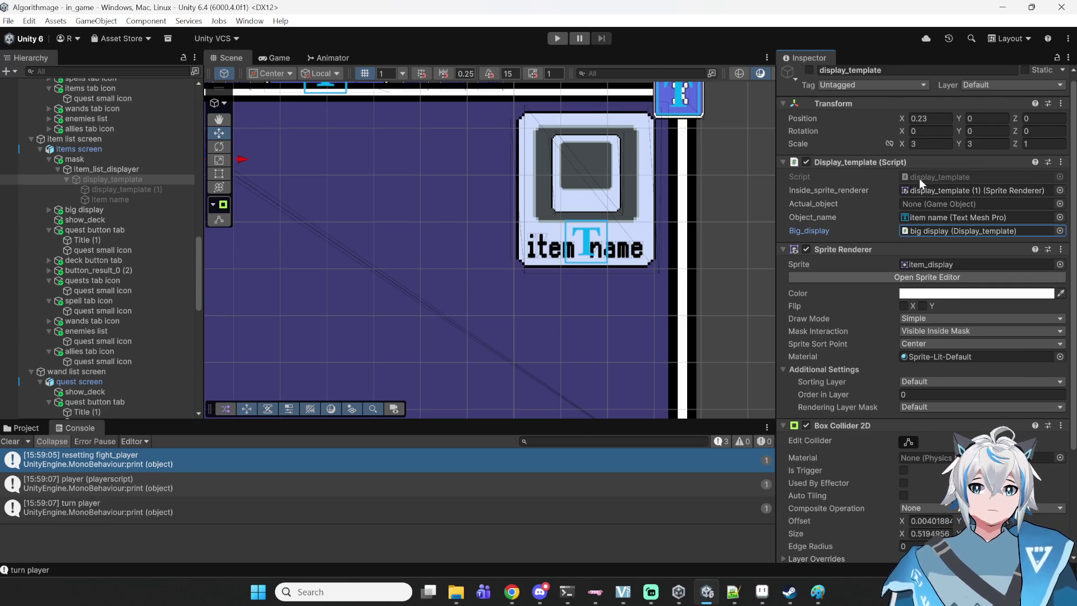
scroll(923, 176, "down", 5)
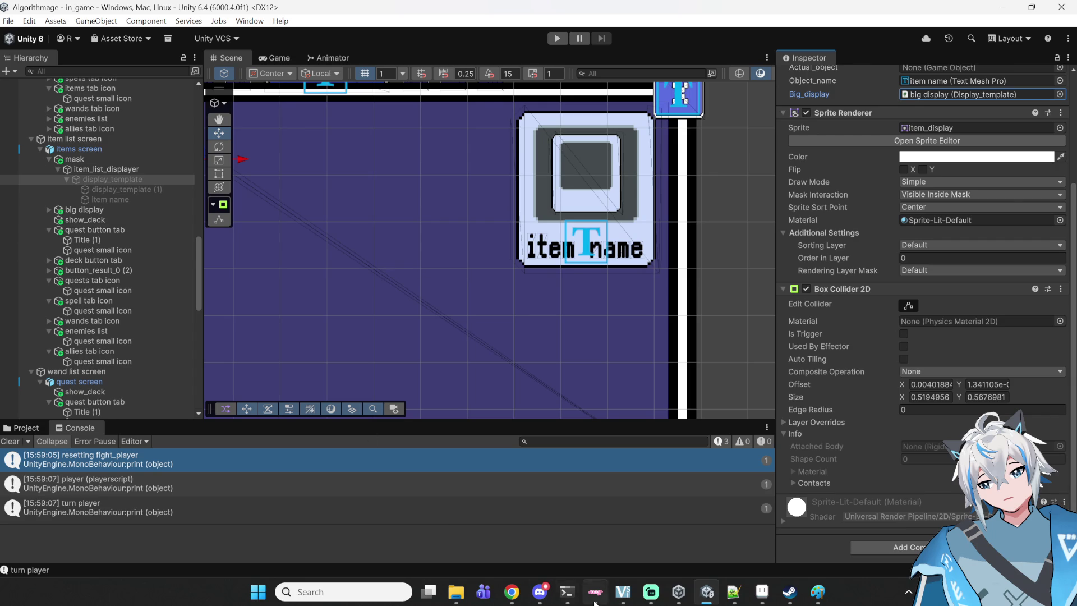
left_click(651, 592)
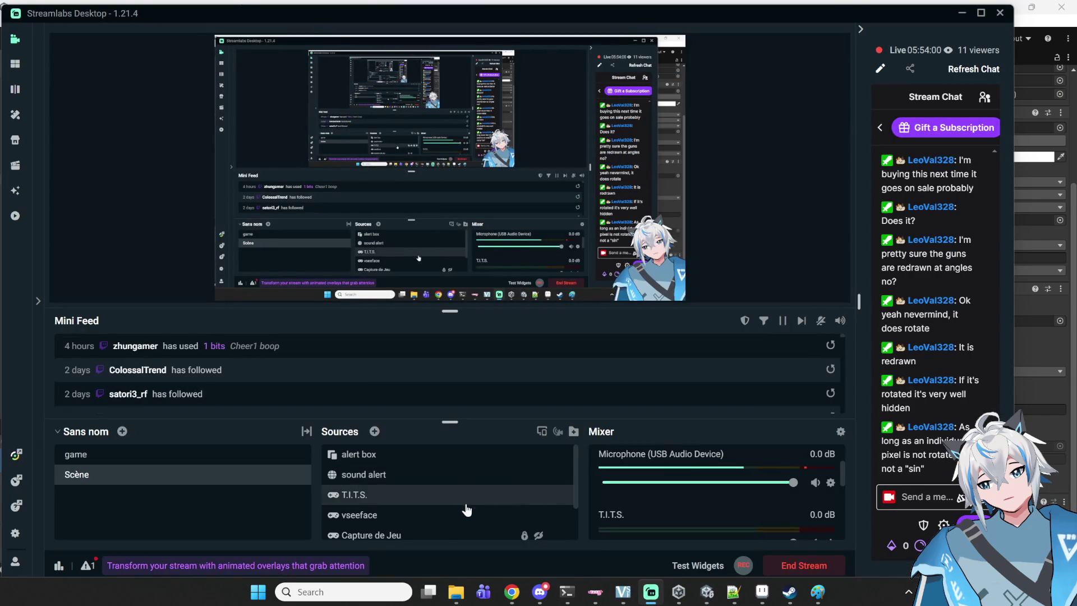
- Hide the vseeface source in the stream scene and switch back to Unity
left_click(537, 518)
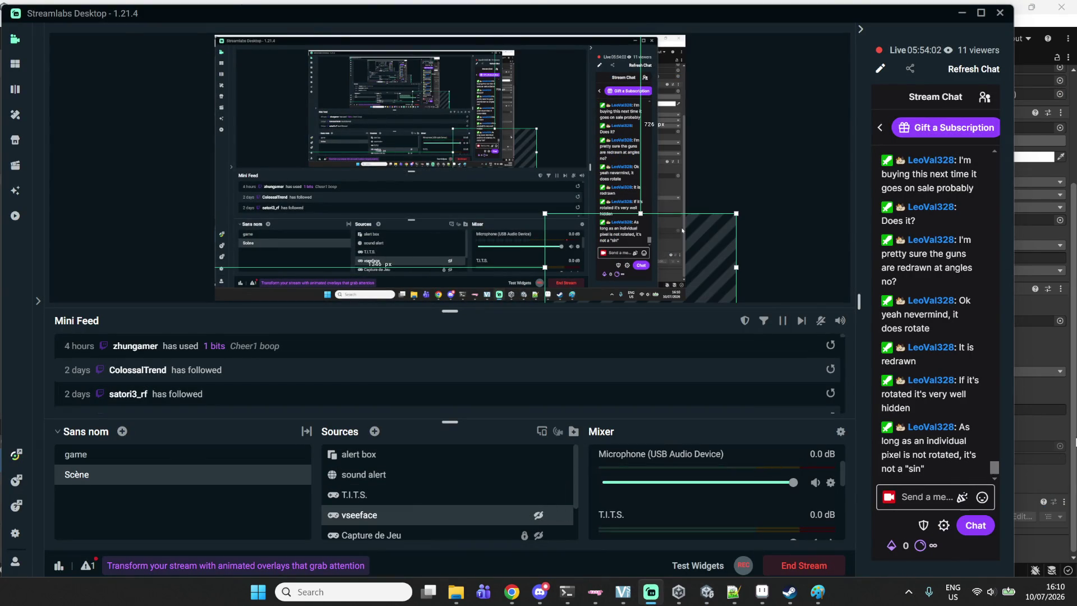
key("alt+Tab")
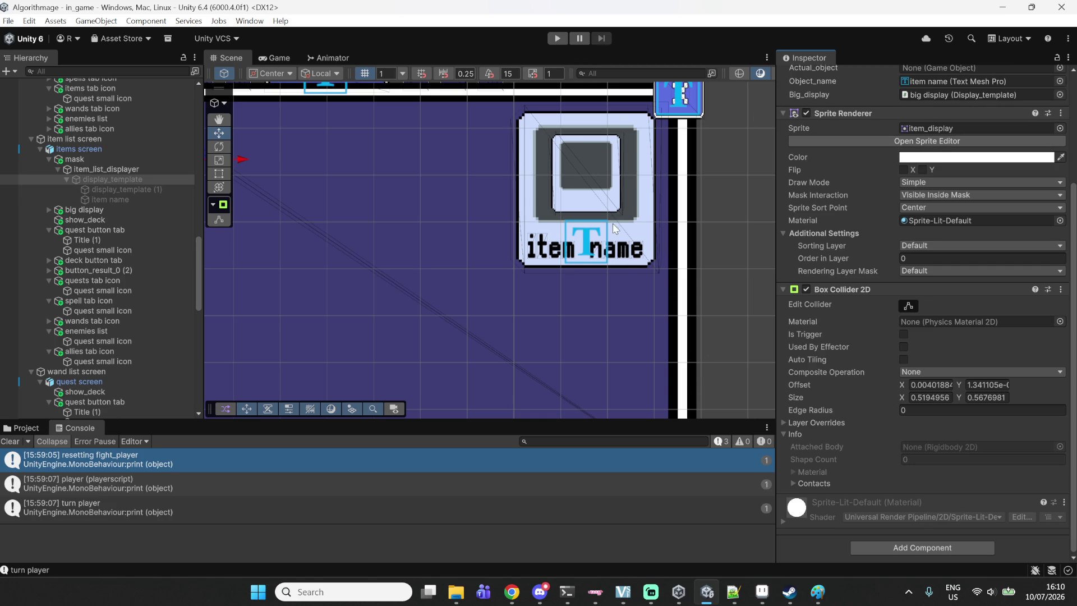
- Compare big display with display_template, then open display_template.cs in Notepad++
mouse_move(409, 191)
left_mouse_down()
mouse_move(572, 199)
mouse_move(645, 186)
mouse_move(392, 218)
left_mouse_up()
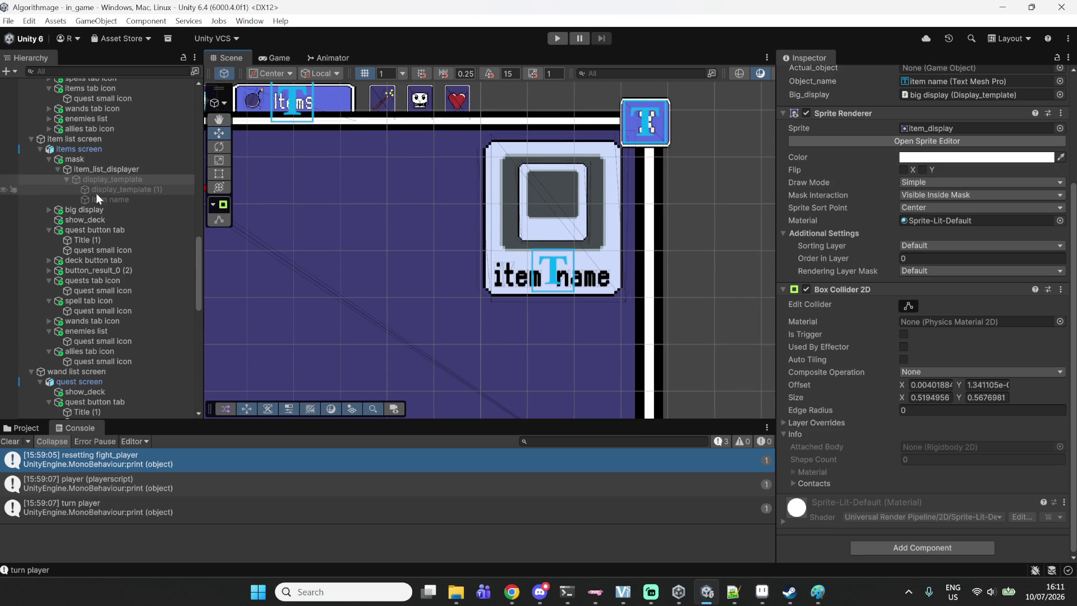
left_click(82, 208)
scroll(805, 294, "down", 1)
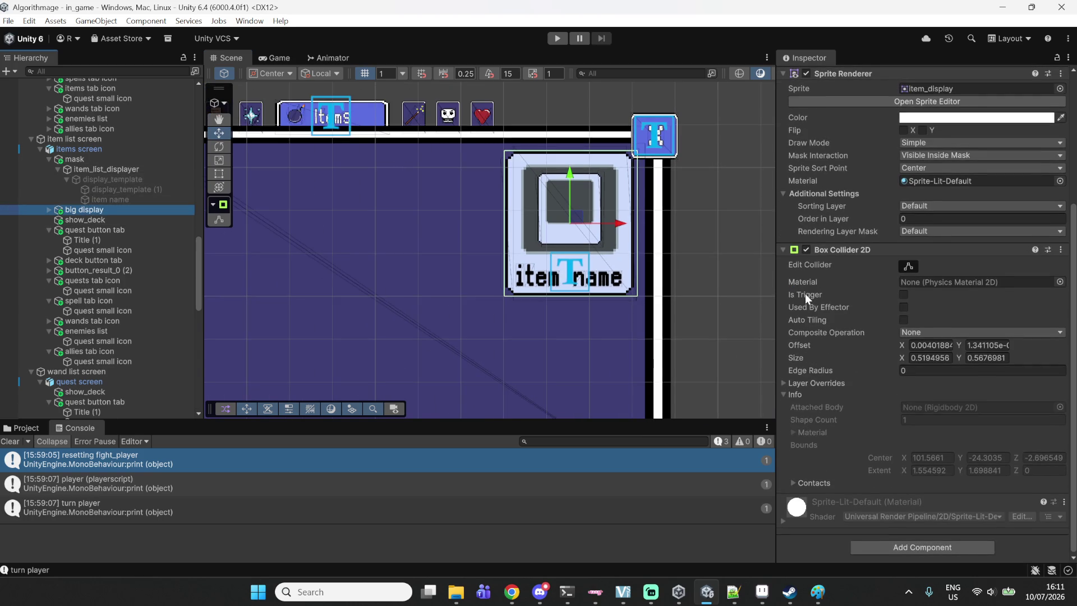
scroll(804, 294, "up", 3)
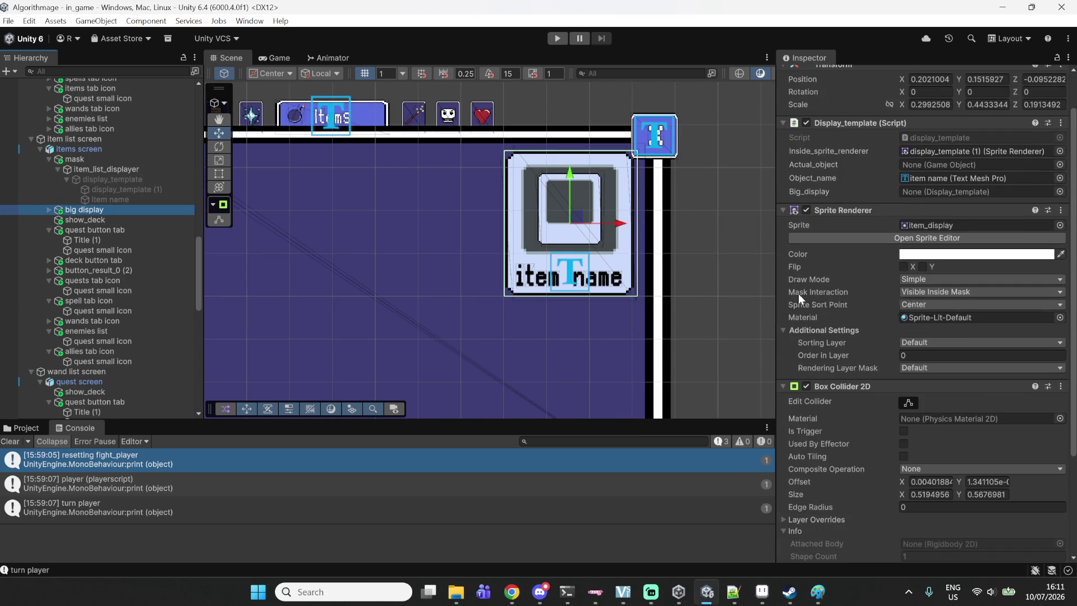
left_click(93, 179)
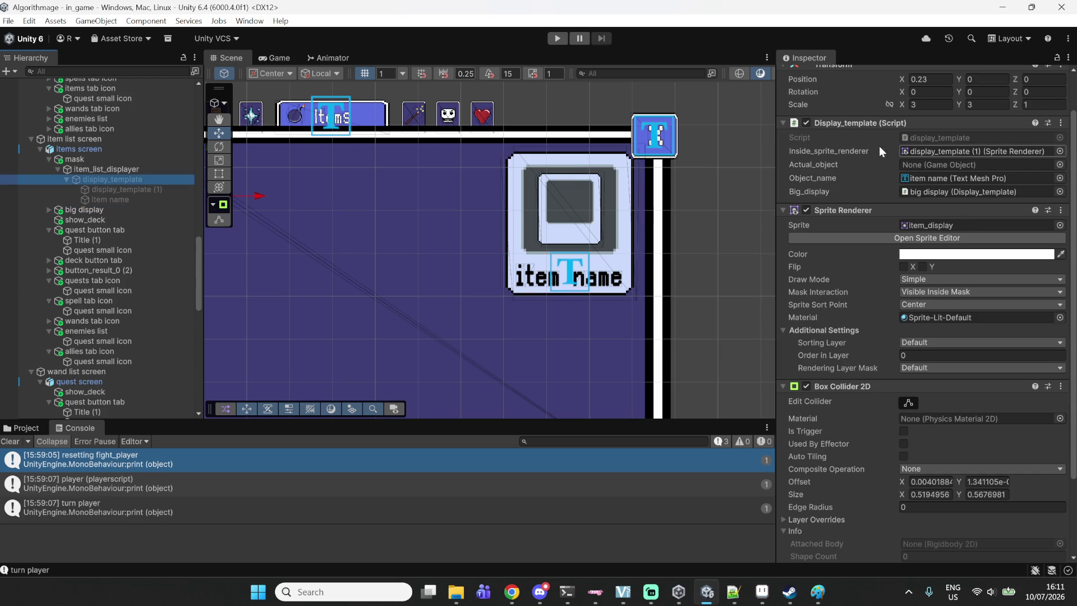
scroll(879, 146, "up", 1)
double_click(928, 183)
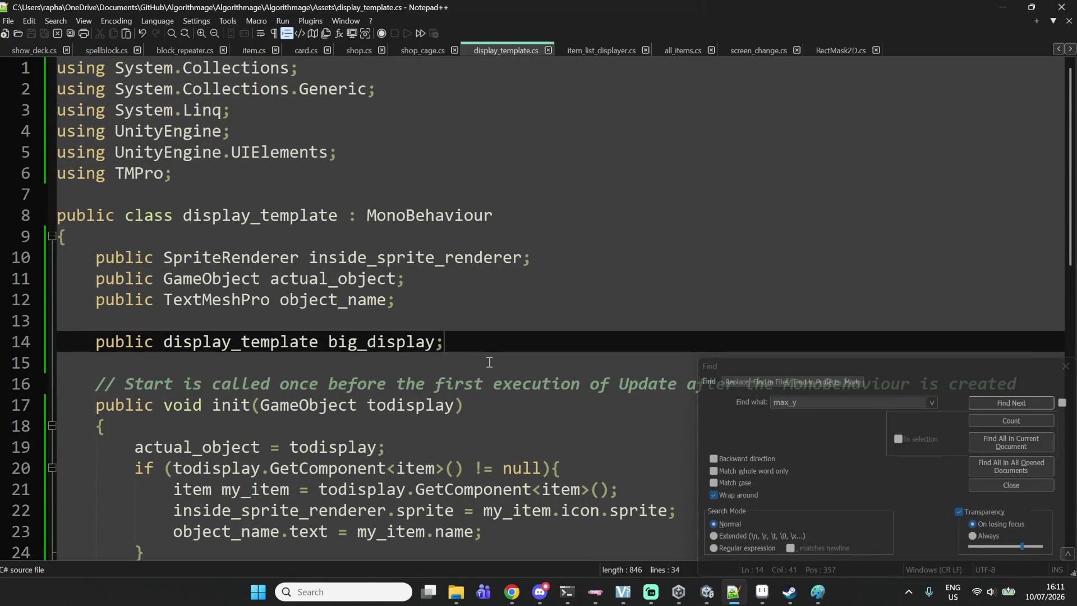
- Add 'public bool is_big_display = false;' below the big_display field, save display_template.cs, and return to Unity
key("Return")
key("Return")
key("Up")
type("public bool is")
key("alt+shift")
type("_big_te")
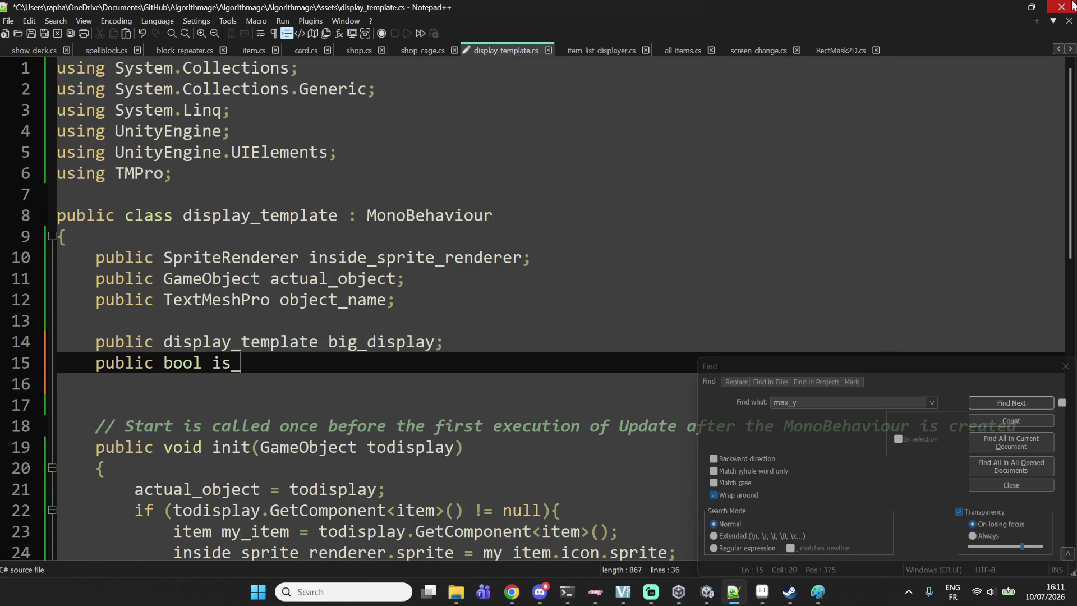
key("BackSpace")
key("BackSpace")
type("display = false;")
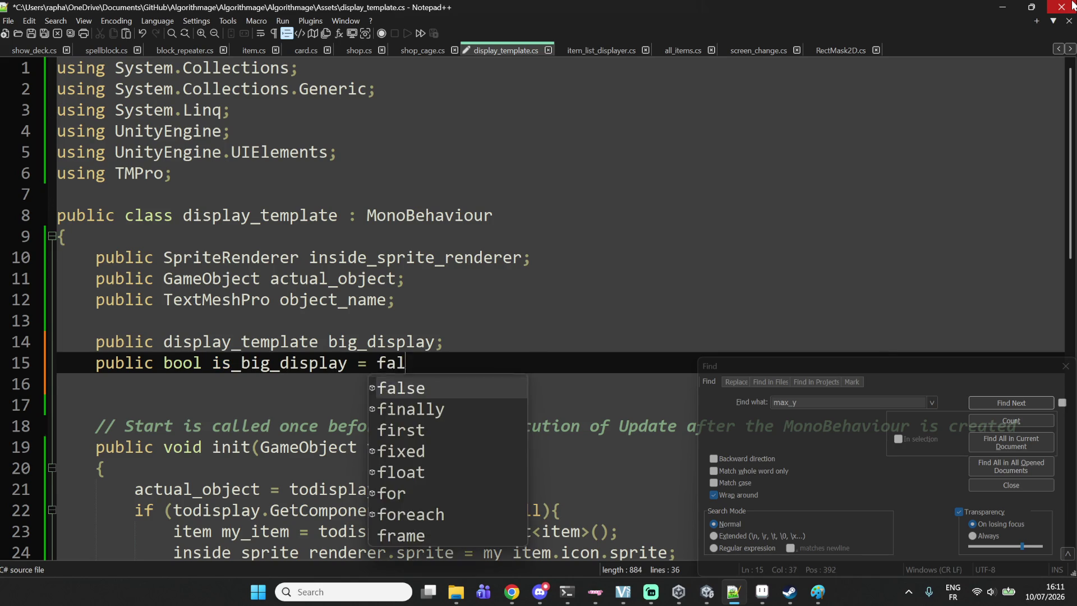
key("ctrl+s")
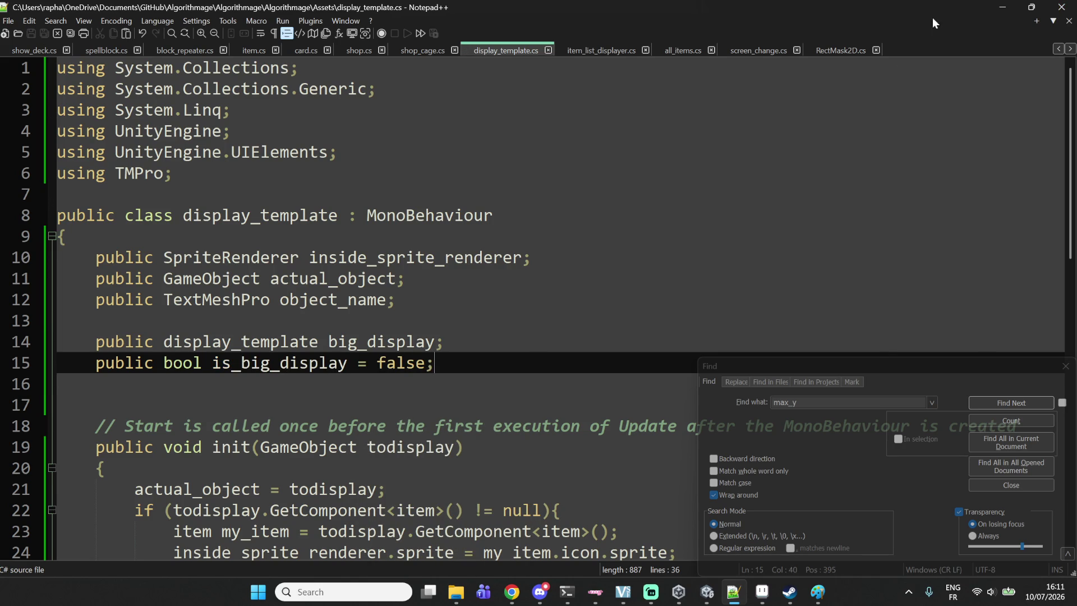
left_click(997, 6)
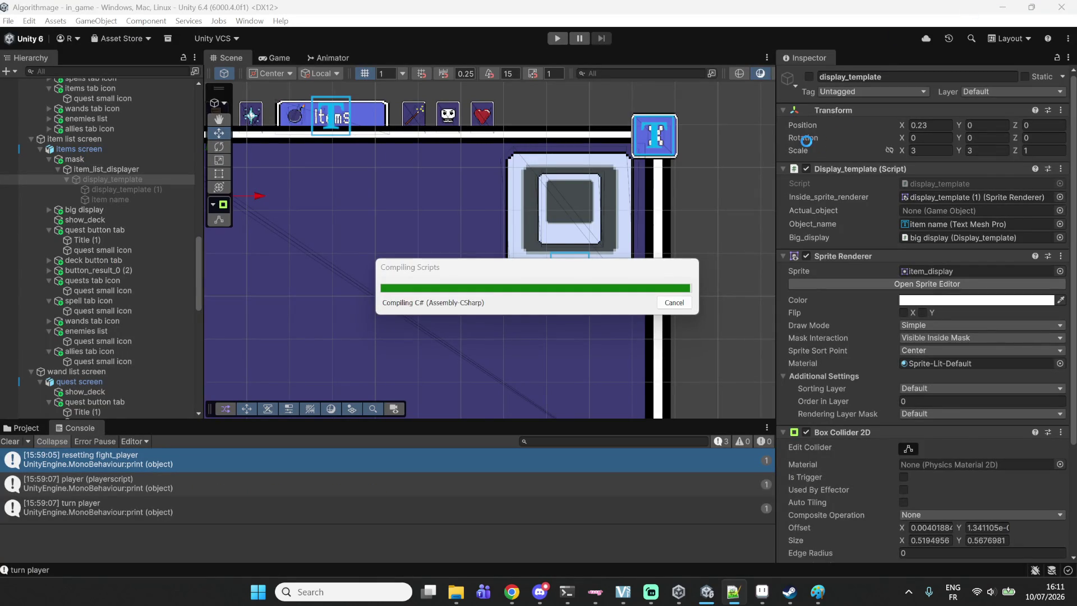